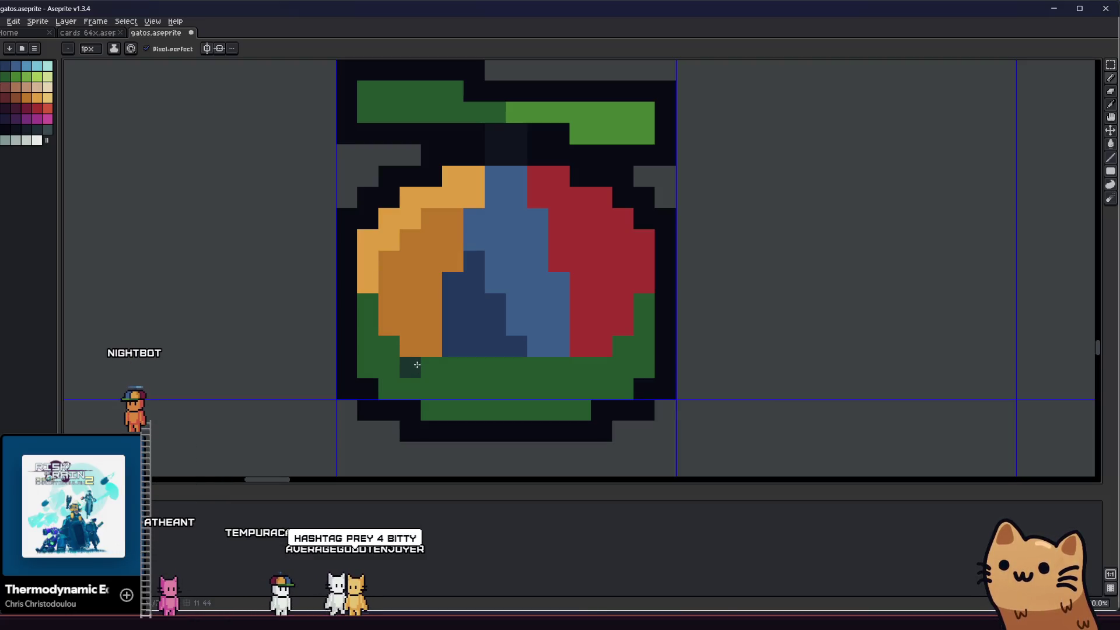
# - Fill the fruit base's lower-left green with dark green and save the sprite sheet
pyautogui.click(411, 380)
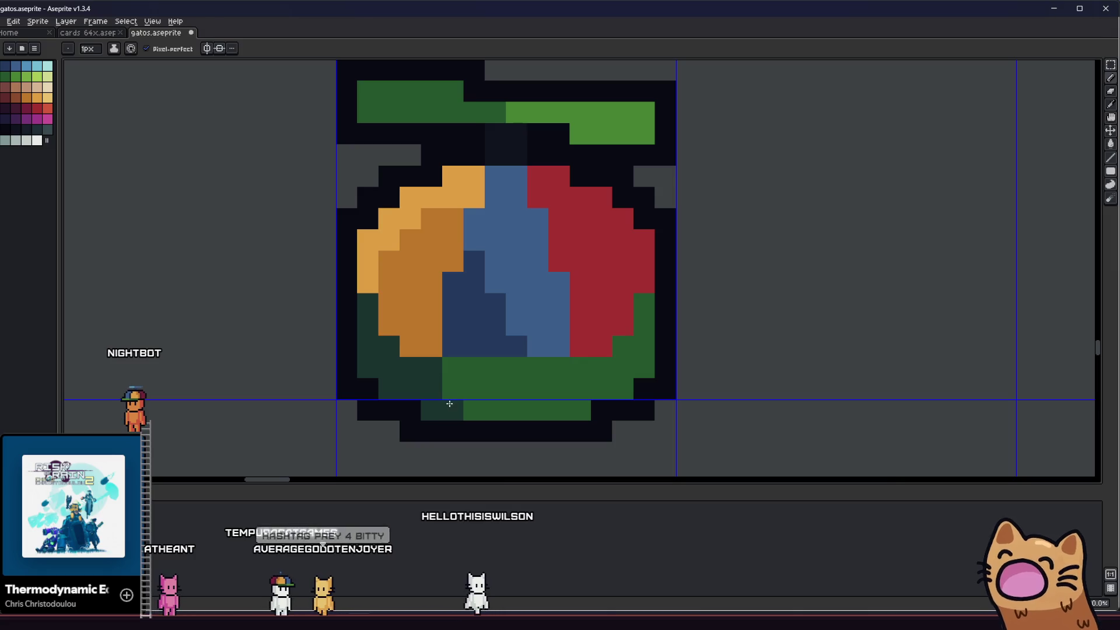
pyautogui.scroll(-2, 447, 396)
pyautogui.hotkey('ctrl', 's')
pyautogui.scroll(-3, 408, 408)
pyautogui.scroll(4, 407, 403)
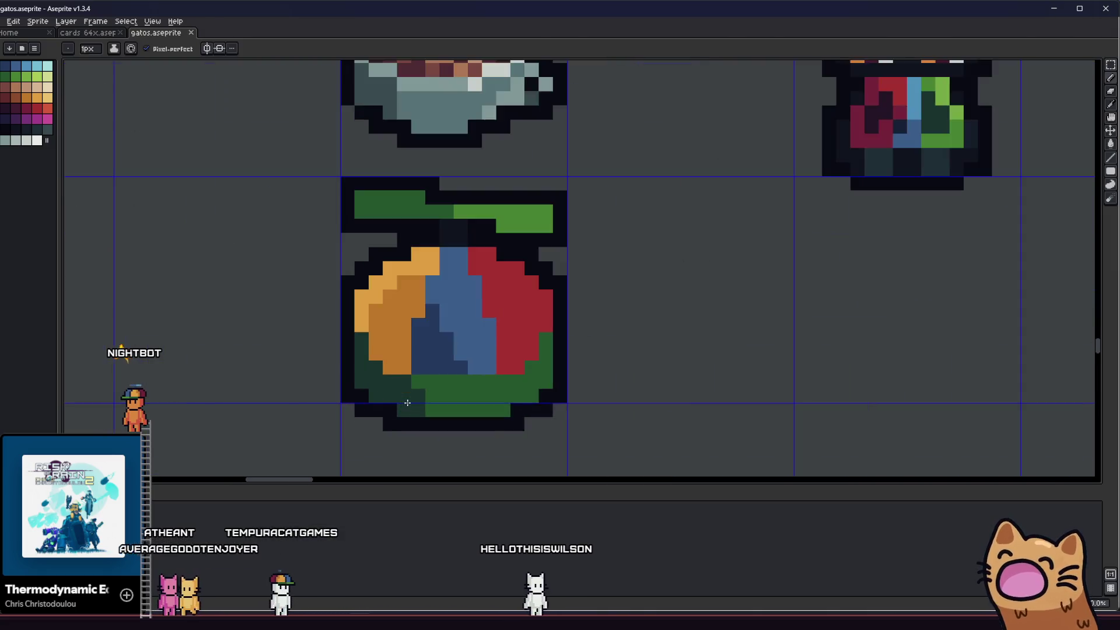
pyautogui.scroll(3, 407, 403)
pyautogui.scroll(-5, 477, 426)
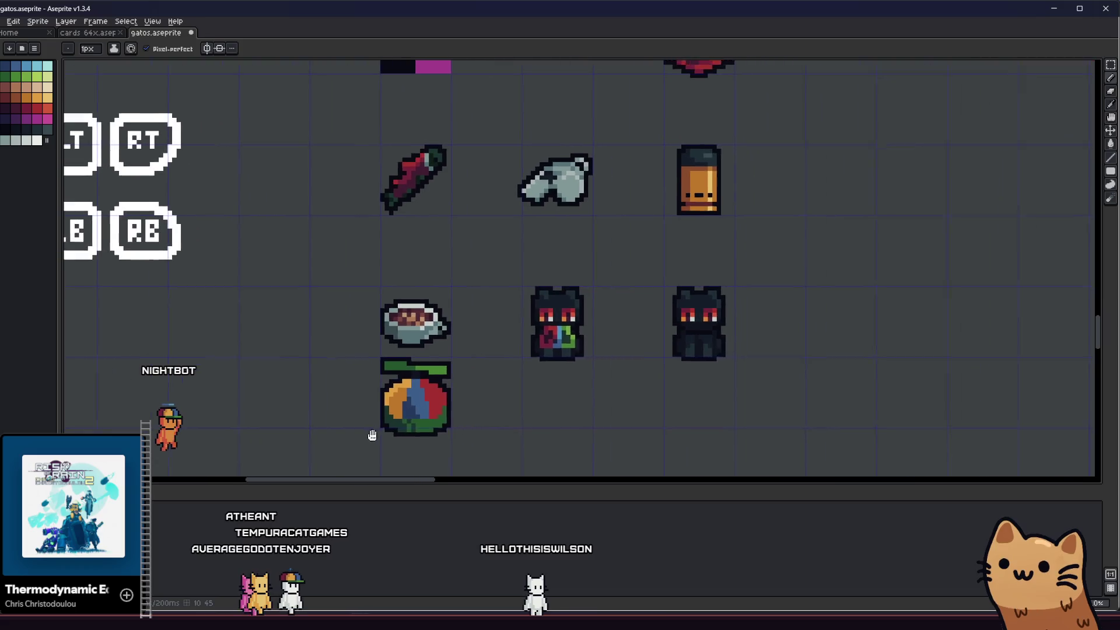
pyautogui.moveTo(369, 425); pyautogui.dragTo(492, 400)
pyautogui.scroll(-1, 504, 409)
pyautogui.hotkey('ctrl', 's')
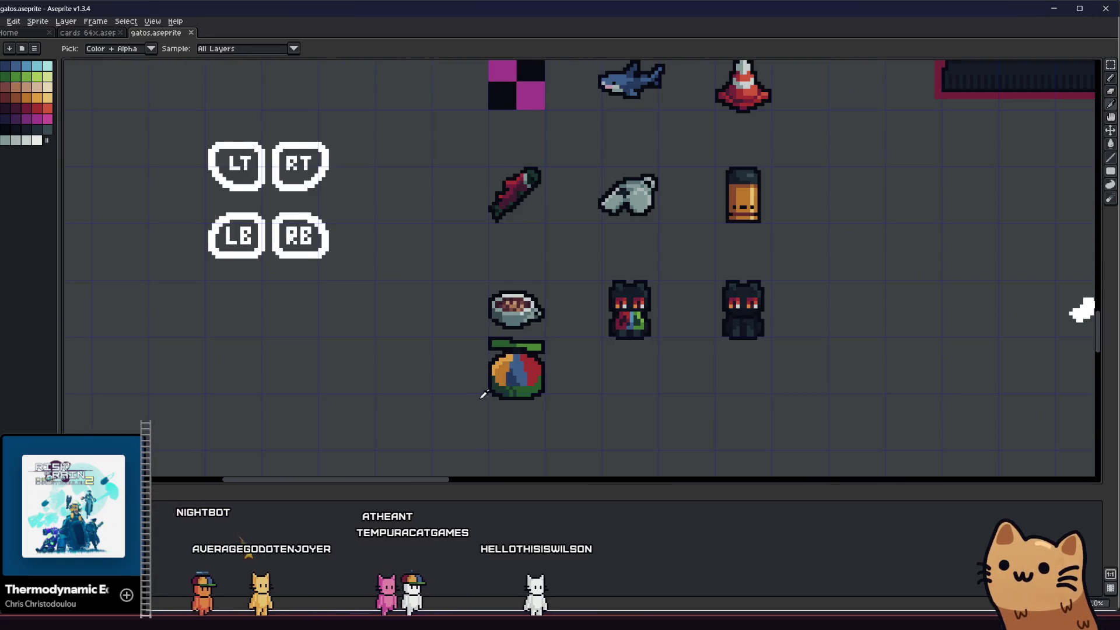
# - Touch up the lid: paint its row's end pixel green and lighten a dark-green pixel
pyautogui.scroll(-3, 482, 392)
pyautogui.scroll(4, 409, 396)
pyautogui.press('i')
pyautogui.moveTo(409, 396); pyautogui.dragTo(527, 383)
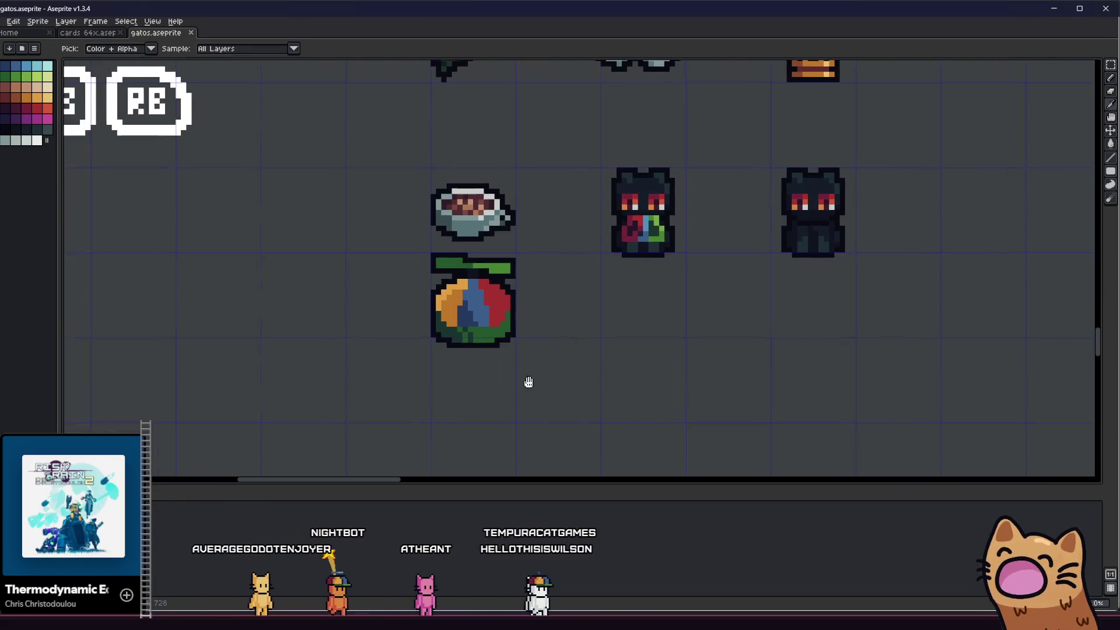
pyautogui.scroll(3, 527, 382)
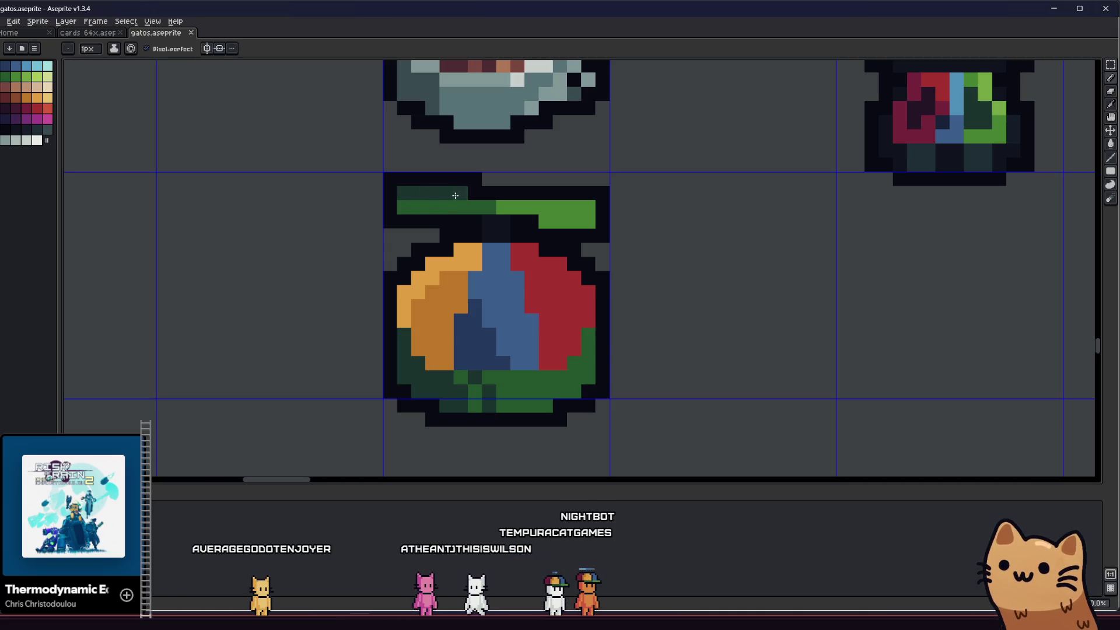
pyautogui.scroll(-3, 455, 196)
pyautogui.scroll(2, 457, 240)
pyautogui.press('i')
pyautogui.press('b')
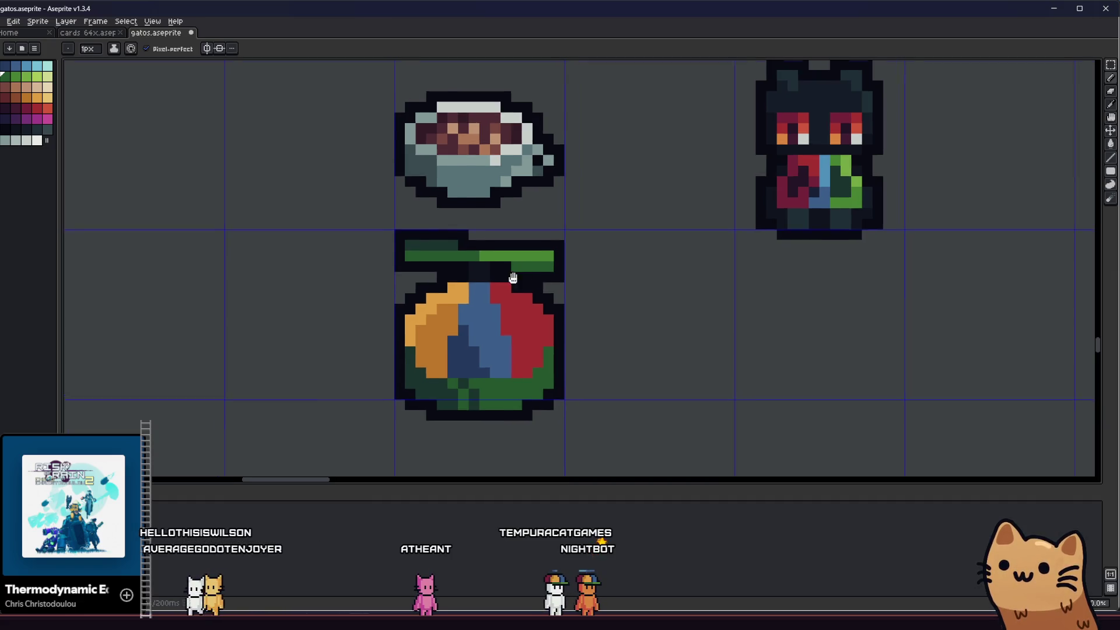
pyautogui.scroll(2, 536, 259)
pyautogui.click(619, 240)
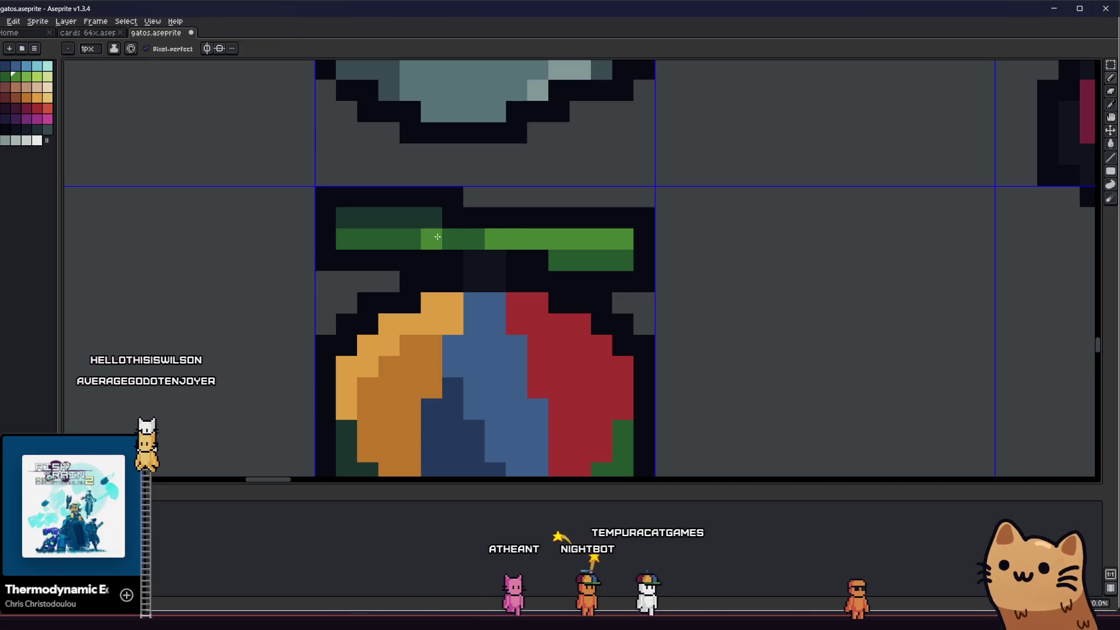
pyautogui.click(374, 239)
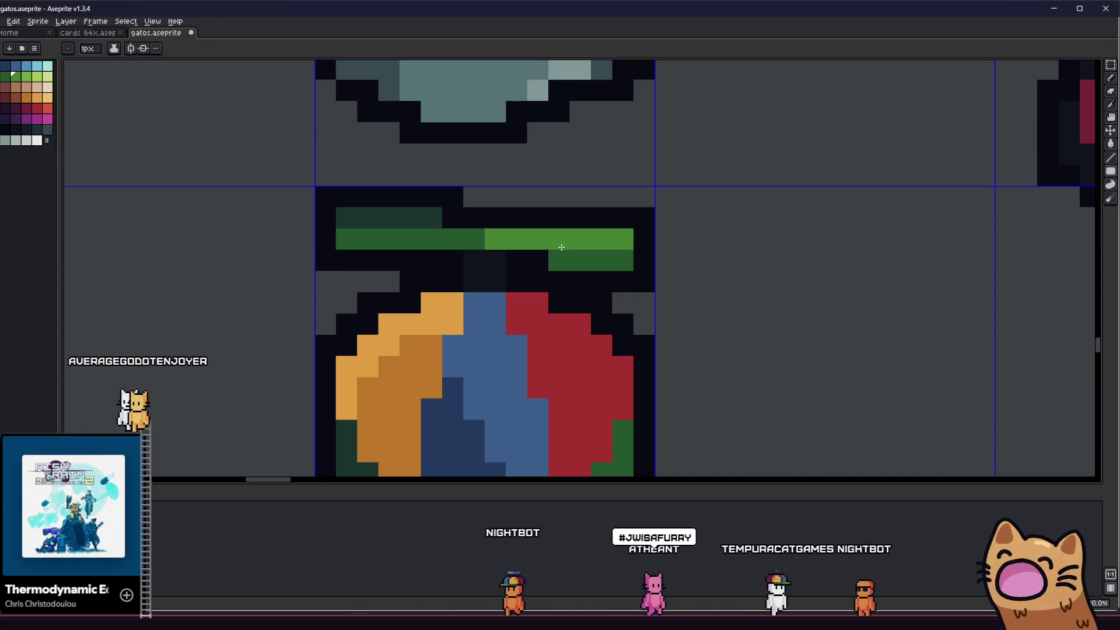
# - Draw a dark-blue pixel in the fruit's orange area
pyautogui.scroll(-4, 525, 274)
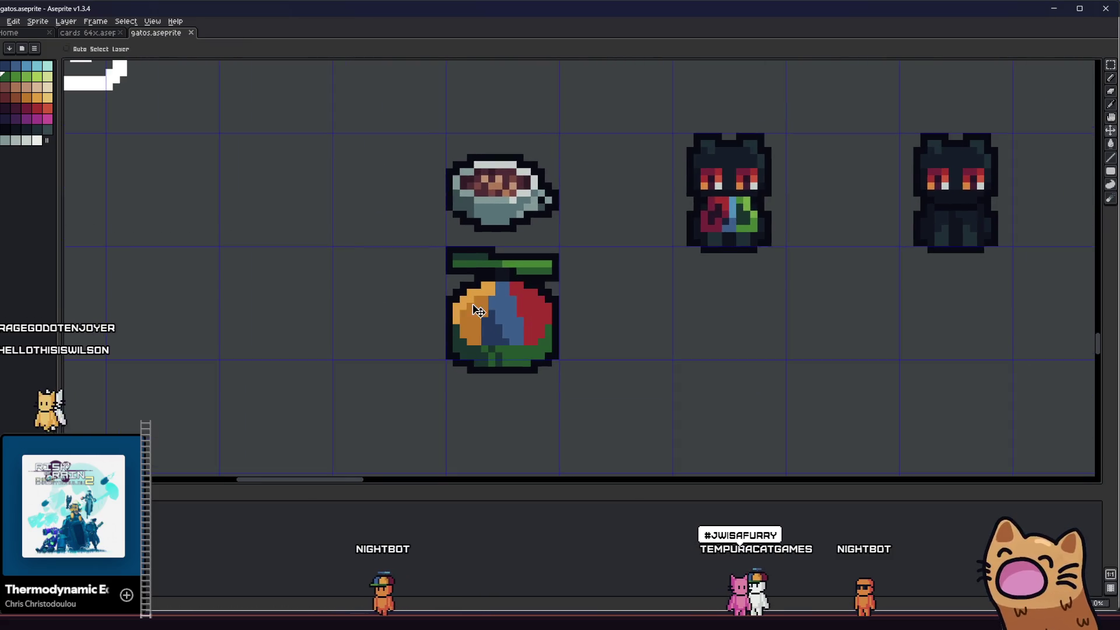
pyautogui.scroll(-2, 480, 308)
pyautogui.moveTo(429, 318)
pyautogui.mouseDown()
pyautogui.moveTo(355, 346)
pyautogui.moveTo(274, 348)
pyautogui.moveTo(330, 343)
pyautogui.mouseUp()
pyautogui.scroll(-3, 350, 337)
pyautogui.scroll(2, 336, 361)
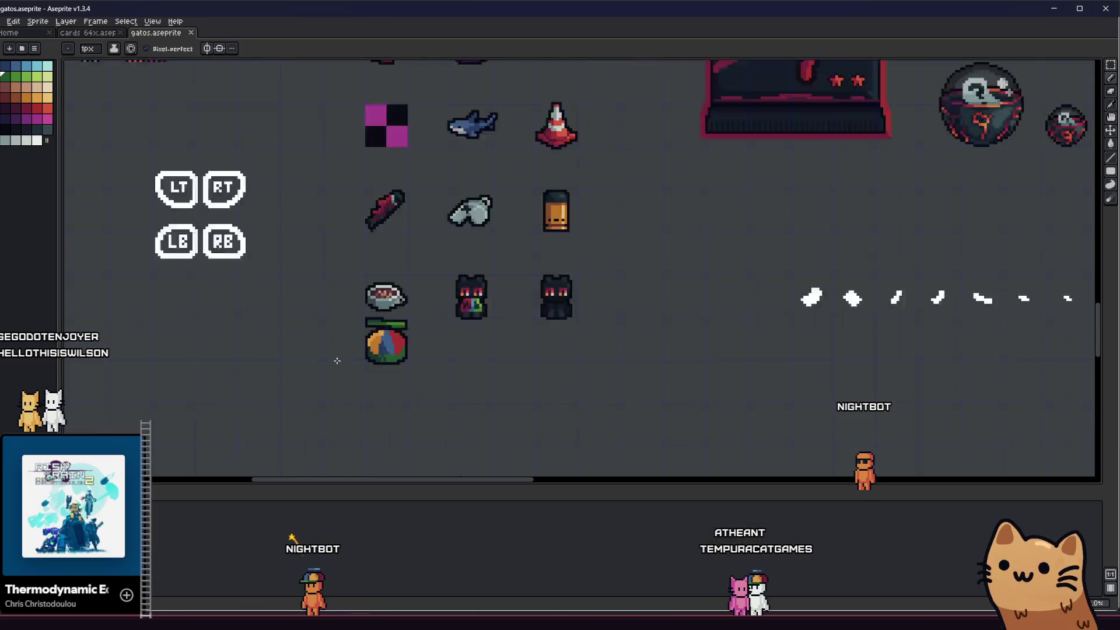
pyautogui.moveTo(325, 357)
pyautogui.mouseDown()
pyautogui.moveTo(245, 340)
pyautogui.moveTo(290, 303)
pyautogui.mouseUp()
pyautogui.scroll(3, 251, 339)
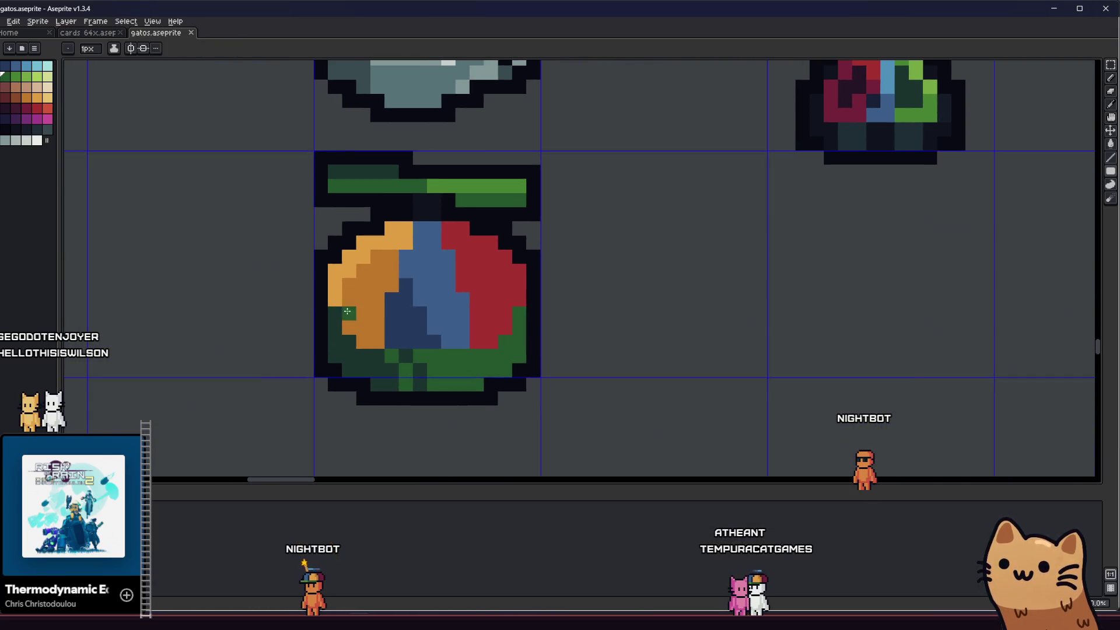
pyautogui.scroll(-5, 379, 290)
pyautogui.scroll(4, 354, 315)
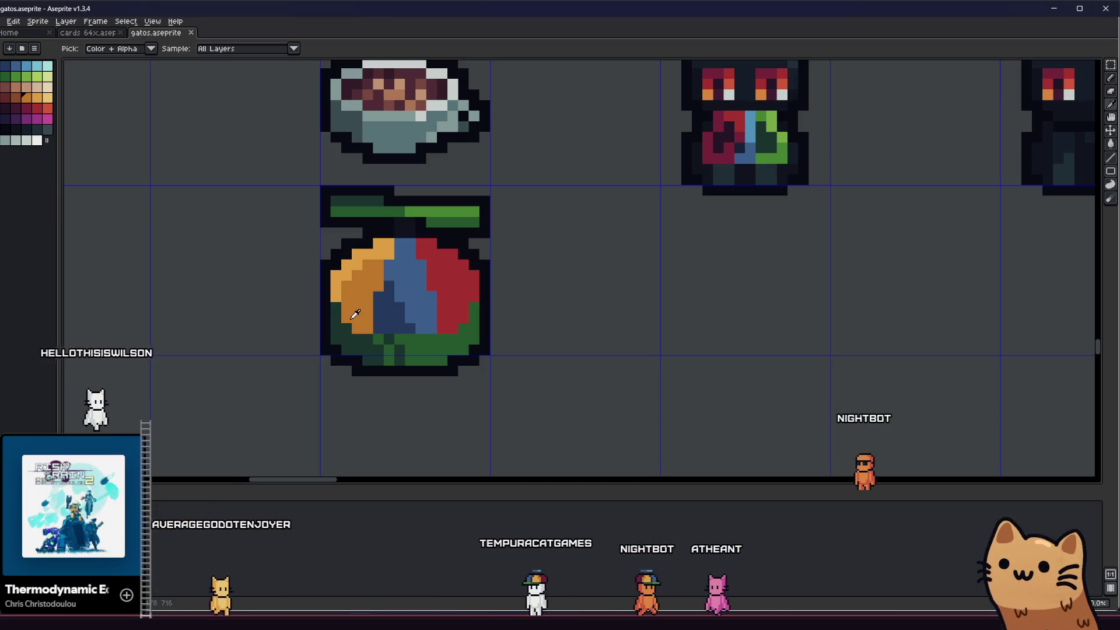
pyautogui.scroll(1, 355, 314)
pyautogui.press('b')
pyautogui.click(351, 354)
# - Extend a dark-blue stroke up the orange area, then undo it
pyautogui.moveTo(352, 351); pyautogui.dragTo(353, 286)
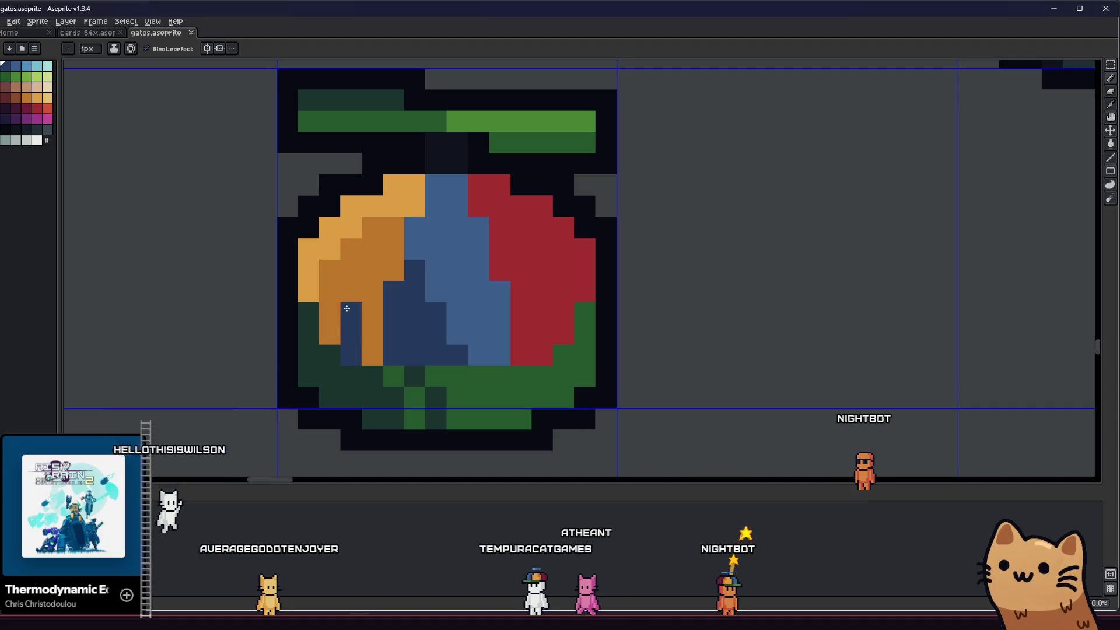
pyautogui.press('v')
pyautogui.scroll(2, 376, 285)
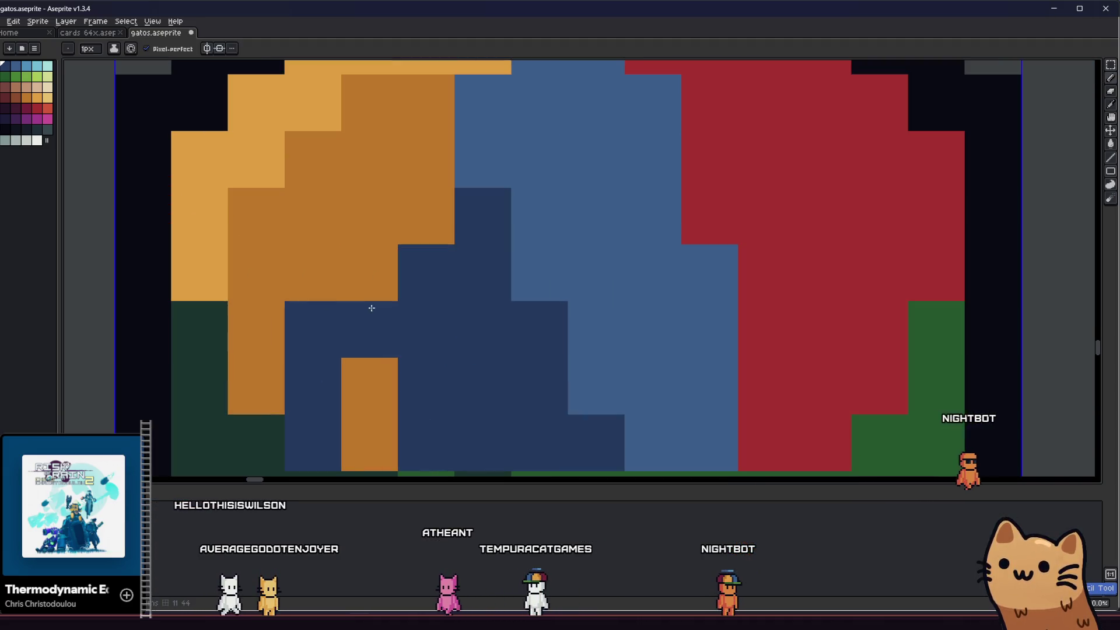
pyautogui.scroll(-3, 370, 307)
pyautogui.scroll(3, 376, 312)
pyautogui.hotkey('ctrl', 'z')
pyautogui.hotkey('ctrl', 'z')
# - Draw brown stair-step shading between the orange and blue sections
pyautogui.press('i')
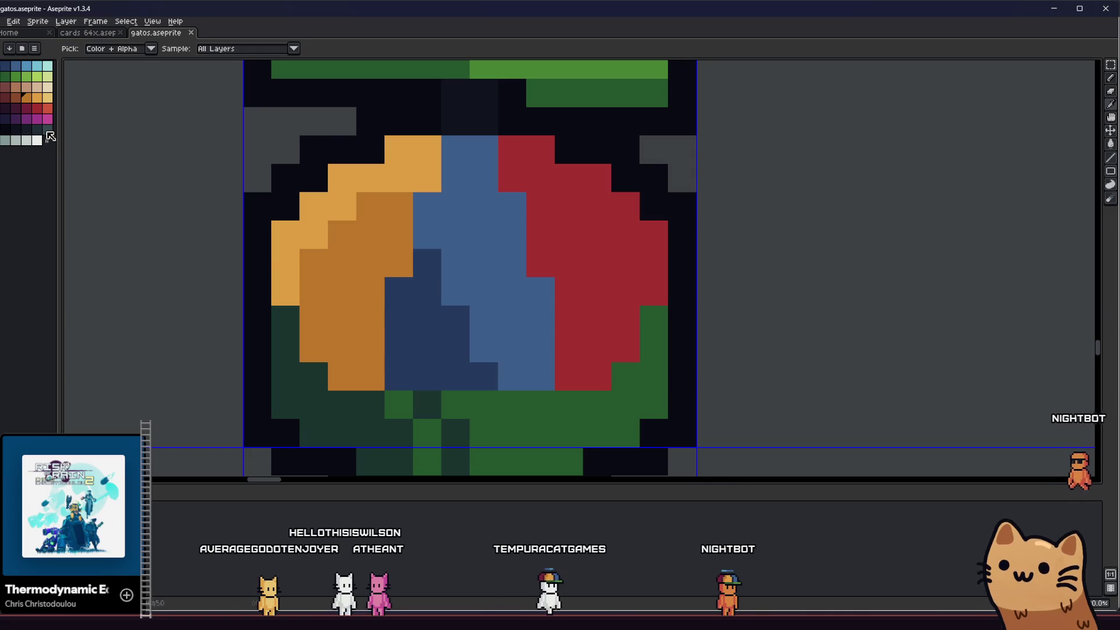
pyautogui.click(16, 98)
pyautogui.press('b')
pyautogui.moveTo(370, 376)
pyautogui.mouseDown()
pyautogui.moveTo(370, 295)
pyautogui.moveTo(420, 151)
pyautogui.mouseUp()
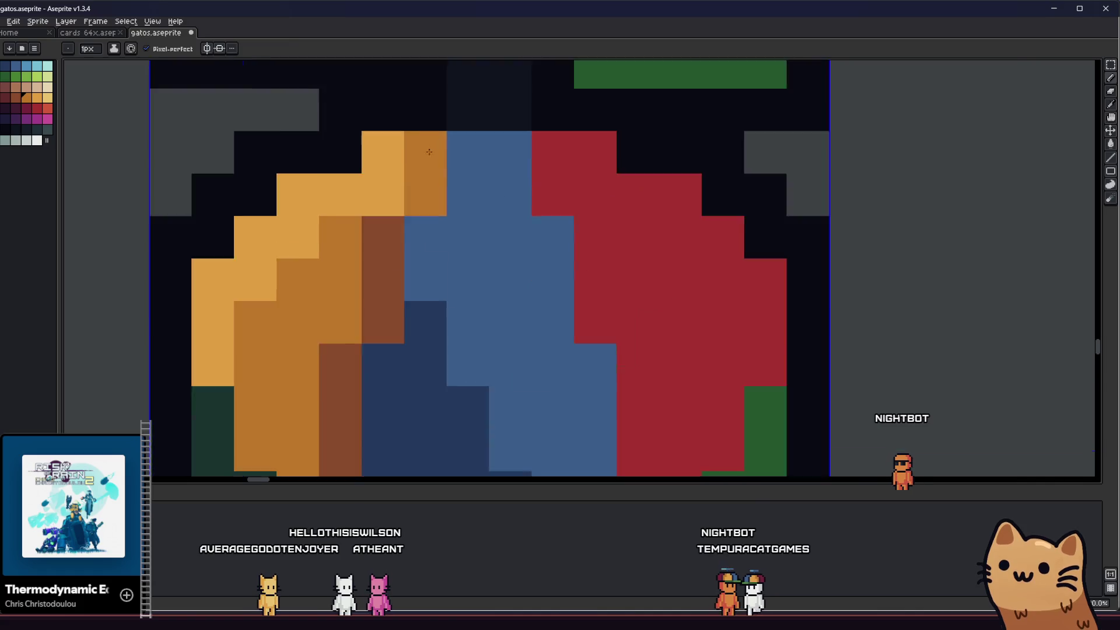
pyautogui.scroll(-4, 431, 233)
pyautogui.scroll(3, 444, 278)
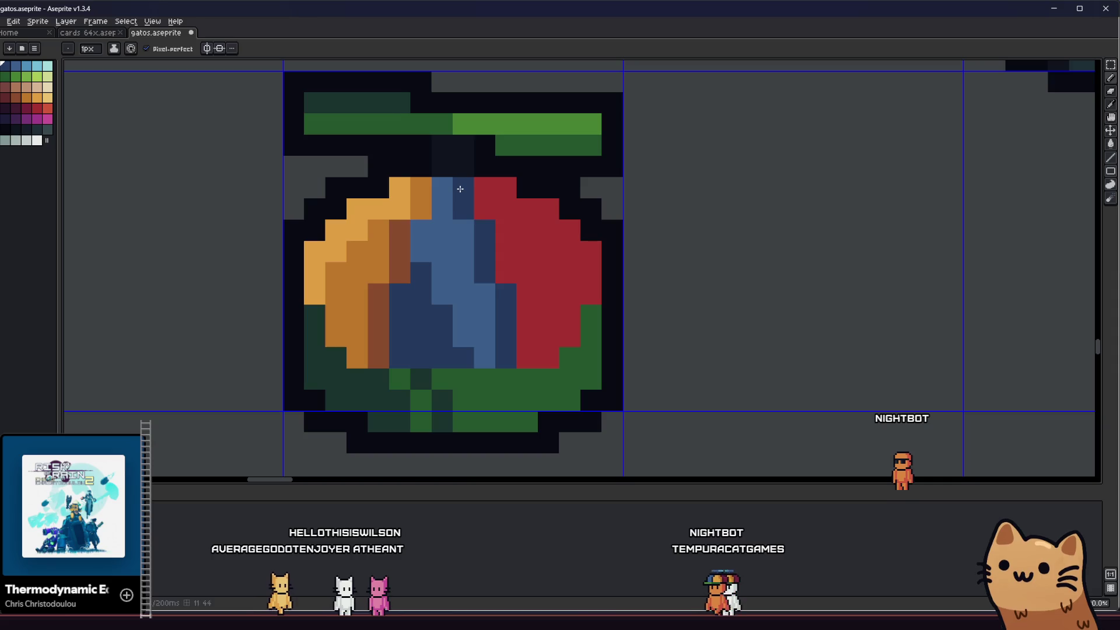
# - Shade the red section's edge with dark maroon
pyautogui.press('i')
pyautogui.click(514, 210)
pyautogui.click(27, 108)
pyautogui.press('b')
pyautogui.moveTo(505, 187)
pyautogui.mouseDown()
pyautogui.moveTo(554, 210)
pyautogui.moveTo(590, 249)
pyautogui.mouseUp()
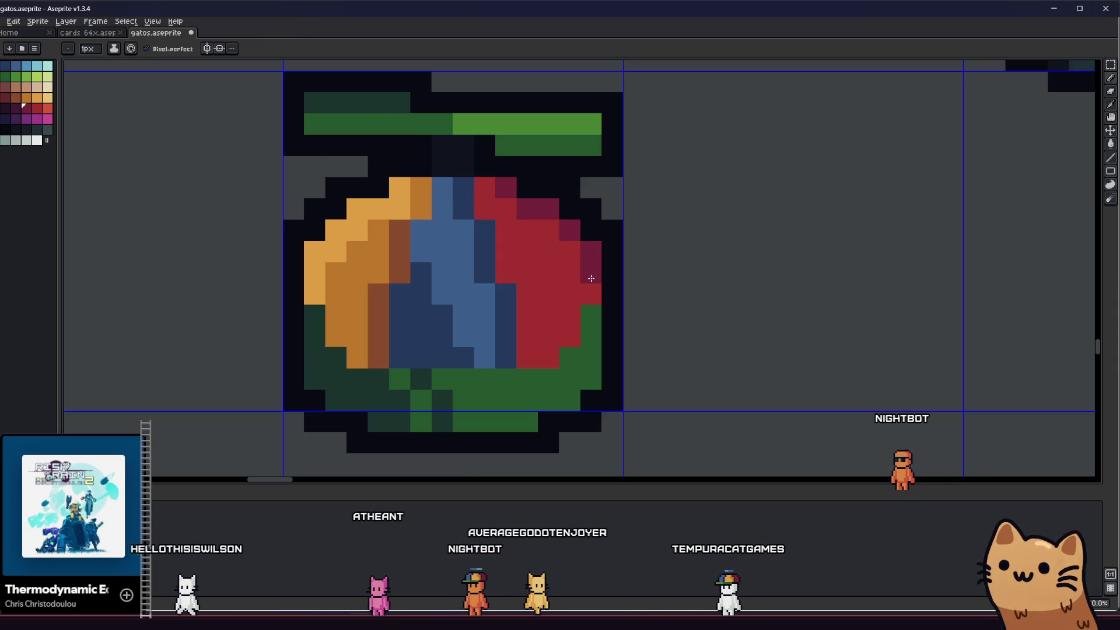
pyautogui.rightClick(591, 278)
# - Add a light-blue highlight pixel in the fruit's blue section
pyautogui.scroll(-4, 583, 280)
pyautogui.moveTo(450, 333); pyautogui.dragTo(433, 338)
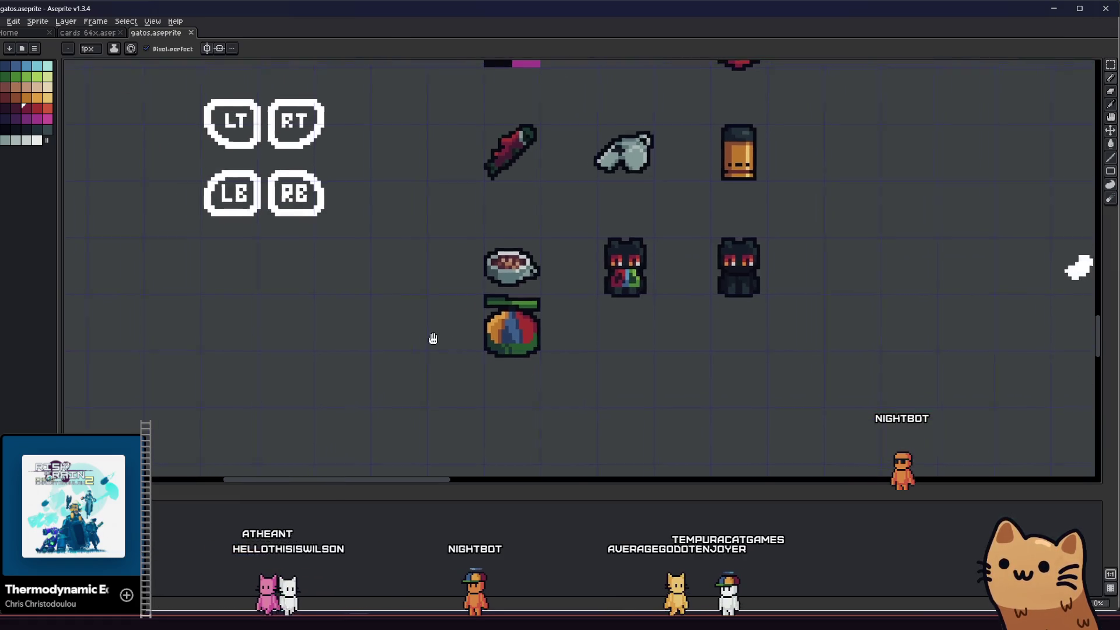
pyautogui.scroll(-2, 305, 360)
pyautogui.scroll(-2, 350, 364)
pyautogui.scroll(2, 358, 367)
pyautogui.moveTo(358, 367); pyautogui.dragTo(281, 367)
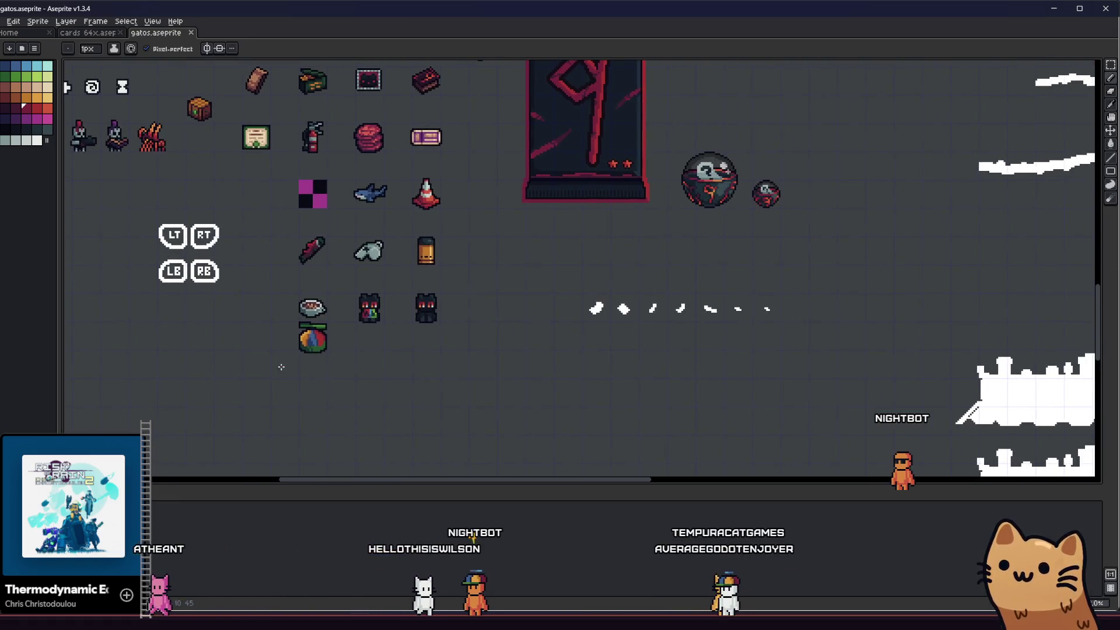
pyautogui.scroll(5, 378, 323)
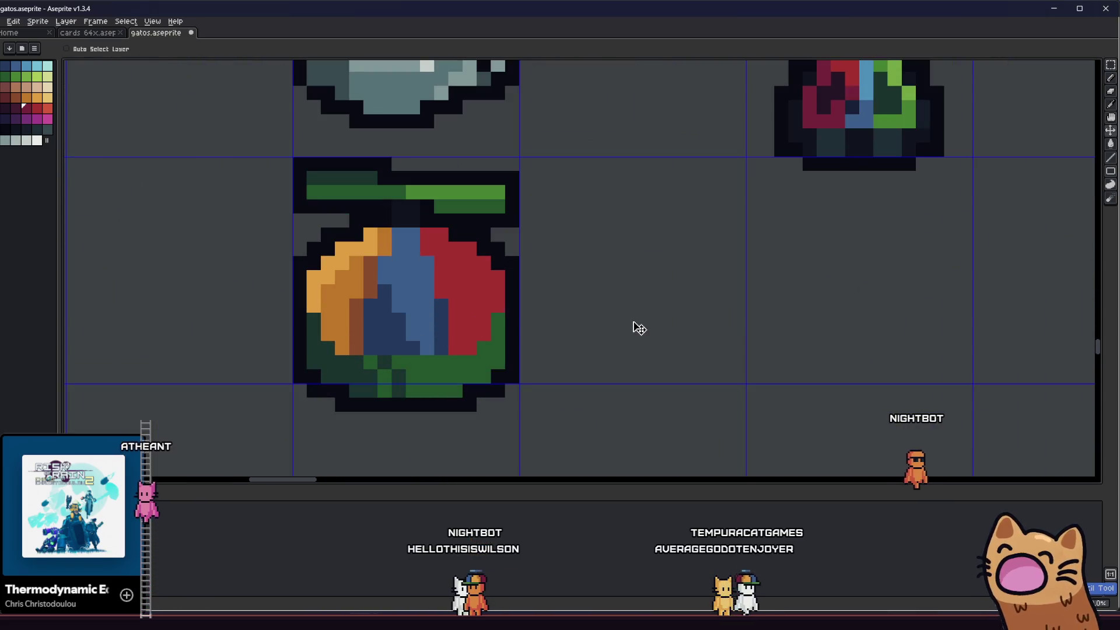
pyautogui.press('i')
pyautogui.scroll(-3, 464, 369)
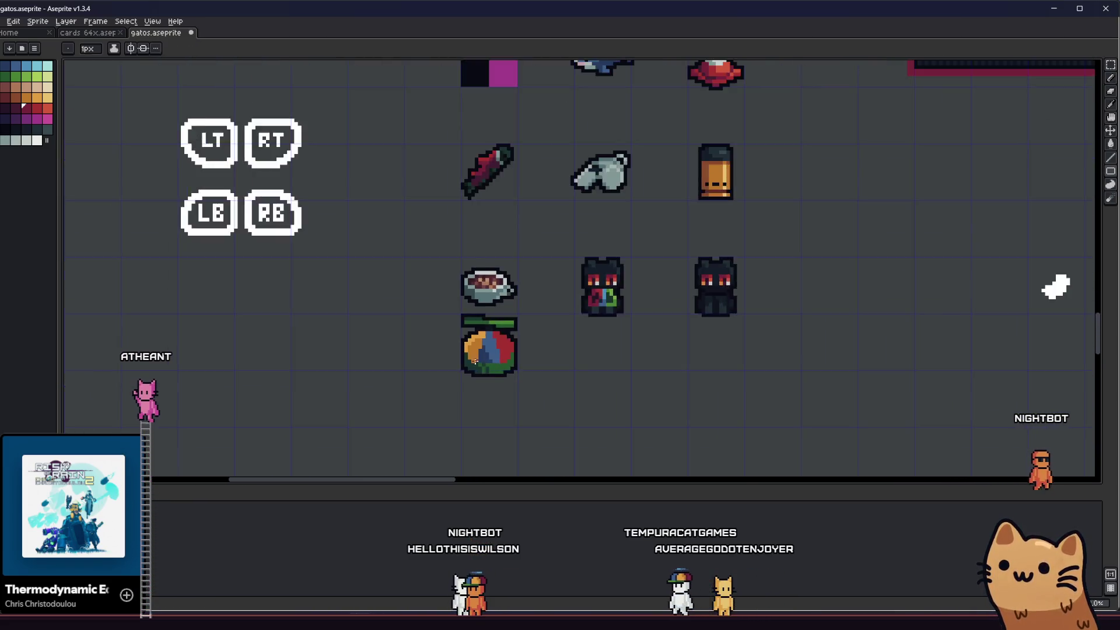
pyautogui.scroll(3, 560, 333)
pyautogui.hscroll(2, 559, 334)
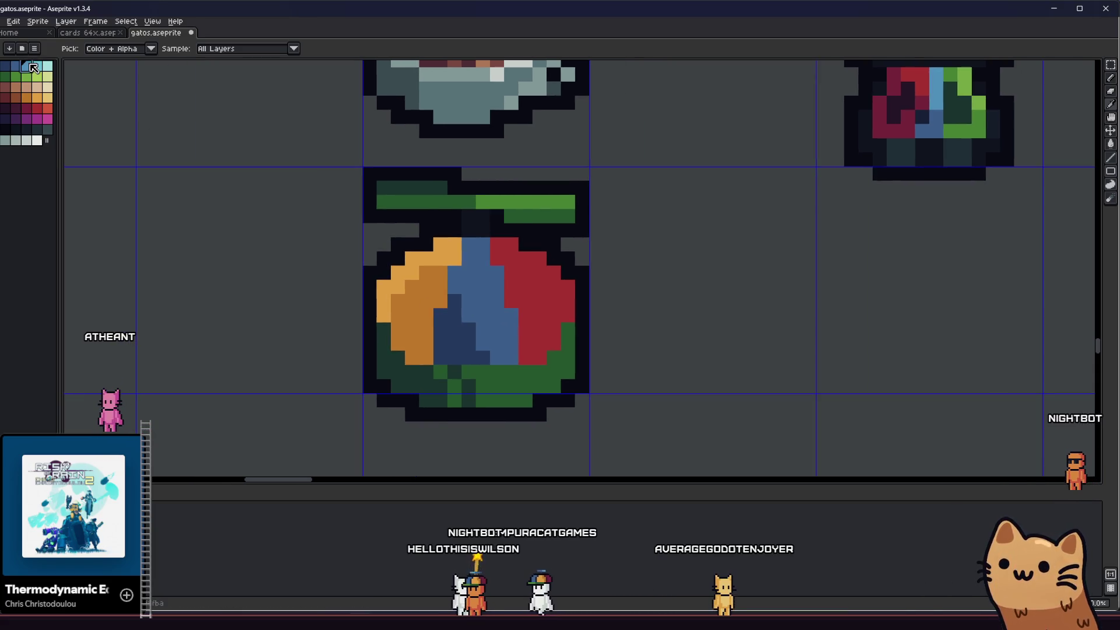
pyautogui.press('b')
pyautogui.scroll(2, 476, 256)
pyautogui.click(477, 255)
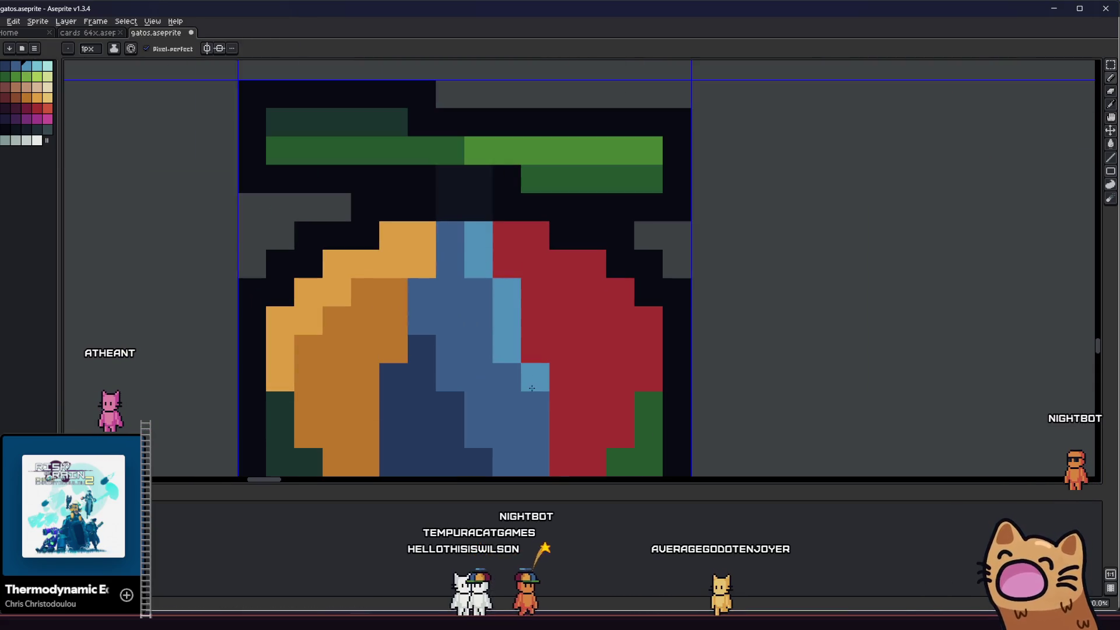
# - Choose bright red from the palette as the drawing colour
pyautogui.scroll(-1, 483, 400)
pyautogui.hscroll(2, 483, 400)
pyautogui.click(43, 111)
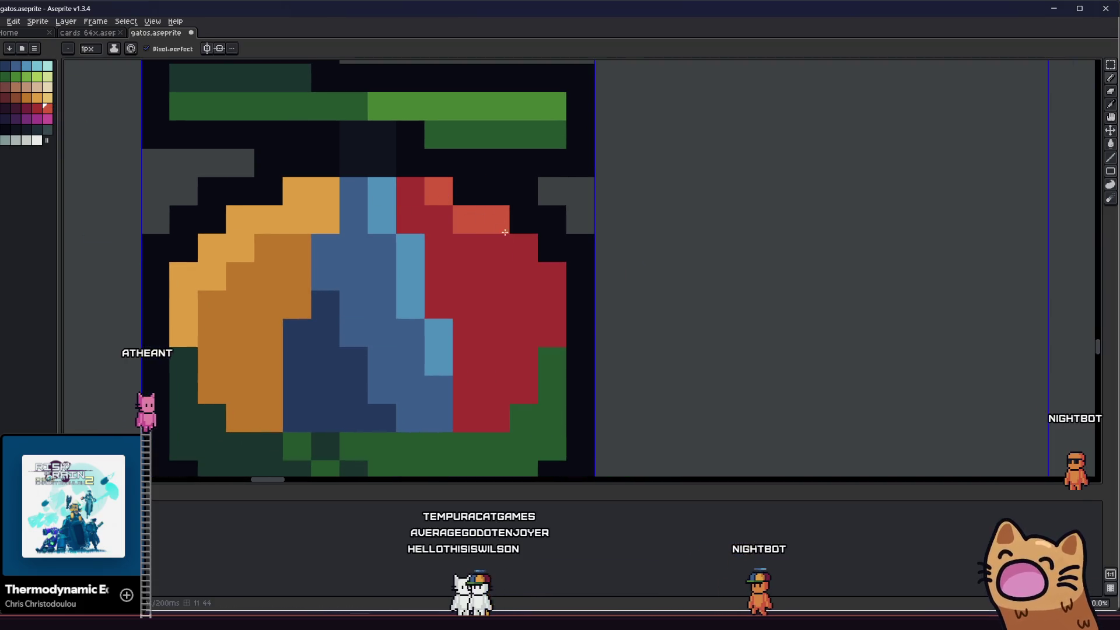
pyautogui.scroll(-2, 553, 313)
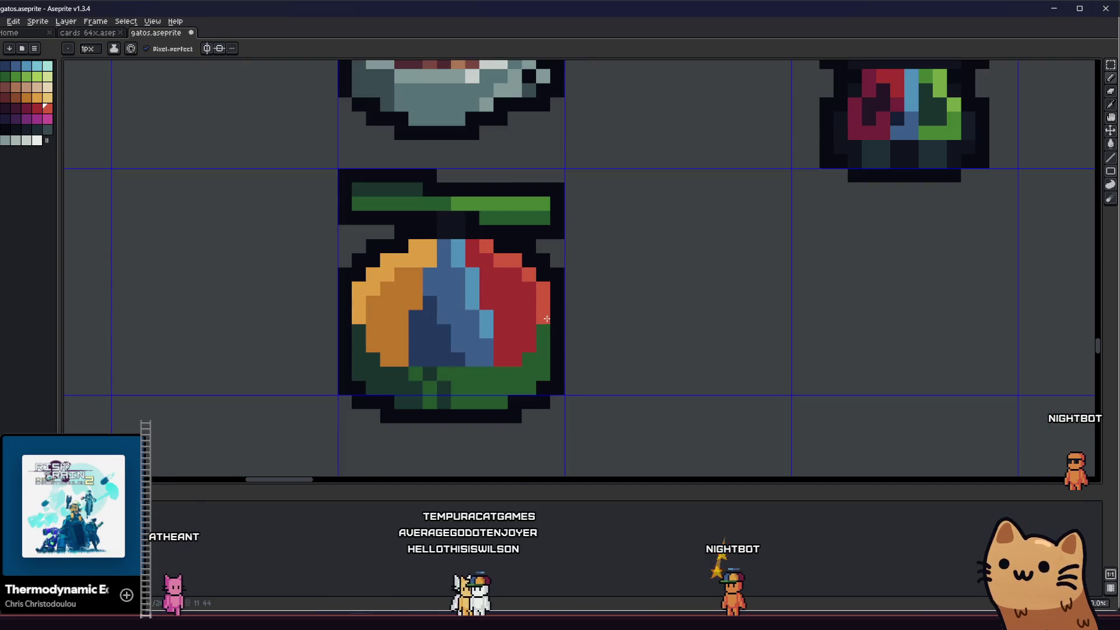
pyautogui.scroll(-8, 546, 318)
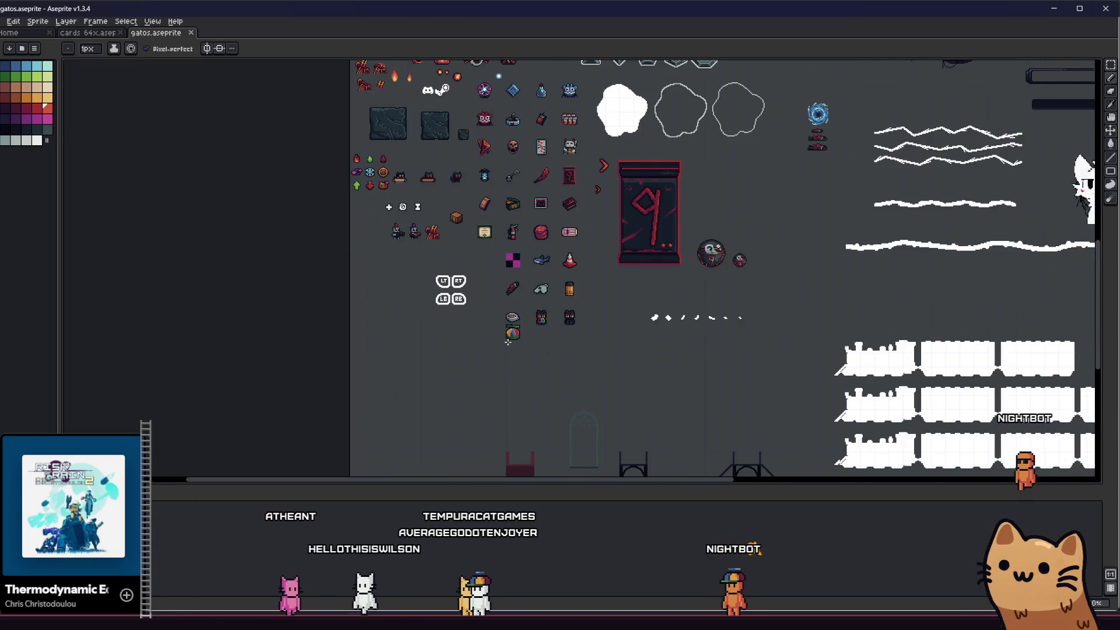
pyautogui.scroll(-1, 508, 342)
pyautogui.scroll(8, 470, 356)
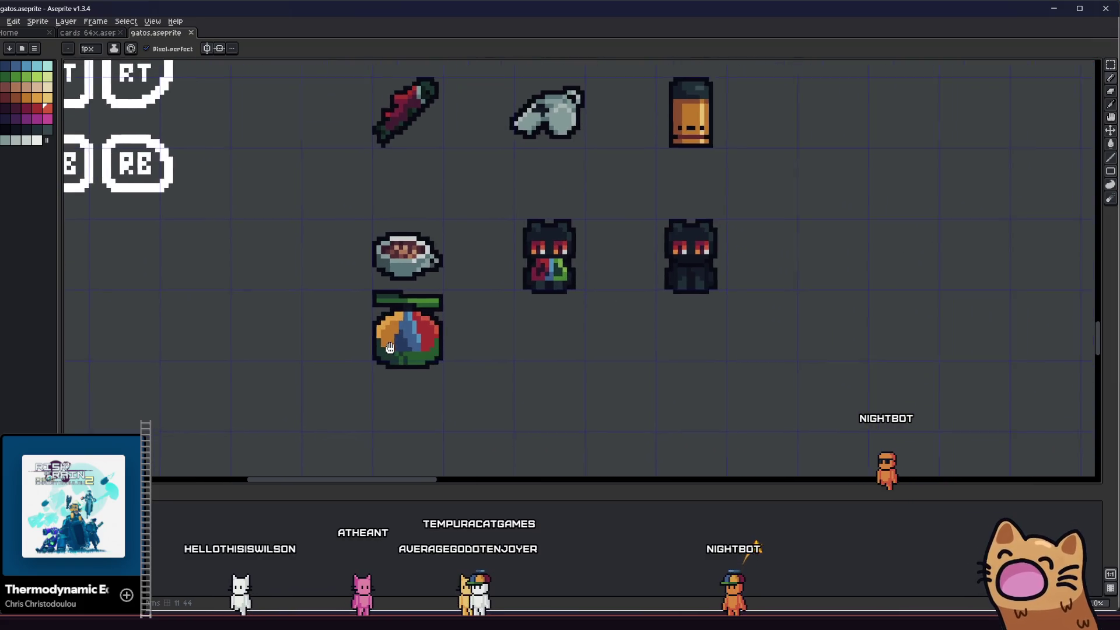
pyautogui.scroll(4, 389, 348)
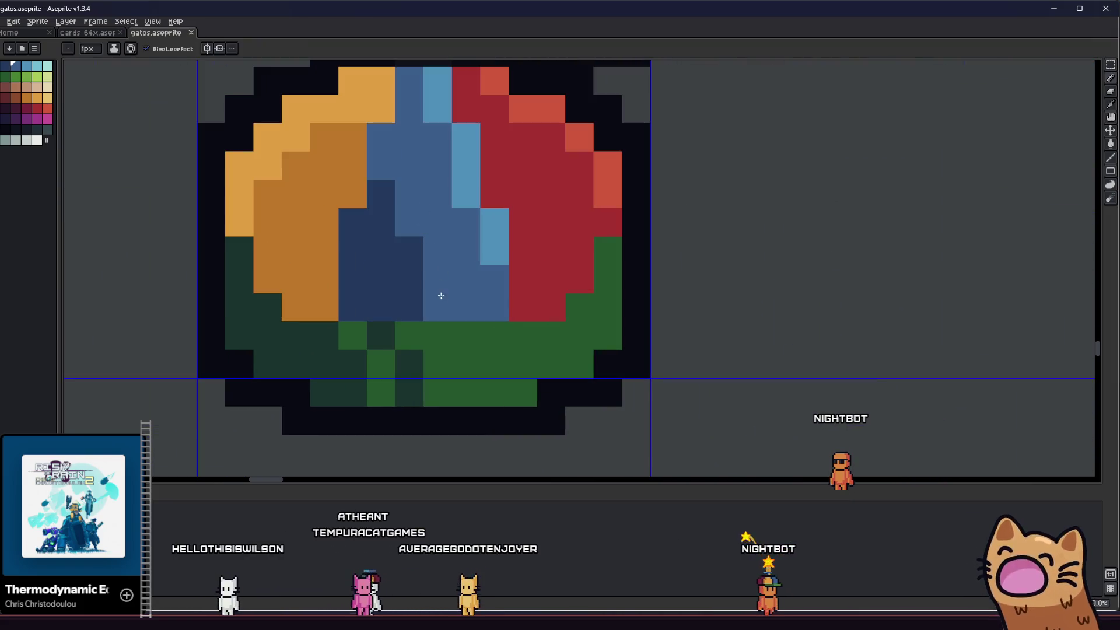
pyautogui.scroll(-3, 437, 250)
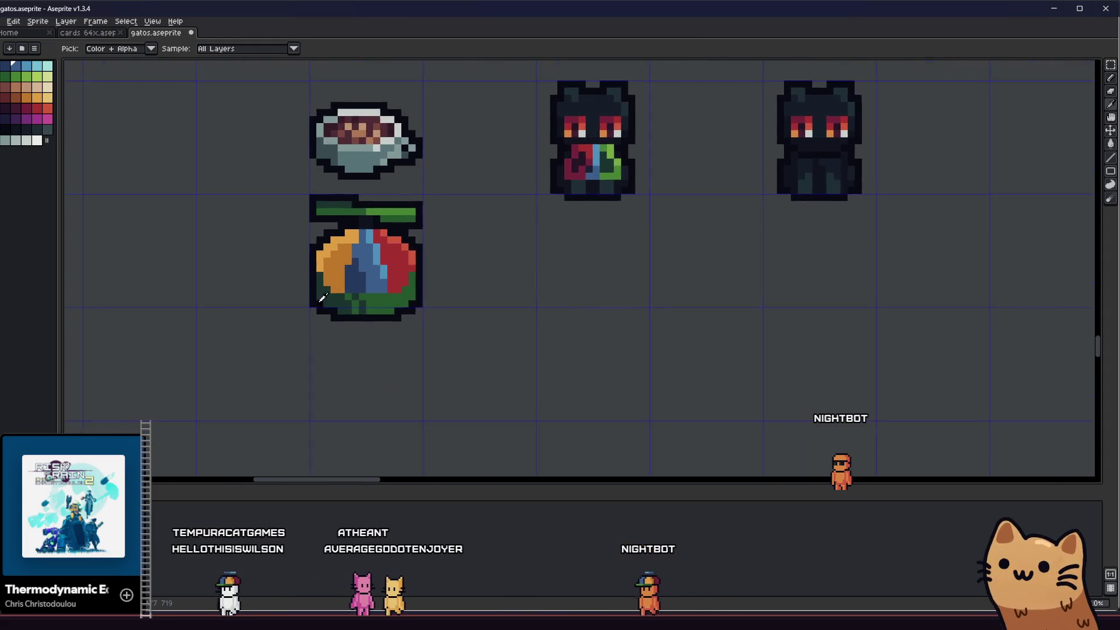
pyautogui.scroll(-3, 322, 297)
pyautogui.scroll(3, 344, 345)
# - Fill the fruit's orange section with brown and its outer light-orange area with darker orange
pyautogui.click(376, 328)
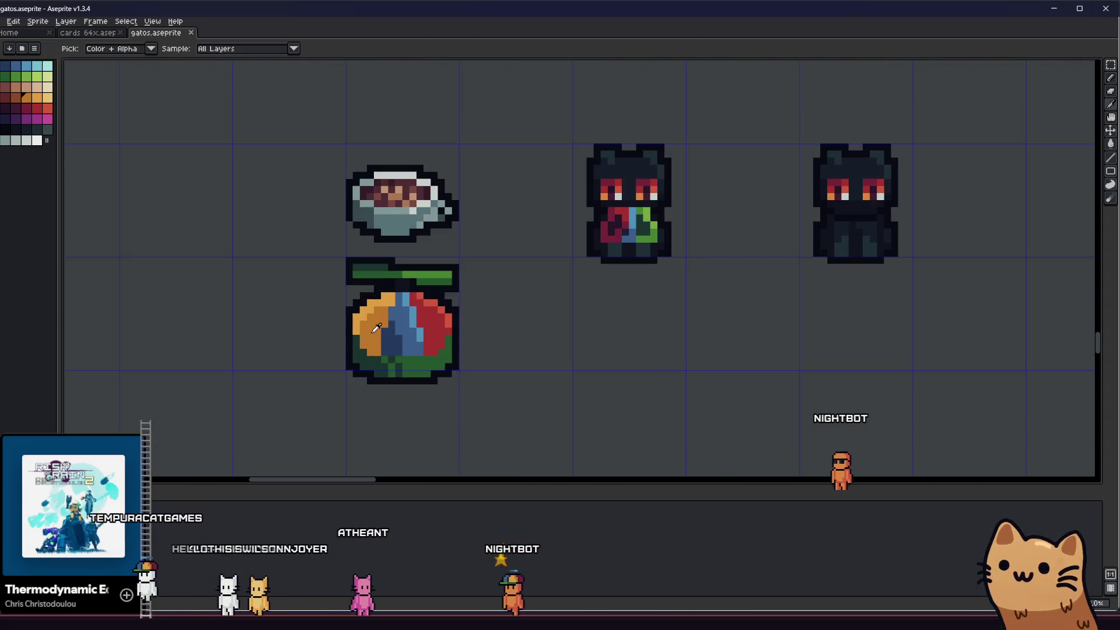
pyautogui.scroll(5, 376, 328)
pyautogui.scroll(-1, 400, 270)
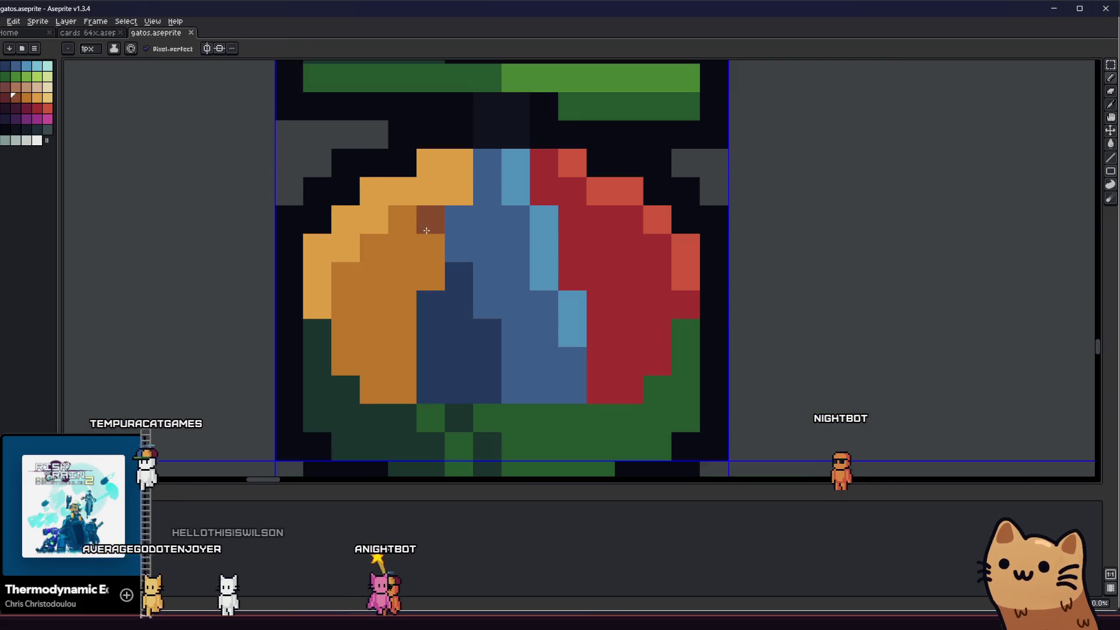
pyautogui.press('g')
pyautogui.click(400, 278)
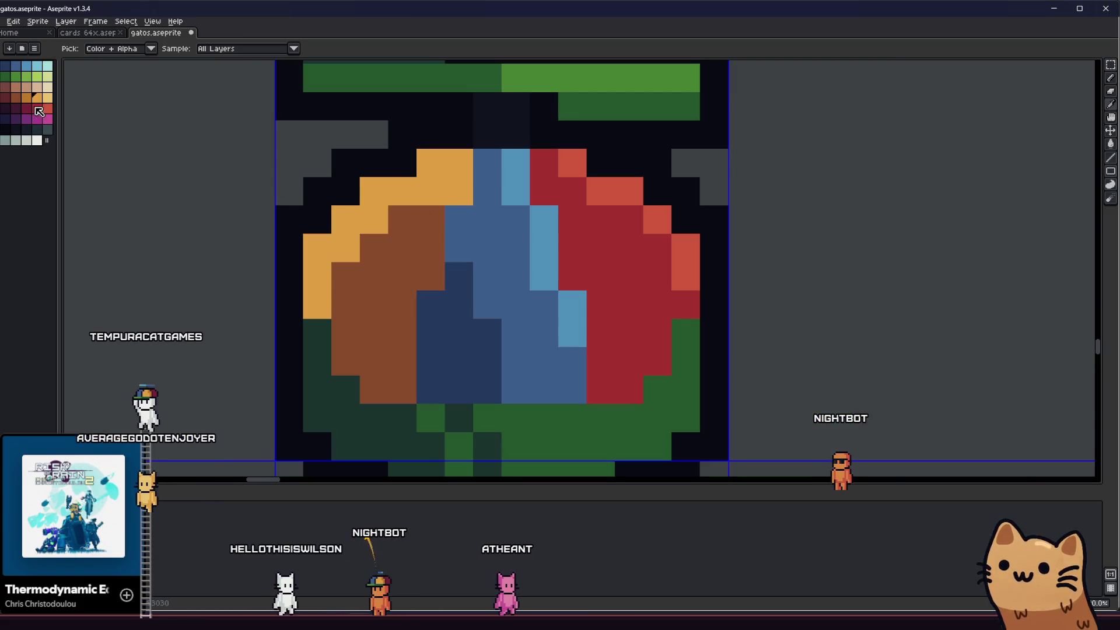
pyautogui.click(350, 198)
pyautogui.hotkey('ctrl', 'z')
pyautogui.click(355, 203)
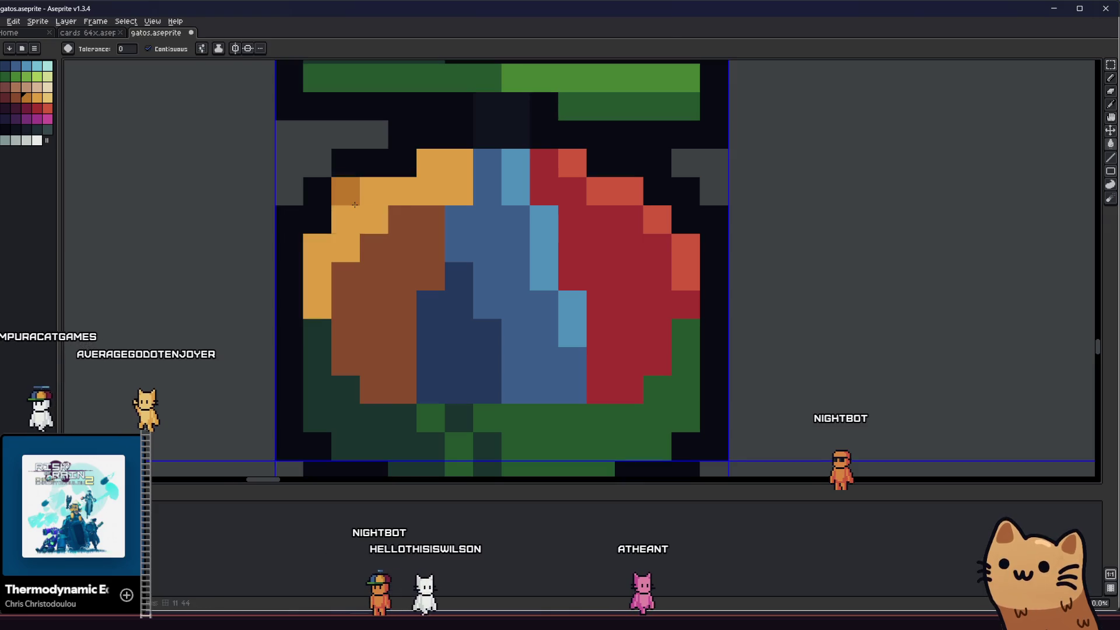
pyautogui.click(317, 193)
pyautogui.hotkey('ctrl', 'z')
pyautogui.click(374, 219)
# - Pencil three top fruit pixels light orange
pyautogui.press('b')
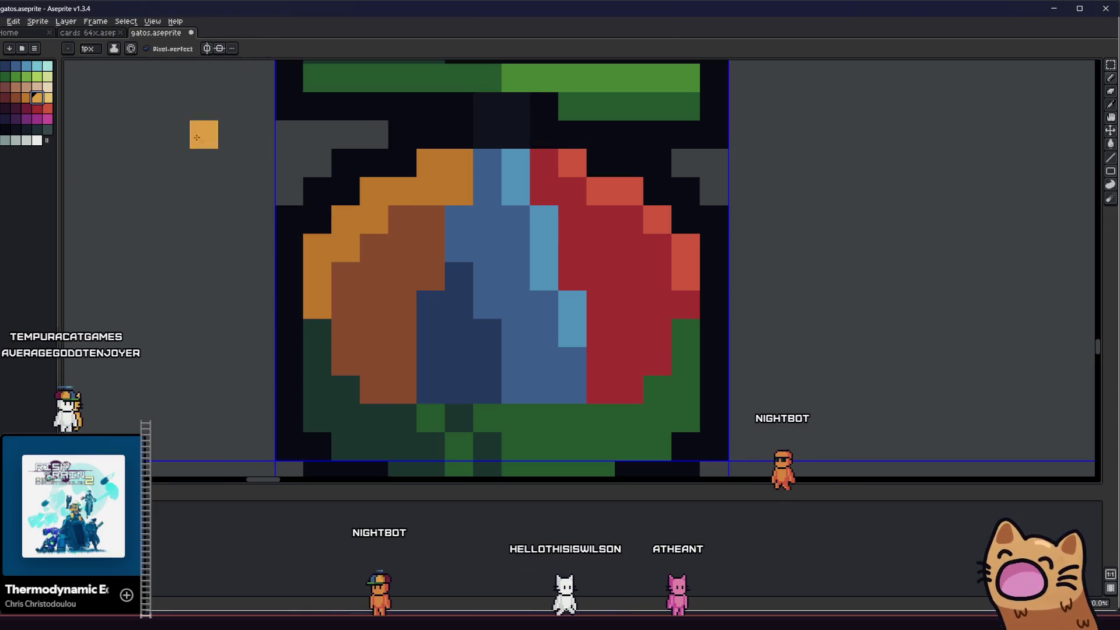
pyautogui.moveTo(458, 163); pyautogui.dragTo(458, 191)
pyautogui.scroll(-1, 458, 192)
pyautogui.scroll(2, 461, 174)
pyautogui.click(397, 128)
pyautogui.scroll(-3, 398, 127)
pyautogui.scroll(2, 411, 269)
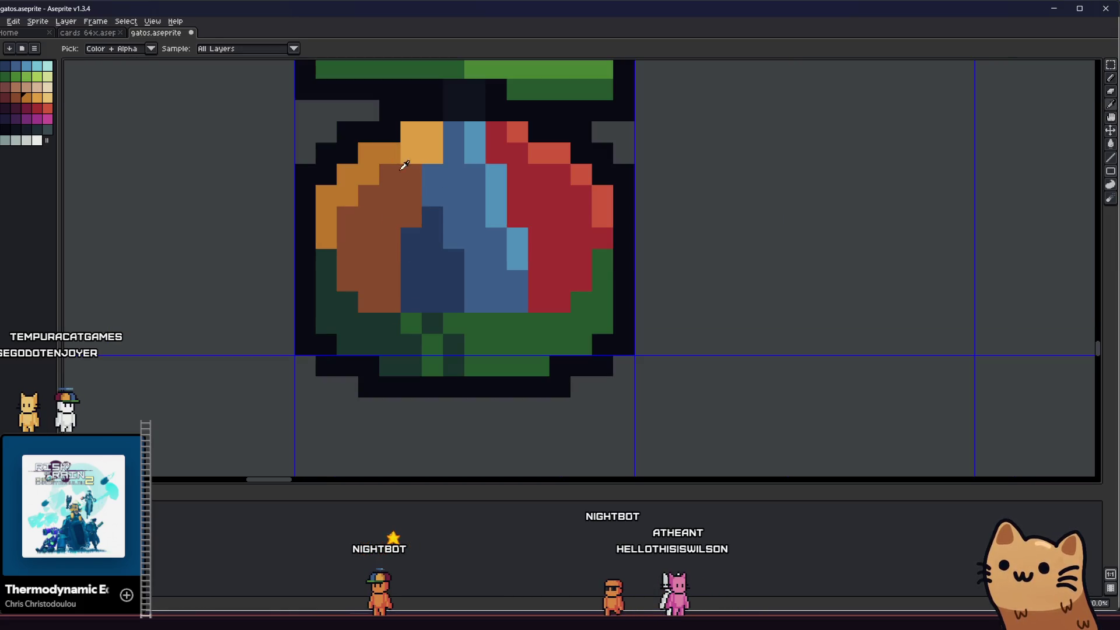
pyautogui.scroll(-5, 408, 184)
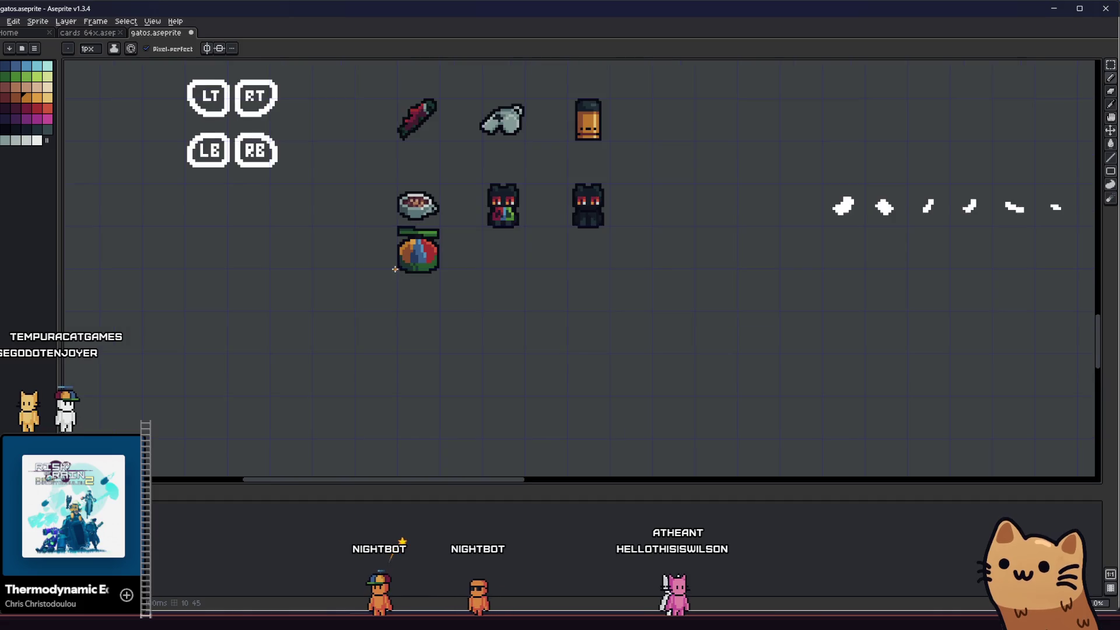
pyautogui.scroll(-3, 397, 274)
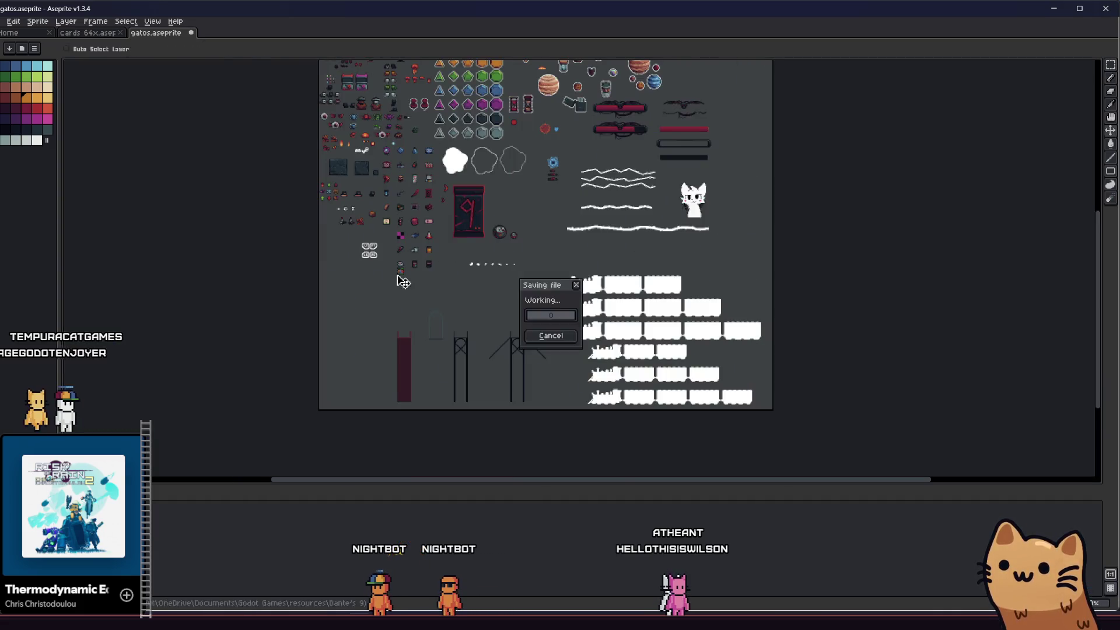
# - Draw black pixels across the fruit's lower part
pyautogui.scroll(2, 397, 277)
pyautogui.moveTo(381, 280); pyautogui.dragTo(306, 287)
pyautogui.scroll(4, 306, 287)
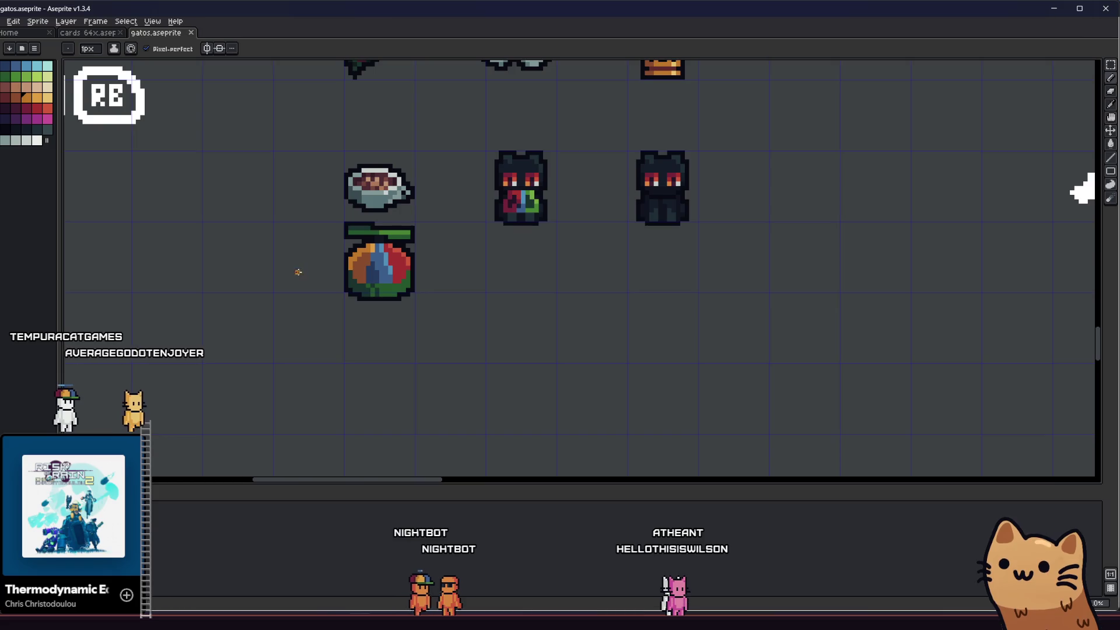
pyautogui.scroll(2, 309, 322)
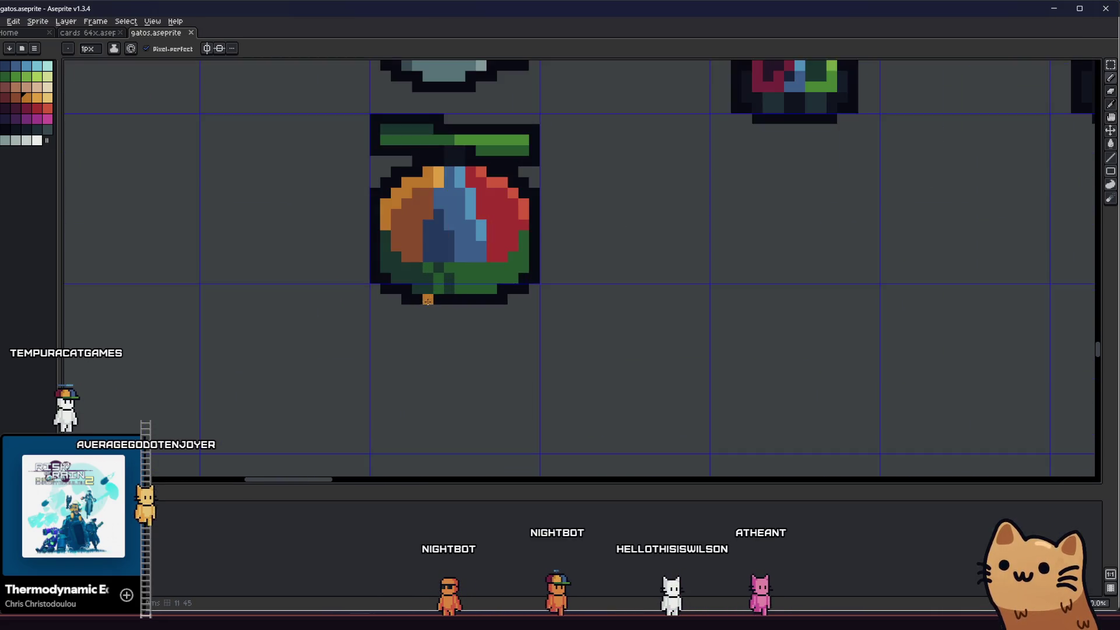
pyautogui.moveTo(350, 297); pyautogui.dragTo(368, 357)
pyautogui.scroll(1, 365, 348)
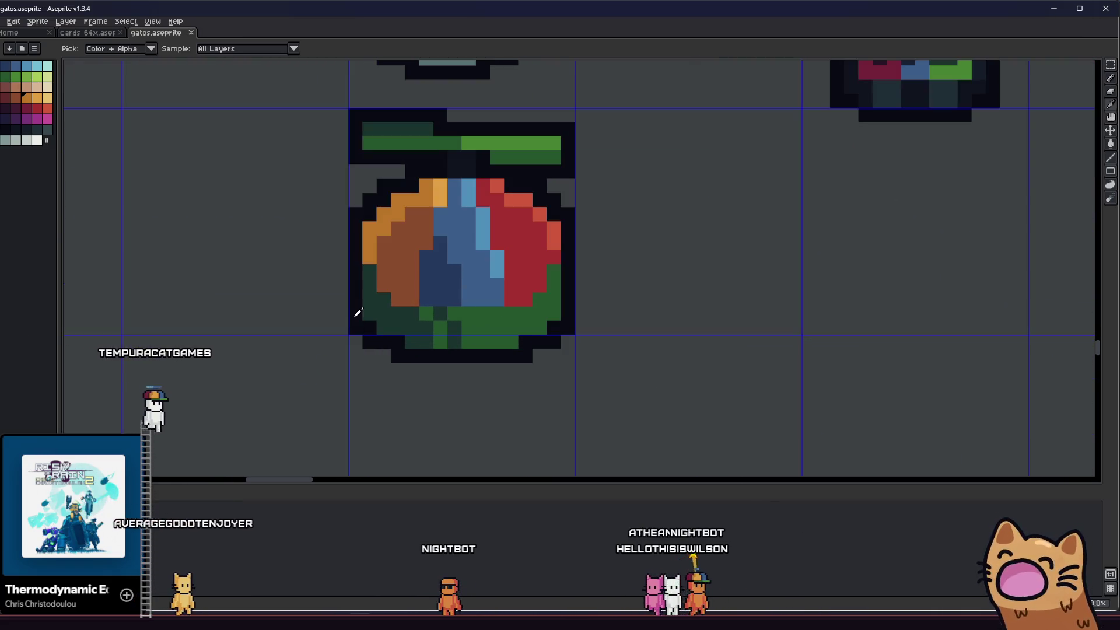
pyautogui.scroll(2, 347, 298)
pyautogui.moveTo(362, 242)
pyautogui.mouseDown()
pyautogui.moveTo(385, 292)
pyautogui.moveTo(523, 323)
pyautogui.moveTo(640, 323)
pyautogui.mouseUp()
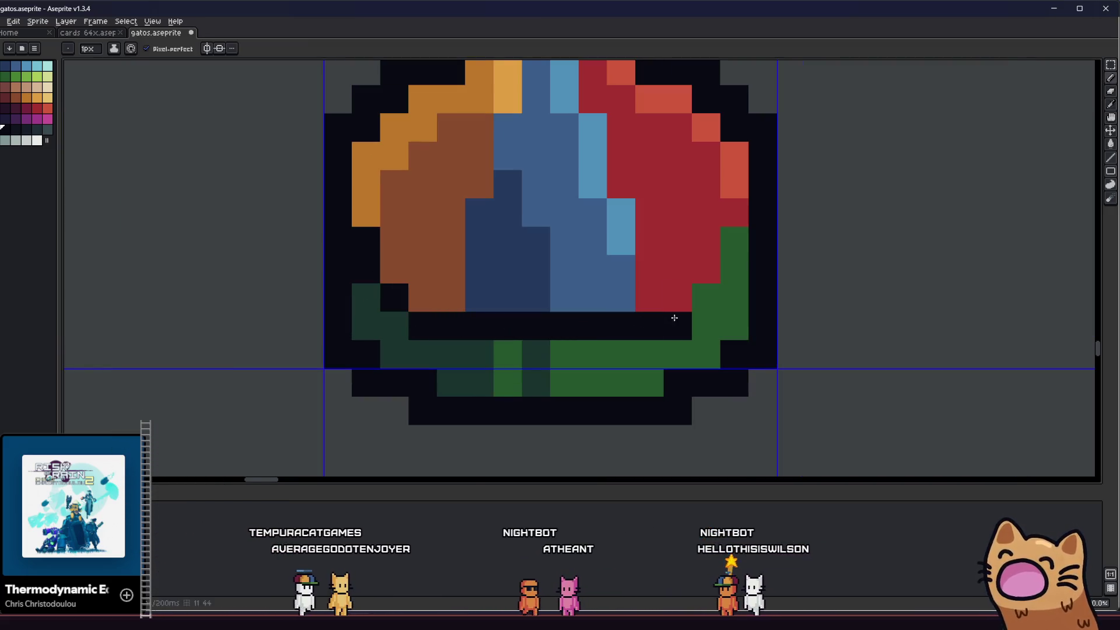
pyautogui.scroll(-10, 734, 259)
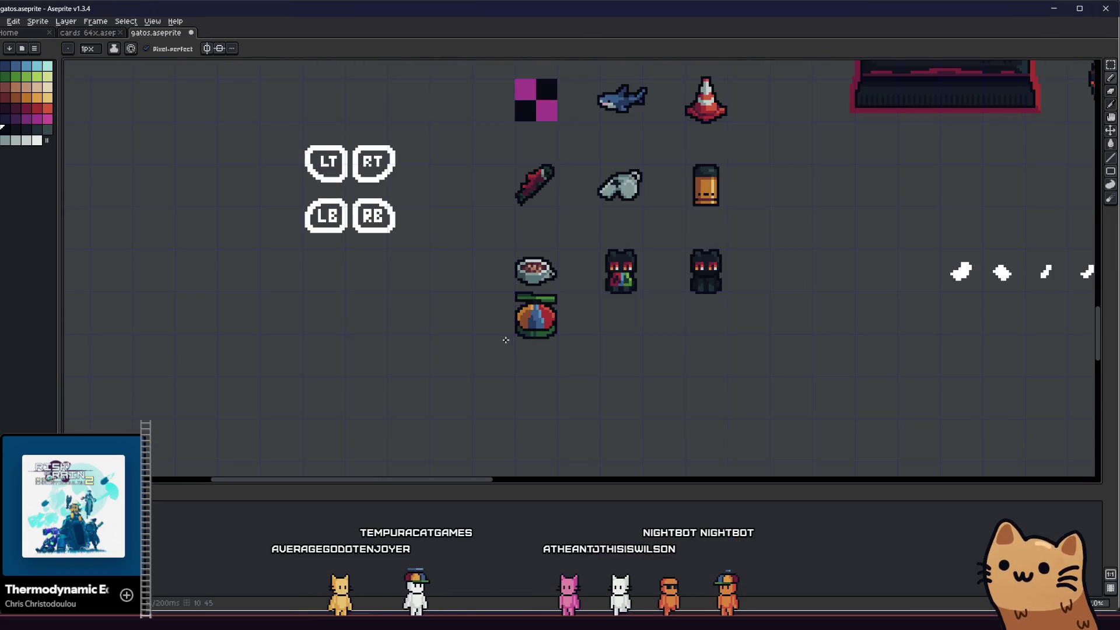
# - Paint the fruit's right-edge orange pixel red
pyautogui.moveTo(501, 341); pyautogui.dragTo(233, 348)
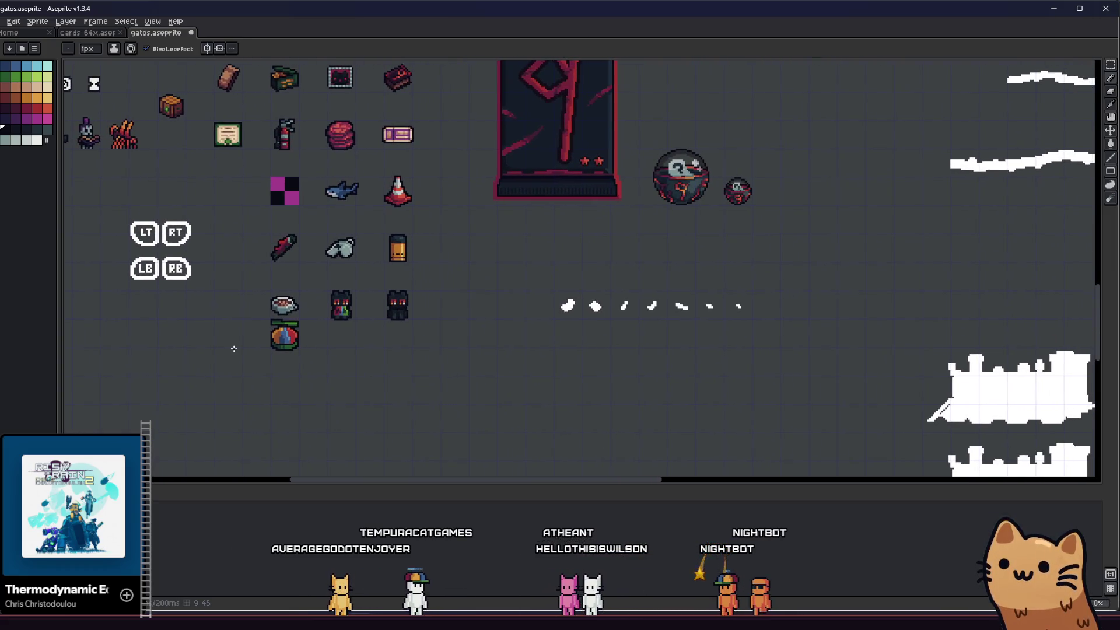
pyautogui.scroll(-2, 248, 349)
pyautogui.scroll(4, 266, 340)
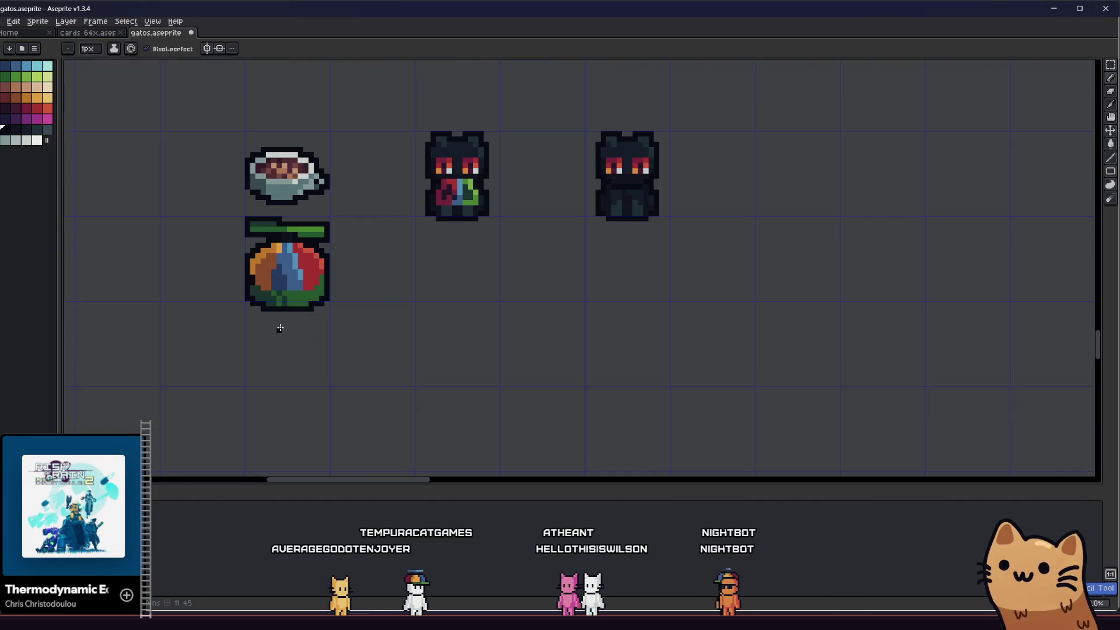
pyautogui.scroll(2, 277, 326)
pyautogui.scroll(-1, 312, 344)
pyautogui.press('i')
pyautogui.scroll(1, 310, 327)
pyautogui.scroll(-1, 302, 257)
pyautogui.scroll(-2, 300, 258)
pyautogui.moveTo(252, 284)
pyautogui.mouseDown()
pyautogui.moveTo(315, 320)
pyautogui.moveTo(369, 320)
pyautogui.mouseUp()
pyautogui.scroll(1, 432, 303)
pyautogui.scroll(1, 431, 303)
pyautogui.scroll(1, 415, 281)
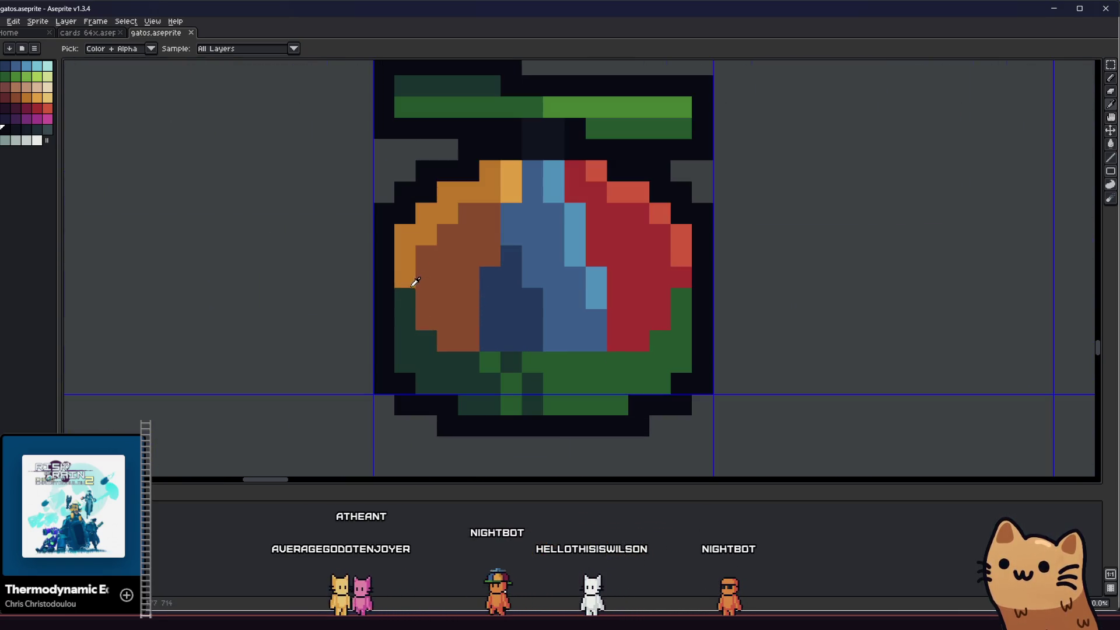
pyautogui.click(681, 302)
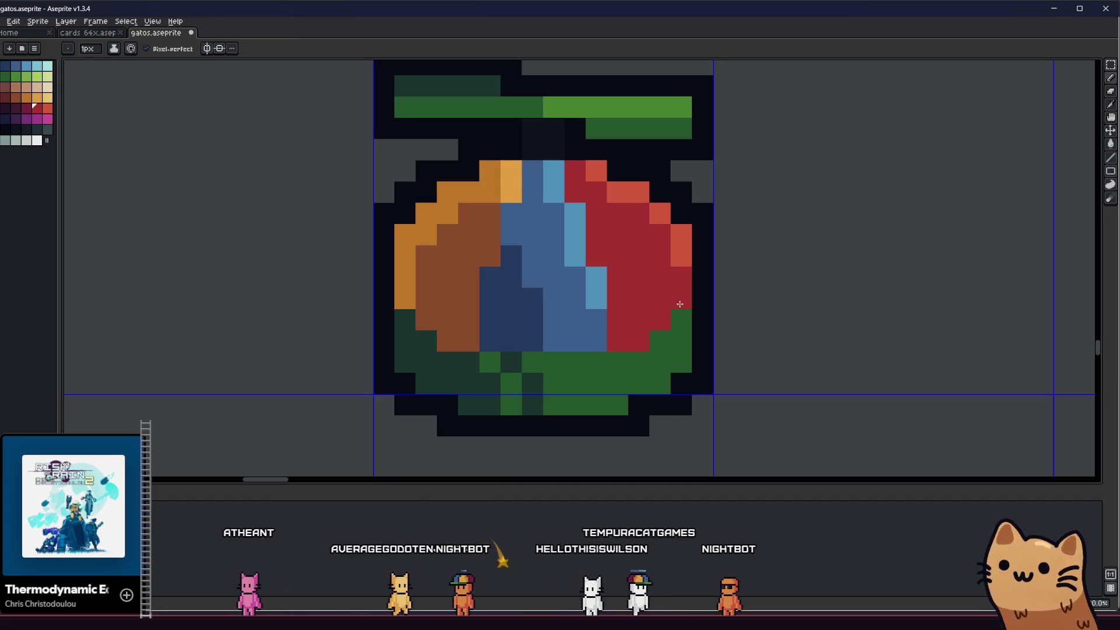
# - Paint one of the fruit's red pixels brown
pyautogui.scroll(-3, 674, 327)
pyautogui.press('i')
pyautogui.scroll(3, 483, 375)
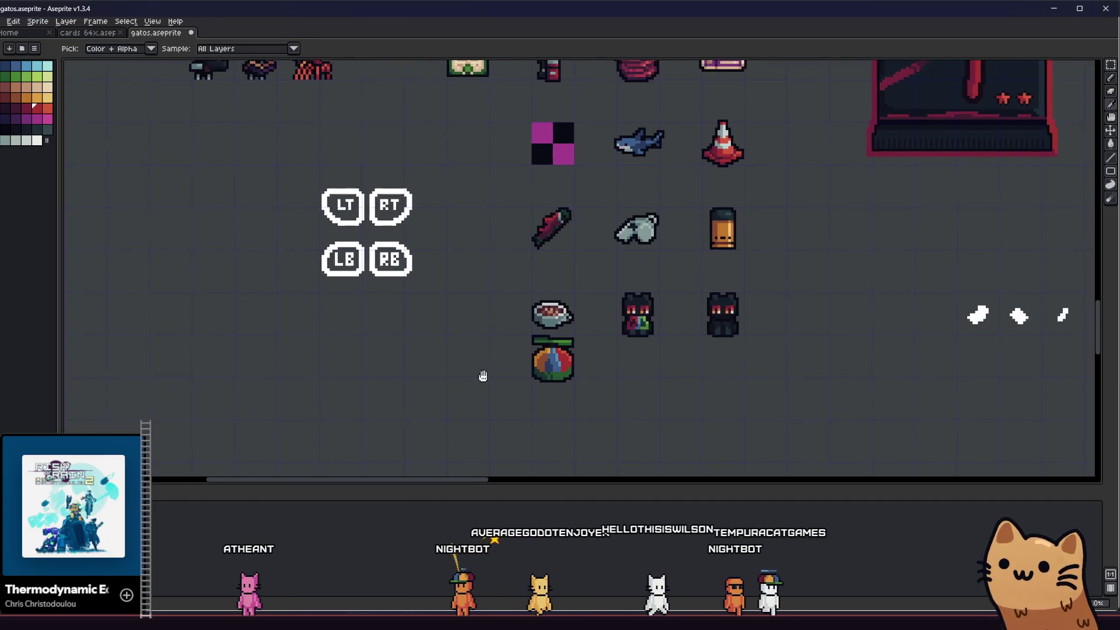
pyautogui.hscroll(3, 473, 343)
pyautogui.scroll(-1, 373, 332)
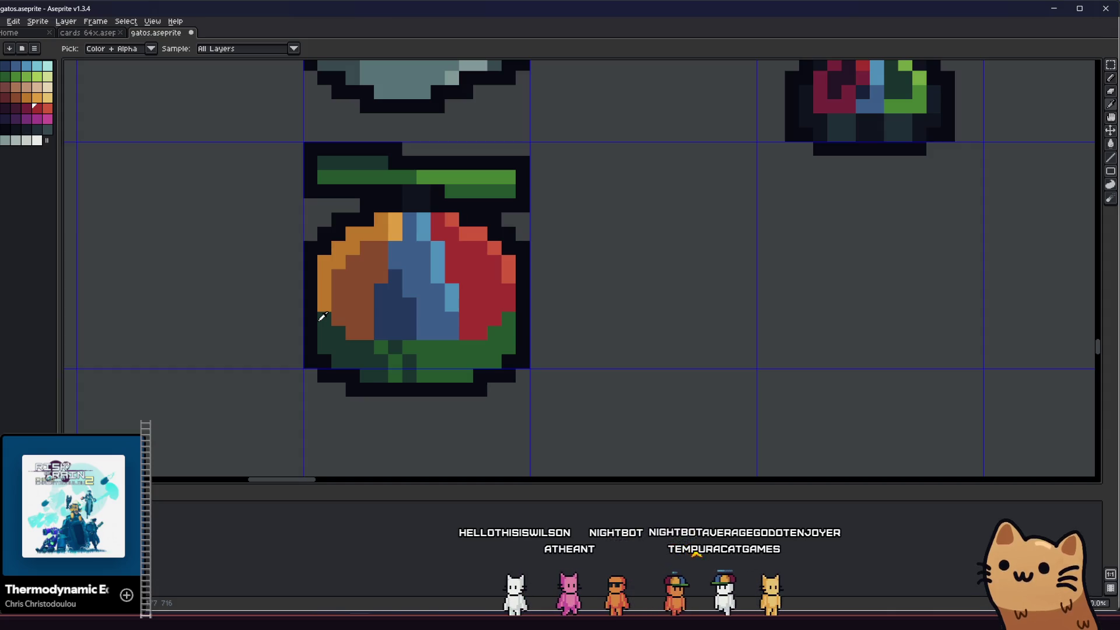
pyautogui.scroll(3, 339, 305)
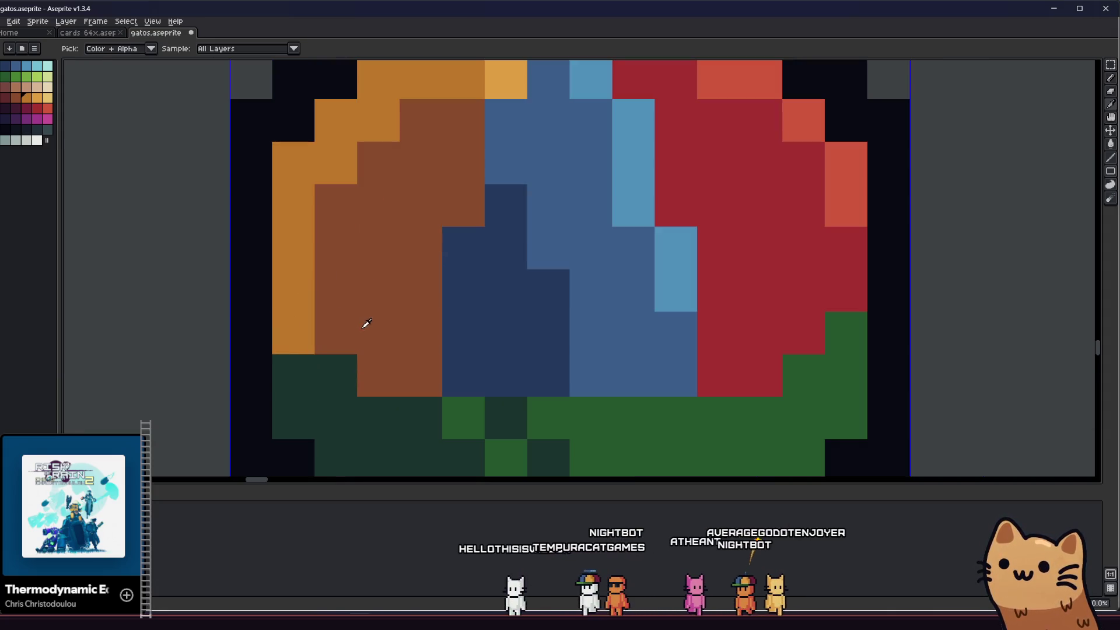
pyautogui.click(641, 359)
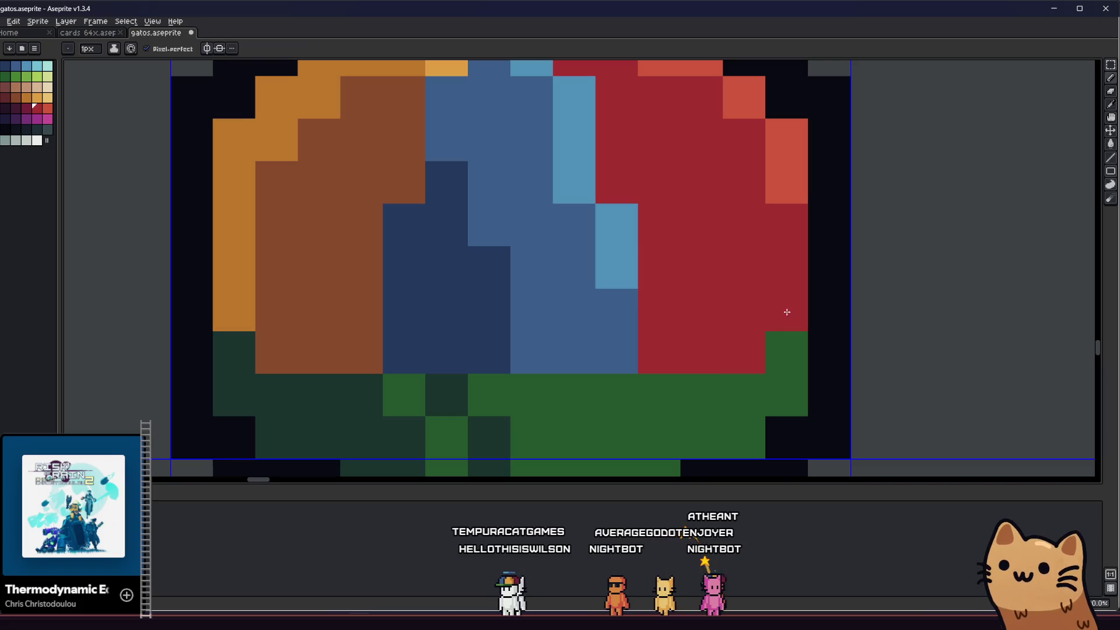
pyautogui.scroll(-3, 786, 312)
pyautogui.scroll(3, 470, 340)
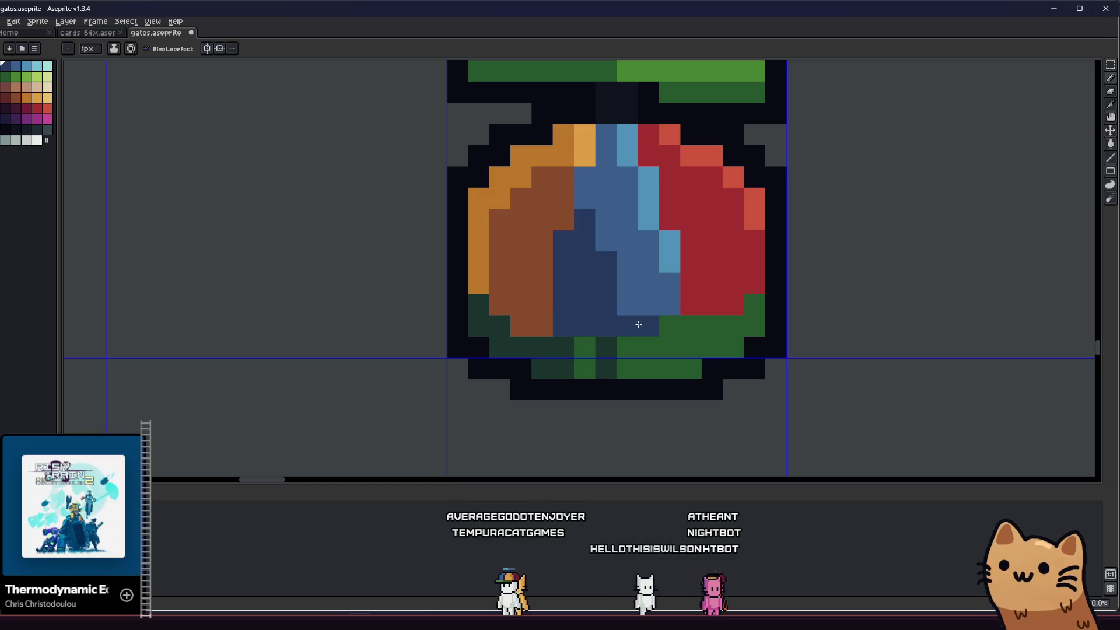
# - Sample the blue from the fruit's middle and recentre the close-up view
pyautogui.keyDown('alt'); pyautogui.click(646, 293); pyautogui.keyUp('alt')
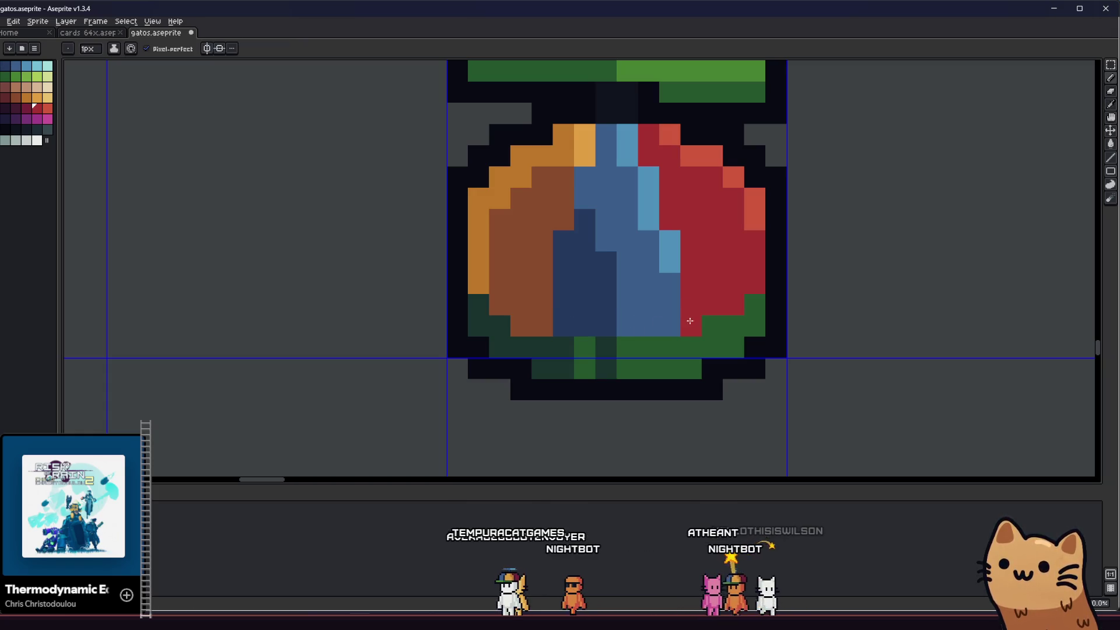
pyautogui.scroll(-3, 747, 300)
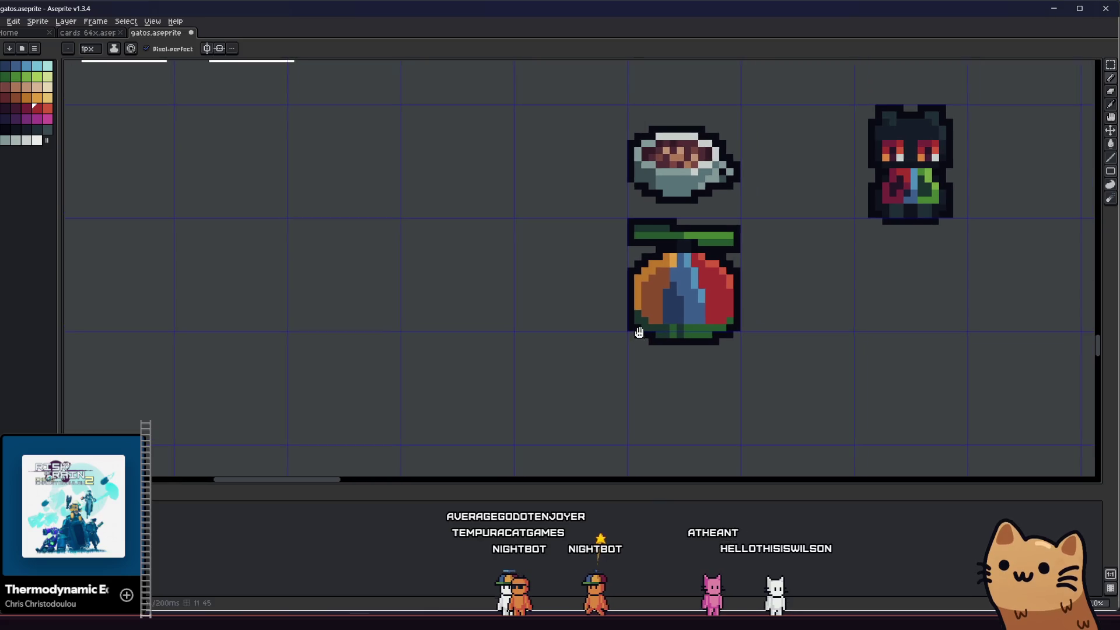
pyautogui.scroll(5, 706, 321)
pyautogui.scroll(-5, 738, 359)
pyautogui.moveTo(655, 353)
pyautogui.mouseDown()
pyautogui.moveTo(465, 350)
pyautogui.moveTo(347, 364)
pyautogui.moveTo(268, 352)
pyautogui.mouseUp()
pyautogui.scroll(-3, 464, 350)
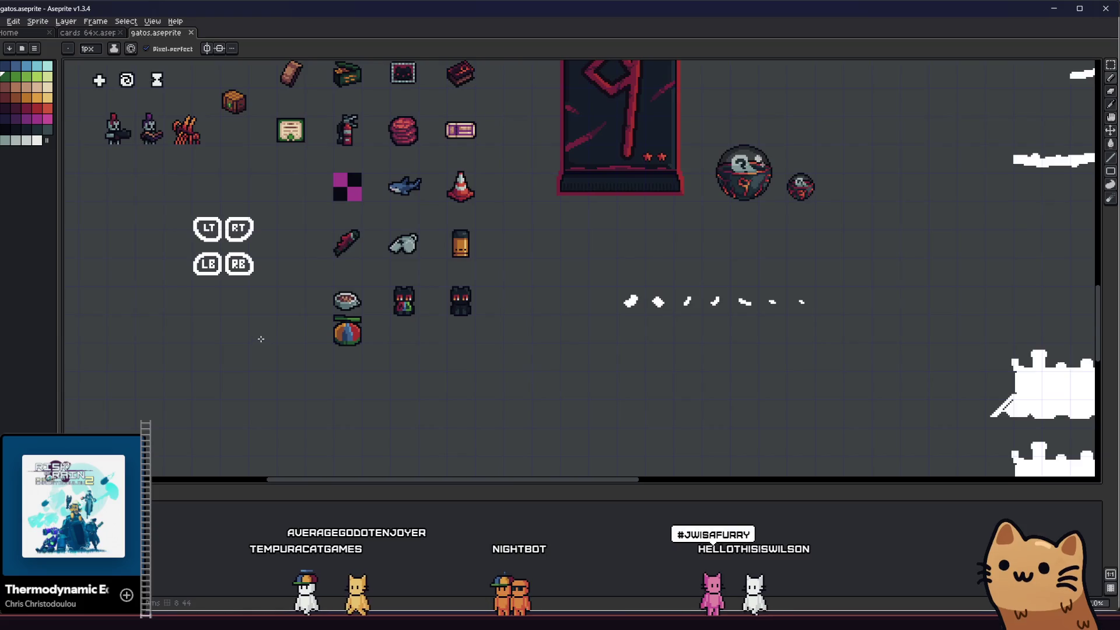
pyautogui.scroll(5, 350, 350)
pyautogui.moveTo(371, 347); pyautogui.dragTo(414, 345)
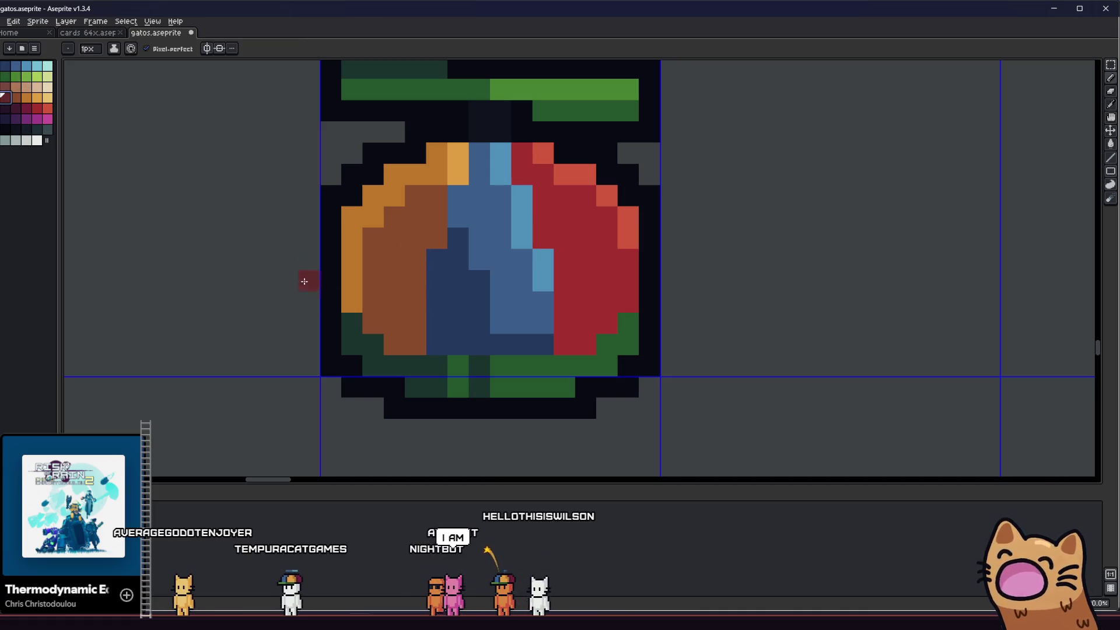
pyautogui.scroll(-4, 351, 311)
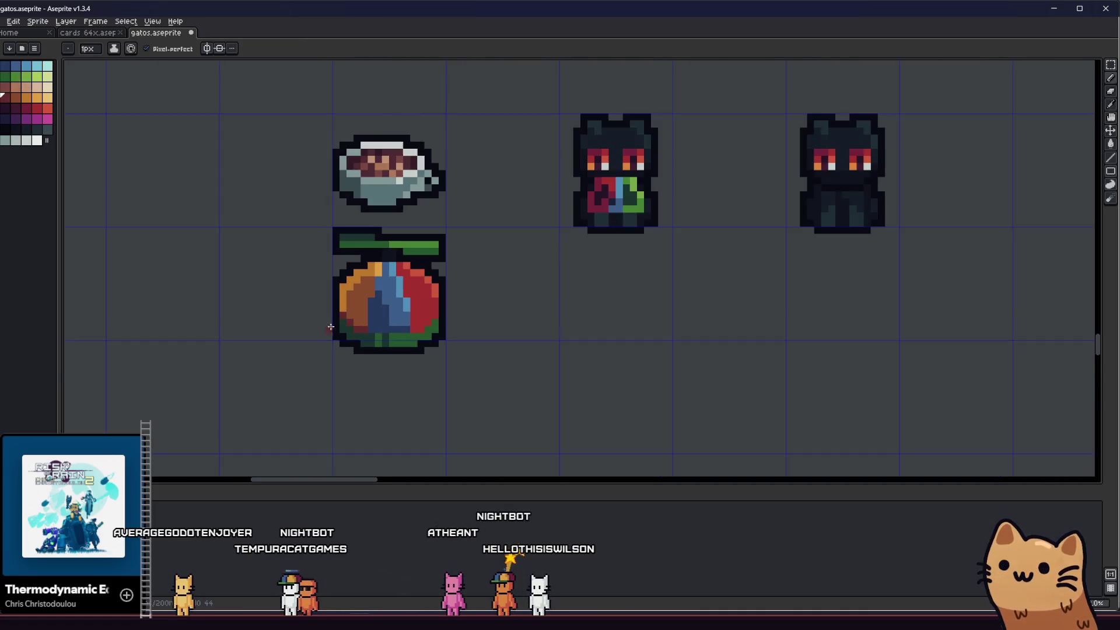
# - Sample maroon and dark blue from the fruit and paint one bottom-edge pixel dark blue
pyautogui.scroll(5, 412, 324)
pyautogui.press('i')
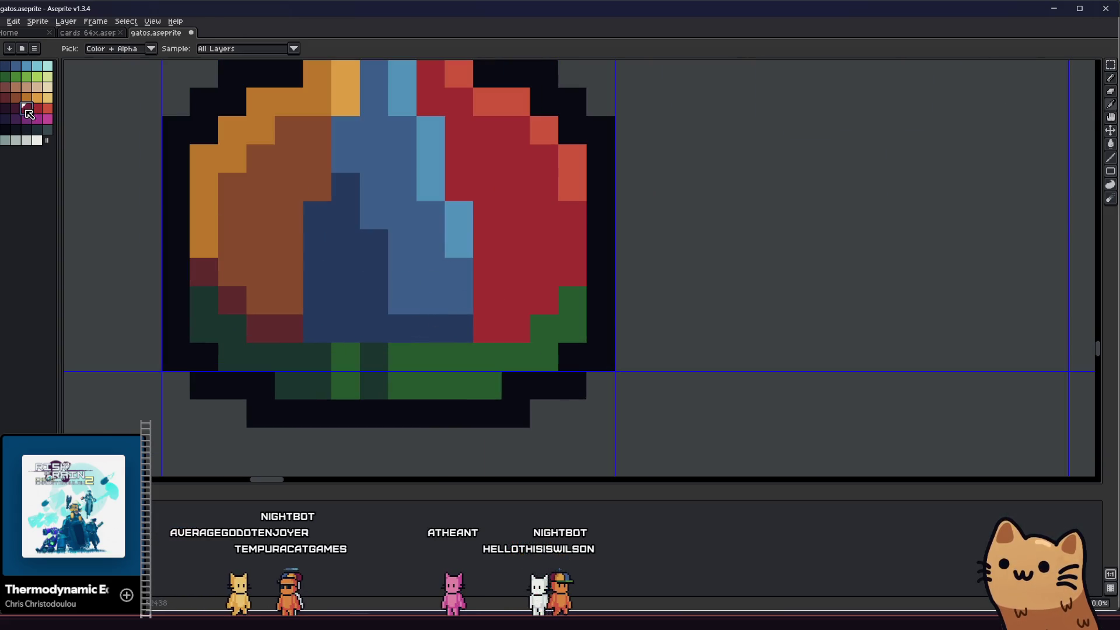
pyautogui.press('b')
pyautogui.click(521, 323)
pyautogui.scroll(-6, 567, 275)
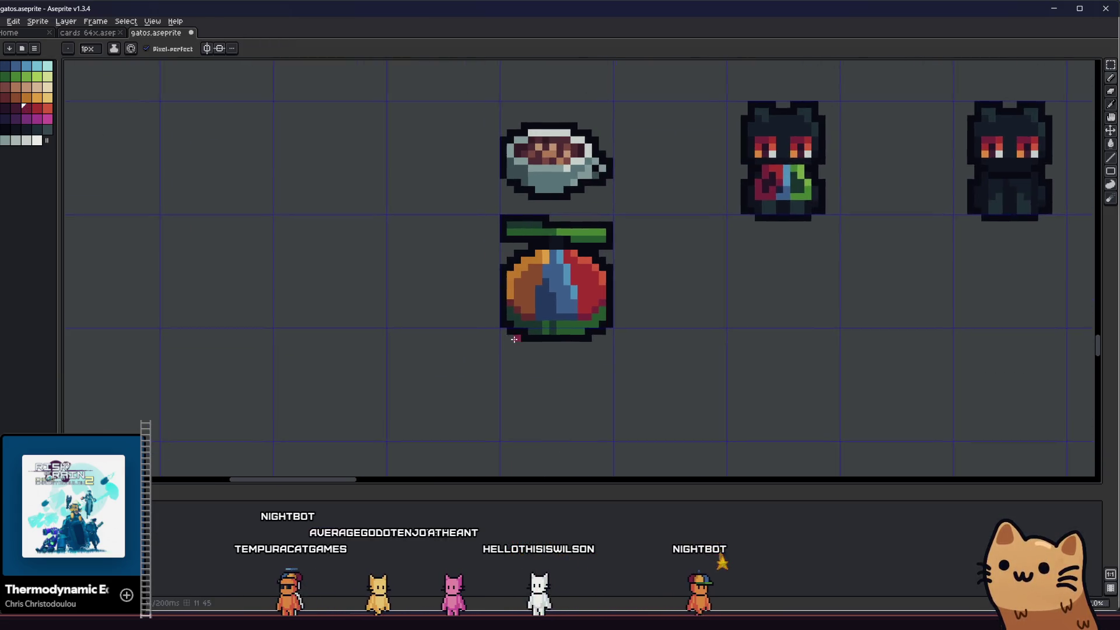
pyautogui.moveTo(477, 327); pyautogui.dragTo(376, 331)
pyautogui.scroll(2, 375, 331)
pyautogui.scroll(-2, 400, 328)
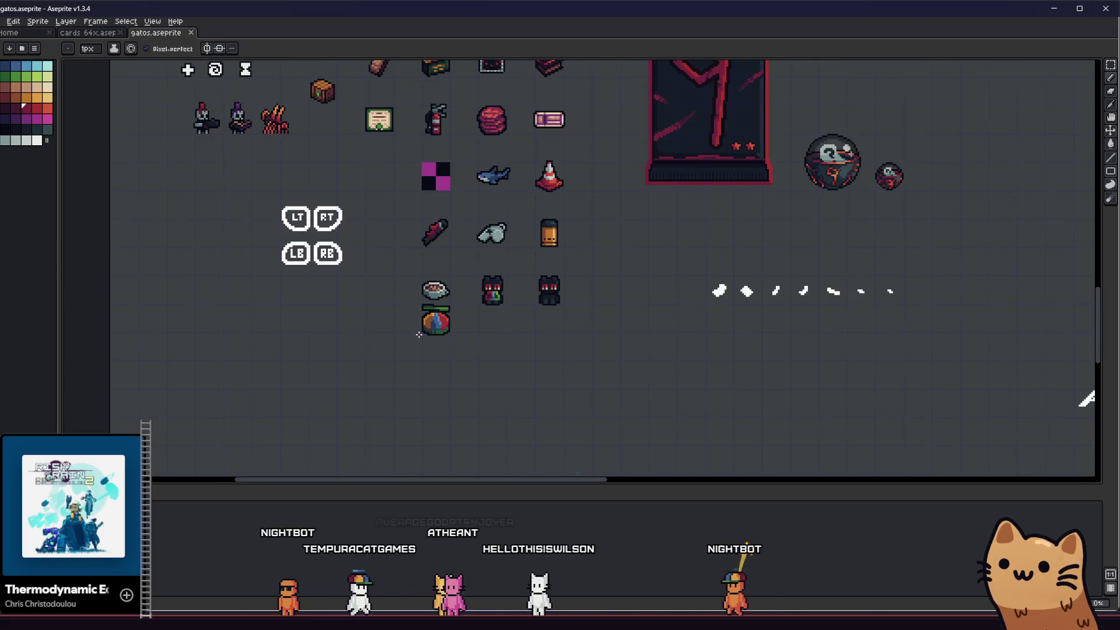
pyautogui.scroll(5, 419, 335)
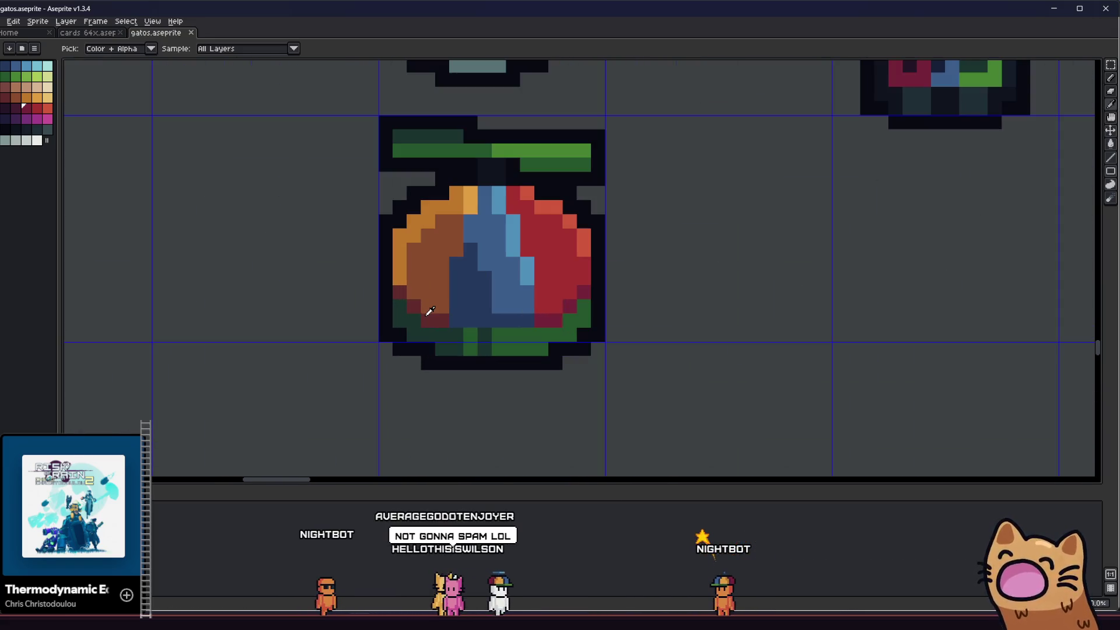
pyautogui.scroll(4, 430, 311)
pyautogui.scroll(-1, 429, 360)
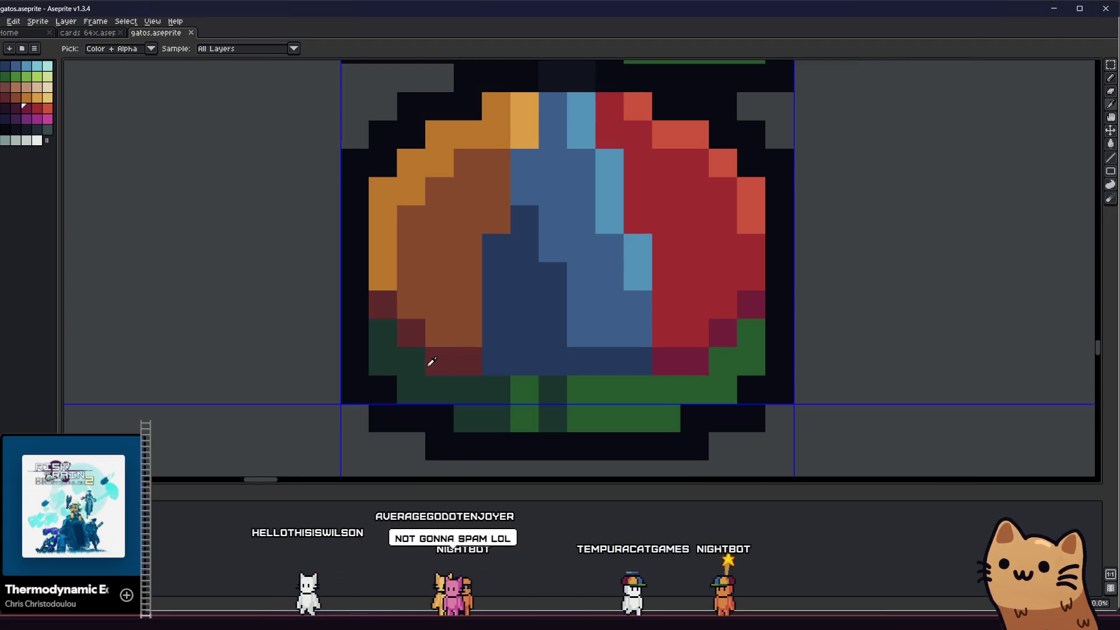
pyautogui.keyDown('alt'); pyautogui.click(520, 332); pyautogui.keyUp('alt')
pyautogui.click(571, 338)
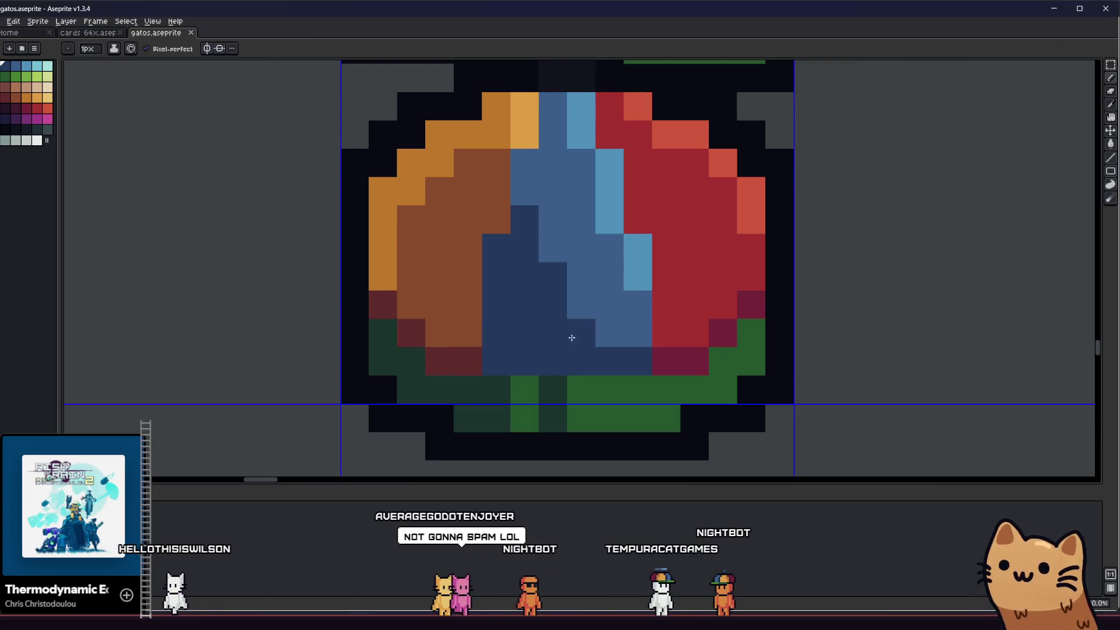
# - Recolour that pixel dark magenta, extend magenta along the fruit's bottom, and save
pyautogui.keyDown('alt'); pyautogui.click(680, 357); pyautogui.keyUp('alt')
pyautogui.click(666, 338)
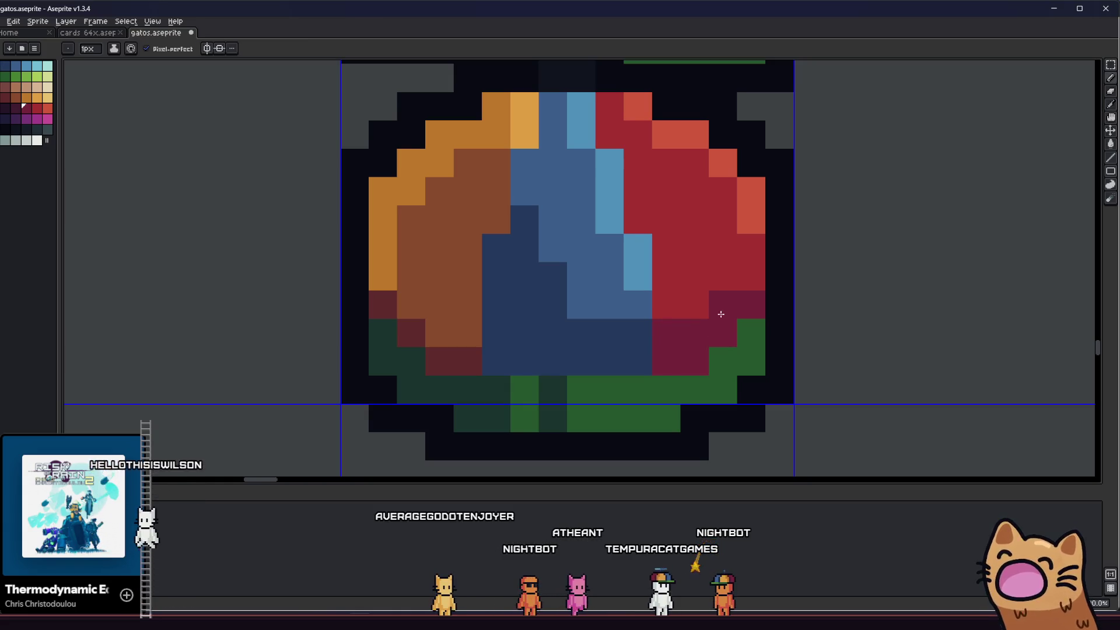
pyautogui.click(550, 359)
pyautogui.hotkey('ctrl', 's')
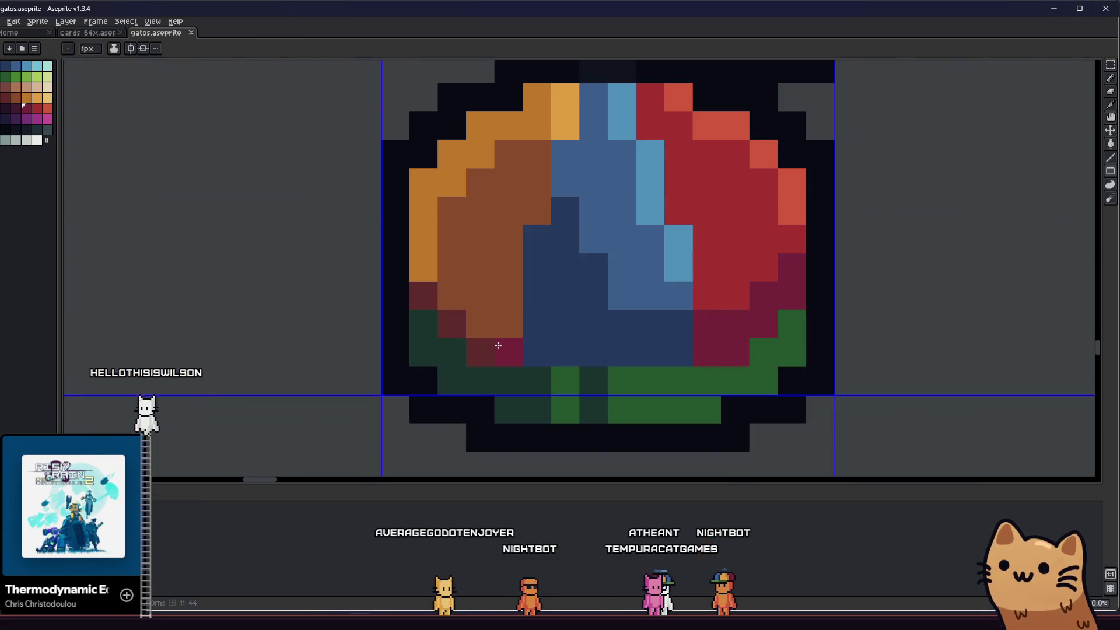
# - Draw a diagonal line of maroon pixels on the fruit's lower left, add a brown pixel, and save
pyautogui.keyDown('alt'); pyautogui.click(499, 339); pyautogui.keyUp('alt')
pyautogui.moveTo(487, 327); pyautogui.dragTo(413, 272)
pyautogui.keyDown('alt'); pyautogui.click(456, 249); pyautogui.keyUp('alt')
pyautogui.click(425, 267)
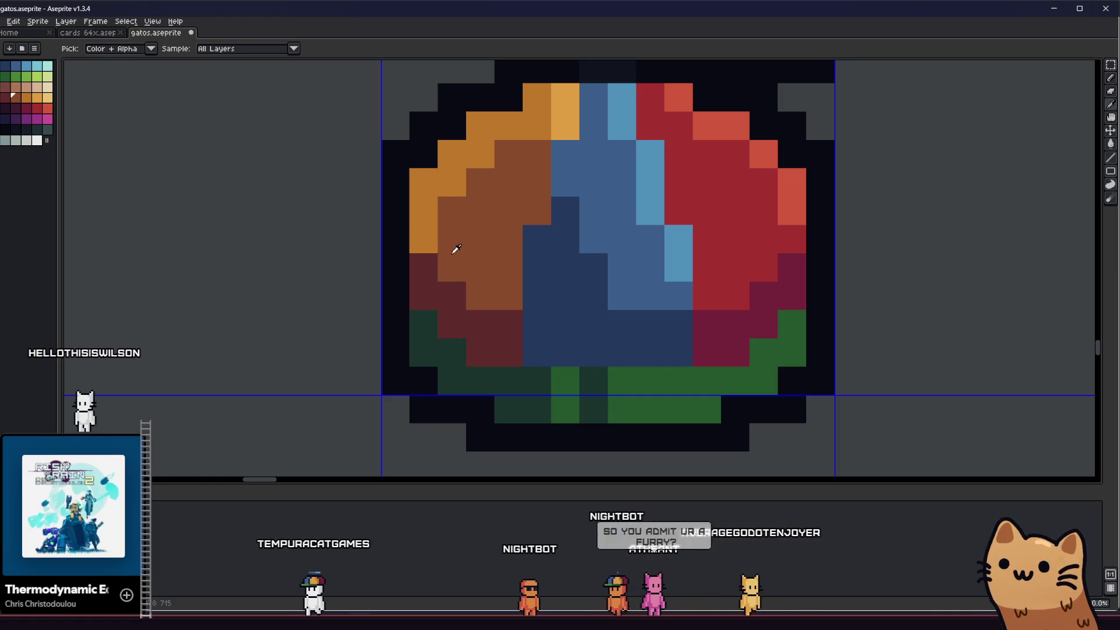
pyautogui.scroll(-6, 456, 249)
pyautogui.hotkey('ctrl', 's')
pyautogui.scroll(-3, 468, 320)
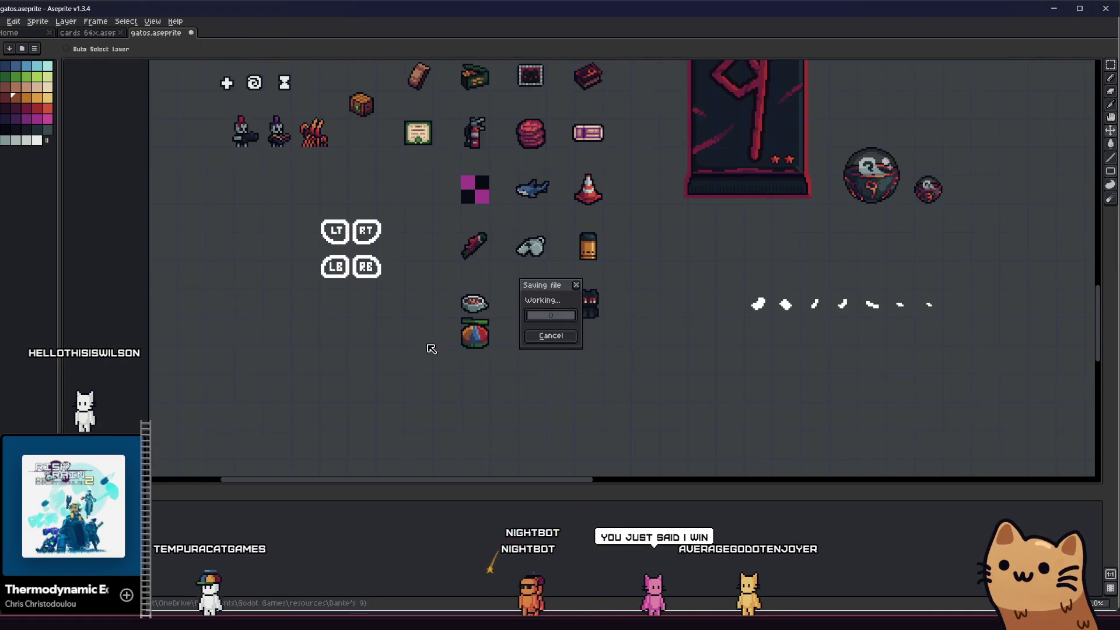
# - Zoom and pan over the sheet, then drag a rectangular marquee around the fruit sprite
pyautogui.scroll(3, 430, 347)
pyautogui.scroll(-3, 477, 361)
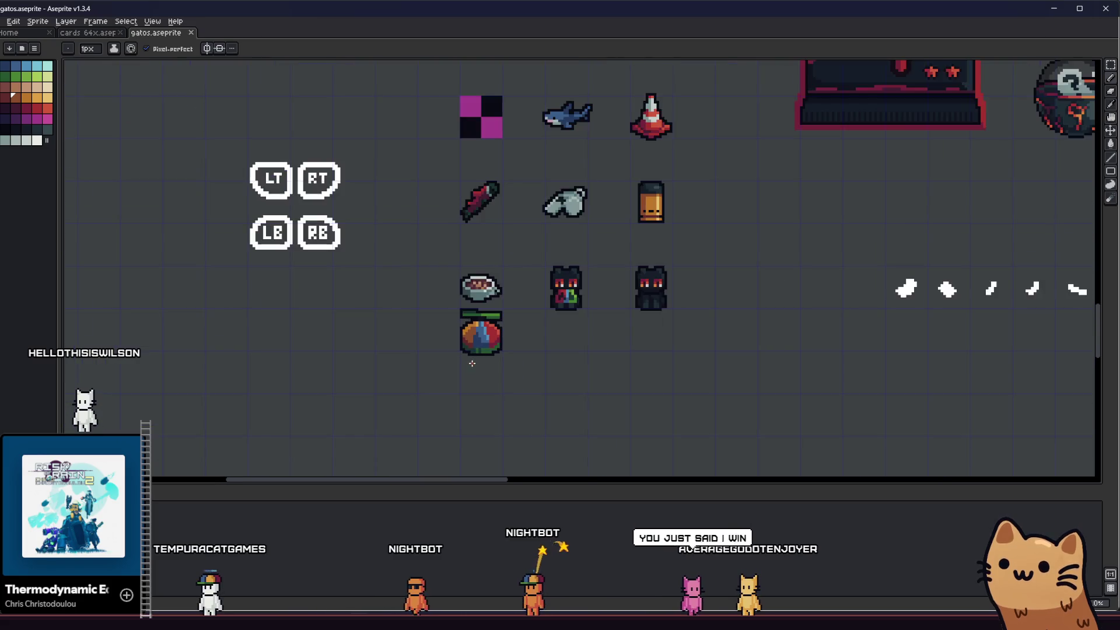
pyautogui.scroll(5, 474, 350)
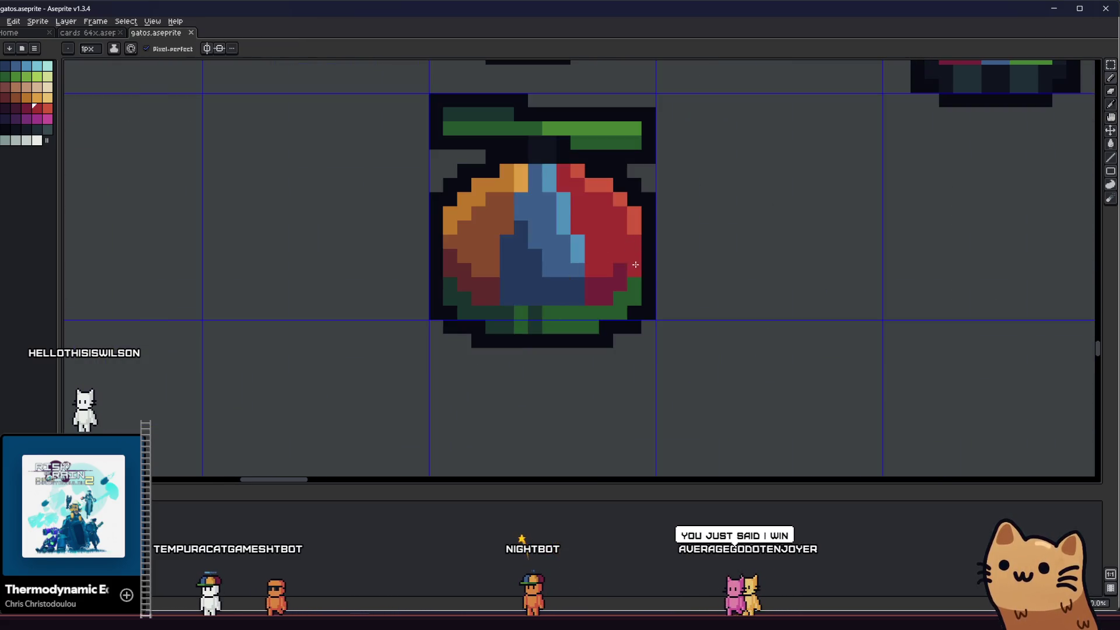
pyautogui.scroll(-5, 522, 370)
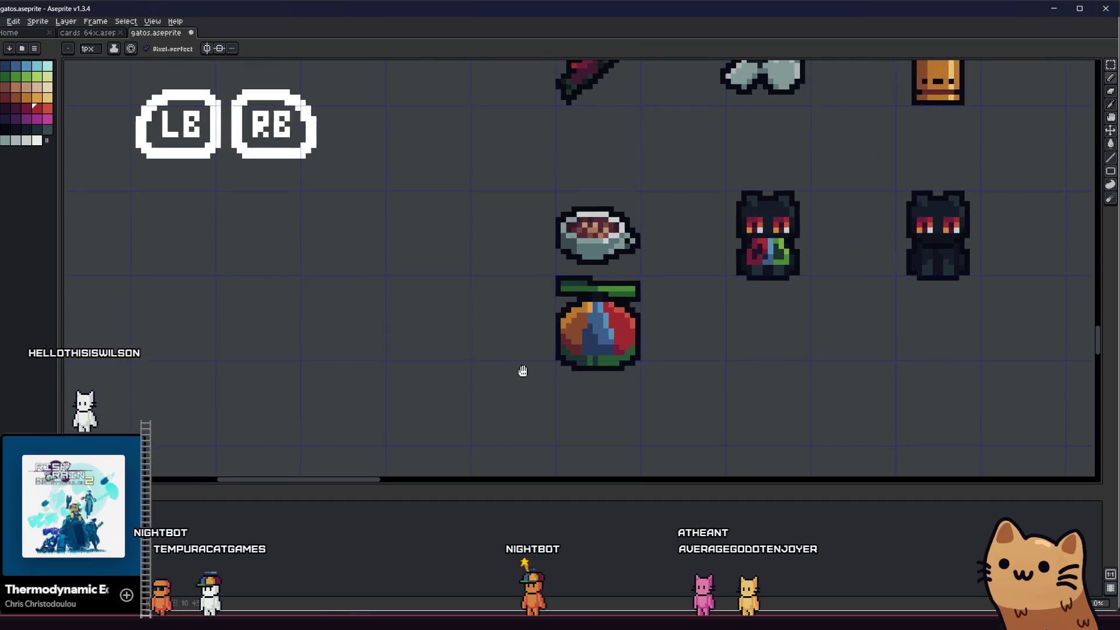
pyautogui.scroll(3, 527, 365)
pyautogui.scroll(-2, 517, 357)
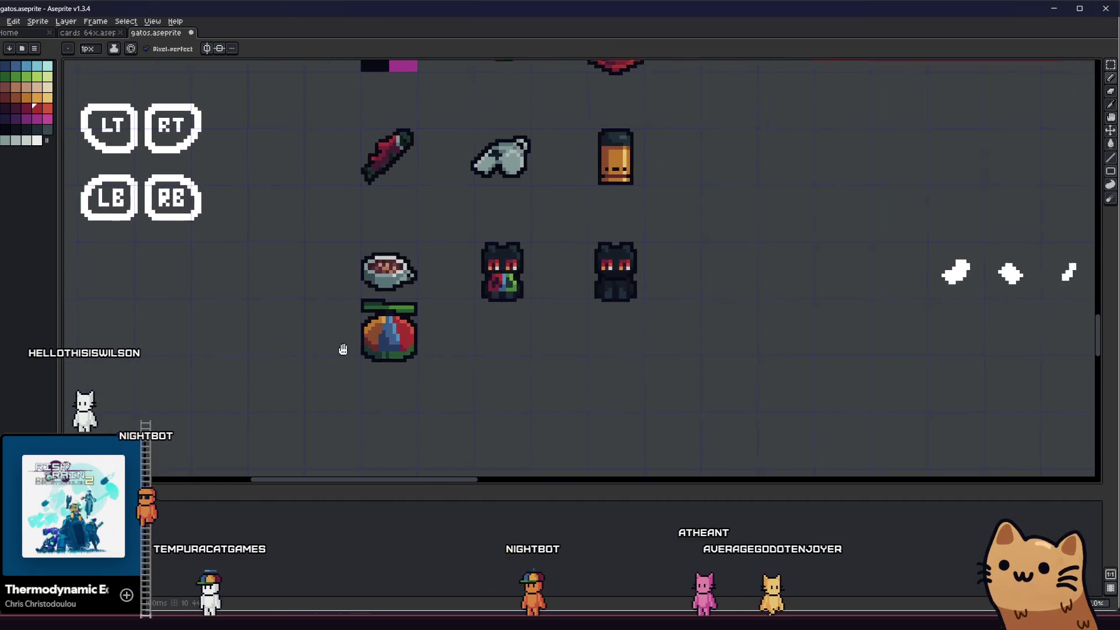
pyautogui.scroll(4, 450, 334)
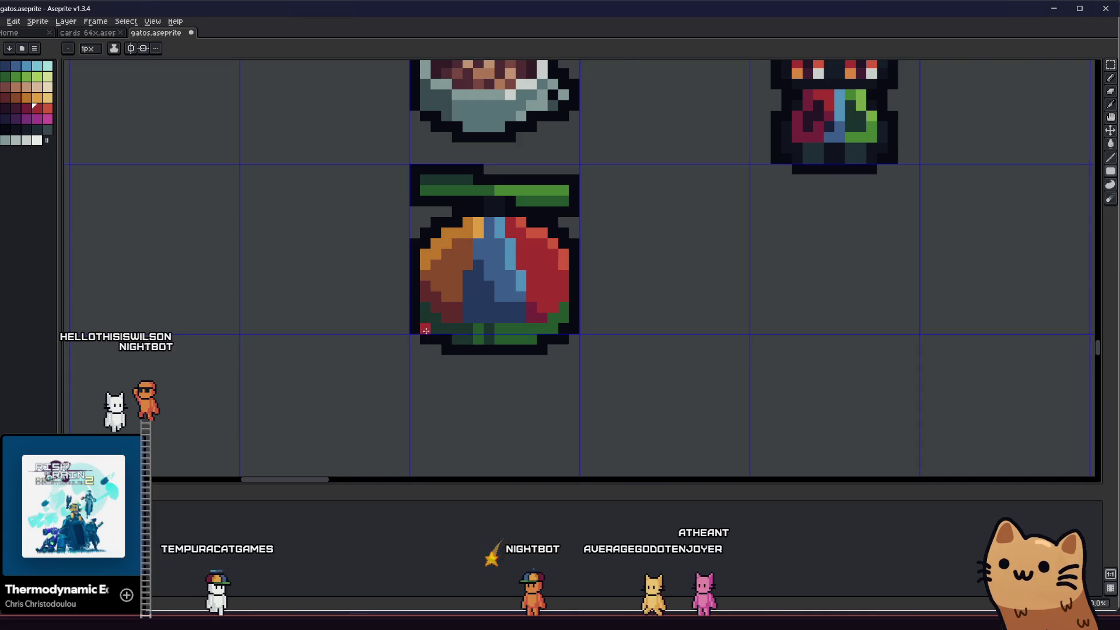
pyautogui.scroll(1, 414, 331)
pyautogui.hscroll(-3, 570, 318)
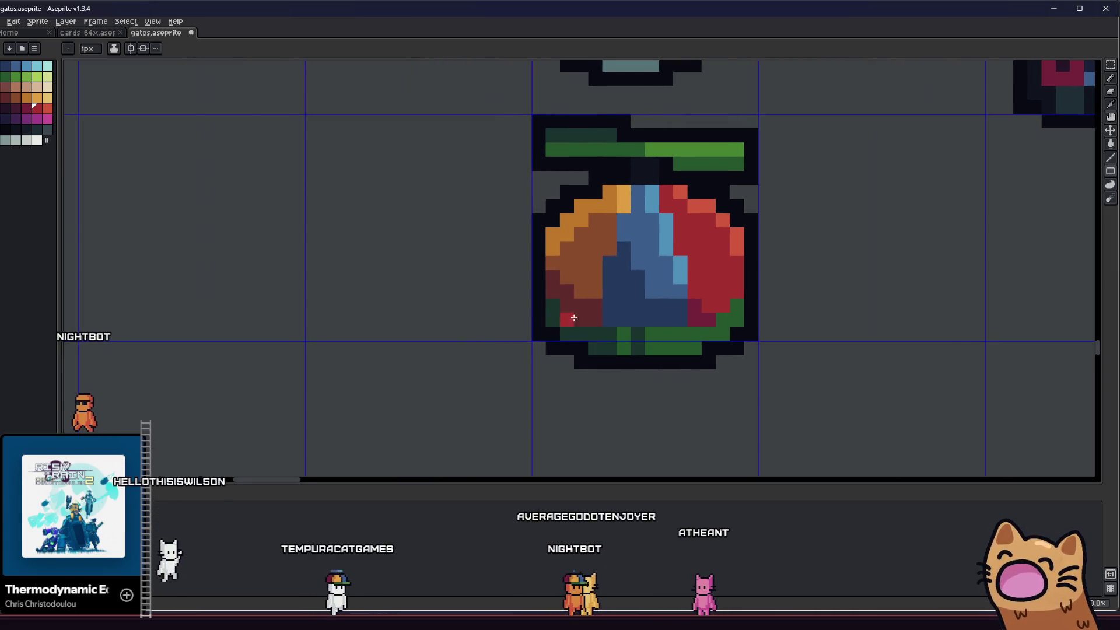
pyautogui.scroll(-1, 603, 289)
pyautogui.press('alt')
pyautogui.scroll(4, 603, 290)
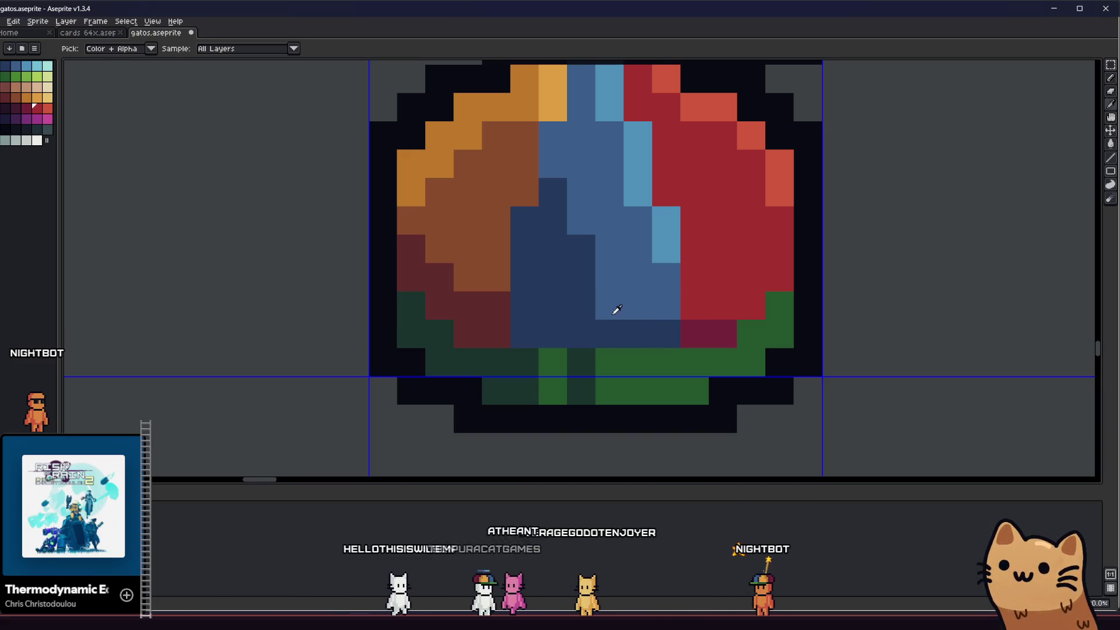
pyautogui.scroll(-6, 619, 311)
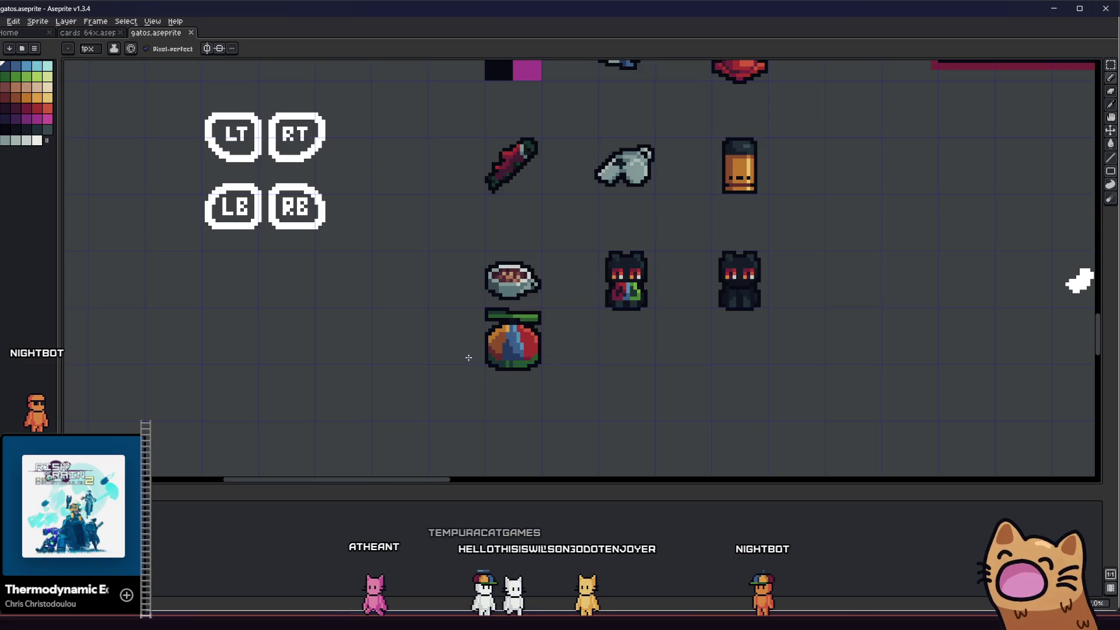
pyautogui.hscroll(2, 468, 357)
pyautogui.scroll(3, 449, 353)
pyautogui.scroll(-5, 387, 375)
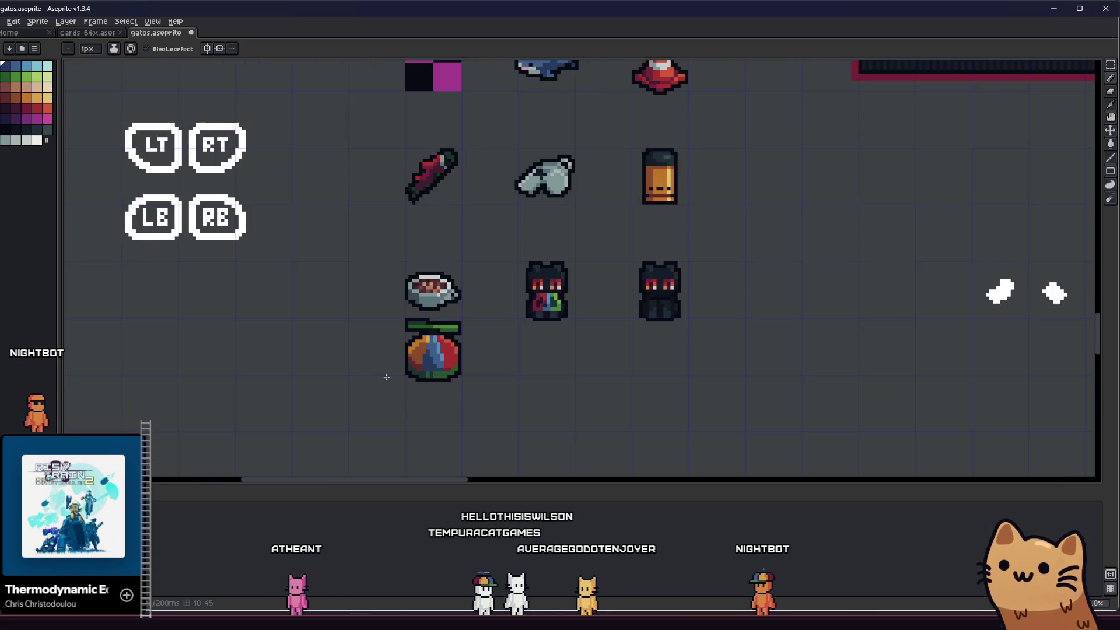
pyautogui.scroll(-3, 299, 363)
pyautogui.scroll(4, 290, 367)
pyautogui.scroll(1, 292, 338)
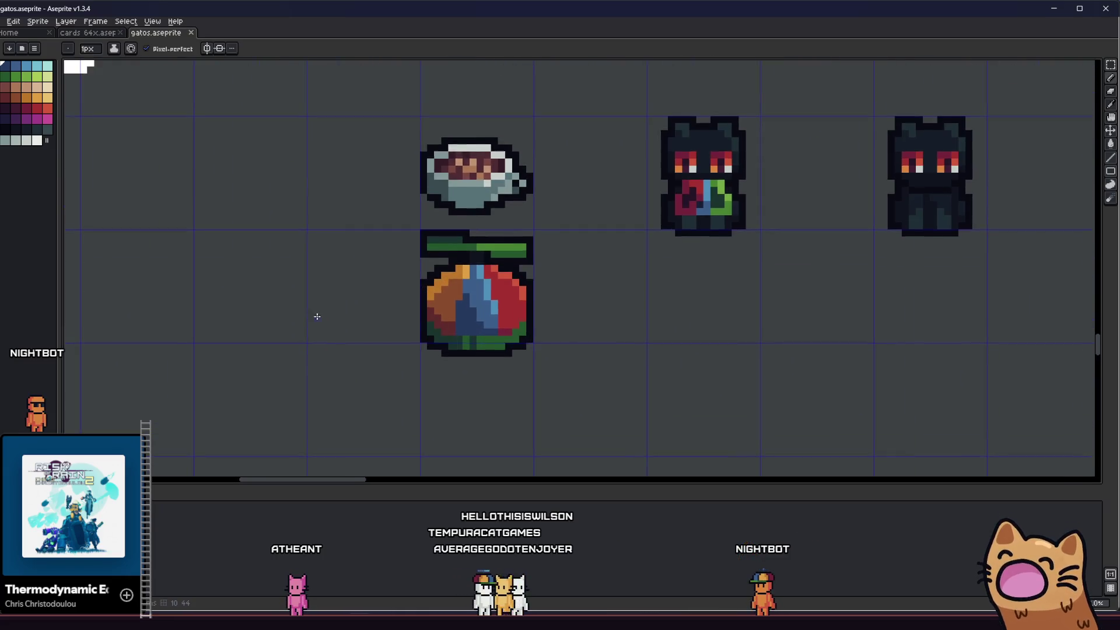
pyautogui.scroll(2, 314, 314)
pyautogui.scroll(-1, 375, 295)
pyautogui.scroll(-1, 297, 307)
pyautogui.scroll(-1, 310, 312)
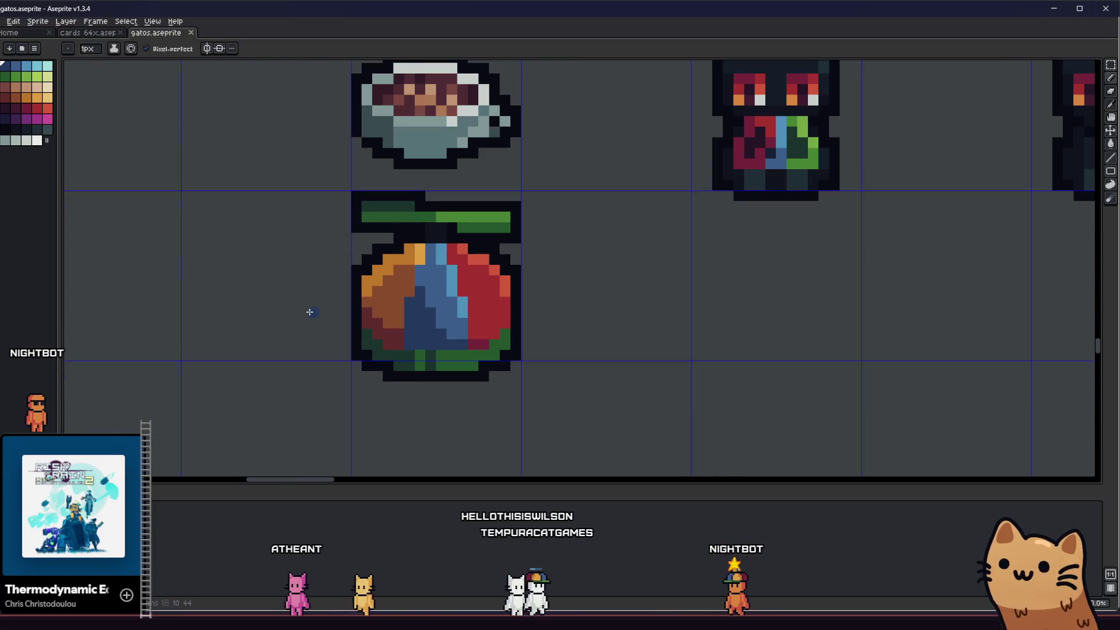
pyautogui.moveTo(330, 191); pyautogui.dragTo(563, 422)
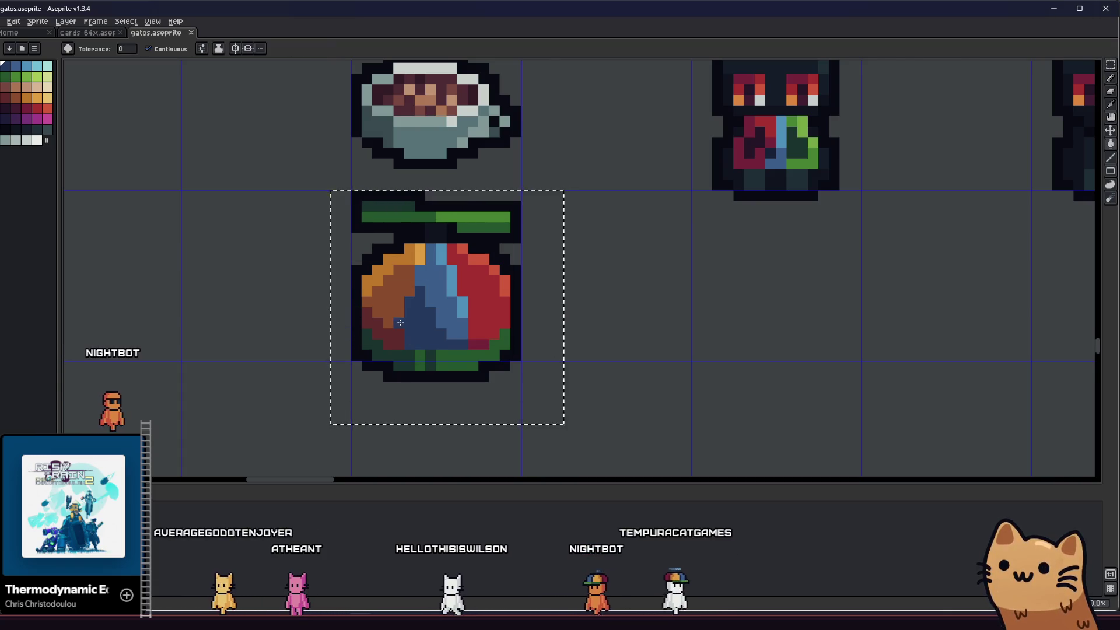
# - Bucket-fill the fruit's top pixels light tan and its brown left side brighter orange, then save
pyautogui.scroll(1, 410, 257)
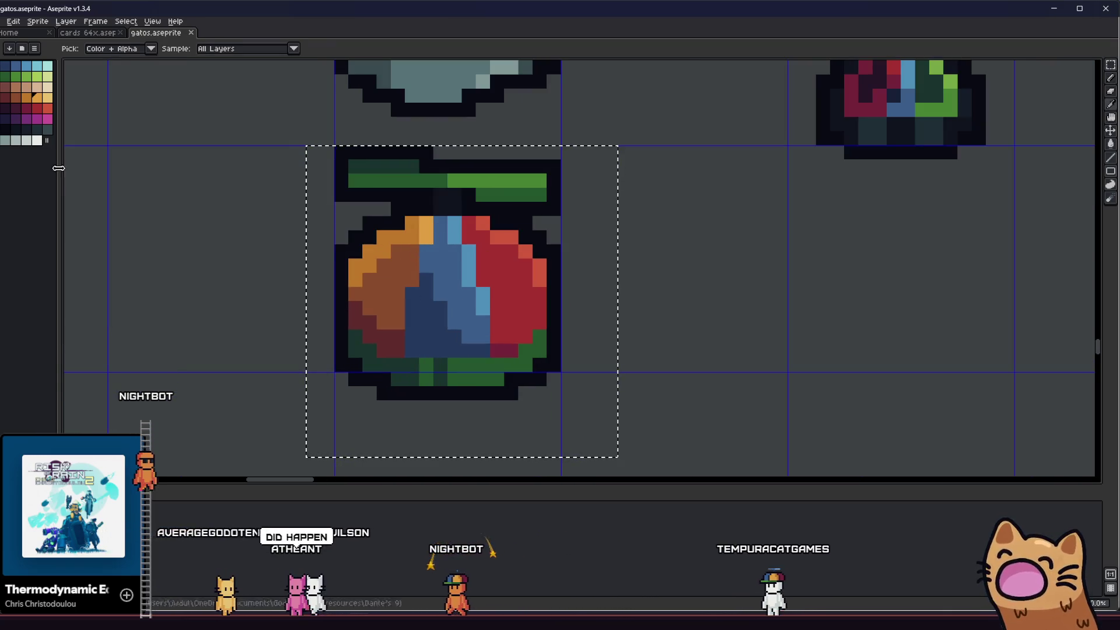
pyautogui.press('g')
pyautogui.click(35, 99)
pyautogui.click(424, 230)
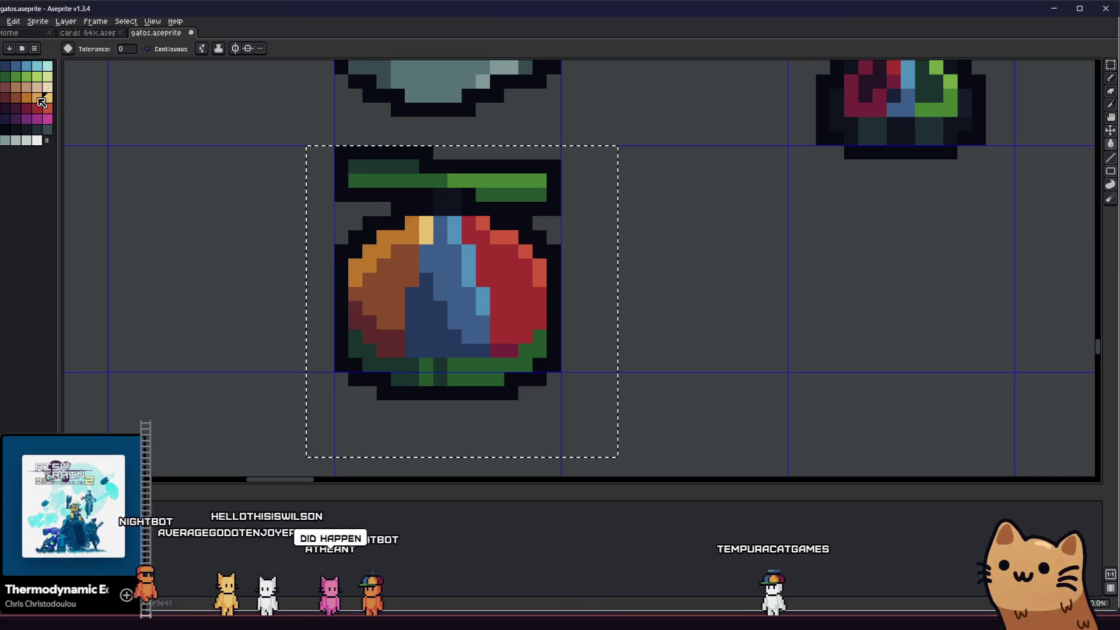
pyautogui.click(388, 303)
pyautogui.scroll(-3, 338, 330)
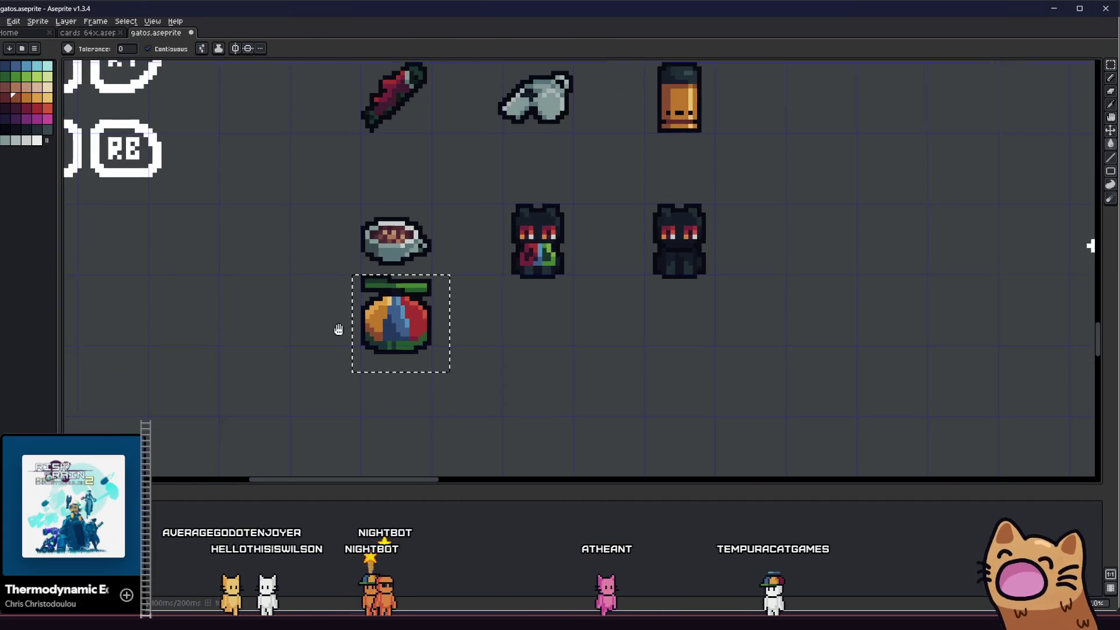
pyautogui.scroll(-2, 338, 329)
pyautogui.hotkey('ctrl', 's')
# - Reselect the fruit and fill its medium-blue stripe and area with lighter blue
pyautogui.hotkey('ctrl', 'd')
pyautogui.press('m')
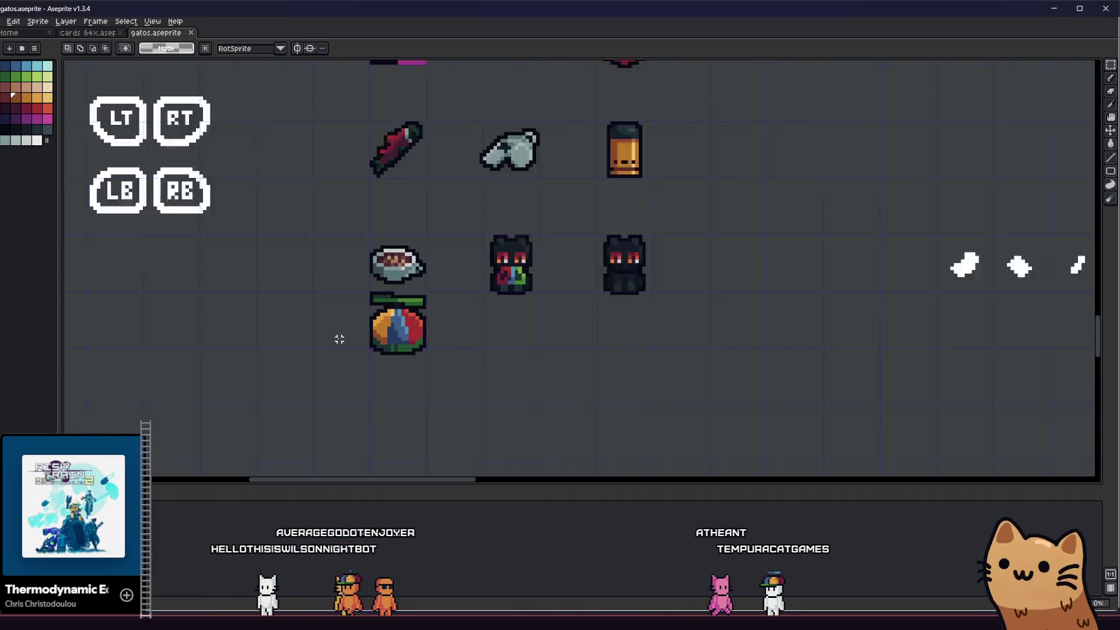
pyautogui.scroll(-2, 318, 347)
pyautogui.scroll(5, 327, 262)
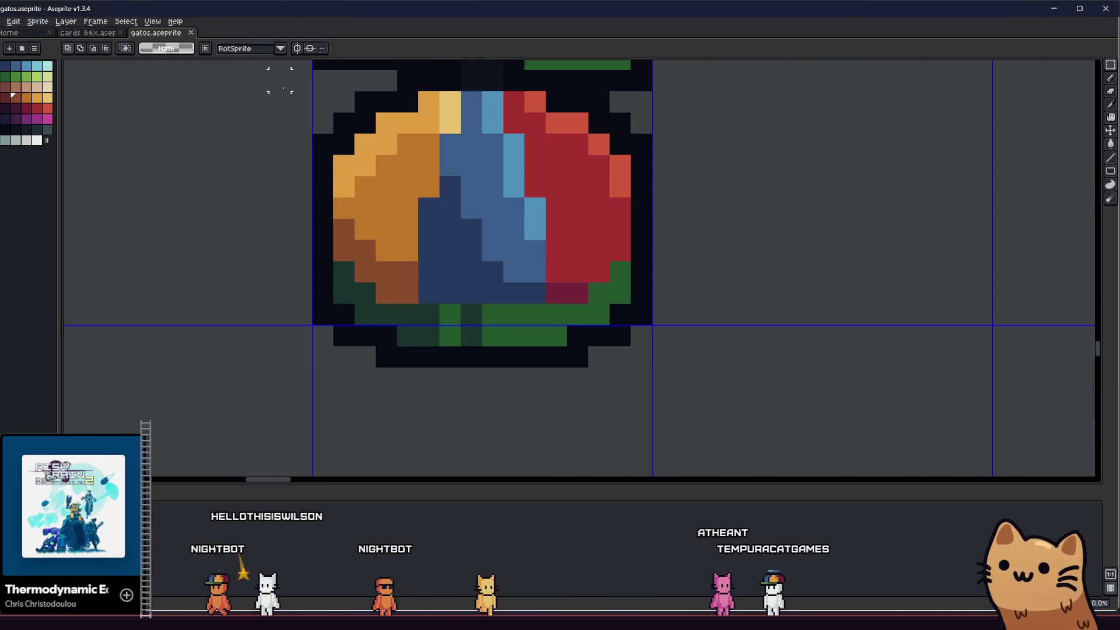
pyautogui.moveTo(280, 80); pyautogui.dragTo(682, 396)
pyautogui.moveTo(492, 118); pyautogui.dragTo(513, 218)
pyautogui.press('g')
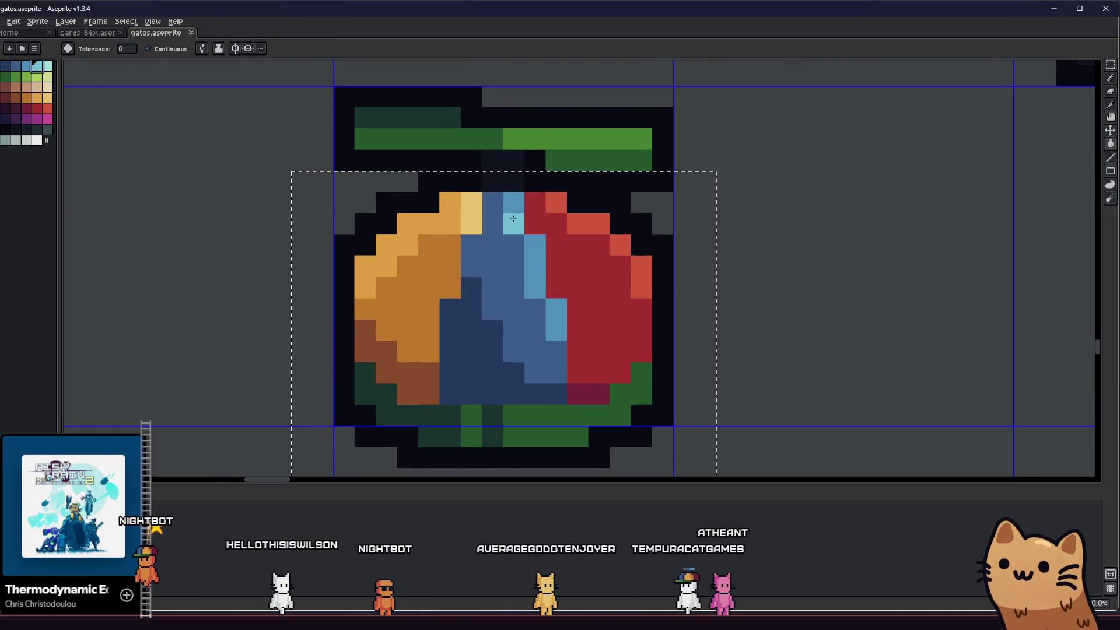
pyautogui.click(513, 218)
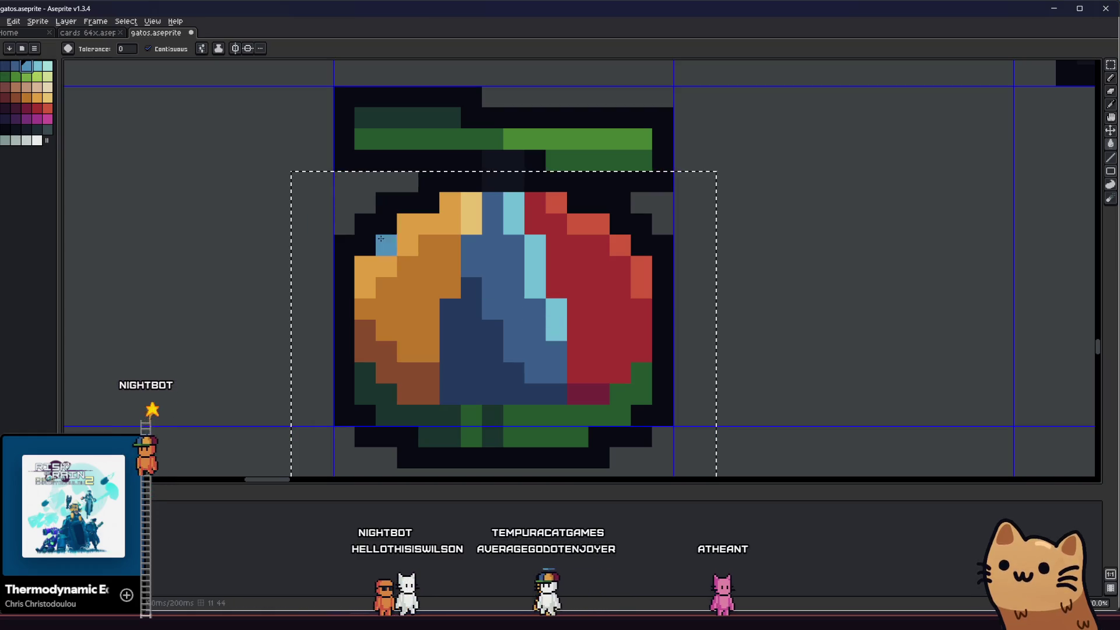
pyautogui.click(493, 256)
# - Select the fruit sprite, nudge it up one pixel, deselect, and save
pyautogui.scroll(-3, 390, 366)
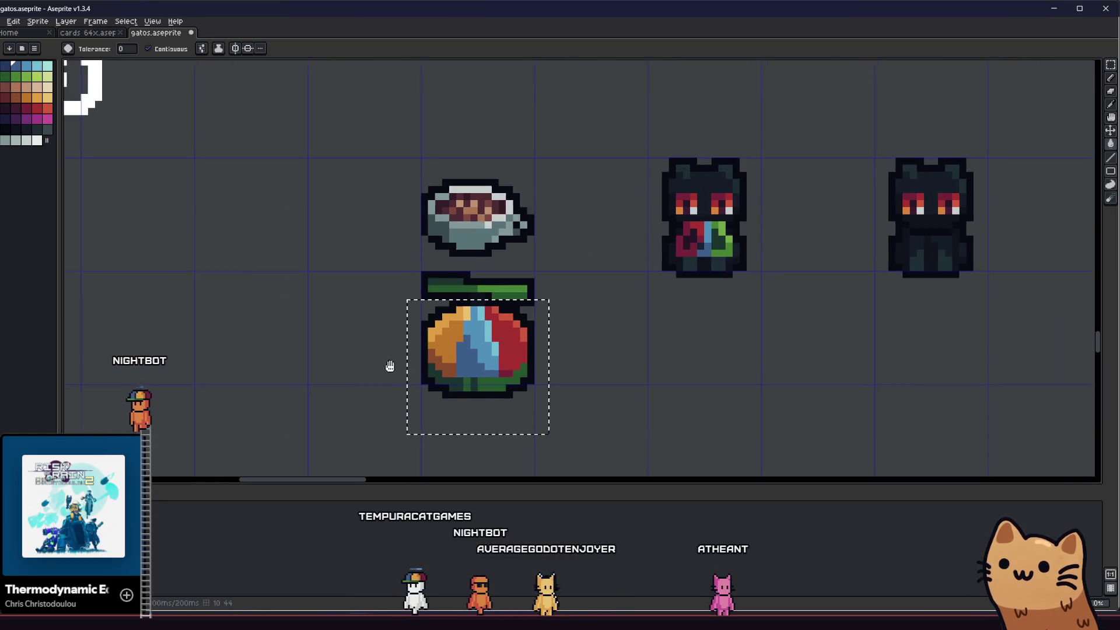
pyautogui.scroll(-5, 328, 353)
pyautogui.press('m')
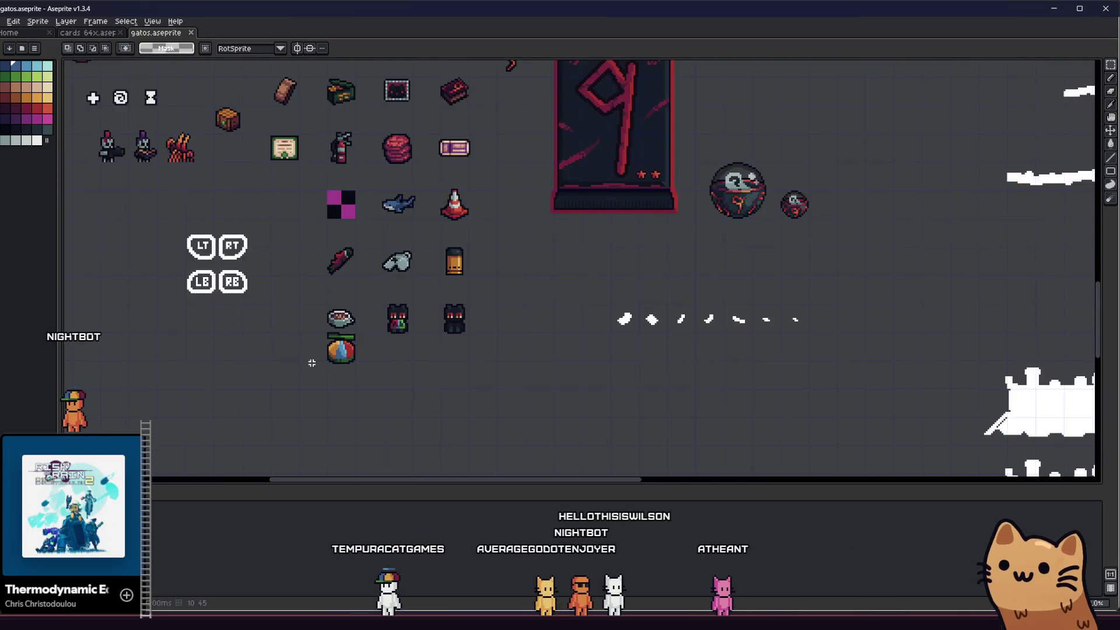
pyautogui.scroll(-2, 311, 363)
pyautogui.scroll(5, 432, 379)
pyautogui.moveTo(432, 379); pyautogui.dragTo(347, 334)
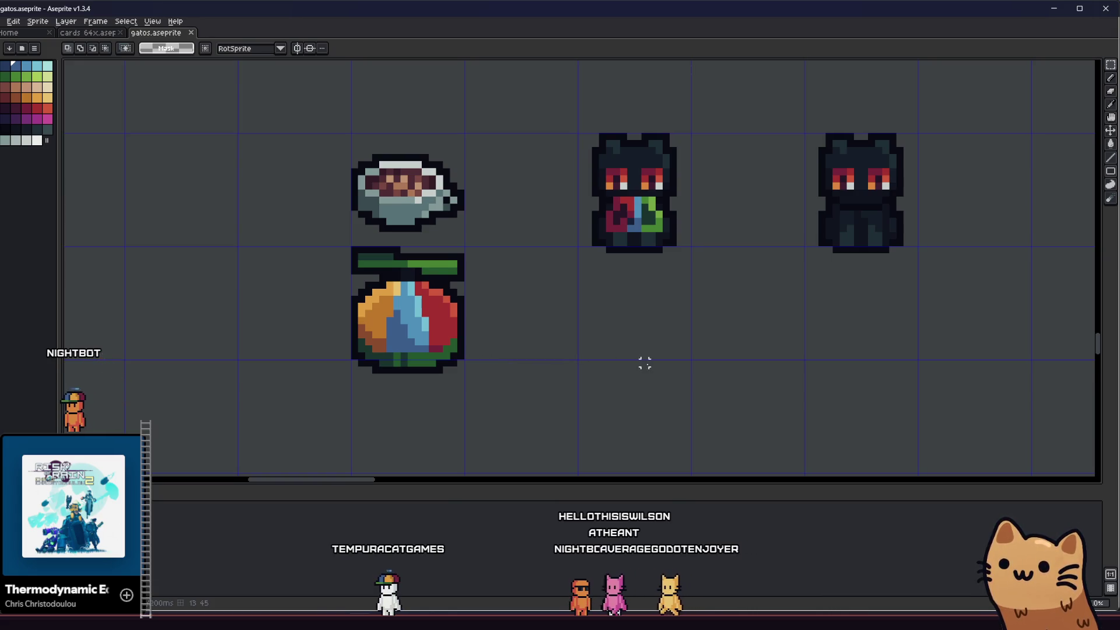
pyautogui.moveTo(319, 242); pyautogui.dragTo(554, 419)
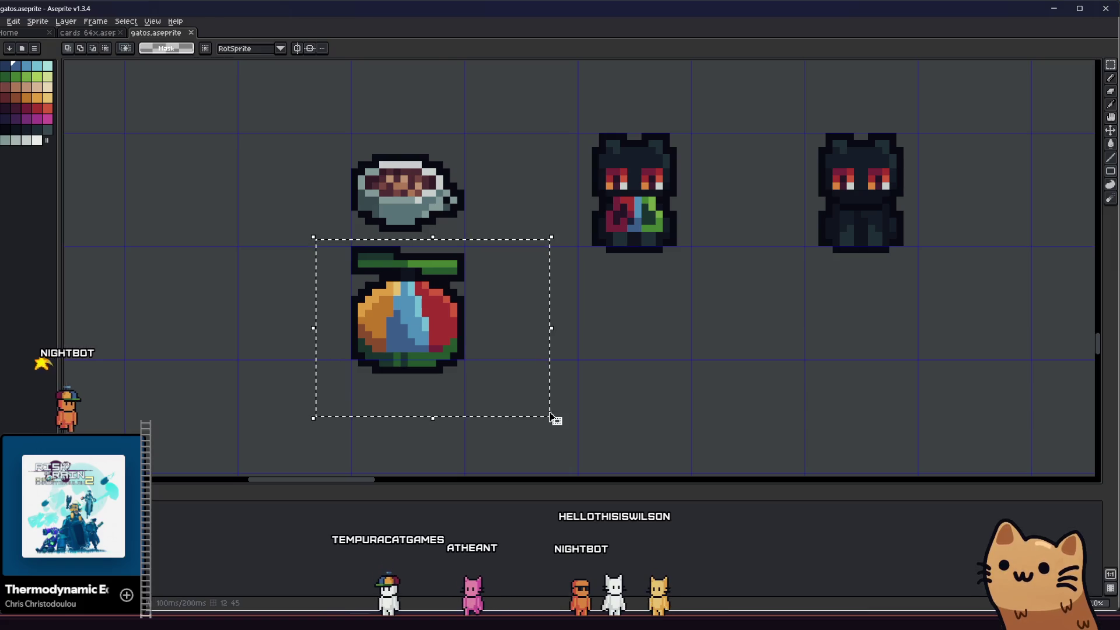
pyautogui.press('Up')
pyautogui.hotkey('ctrl', 'd')
pyautogui.scroll(-2, 364, 344)
pyautogui.hotkey('ctrl', 's')
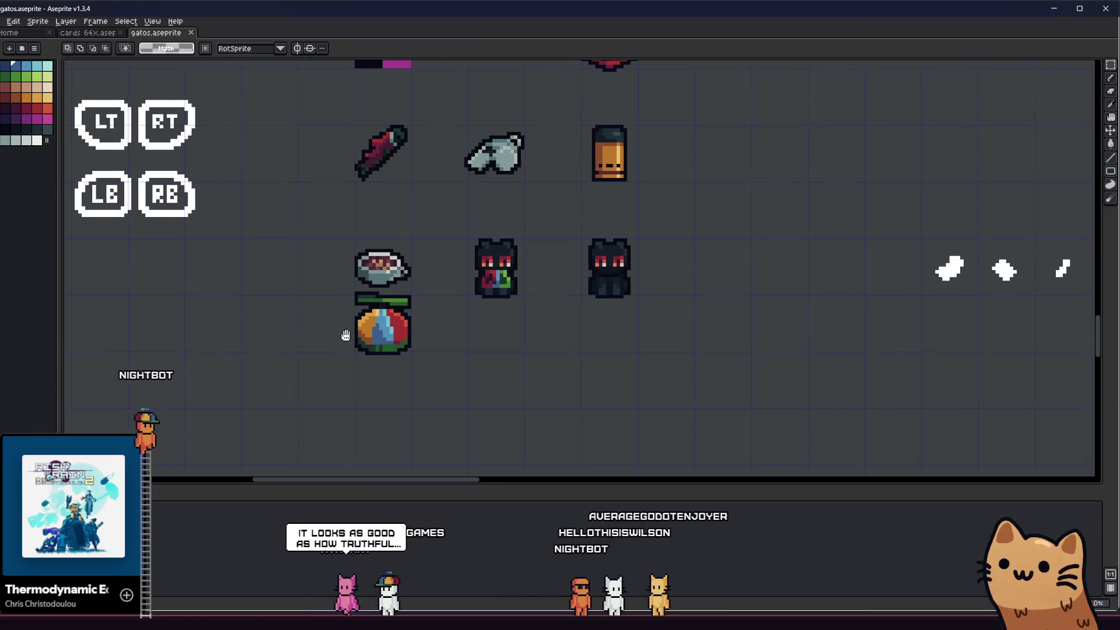
# - Select the fruit, drag it further down the sheet, and drop it in place
pyautogui.moveTo(356, 292); pyautogui.dragTo(453, 390)
pyautogui.moveTo(400, 340); pyautogui.dragTo(403, 394)
pyautogui.hotkey('ctrl', 'd')
pyautogui.moveTo(304, 384); pyautogui.dragTo(375, 343)
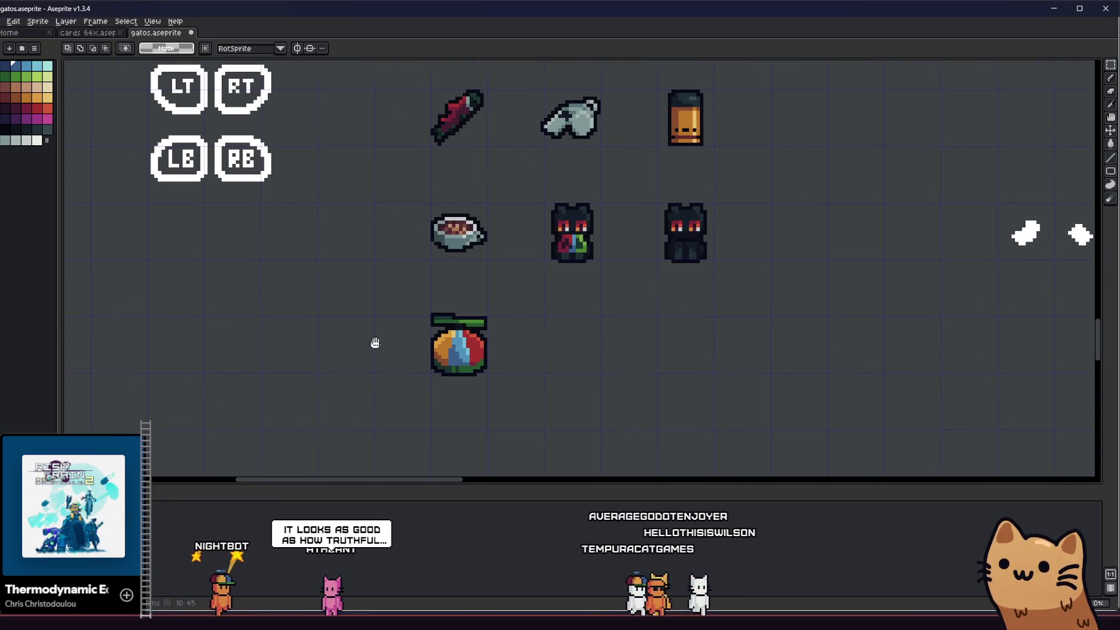
pyautogui.scroll(1, 421, 367)
pyautogui.moveTo(443, 387); pyautogui.dragTo(320, 321)
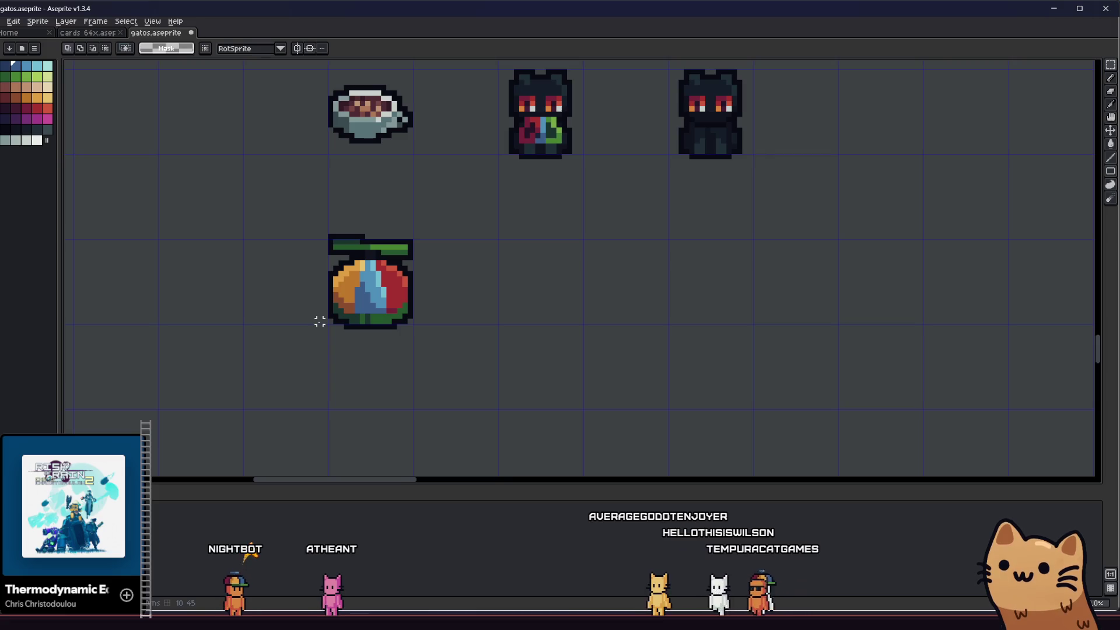
# - Zoom in on the enlarged fruit and inspect its colours with the eyedropper
pyautogui.press('i')
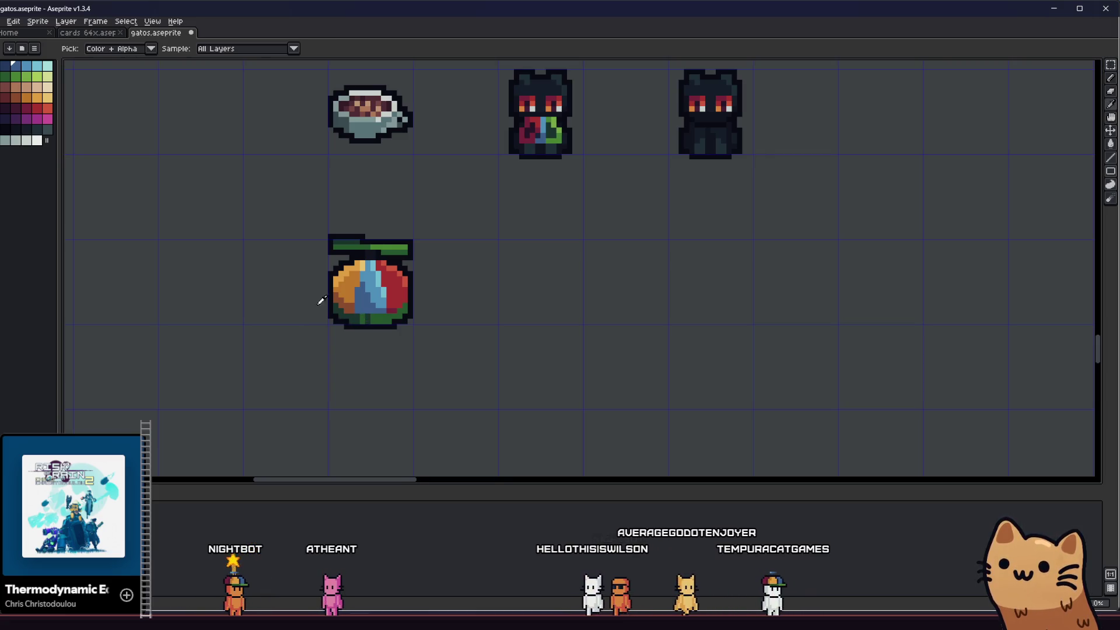
pyautogui.scroll(3, 270, 301)
pyautogui.moveTo(362, 300); pyautogui.dragTo(260, 299)
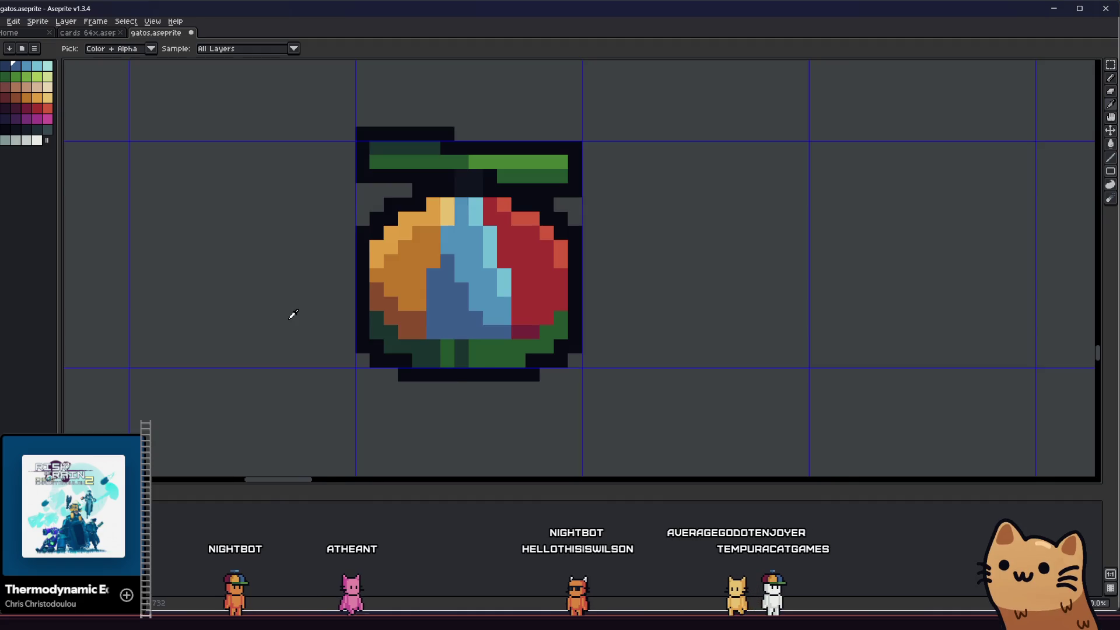
pyautogui.scroll(-1, 292, 309)
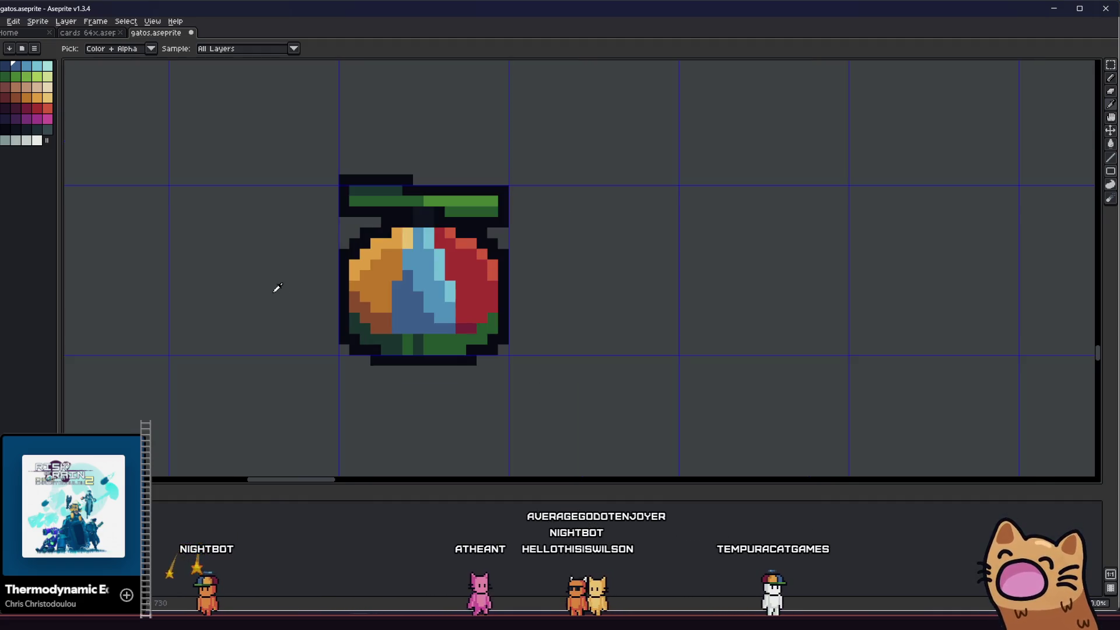
pyautogui.scroll(-3, 303, 275)
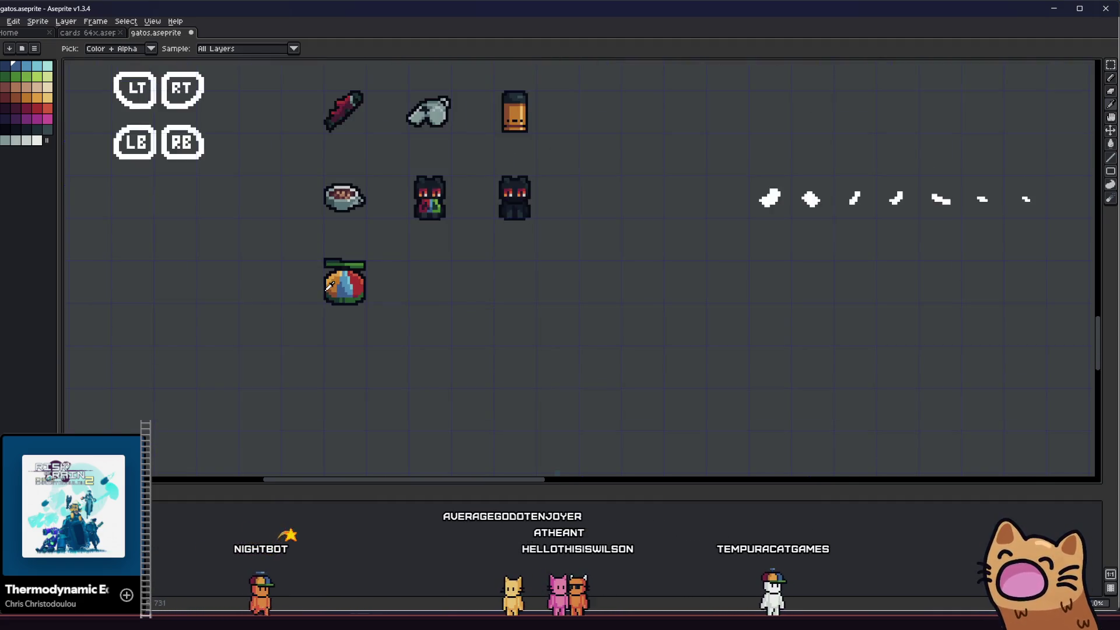
pyautogui.scroll(3, 309, 275)
pyautogui.moveTo(310, 275)
pyautogui.mouseDown()
pyautogui.moveTo(338, 307)
pyautogui.moveTo(245, 292)
pyautogui.moveTo(177, 297)
pyautogui.mouseUp()
pyautogui.scroll(1, 201, 298)
pyautogui.scroll(-3, 201, 298)
pyautogui.scroll(5, 288, 249)
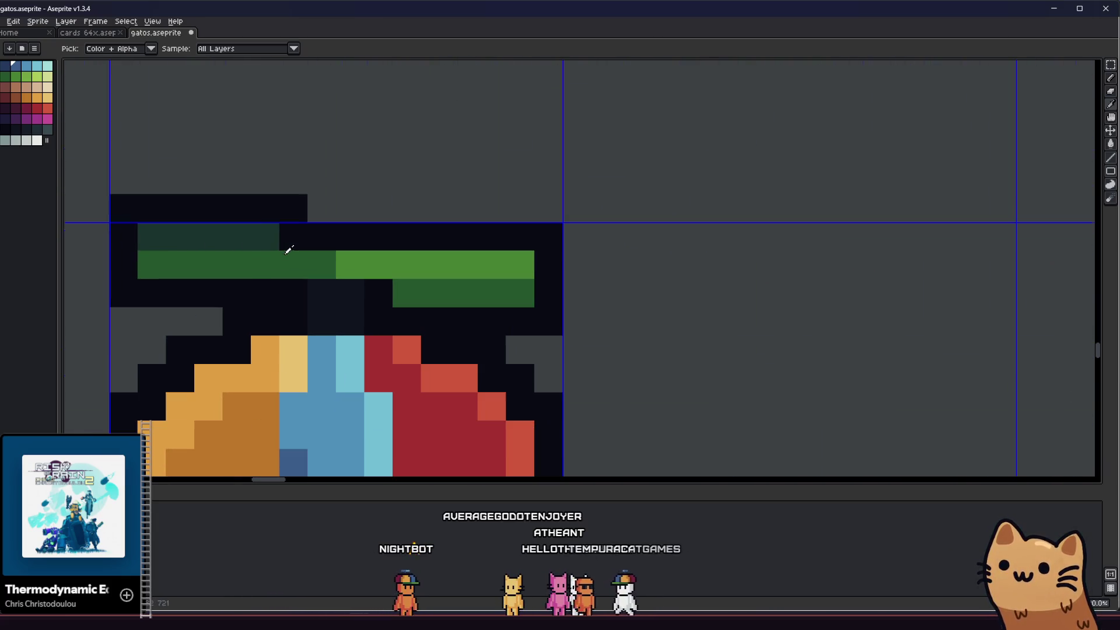
pyautogui.scroll(-7, 337, 309)
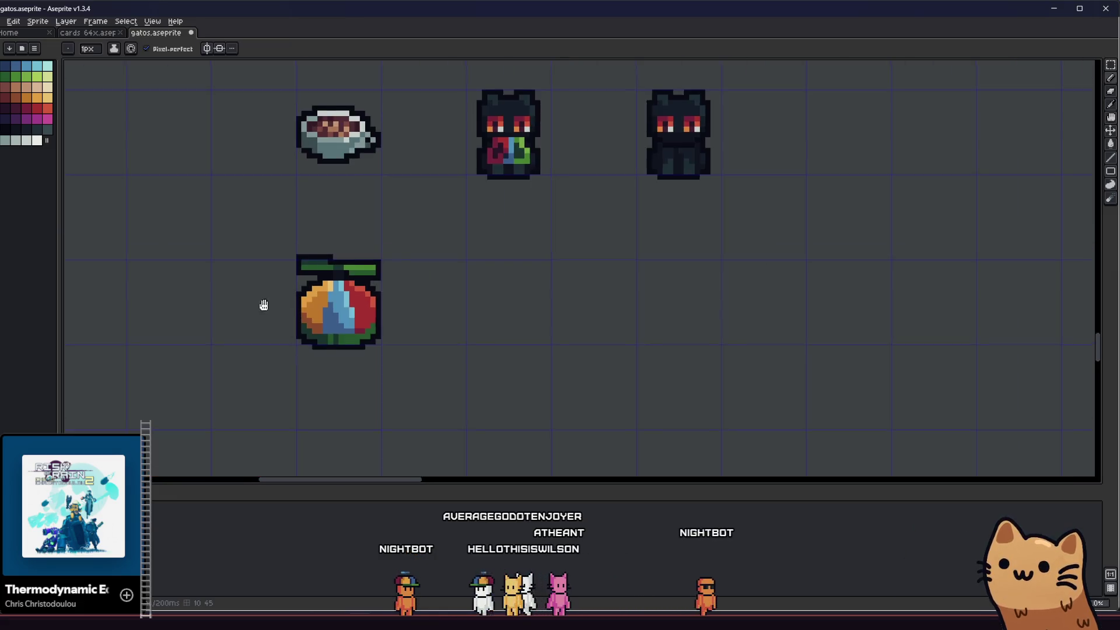
pyautogui.scroll(2, 337, 312)
pyautogui.scroll(-2, 333, 317)
pyautogui.scroll(3, 340, 314)
pyautogui.scroll(1, 301, 308)
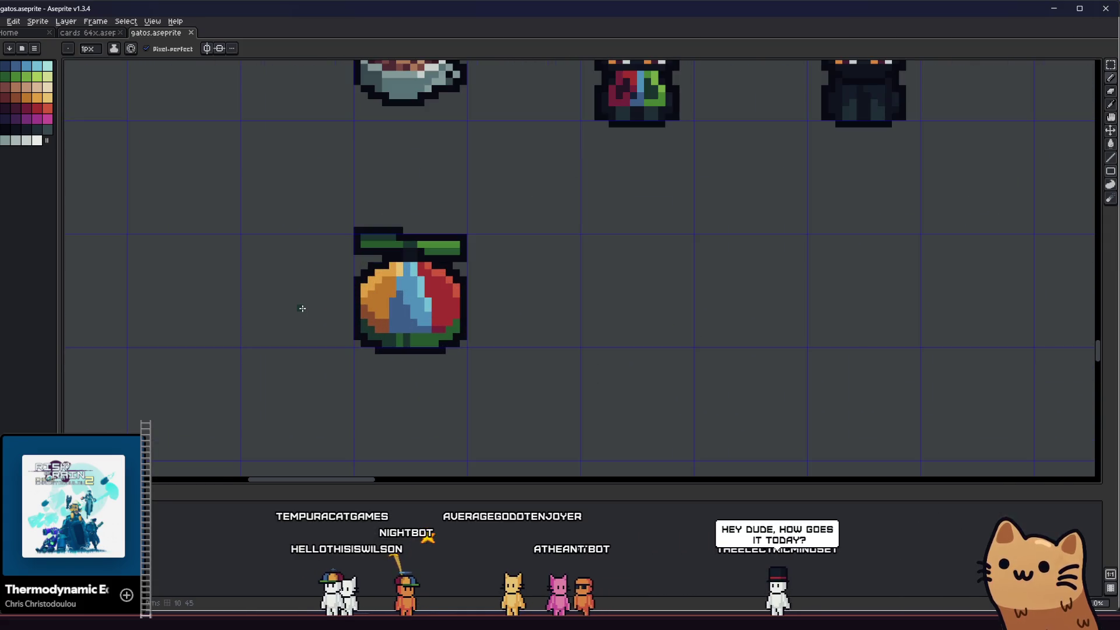
pyautogui.scroll(-1, 306, 324)
pyautogui.scroll(1, 316, 321)
pyautogui.hscroll(3, 298, 309)
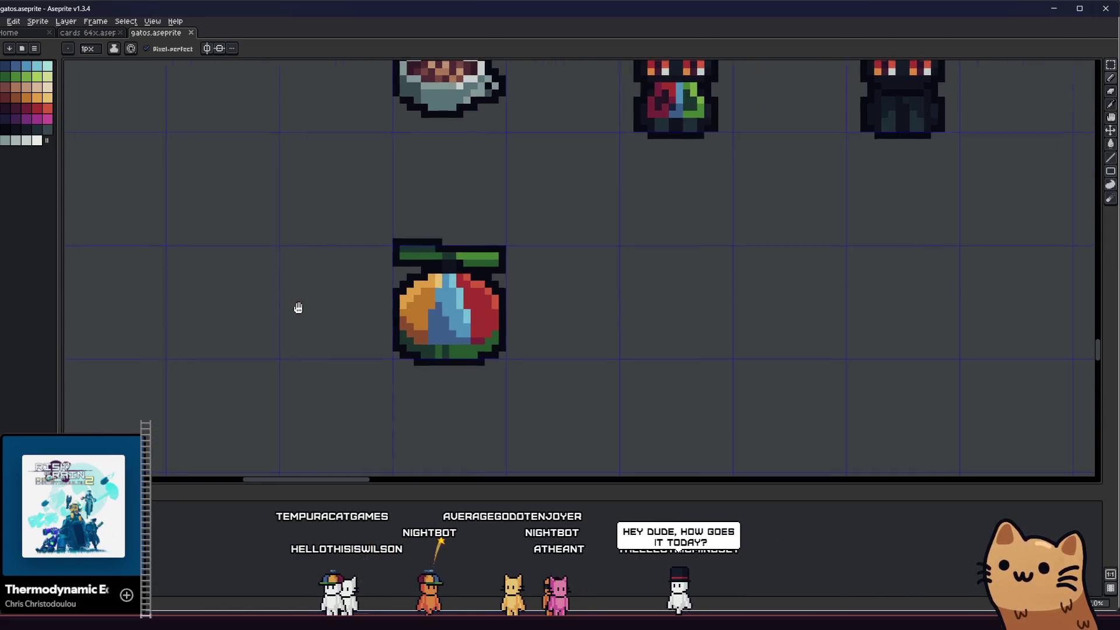
pyautogui.scroll(1, 261, 295)
pyautogui.moveTo(262, 296)
pyautogui.mouseDown()
pyautogui.moveTo(362, 295)
pyautogui.moveTo(395, 280)
pyautogui.moveTo(293, 272)
pyautogui.mouseUp()
pyautogui.scroll(-4, 293, 271)
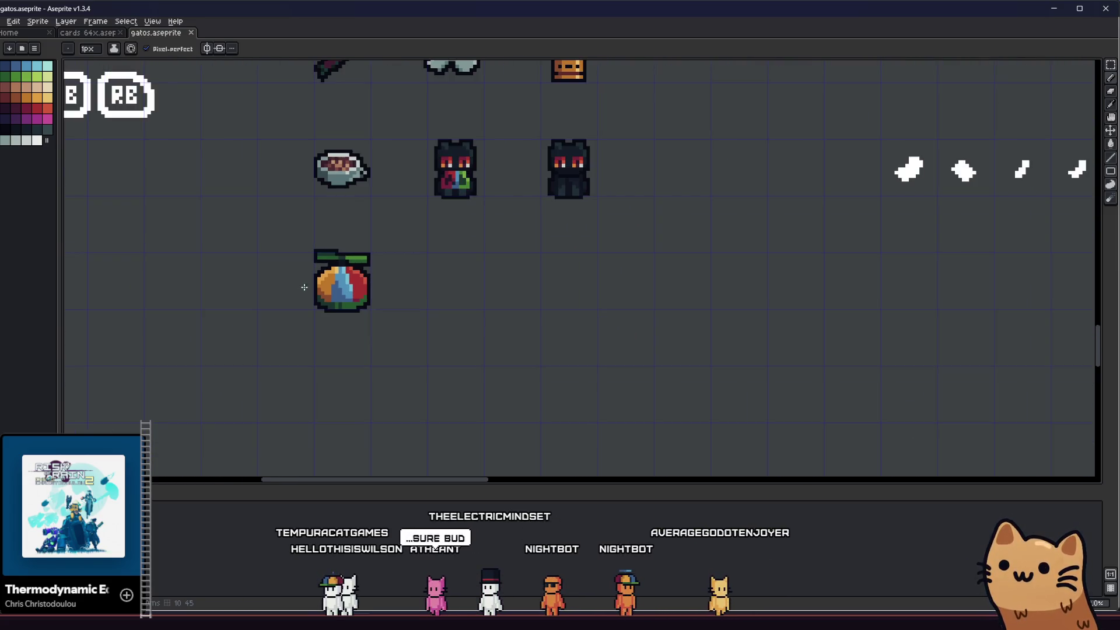
pyautogui.scroll(-2, 232, 271)
pyautogui.scroll(4, 344, 292)
# - Marquee-select the area around the moved fruit
pyautogui.press('m')
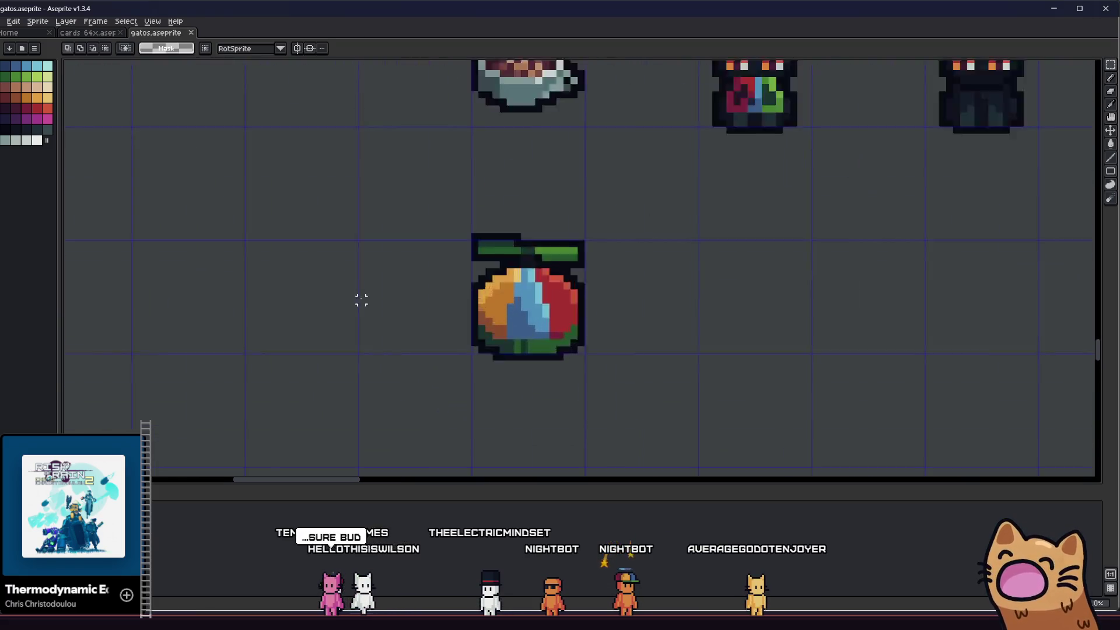
pyautogui.moveTo(363, 200); pyautogui.dragTo(607, 415)
pyautogui.scroll(-2, 707, 318)
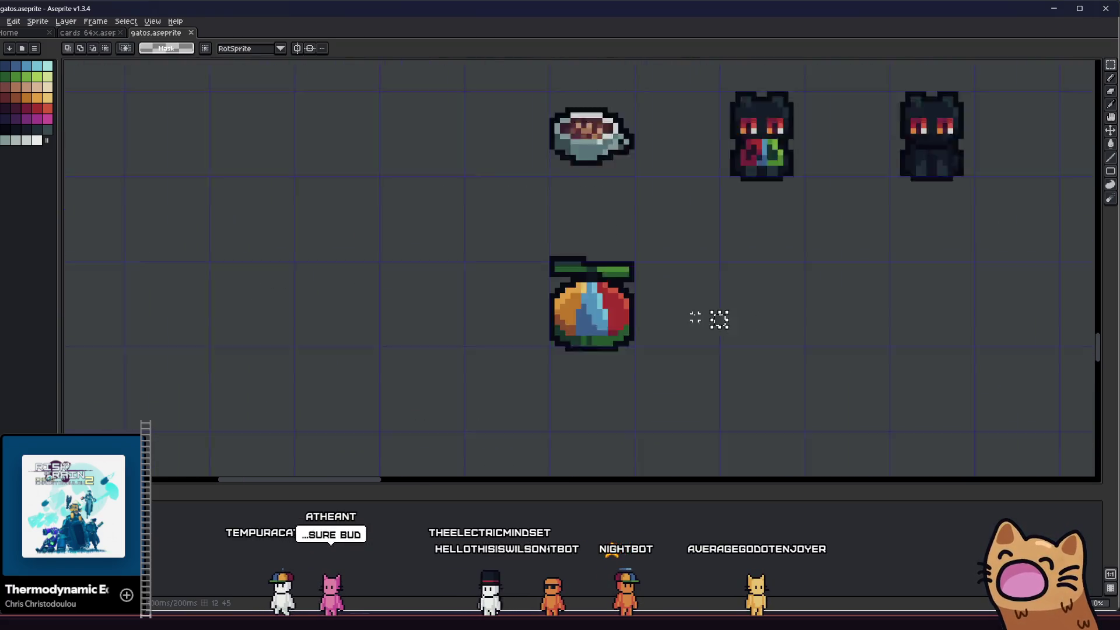
pyautogui.scroll(5, 466, 321)
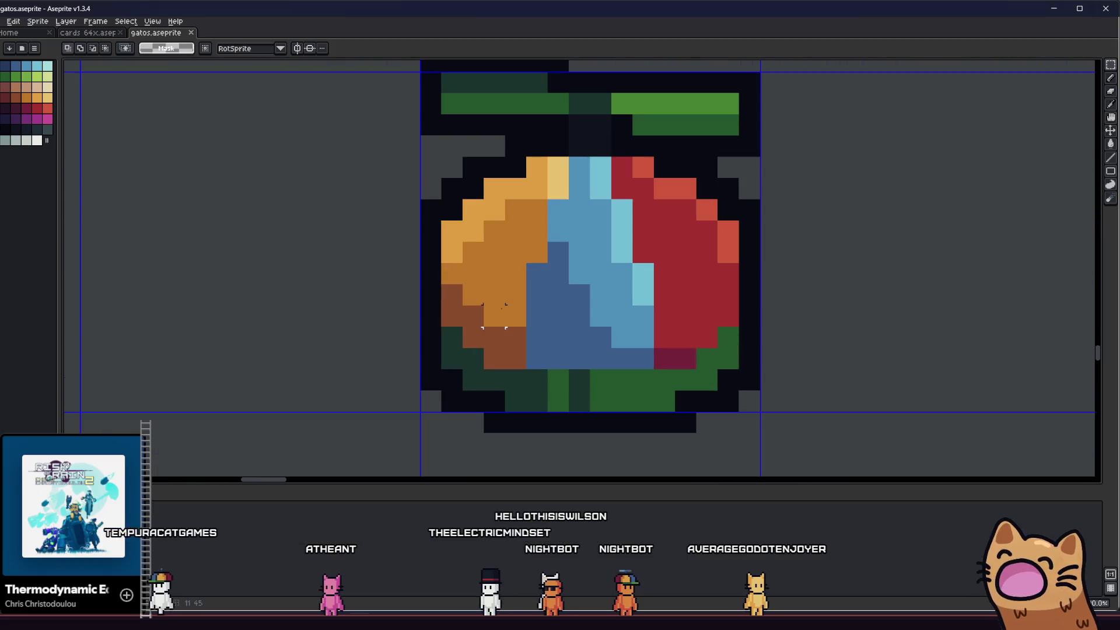
pyautogui.scroll(-5, 604, 258)
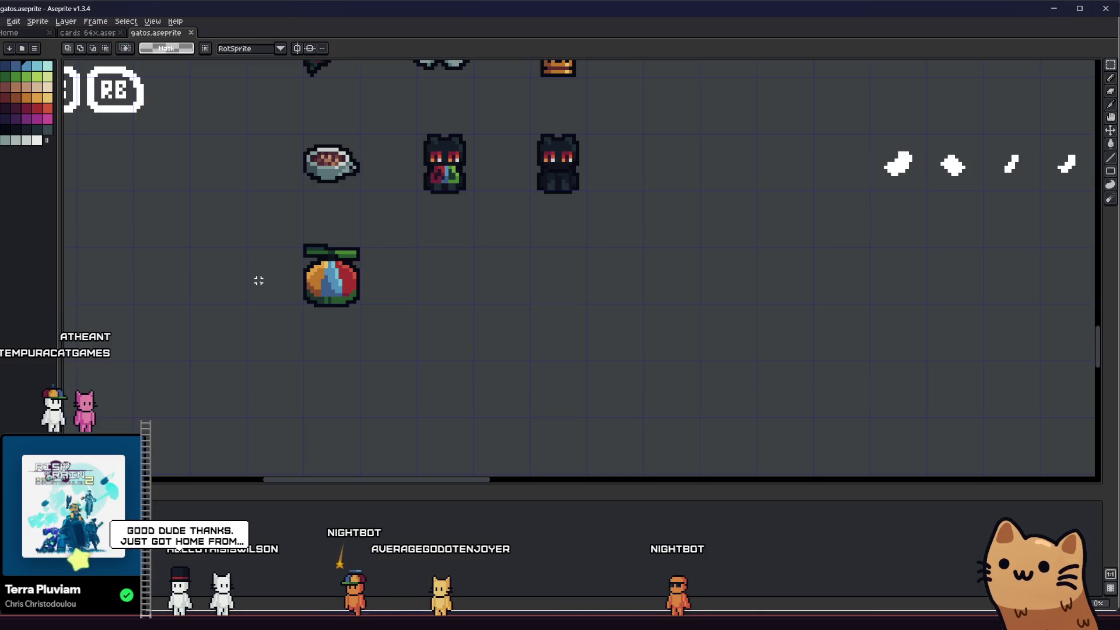
pyautogui.scroll(3, 269, 281)
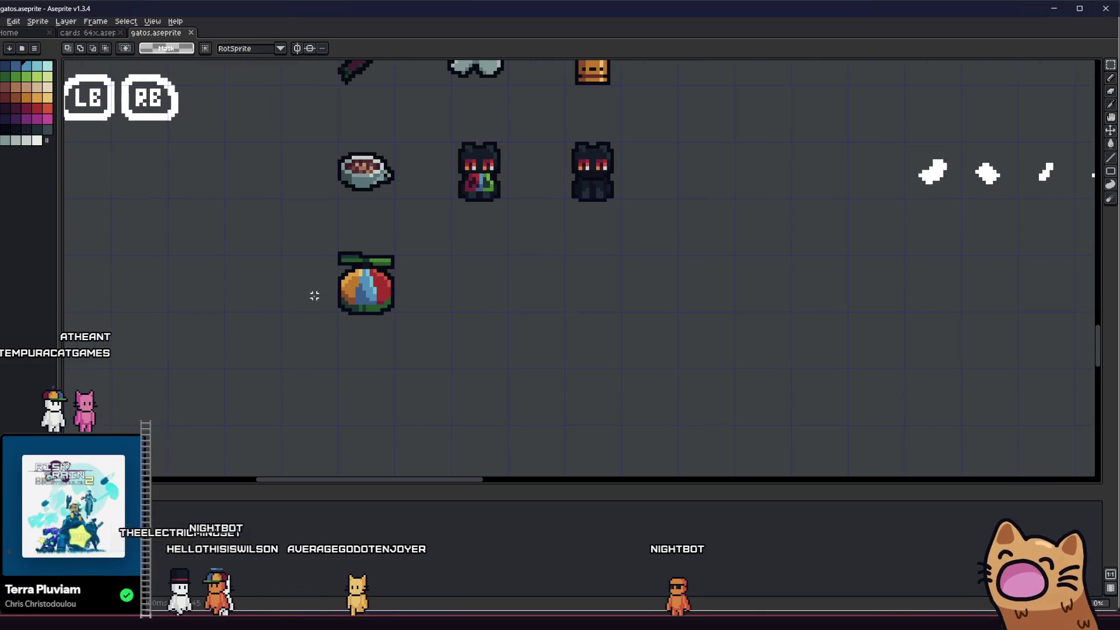
pyautogui.scroll(-2, 314, 252)
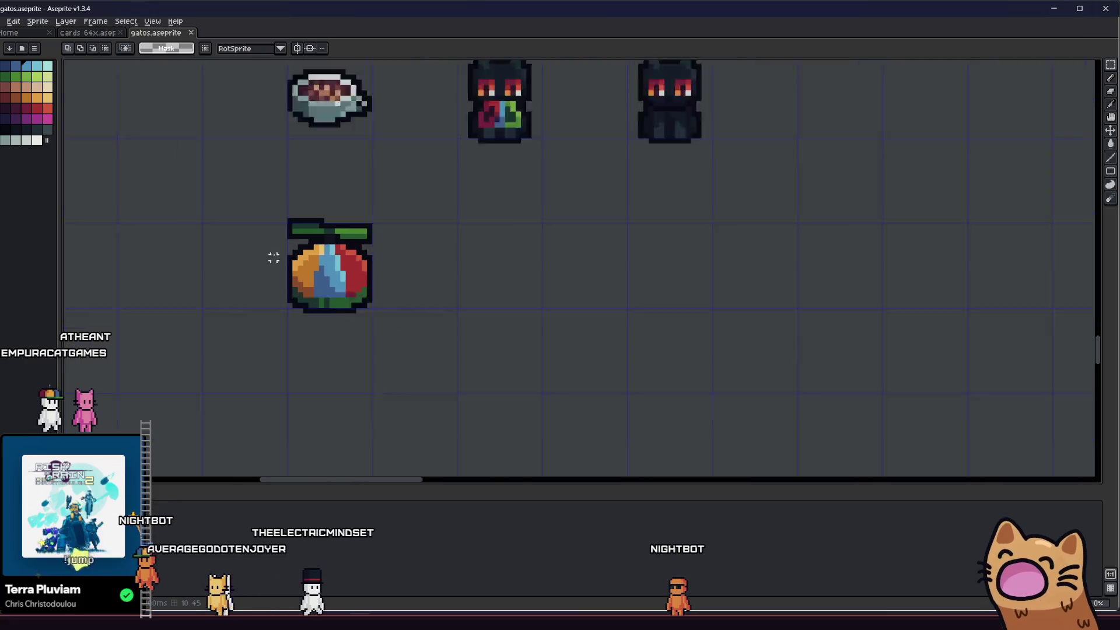
# - Pan to the cup and cat sprites, sample colours there, and recentre on the fruit
pyautogui.moveTo(252, 252); pyautogui.dragTo(335, 287)
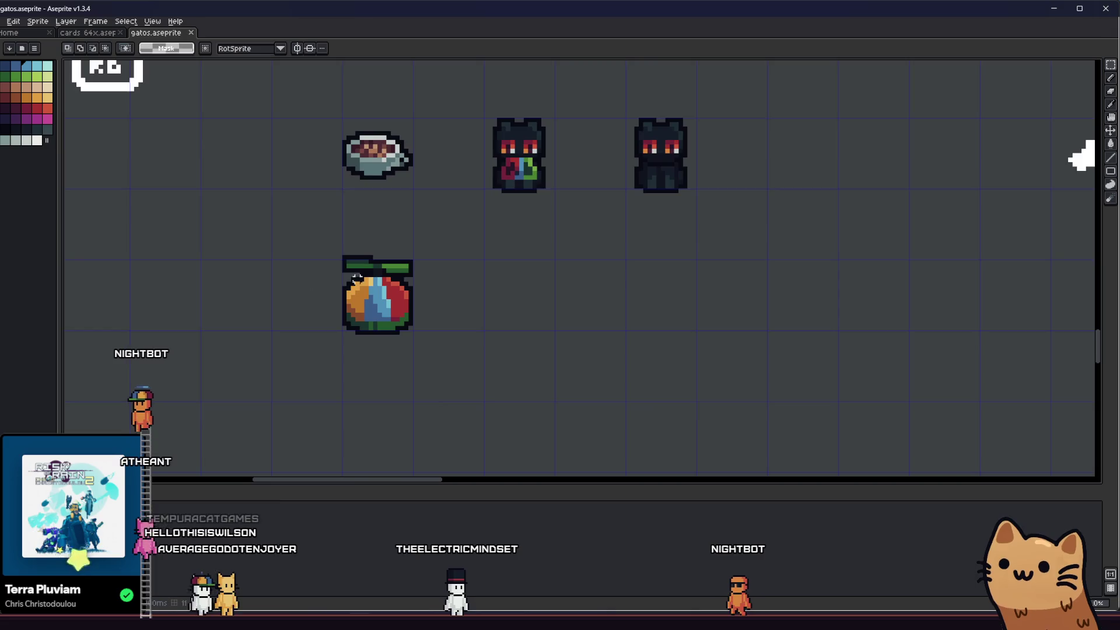
pyautogui.scroll(4, 457, 296)
pyautogui.press('i')
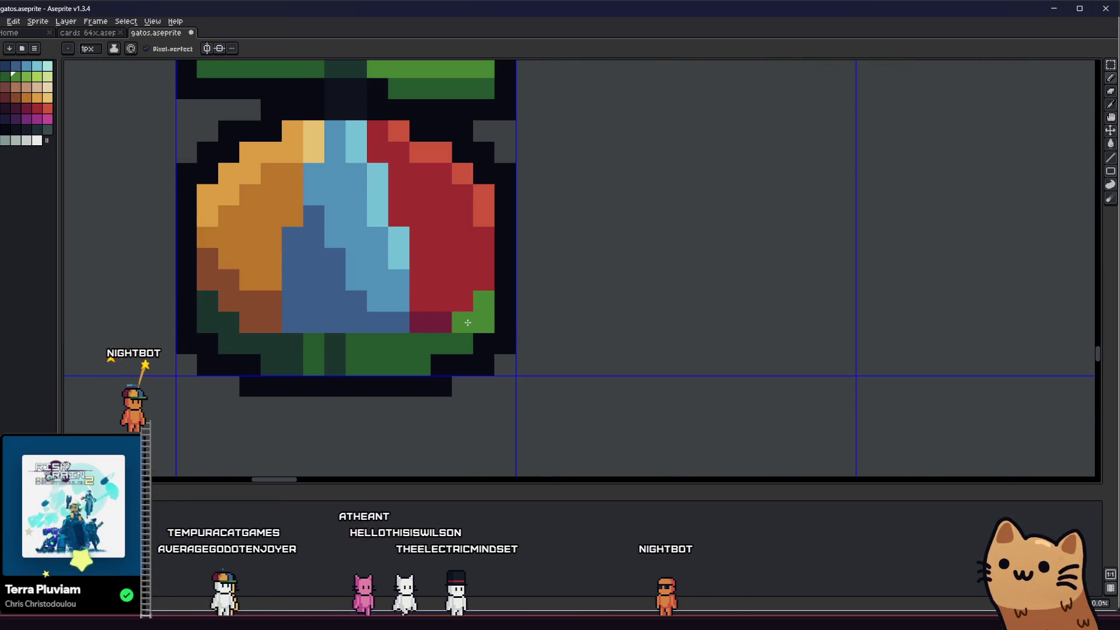
pyautogui.scroll(-6, 443, 344)
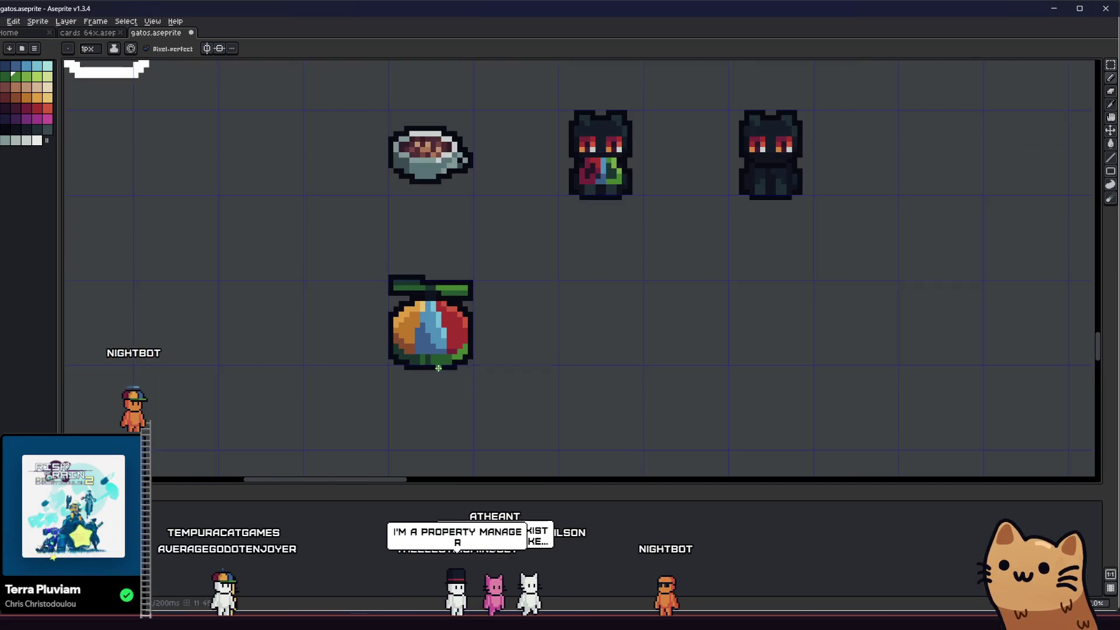
pyautogui.scroll(3, 435, 356)
pyautogui.scroll(-1, 488, 345)
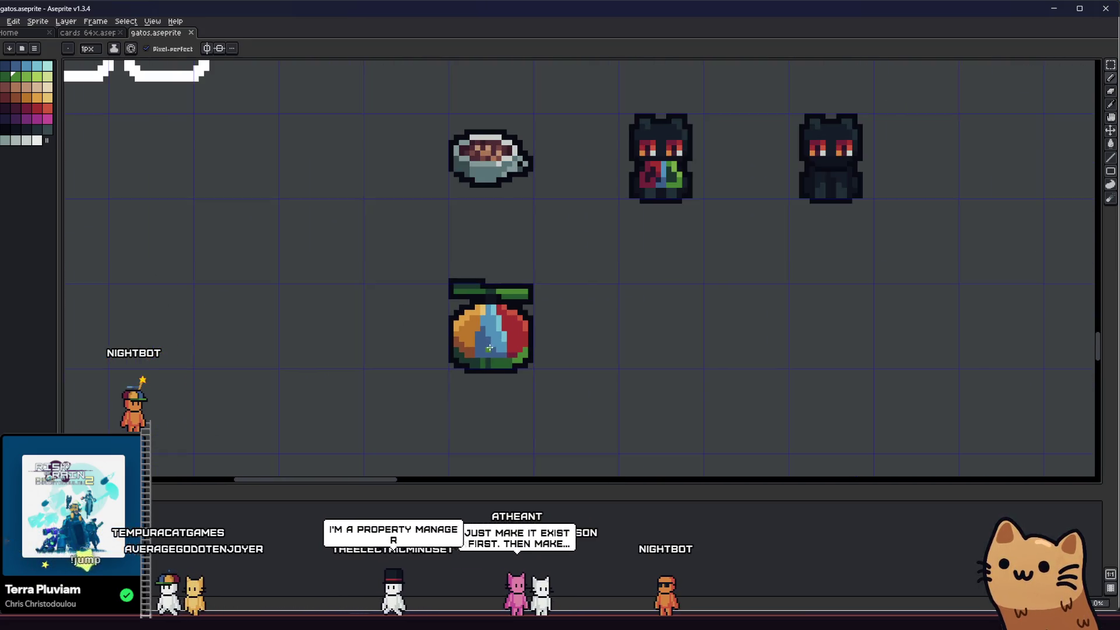
pyautogui.press('m')
pyautogui.scroll(-1, 489, 348)
pyautogui.moveTo(402, 317); pyautogui.dragTo(312, 298)
pyautogui.scroll(1, 335, 305)
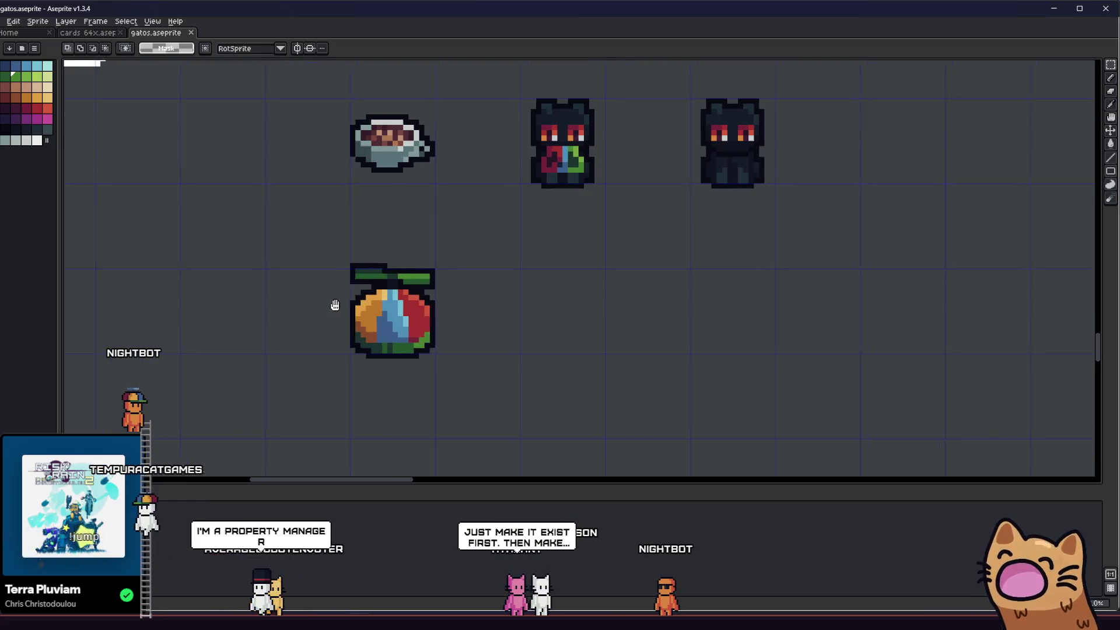
pyautogui.scroll(2, 349, 318)
# - Select the fruit sprite and save the spritesheet
pyautogui.moveTo(371, 222)
pyautogui.mouseDown()
pyautogui.moveTo(535, 407)
pyautogui.moveTo(412, 357)
pyautogui.mouseUp()
pyautogui.scroll(-3, 645, 402)
pyautogui.hotkey('ctrl', 's')
pyautogui.scroll(3, 379, 344)
# - Eyedrop dark red and draw a dark red divider line between the orange and blue sections
pyautogui.press('i')
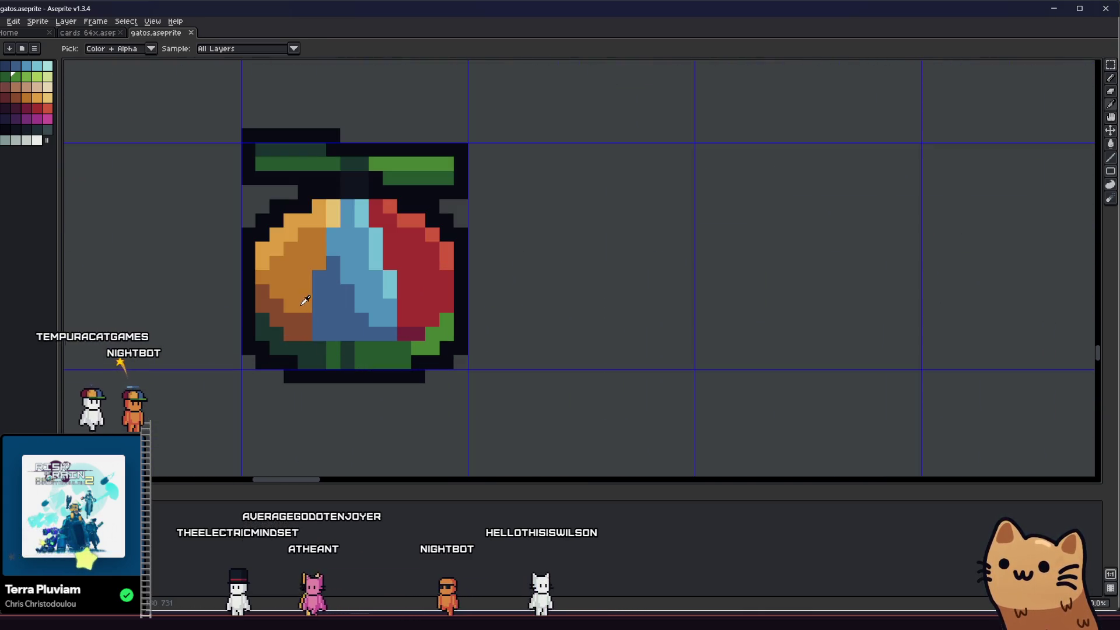
pyautogui.scroll(-3, 329, 333)
pyautogui.scroll(5, 324, 333)
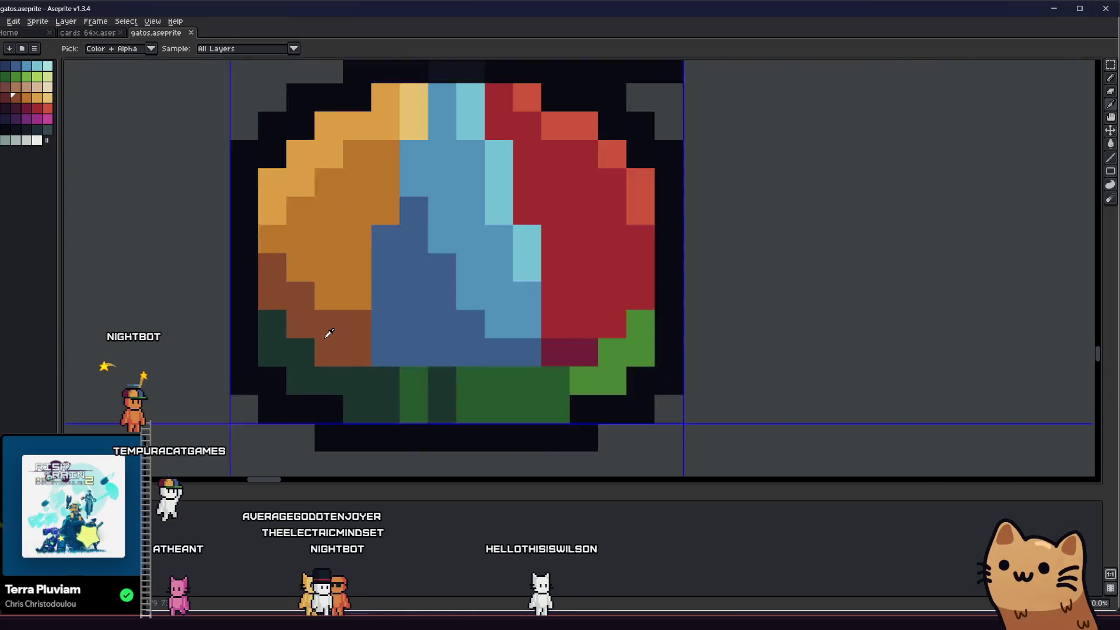
pyautogui.press('b')
pyautogui.scroll(-3, 391, 304)
pyautogui.moveTo(393, 341)
pyautogui.mouseDown()
pyautogui.moveTo(399, 222)
pyautogui.moveTo(423, 151)
pyautogui.mouseUp()
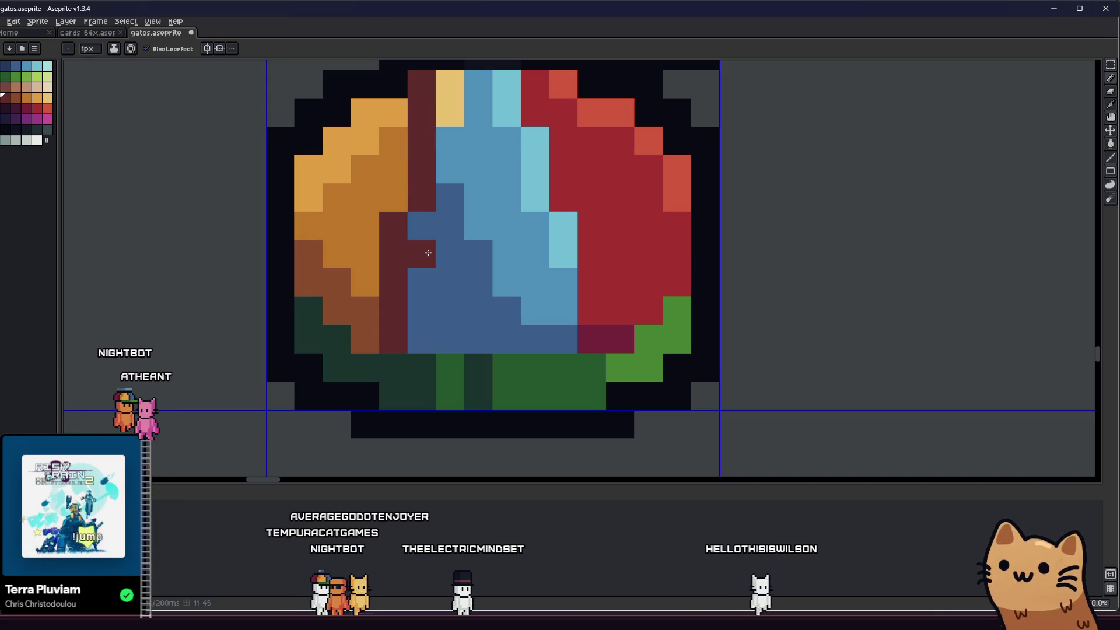
pyautogui.moveTo(428, 253); pyautogui.dragTo(473, 315)
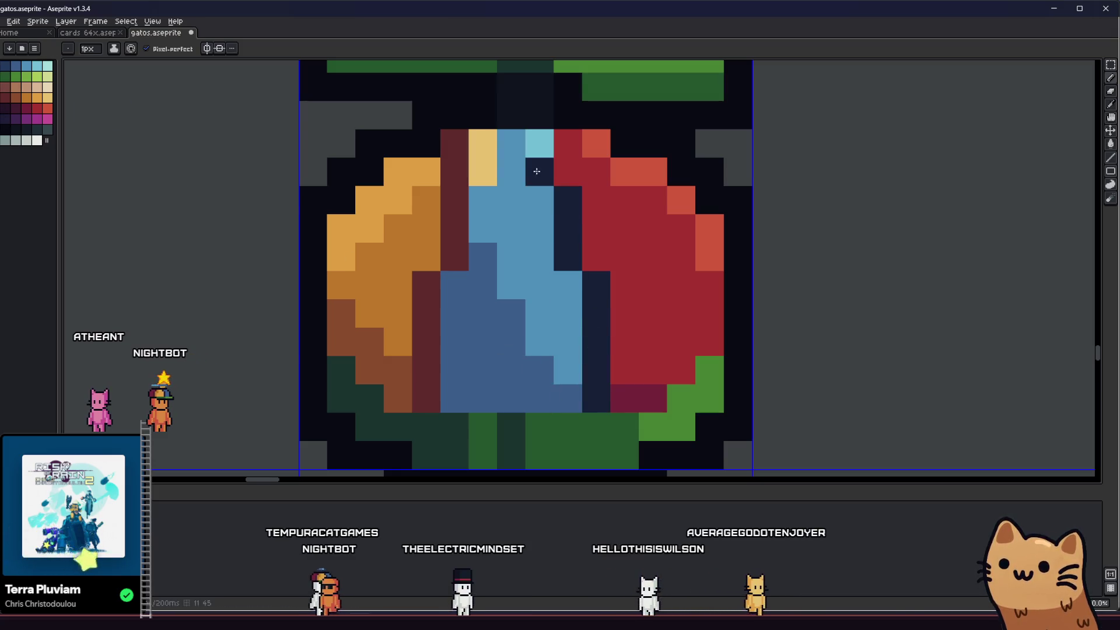
pyautogui.scroll(-8, 536, 171)
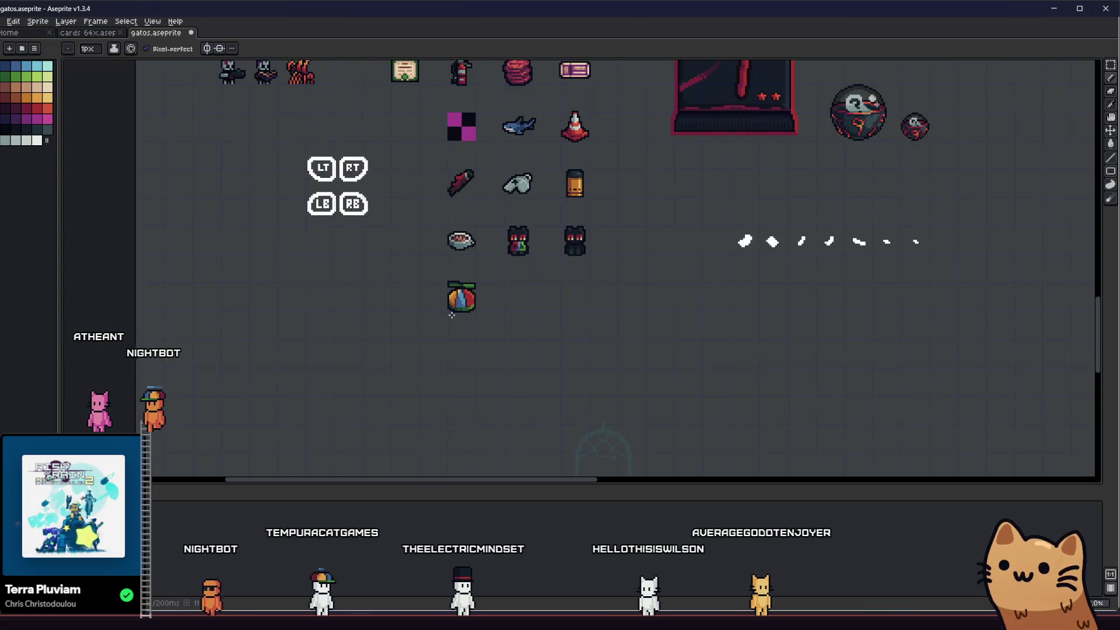
pyautogui.scroll(-2, 451, 314)
pyautogui.scroll(4, 452, 314)
pyautogui.moveTo(413, 320); pyautogui.dragTo(336, 333)
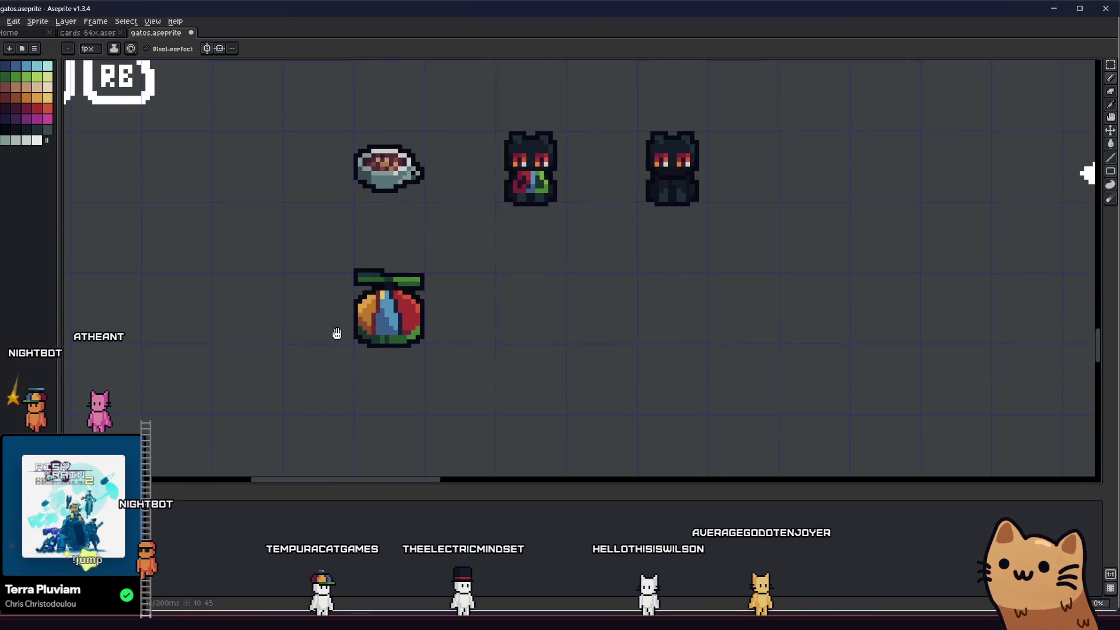
pyautogui.scroll(5, 376, 314)
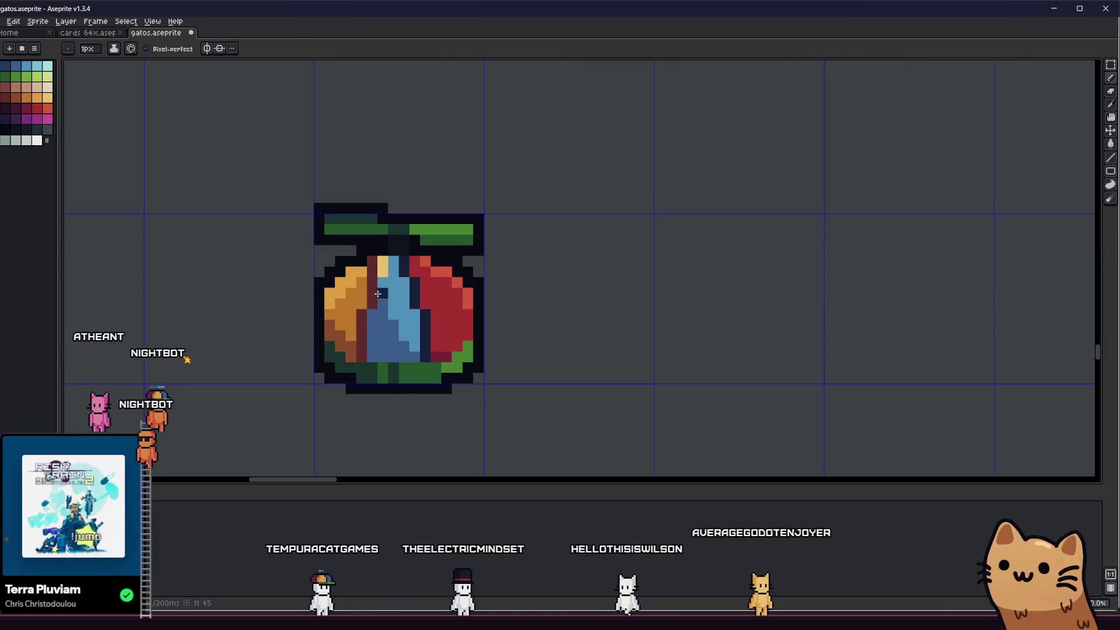
# - Recolour the fruit's top-left pixels with the Pencil
pyautogui.press('i')
pyautogui.press('b')
pyautogui.moveTo(392, 243)
pyautogui.mouseDown()
pyautogui.moveTo(391, 264)
pyautogui.moveTo(370, 264)
pyautogui.mouseUp()
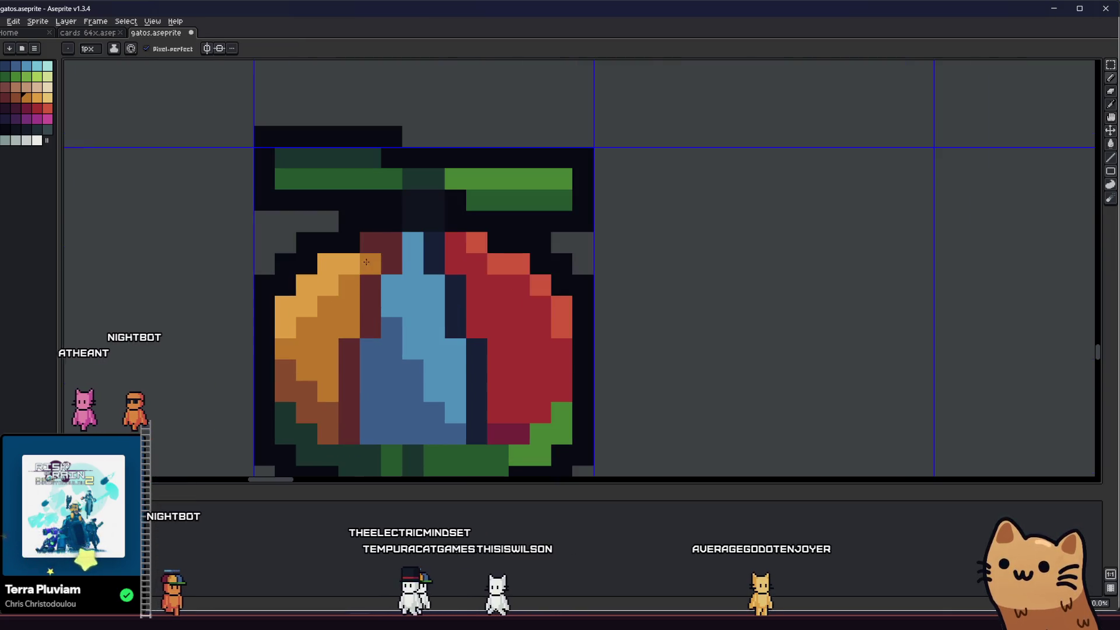
pyautogui.scroll(-1, 368, 250)
pyautogui.scroll(-2, 368, 250)
# - Sample the crimson from the fruit and shift the view so the fruit sits further right
pyautogui.press('i')
pyautogui.scroll(2, 376, 263)
pyautogui.click(450, 280)
pyautogui.moveTo(287, 265); pyautogui.dragTo(268, 268)
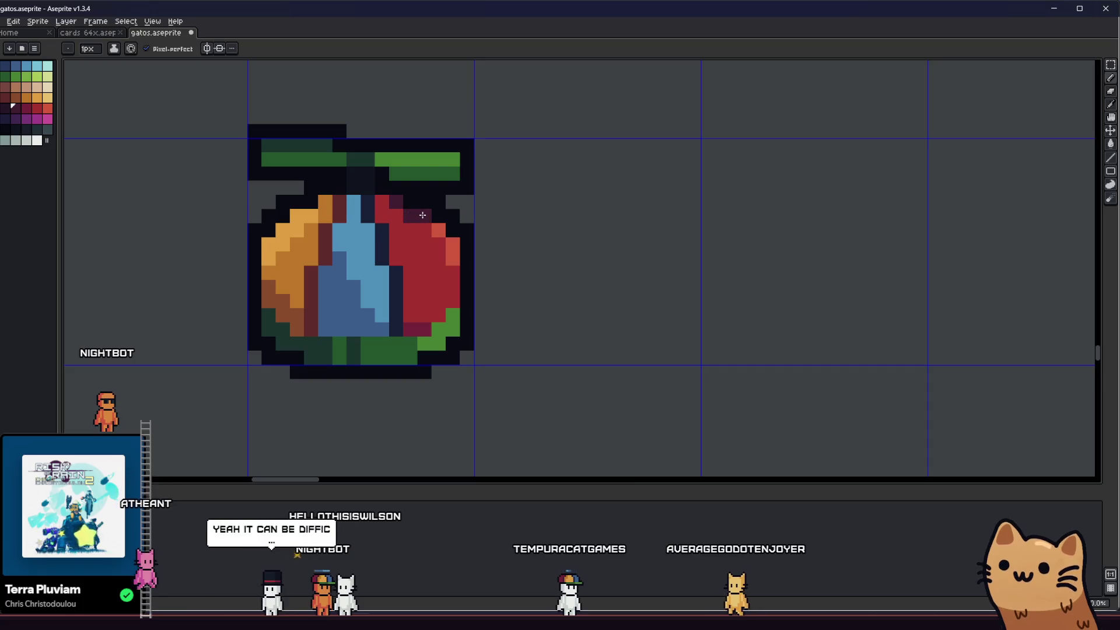
pyautogui.moveTo(422, 215)
pyautogui.mouseDown()
pyautogui.moveTo(477, 242)
pyautogui.moveTo(532, 252)
pyautogui.moveTo(548, 243)
pyautogui.mouseUp()
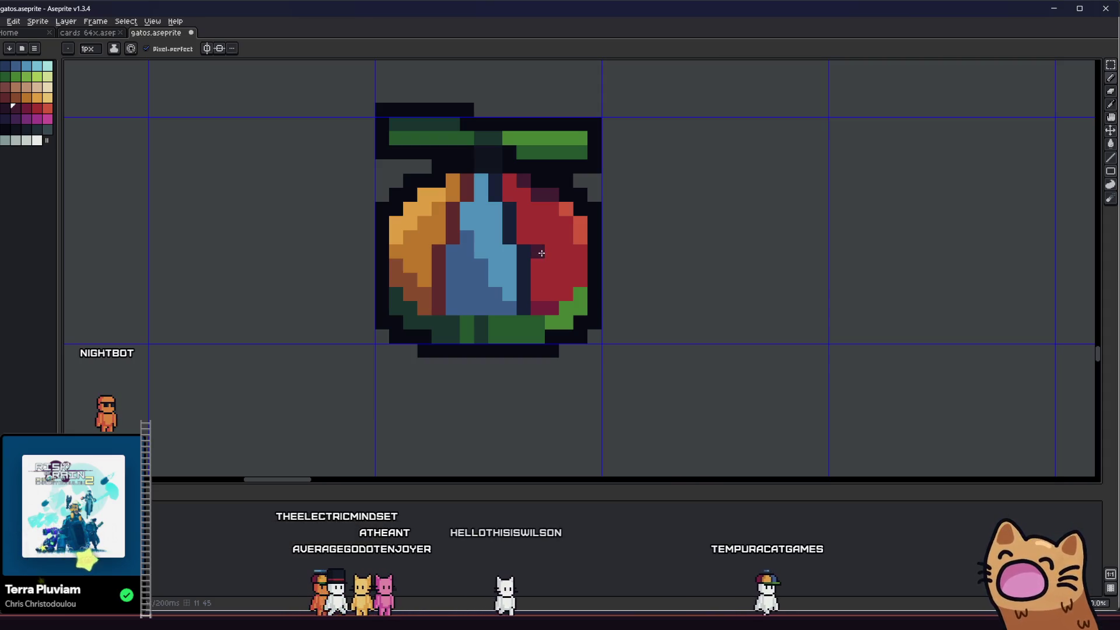
# - Paint two of the fruit's right-edge pixels dark purple
pyautogui.scroll(5, 541, 253)
pyautogui.click(570, 250)
pyautogui.click(525, 251)
pyautogui.scroll(-4, 523, 320)
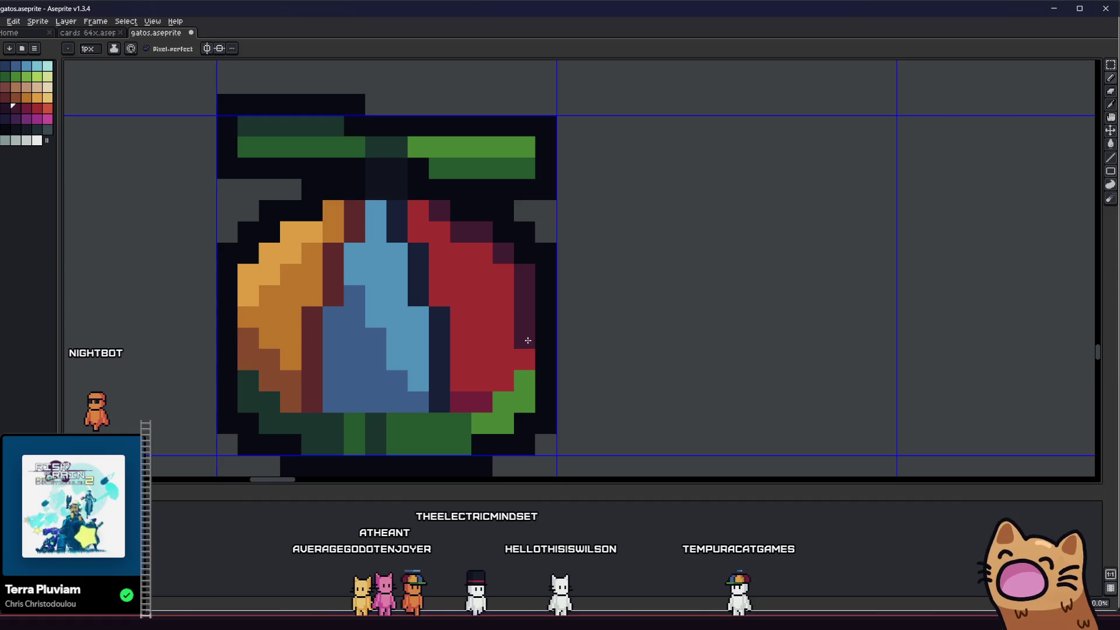
pyautogui.scroll(-5, 528, 340)
pyautogui.scroll(4, 495, 326)
pyautogui.scroll(-4, 488, 315)
pyautogui.scroll(-4, 487, 315)
pyautogui.scroll(4, 303, 335)
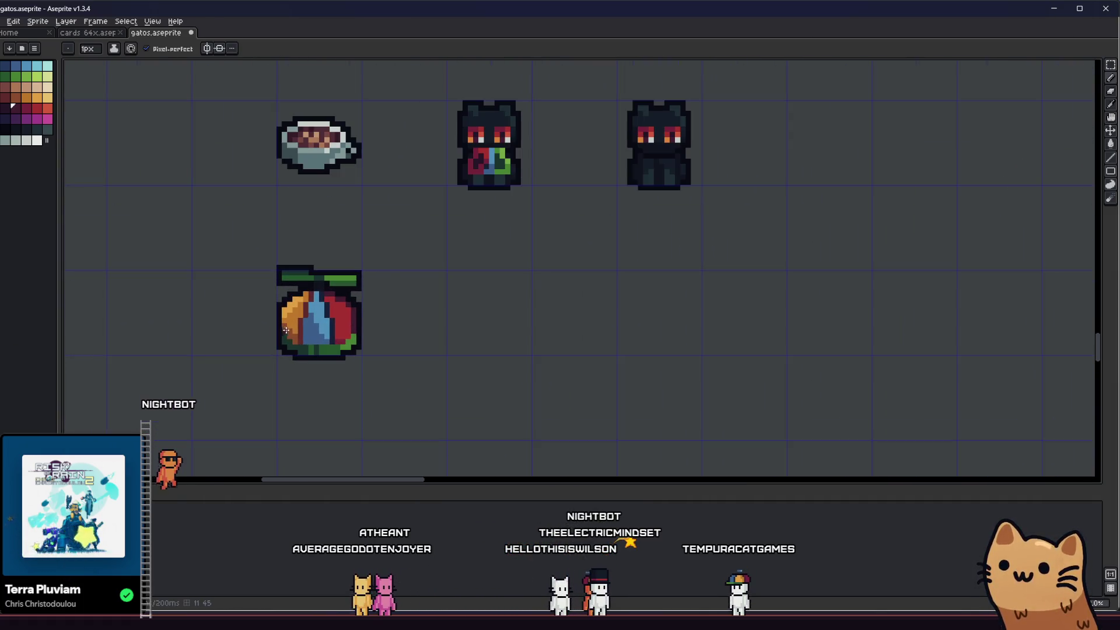
pyautogui.hscroll(-3, 357, 320)
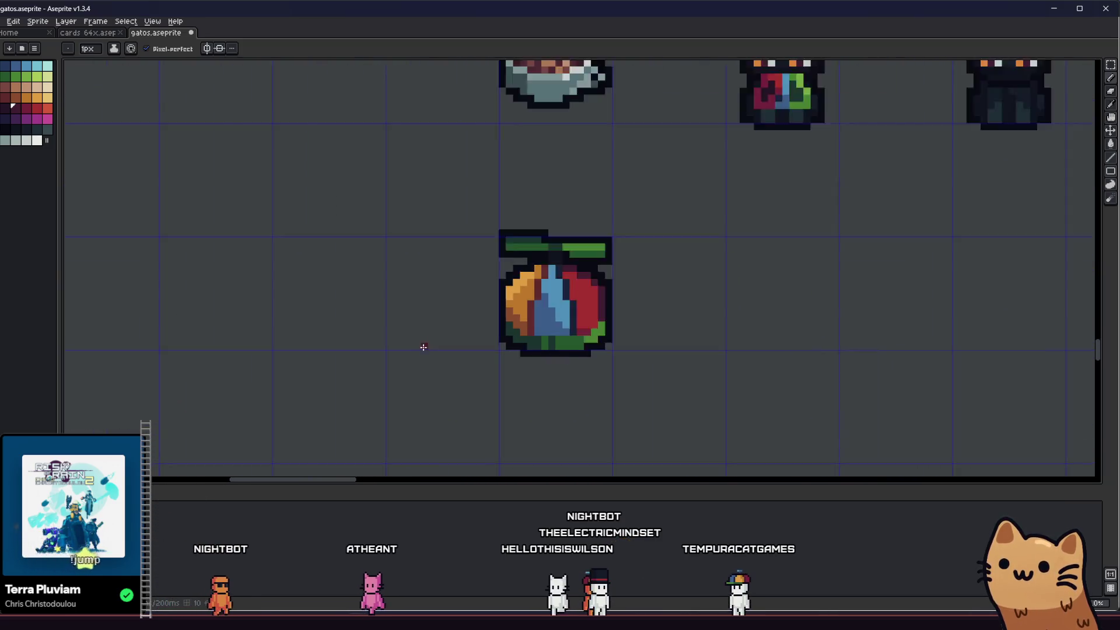
pyautogui.scroll(3, 422, 347)
pyautogui.hscroll(2, 453, 328)
pyautogui.scroll(4, 630, 248)
# - Eyedrop the red from the fruit's right side
pyautogui.press('i')
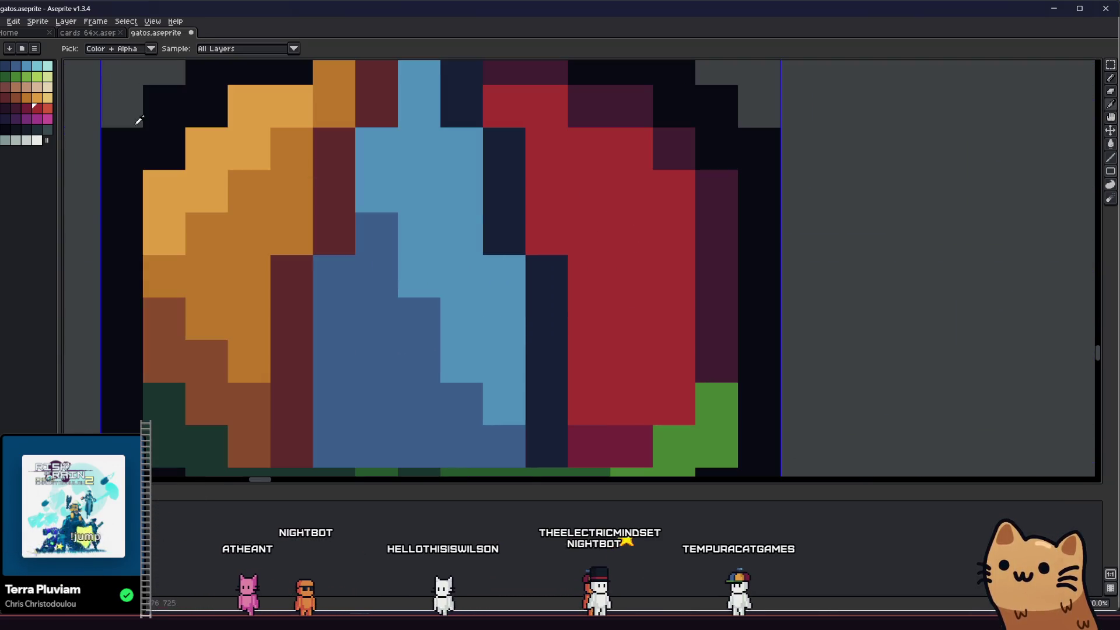
pyautogui.click(45, 111)
pyautogui.press('b')
pyautogui.scroll(-1, 534, 118)
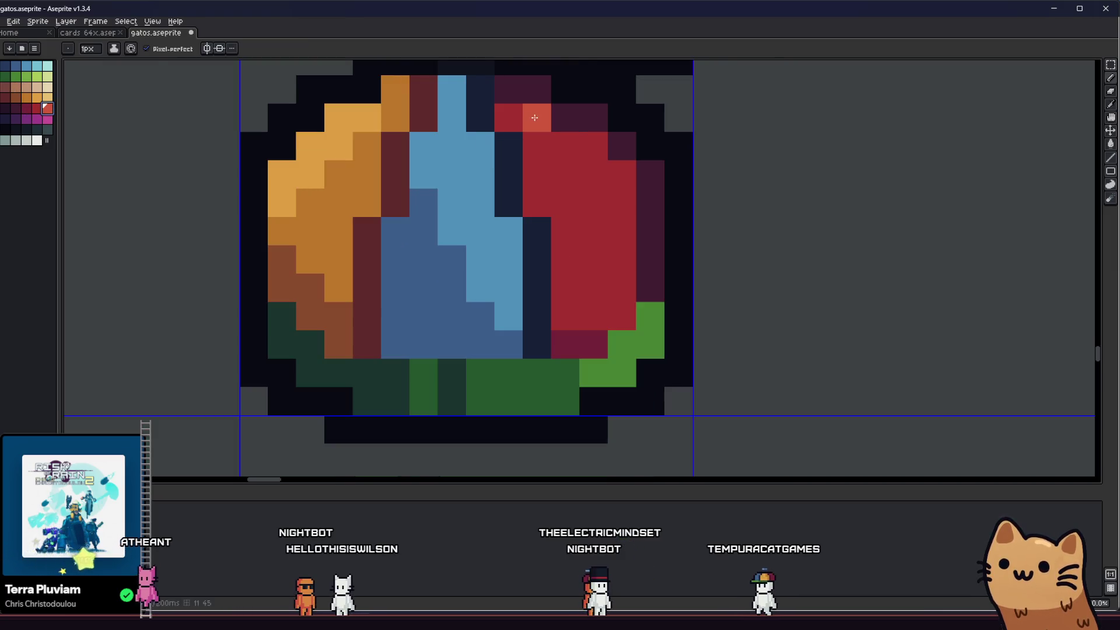
pyautogui.scroll(-5, 624, 212)
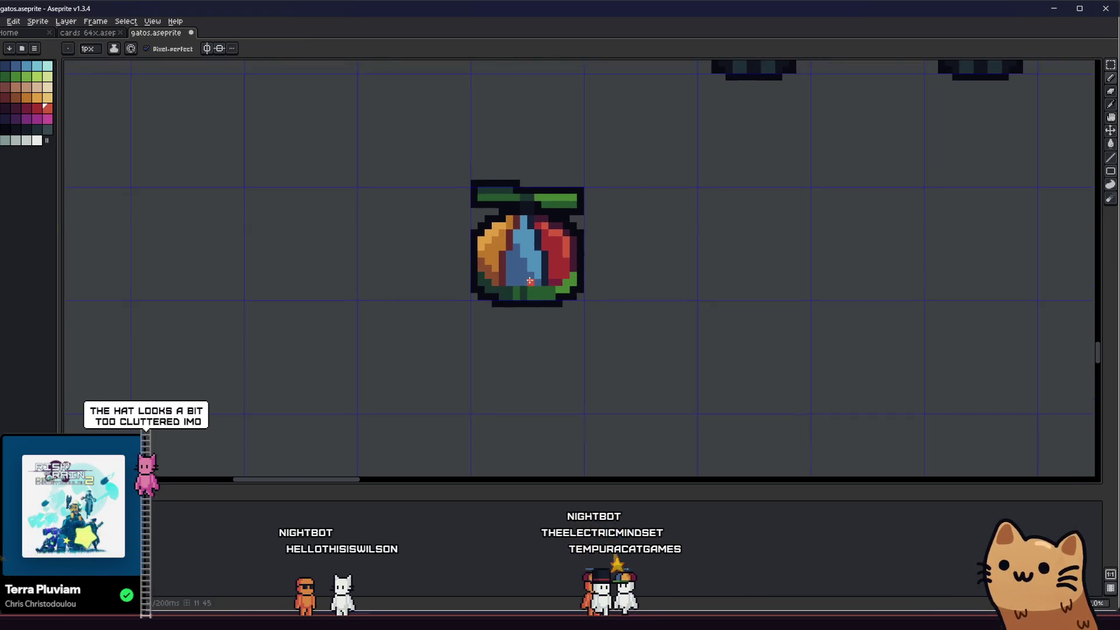
pyautogui.scroll(3, 417, 295)
# - Draw a dark navy line beneath the fruit's blue section
pyautogui.press('i')
pyautogui.moveTo(337, 287); pyautogui.dragTo(270, 309)
pyautogui.scroll(3, 270, 309)
pyautogui.press('b')
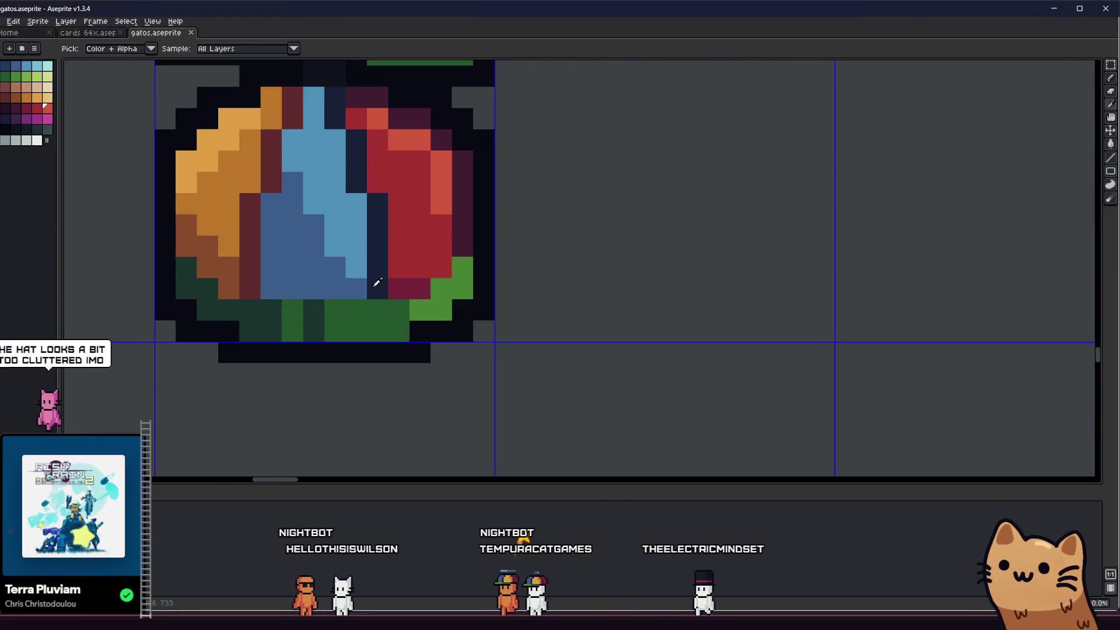
pyautogui.moveTo(346, 288); pyautogui.dragTo(260, 288)
pyautogui.moveTo(188, 264); pyautogui.dragTo(371, 291)
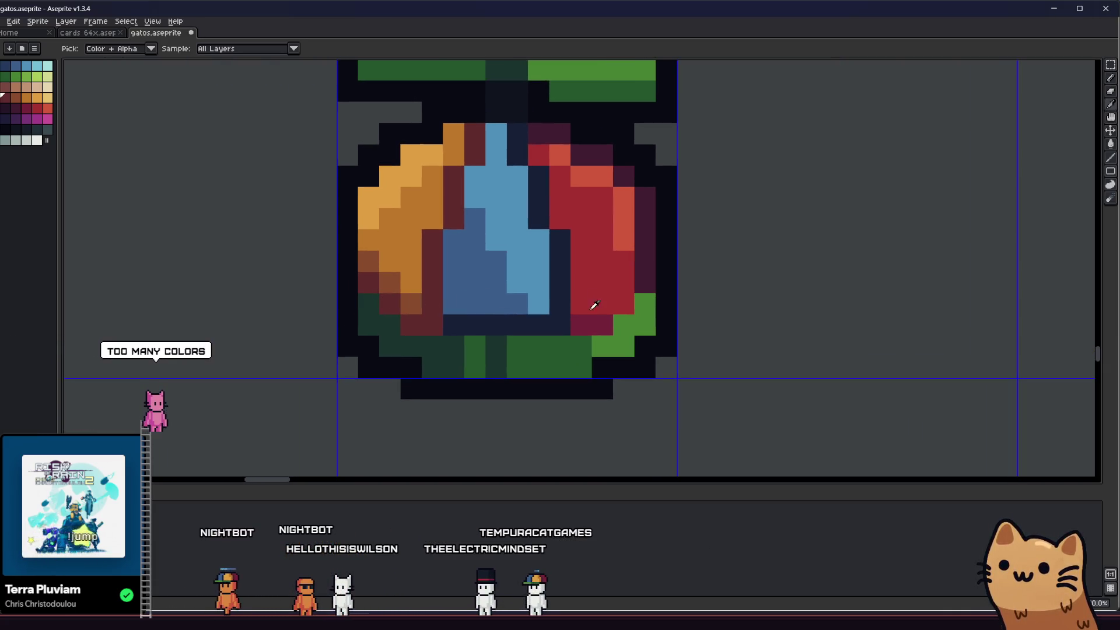
pyautogui.scroll(-8, 592, 319)
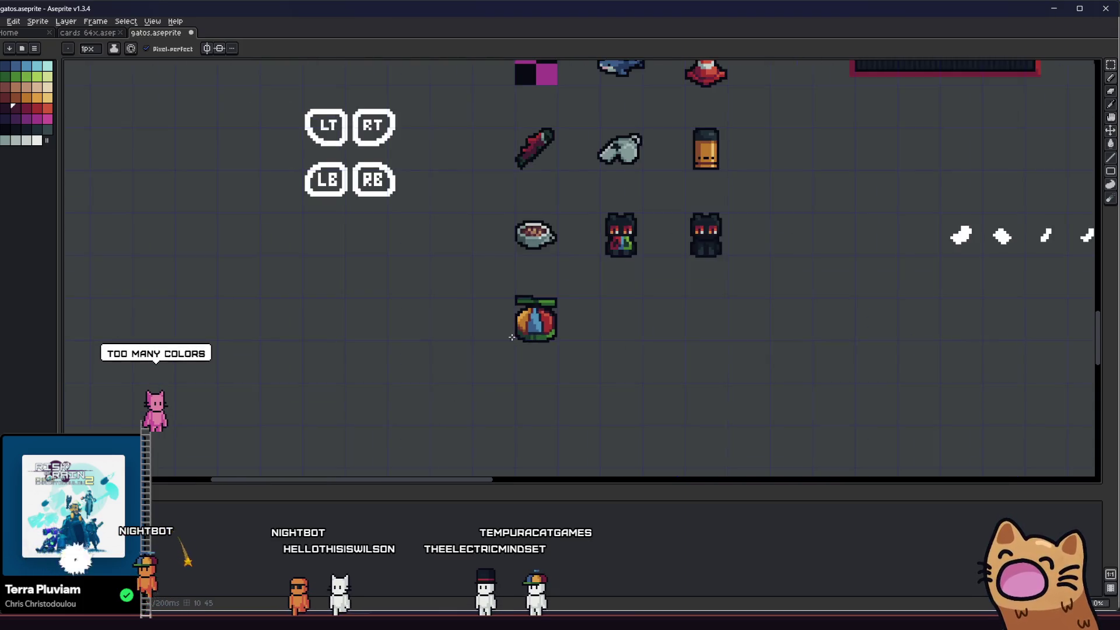
pyautogui.scroll(5, 460, 344)
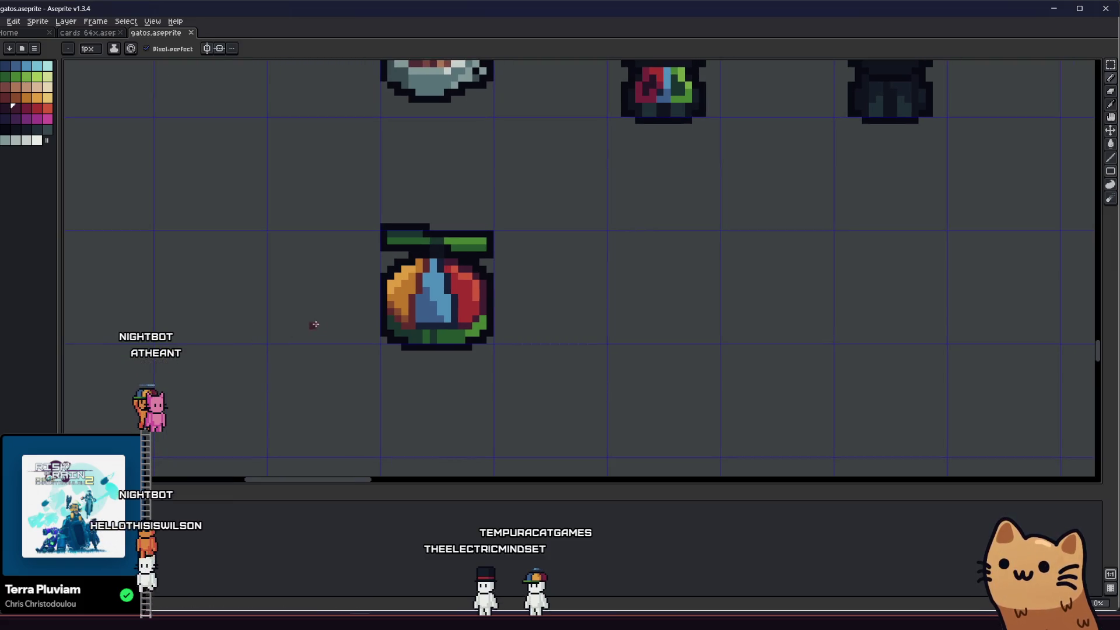
pyautogui.scroll(4, 315, 325)
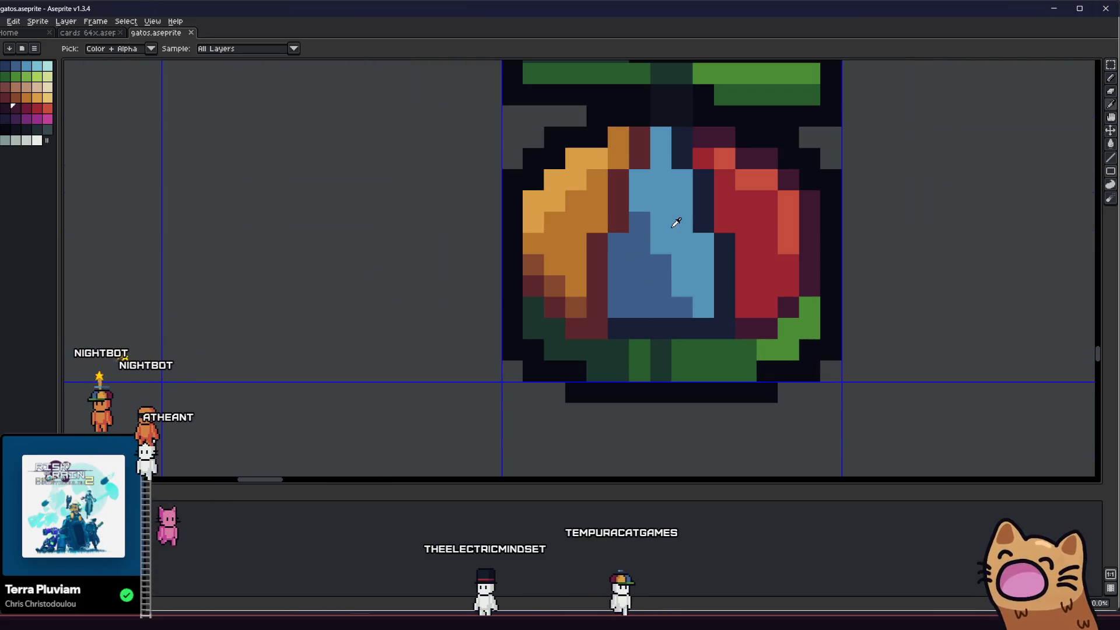
# - Repaint the dark blue column in the fruit's middle section light blue
pyautogui.press('alt')
pyautogui.moveTo(640, 214); pyautogui.dragTo(642, 312)
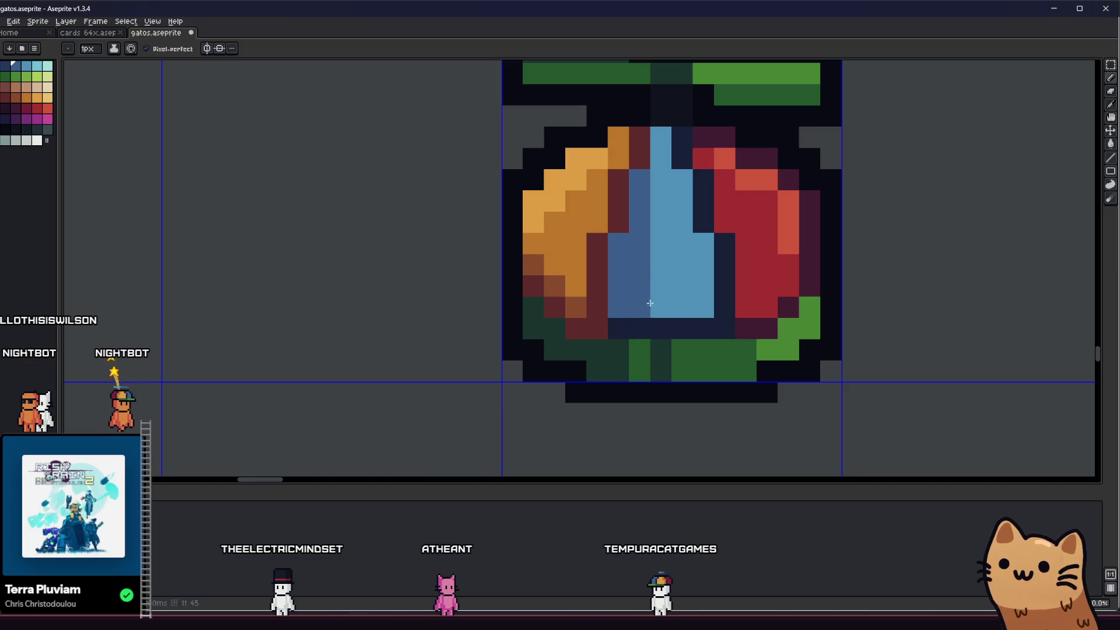
pyautogui.scroll(-3, 653, 279)
pyautogui.scroll(3, 533, 313)
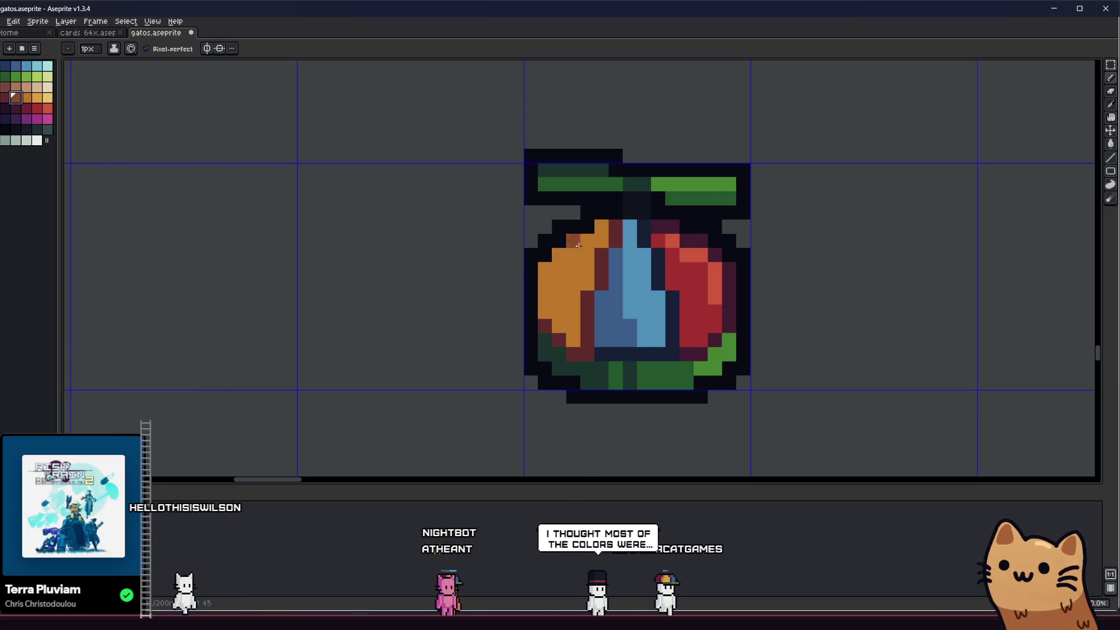
pyautogui.scroll(-3, 574, 262)
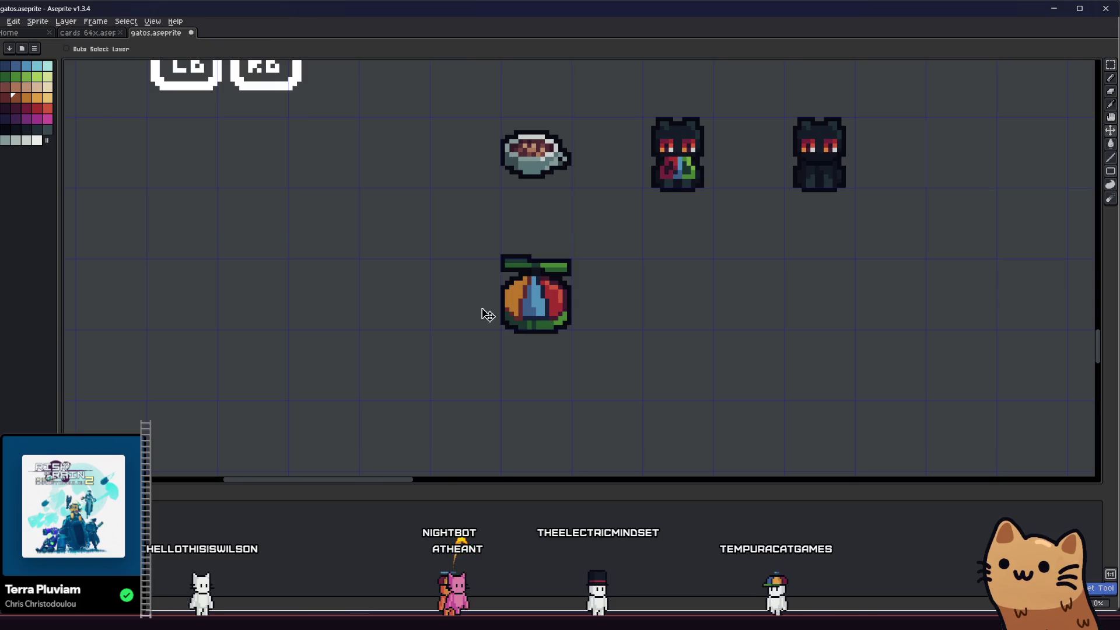
# - Zoom out and back in to survey the whole sprite sheet
pyautogui.scroll(-2, 495, 300)
pyautogui.rightClick(490, 317)
pyautogui.press('Escape')
pyautogui.scroll(6, 490, 318)
pyautogui.press('i')
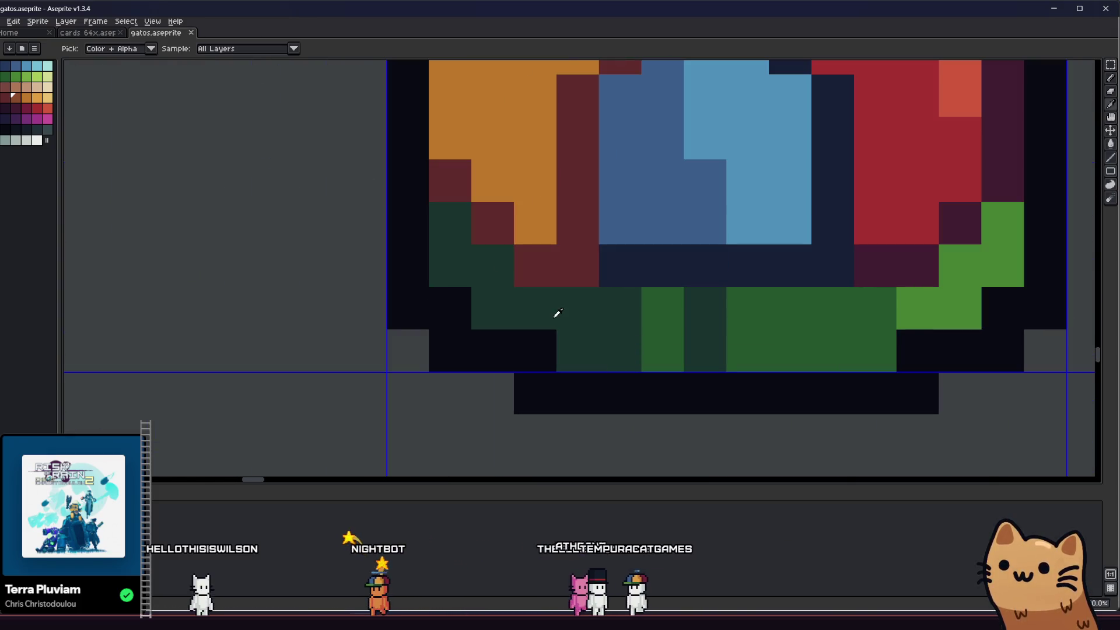
pyautogui.scroll(-5, 577, 264)
pyautogui.scroll(-1, 457, 310)
pyautogui.scroll(1, 449, 310)
pyautogui.scroll(-1, 408, 309)
pyautogui.scroll(1, 340, 320)
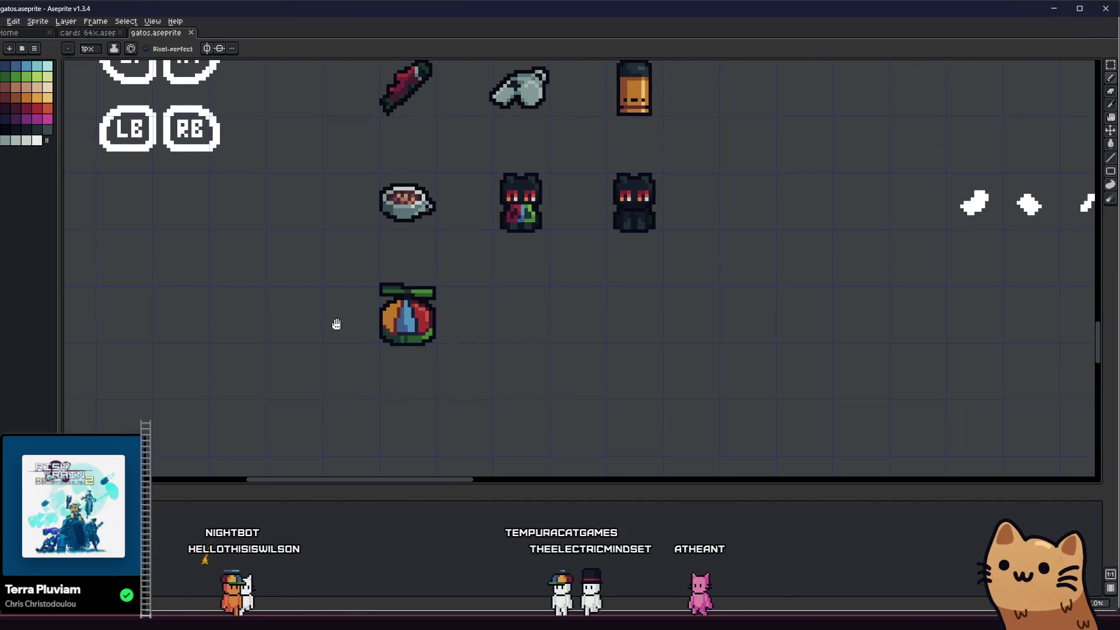
pyautogui.scroll(1, 349, 320)
pyautogui.scroll(5, 350, 322)
# - Sample the light blue and paint the darker blue column light blue
pyautogui.press('i')
pyautogui.scroll(-1, 484, 298)
pyautogui.click(531, 212)
pyautogui.press('b')
pyautogui.moveTo(482, 178); pyautogui.dragTo(491, 234)
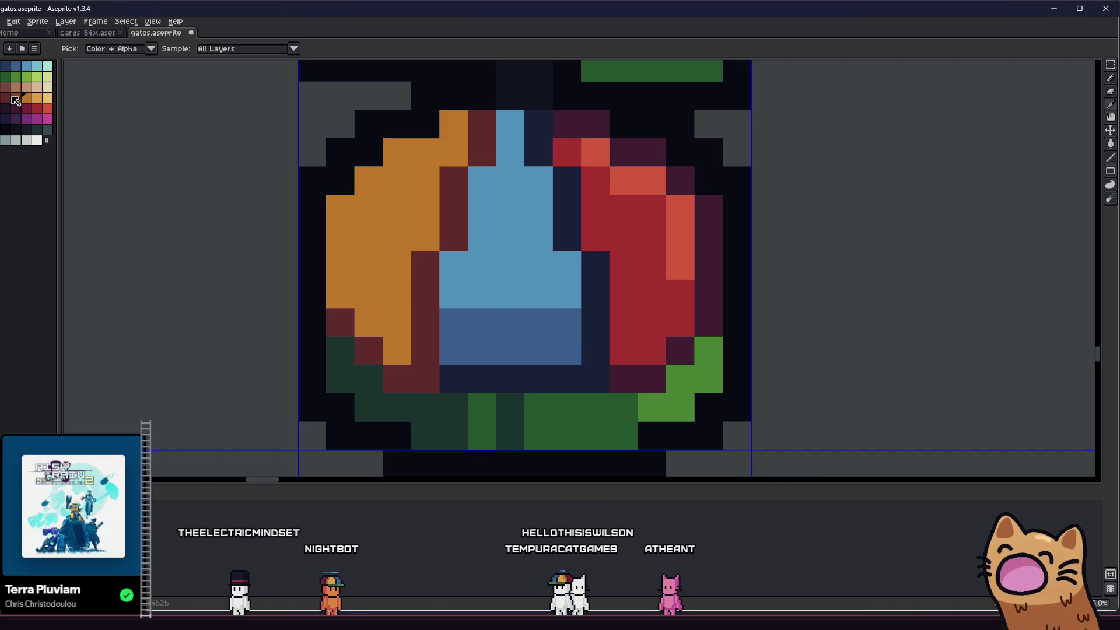
# - Paint two fruit pixels dark maroon and save the spritesheet
pyautogui.moveTo(333, 263); pyautogui.dragTo(365, 273)
pyautogui.press('i')
pyautogui.click(26, 108)
pyautogui.press('b')
pyautogui.click(614, 323)
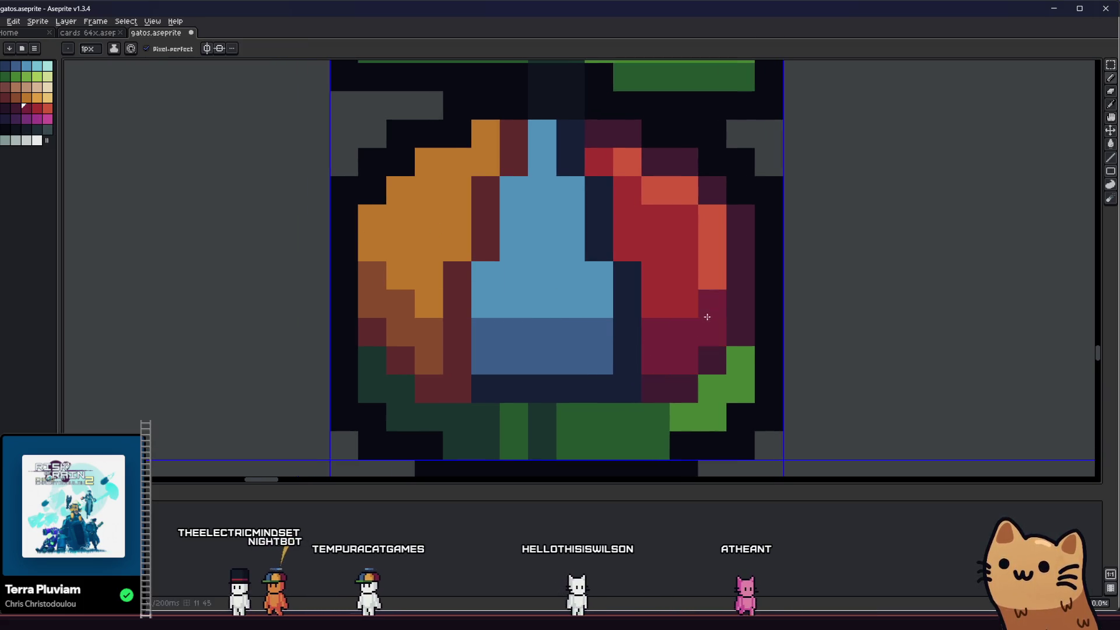
pyautogui.click(711, 285)
pyautogui.hotkey('ctrl', 's')
# - Try painting a dark blue pixel light blue, then undo it
pyautogui.scroll(-8, 705, 288)
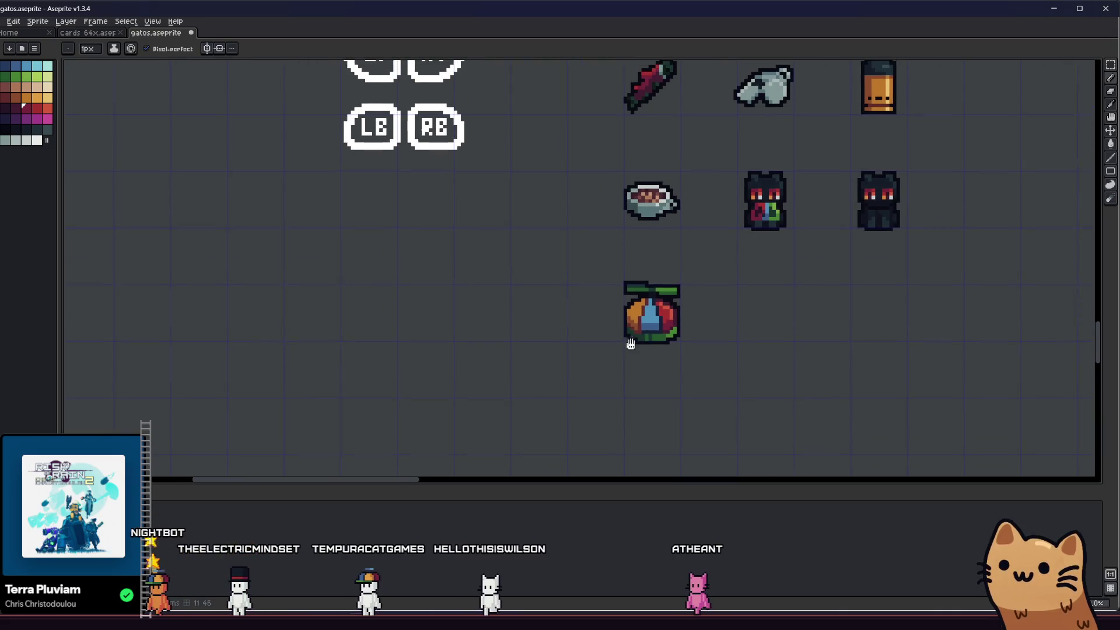
pyautogui.moveTo(594, 349); pyautogui.dragTo(451, 362)
pyautogui.scroll(-3, 451, 362)
pyautogui.press('i')
pyautogui.scroll(6, 406, 280)
pyautogui.moveTo(405, 280); pyautogui.dragTo(476, 297)
pyautogui.press('b')
pyautogui.click(432, 316)
pyautogui.hotkey('ctrl', 'z')
# - Sample the fruit's red and repaint two magenta pixels red
pyautogui.press('i')
pyautogui.click(562, 280)
pyautogui.press('b')
pyautogui.click(584, 300)
pyautogui.click(562, 322)
# - Sample magenta and paint several red pixels magenta, then view the neighbouring icons
pyautogui.press('i')
pyautogui.click(597, 325)
pyautogui.press('b')
pyautogui.moveTo(590, 345); pyautogui.dragTo(582, 317)
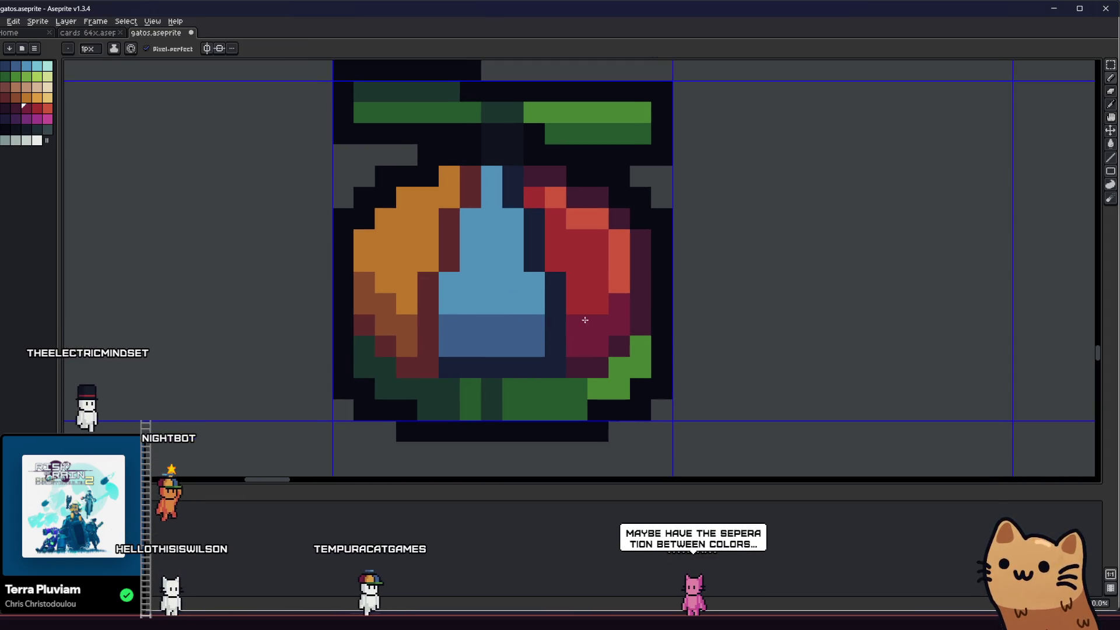
pyautogui.scroll(-5, 591, 268)
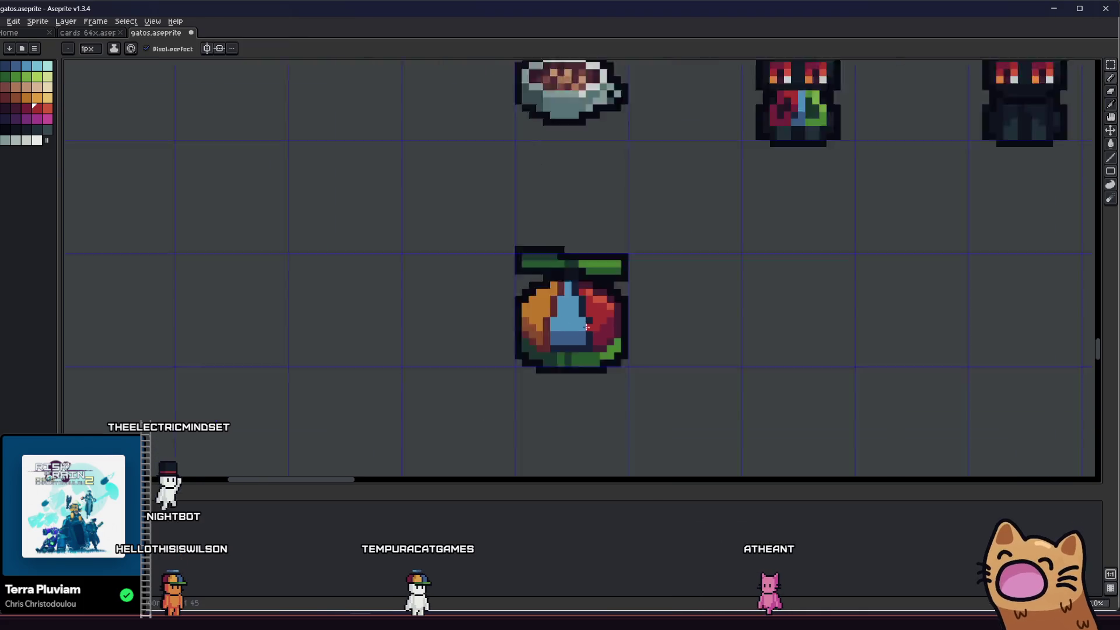
pyautogui.moveTo(482, 350); pyautogui.dragTo(324, 348)
pyautogui.scroll(-1, 325, 348)
pyautogui.scroll(-1, 313, 348)
# - Sample the red and then the orange from the fruit icon
pyautogui.press('i')
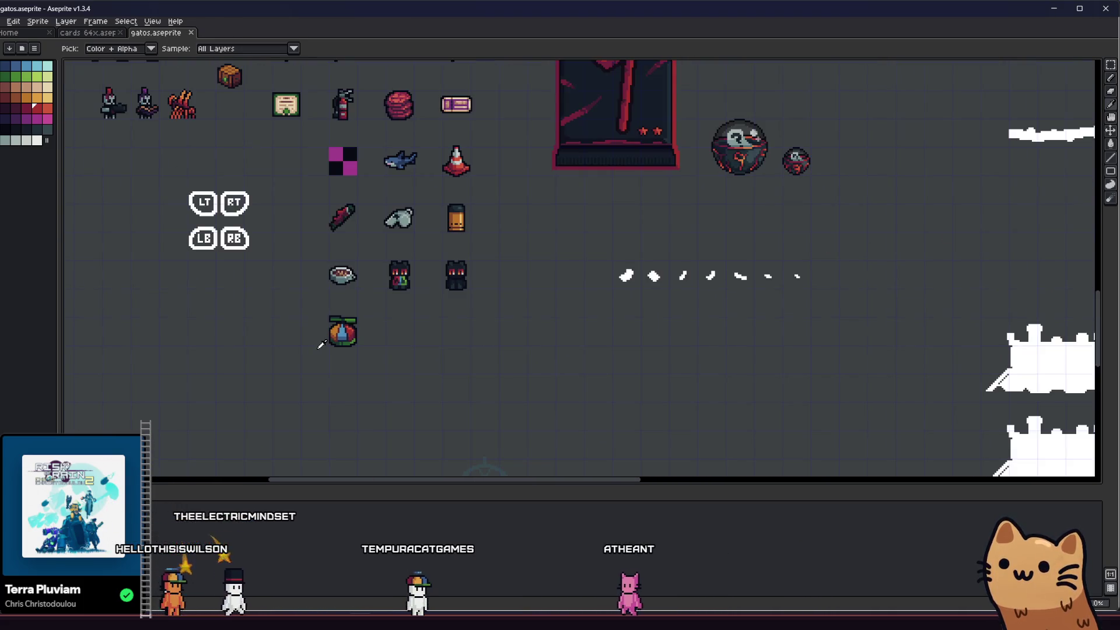
pyautogui.scroll(2, 343, 333)
pyautogui.scroll(-1, 344, 331)
pyautogui.scroll(5, 347, 331)
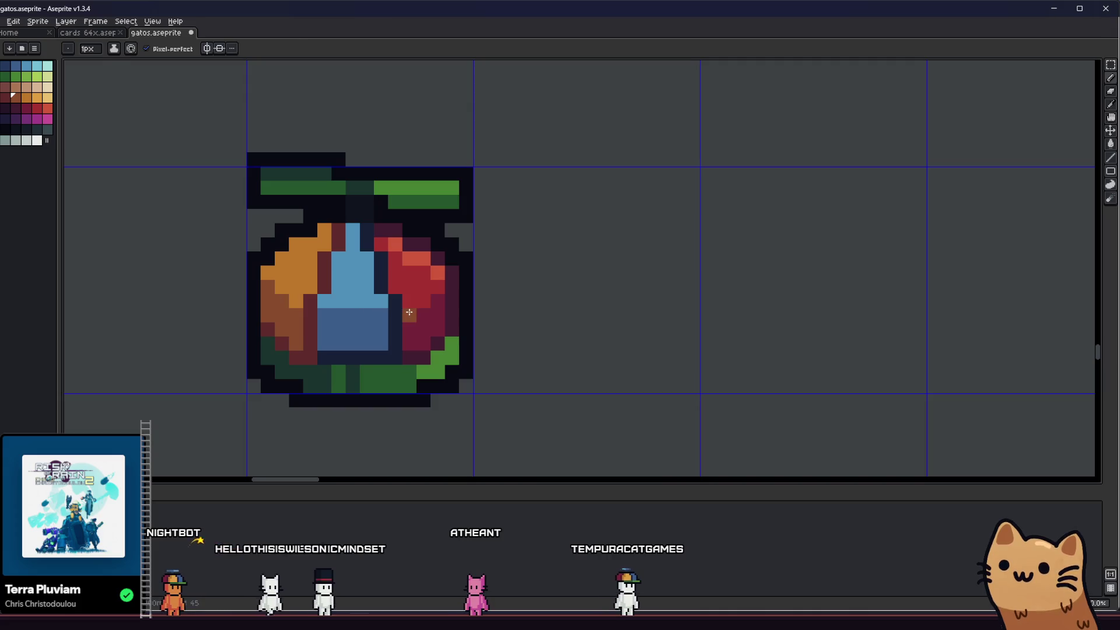
pyautogui.keyDown('alt'); pyautogui.click(424, 281); pyautogui.keyUp('alt')
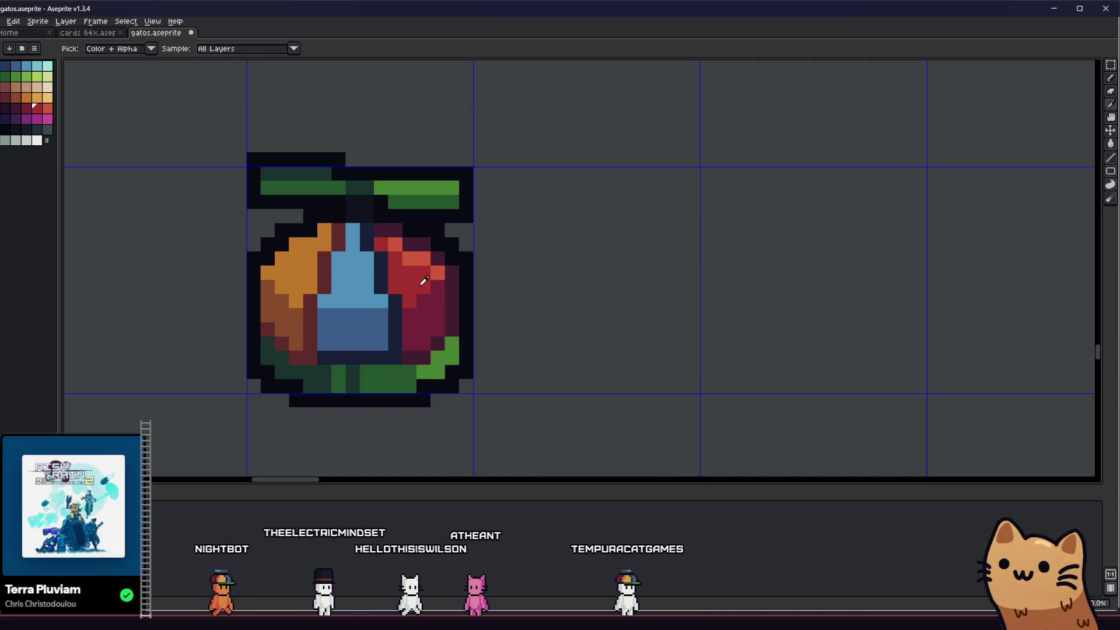
pyautogui.keyDown('alt'); pyautogui.click(283, 279); pyautogui.keyUp('alt')
# - Centre the fruit icon and pan to bring the two cat sprites into view
pyautogui.scroll(-3, 282, 288)
pyautogui.scroll(-4, 289, 341)
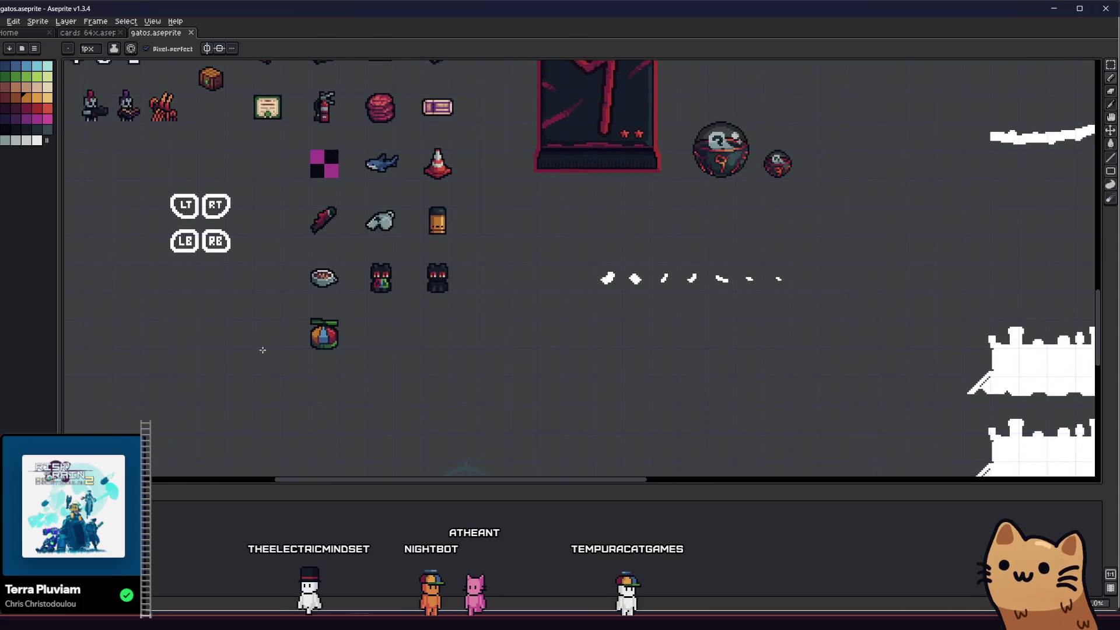
pyautogui.scroll(4, 265, 350)
pyautogui.moveTo(303, 310); pyautogui.dragTo(507, 355)
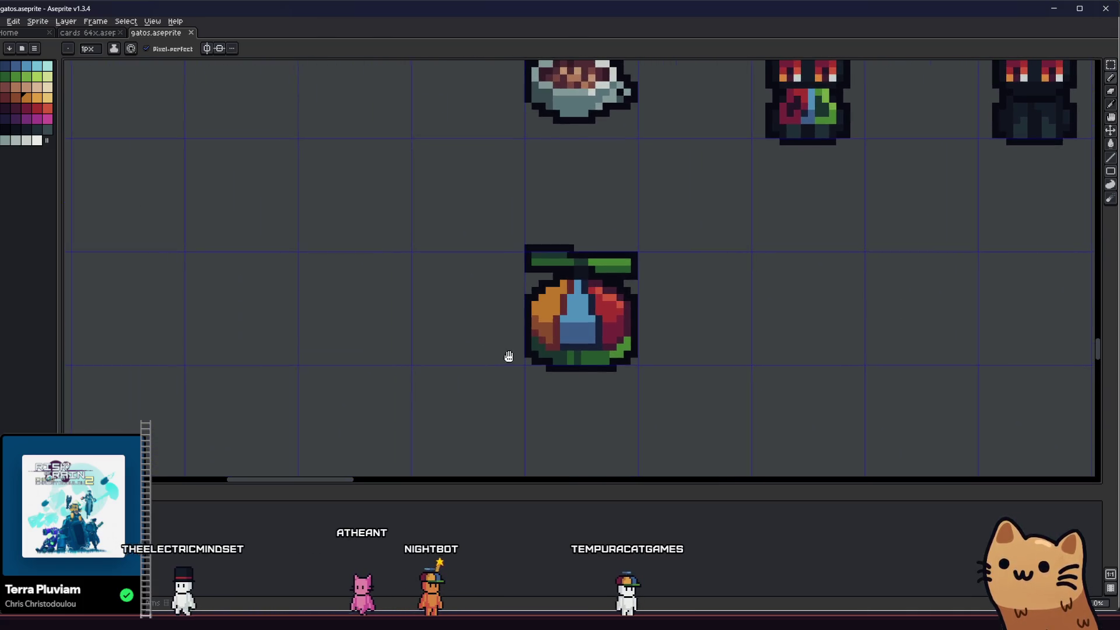
pyautogui.scroll(-1, 430, 342)
pyautogui.moveTo(425, 342)
pyautogui.mouseDown()
pyautogui.moveTo(223, 342)
pyautogui.moveTo(237, 342)
pyautogui.mouseUp()
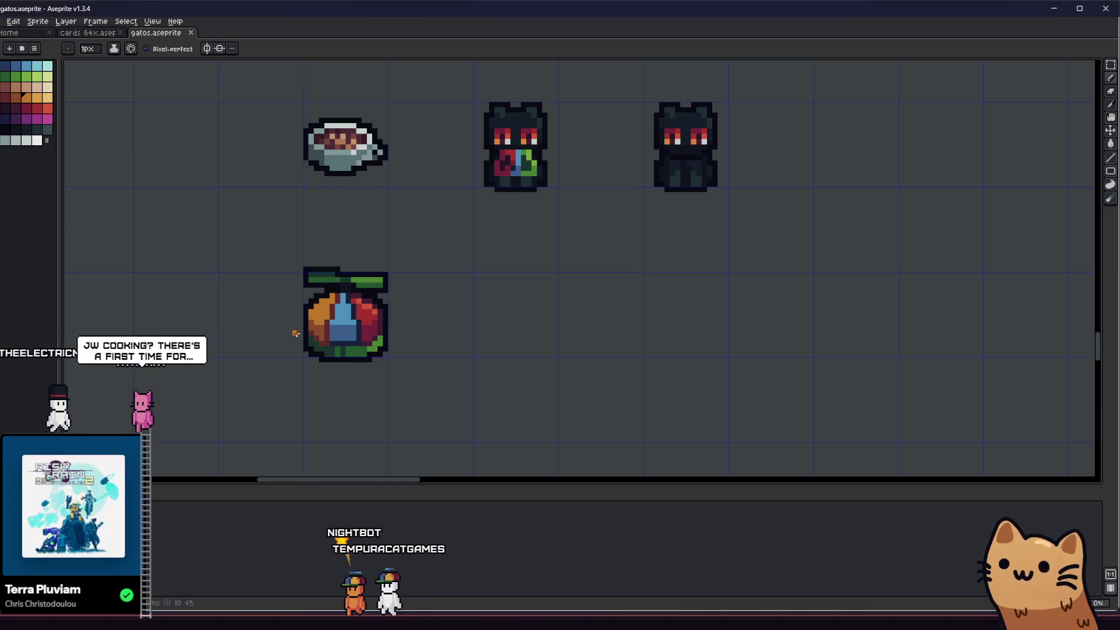
pyautogui.scroll(2, 282, 335)
pyautogui.press('i')
pyautogui.moveTo(352, 337); pyautogui.dragTo(288, 357)
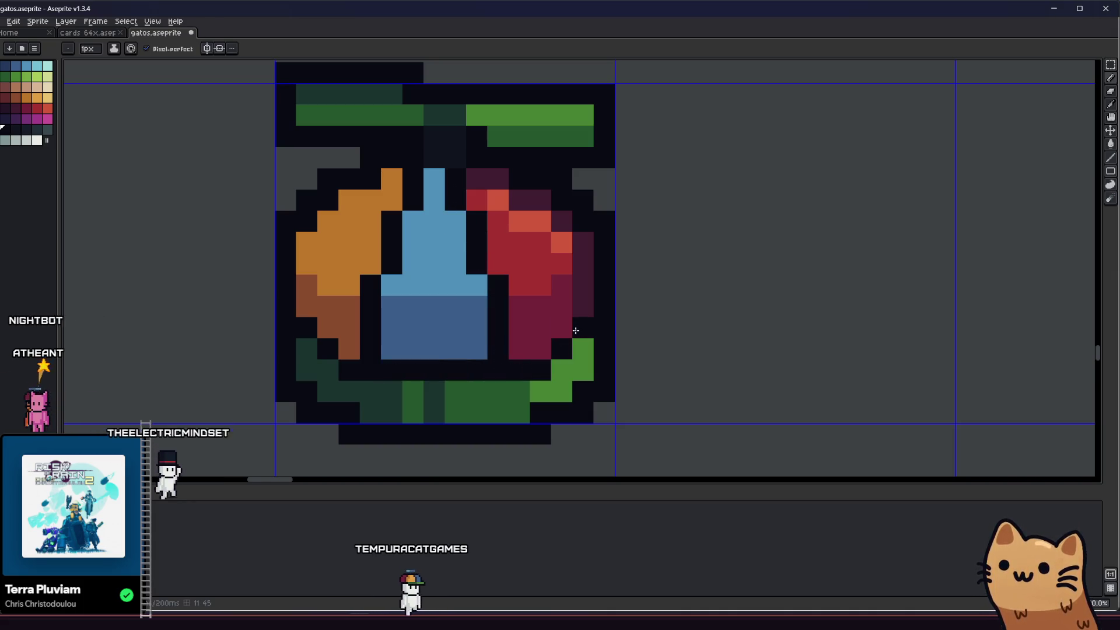
pyautogui.scroll(-5, 575, 330)
# - Bucket-fill the navy strip around the fruit's blue section with a lighter medium blue
pyautogui.scroll(1, 461, 372)
pyautogui.hscroll(5, 395, 367)
pyautogui.scroll(-1, 282, 375)
pyautogui.scroll(2, 289, 383)
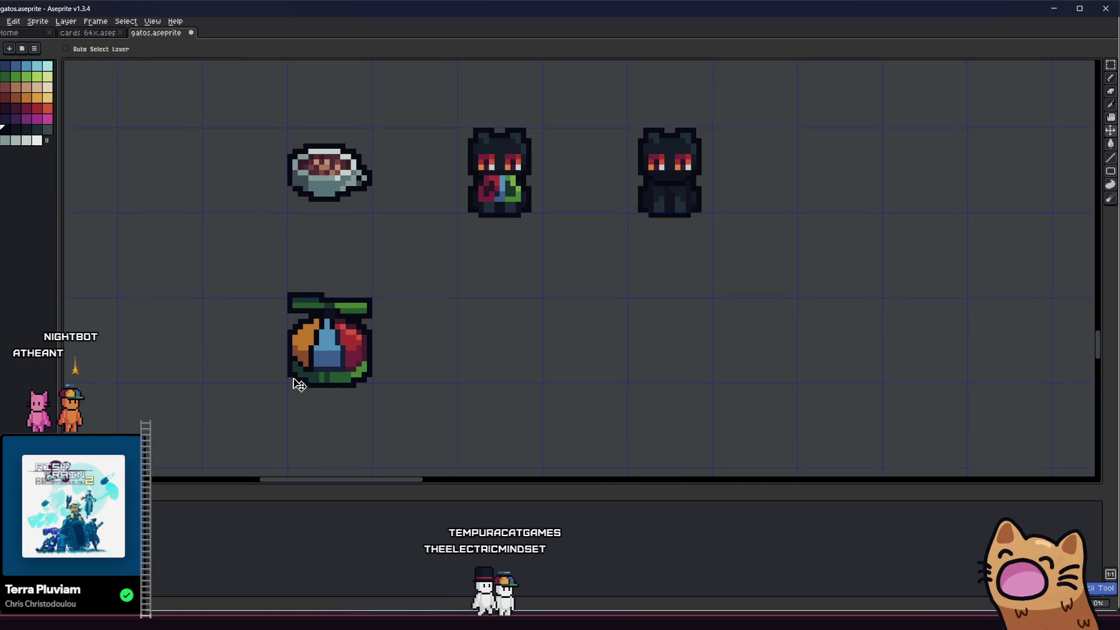
pyautogui.scroll(-1, 274, 379)
pyautogui.scroll(1, 300, 381)
pyautogui.hscroll(-3, 327, 370)
pyautogui.scroll(1, 318, 366)
pyautogui.moveTo(307, 363)
pyautogui.mouseDown()
pyautogui.moveTo(515, 355)
pyautogui.moveTo(402, 354)
pyautogui.moveTo(362, 374)
pyautogui.moveTo(268, 364)
pyautogui.mouseUp()
pyautogui.scroll(-2, 361, 373)
pyautogui.scroll(1, 350, 375)
pyautogui.scroll(1, 362, 370)
pyautogui.press('i')
pyautogui.scroll(-3, 435, 326)
pyautogui.scroll(2, 426, 332)
pyautogui.scroll(2, 426, 333)
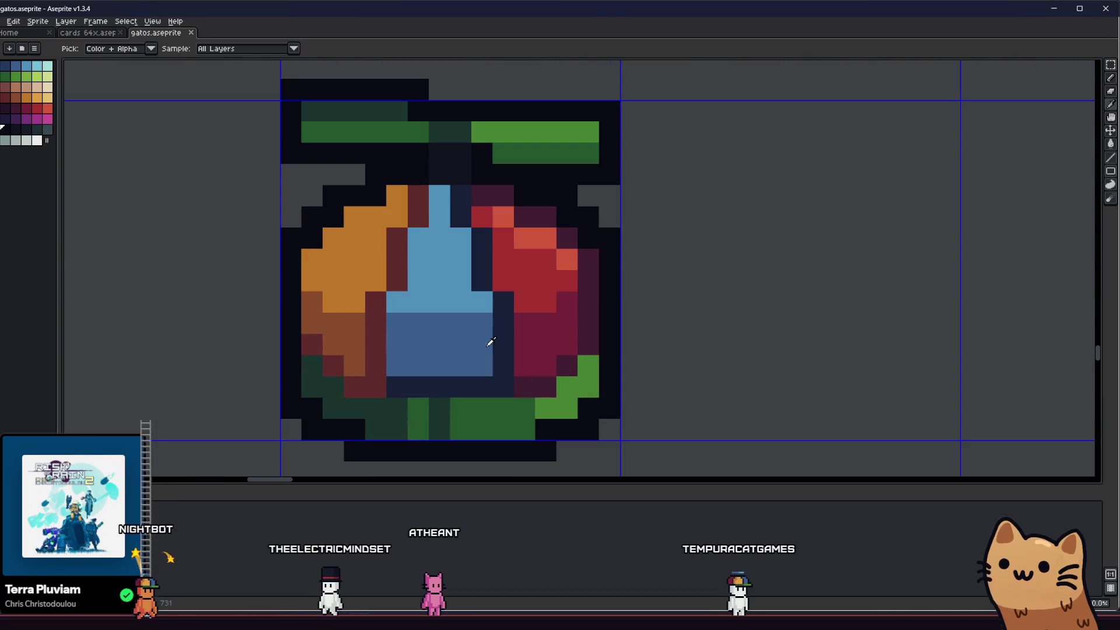
pyautogui.press('g')
pyautogui.click(471, 384)
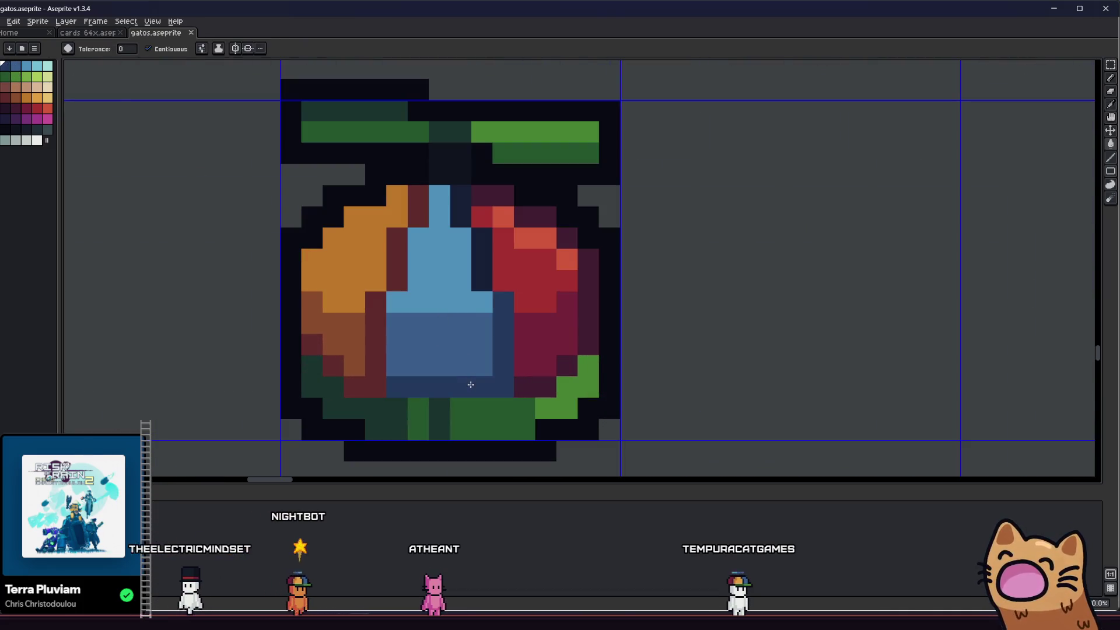
# - Save gatos.aseprite and pan the view around the fruit icon
pyautogui.scroll(-5, 450, 263)
pyautogui.hotkey('ctrl', 's')
pyautogui.scroll(5, 362, 347)
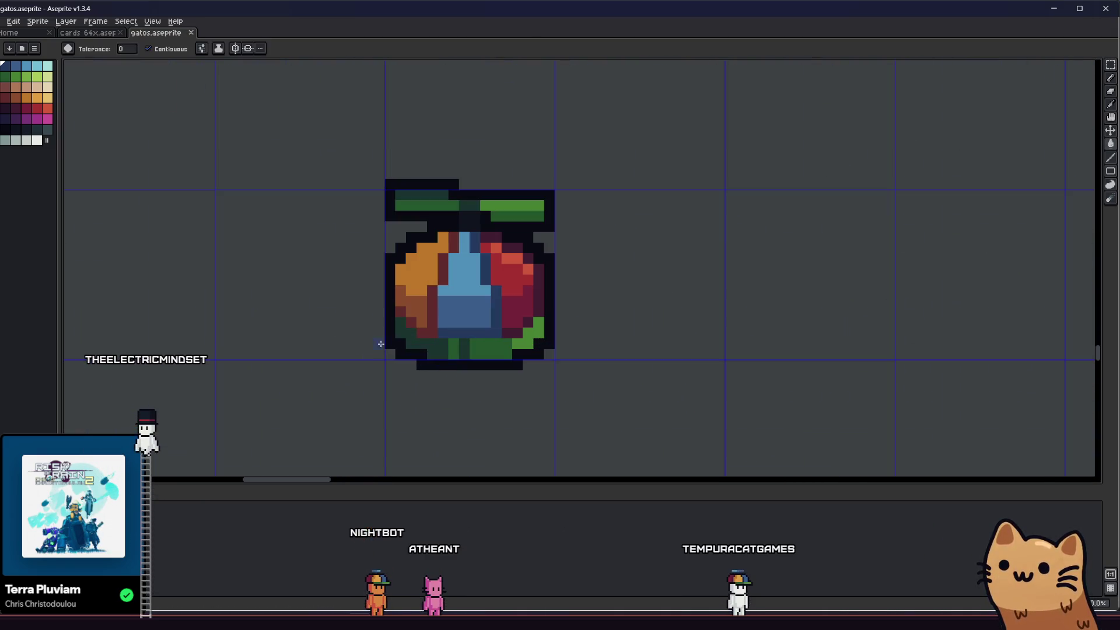
pyautogui.press('i')
pyautogui.moveTo(359, 324)
pyautogui.mouseDown()
pyautogui.moveTo(543, 330)
pyautogui.moveTo(460, 332)
pyautogui.mouseUp()
pyautogui.scroll(-2, 455, 339)
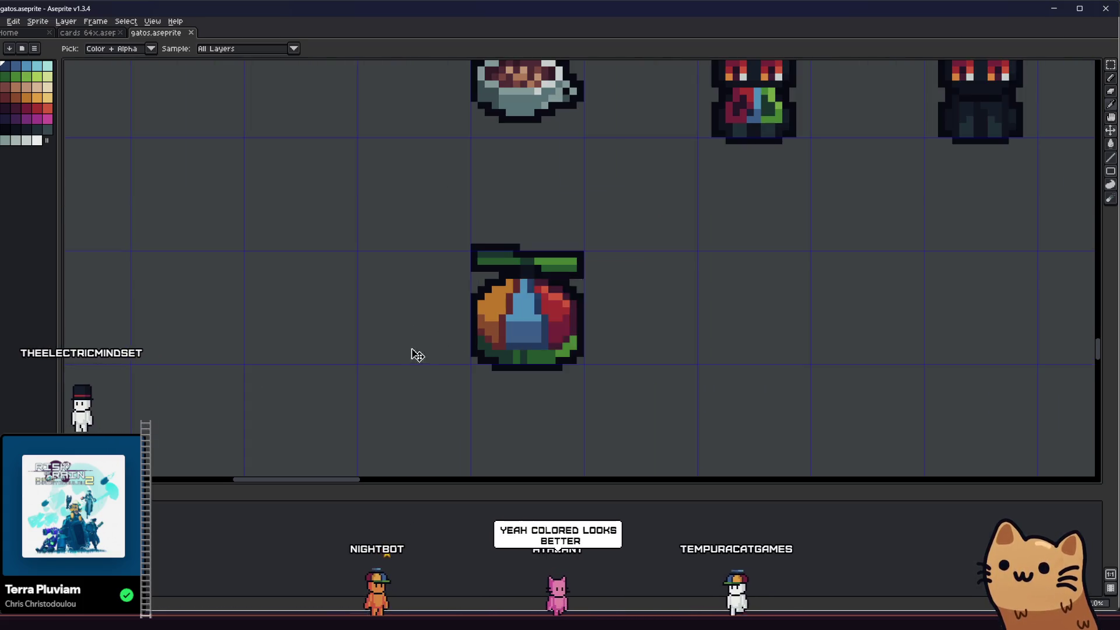
pyautogui.scroll(3, 415, 352)
pyautogui.moveTo(380, 352)
pyautogui.mouseDown()
pyautogui.moveTo(245, 357)
pyautogui.moveTo(262, 354)
pyautogui.mouseUp()
pyautogui.scroll(-1, 263, 357)
pyautogui.press('m')
pyautogui.scroll(-1, 264, 357)
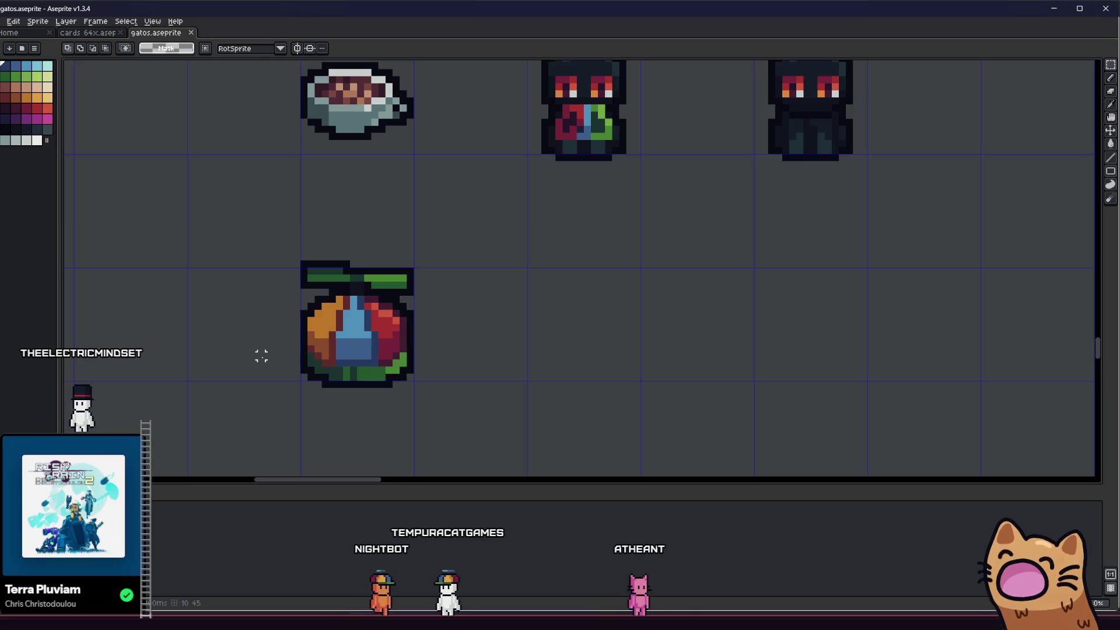
pyautogui.scroll(-2, 346, 349)
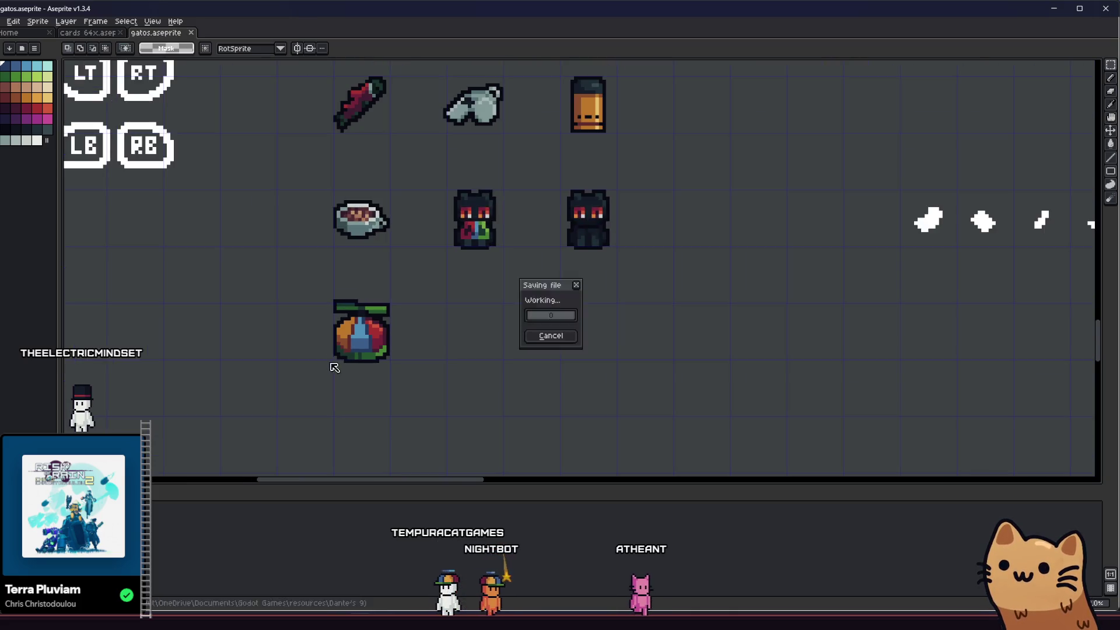
pyautogui.scroll(5, 332, 365)
# - Fill the fruit's mid-orange and lower-left areas with a lighter orange
pyautogui.press('b')
pyautogui.keyDown('alt'); pyautogui.click(407, 299); pyautogui.keyUp('alt')
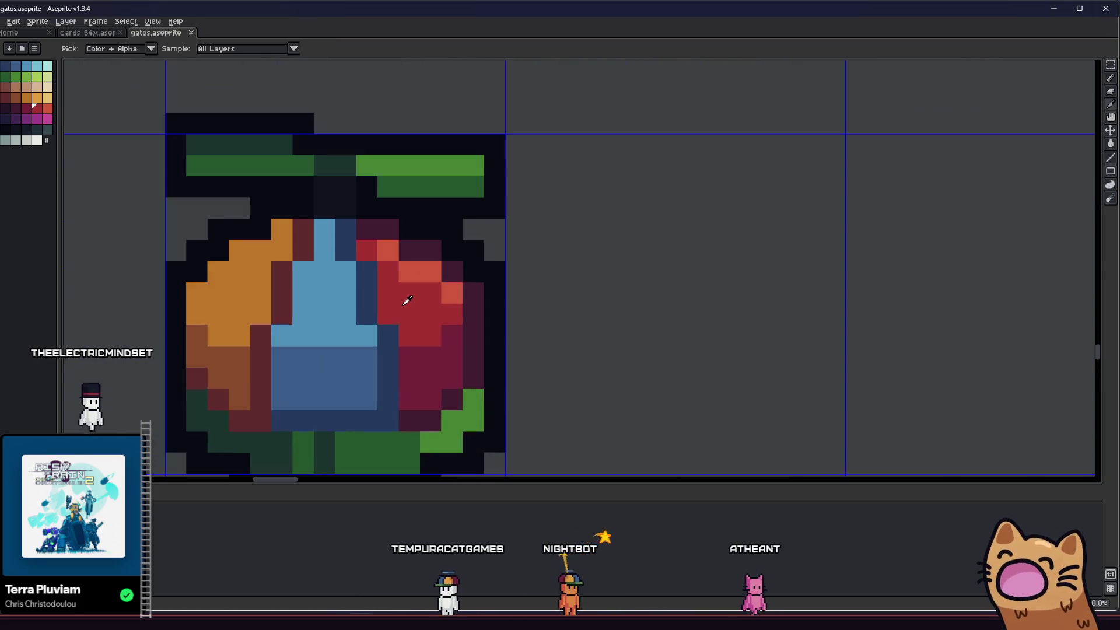
pyautogui.hscroll(-3, 426, 279)
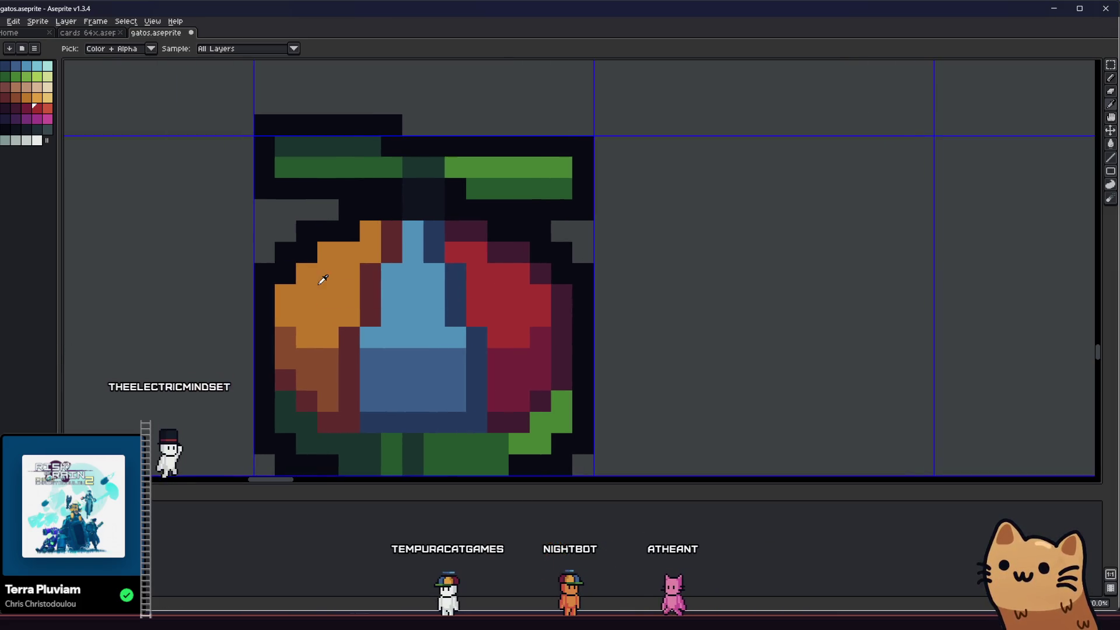
pyautogui.click(40, 98)
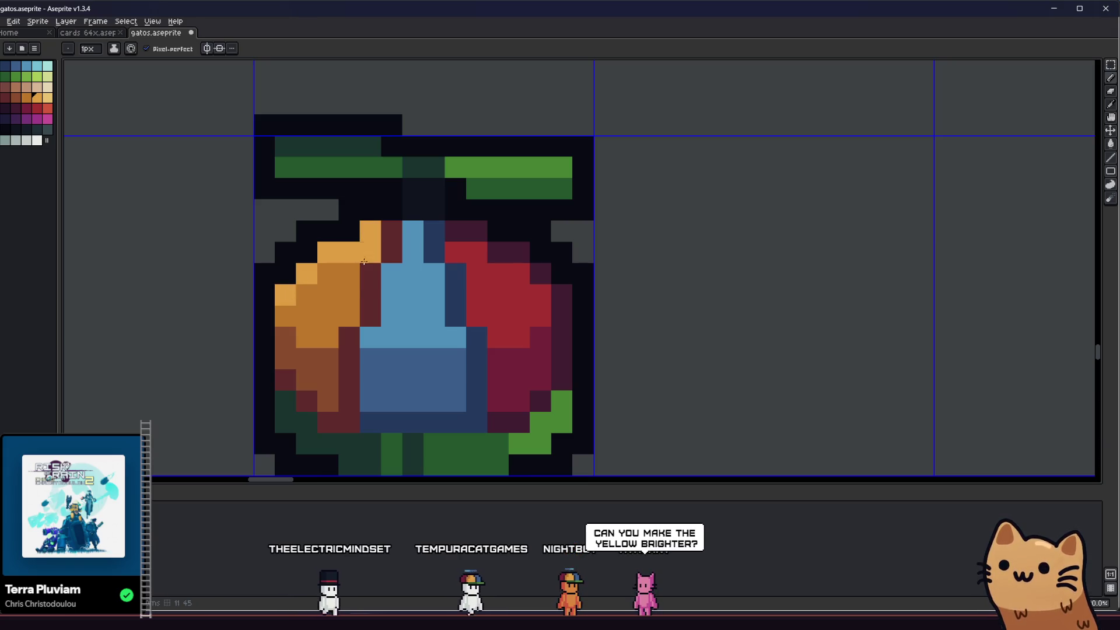
pyautogui.scroll(-4, 367, 292)
pyautogui.scroll(5, 321, 303)
pyautogui.press('g')
pyautogui.click(321, 302)
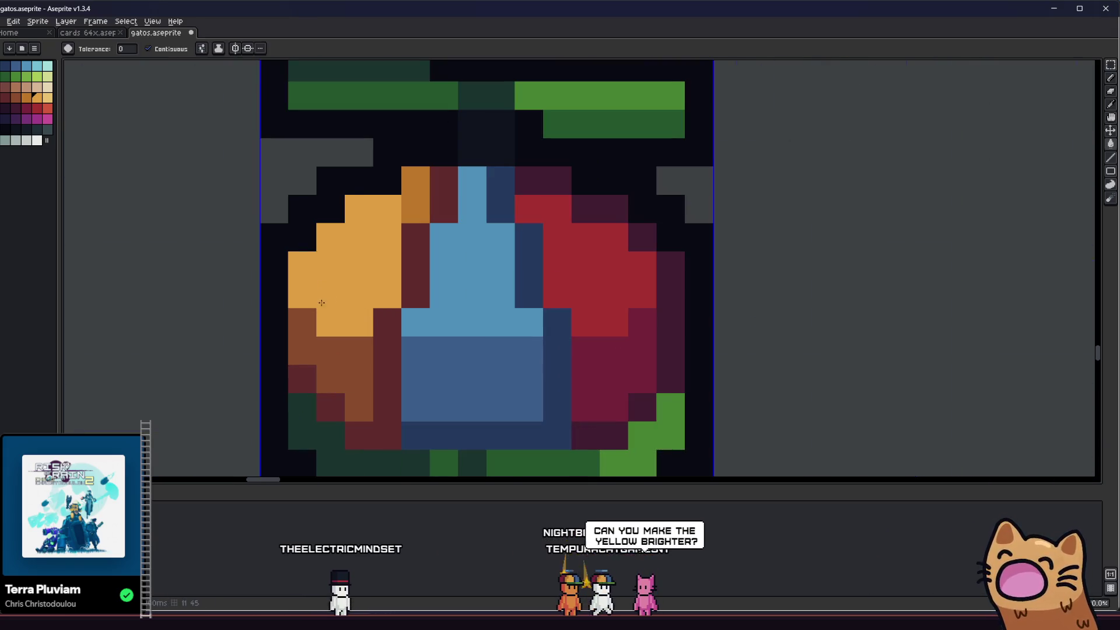
pyautogui.hscroll(-1, 379, 251)
pyautogui.press('i')
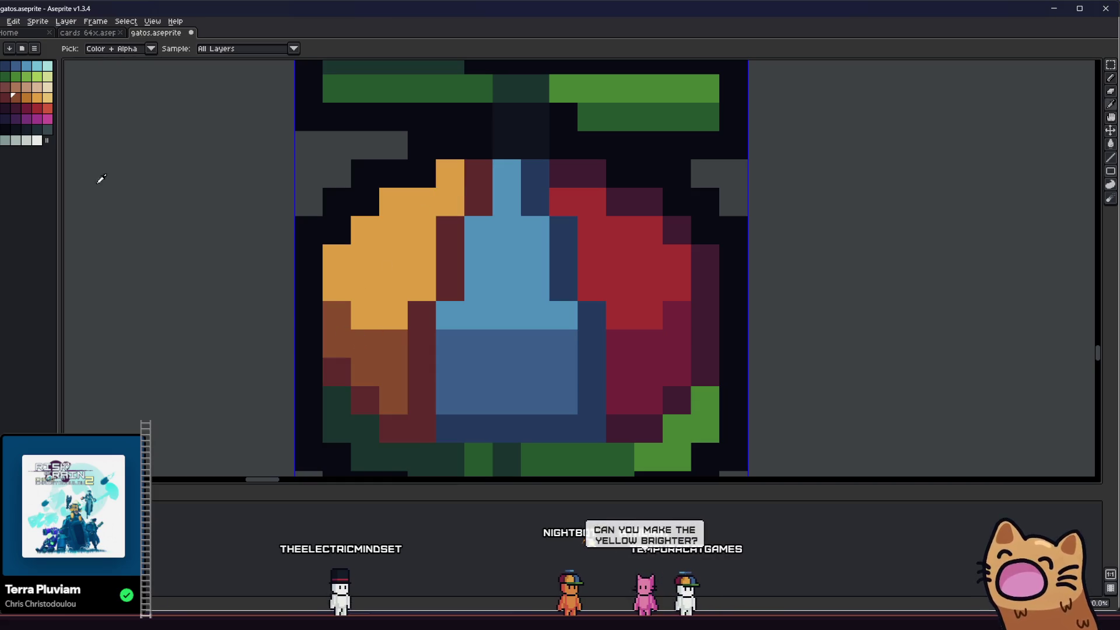
pyautogui.click(325, 333)
pyautogui.scroll(-4, 350, 315)
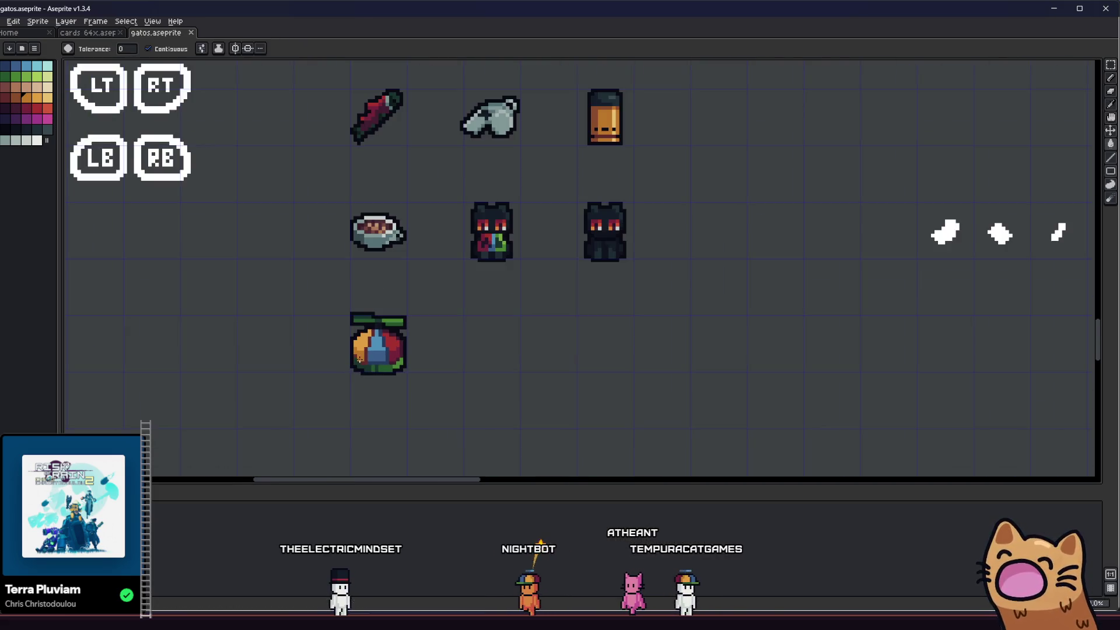
pyautogui.scroll(5, 396, 292)
# - Recolour the dark-red lower shading brown and save the sprite sheet
pyautogui.press('i')
pyautogui.hotkey('ctrl', 's')
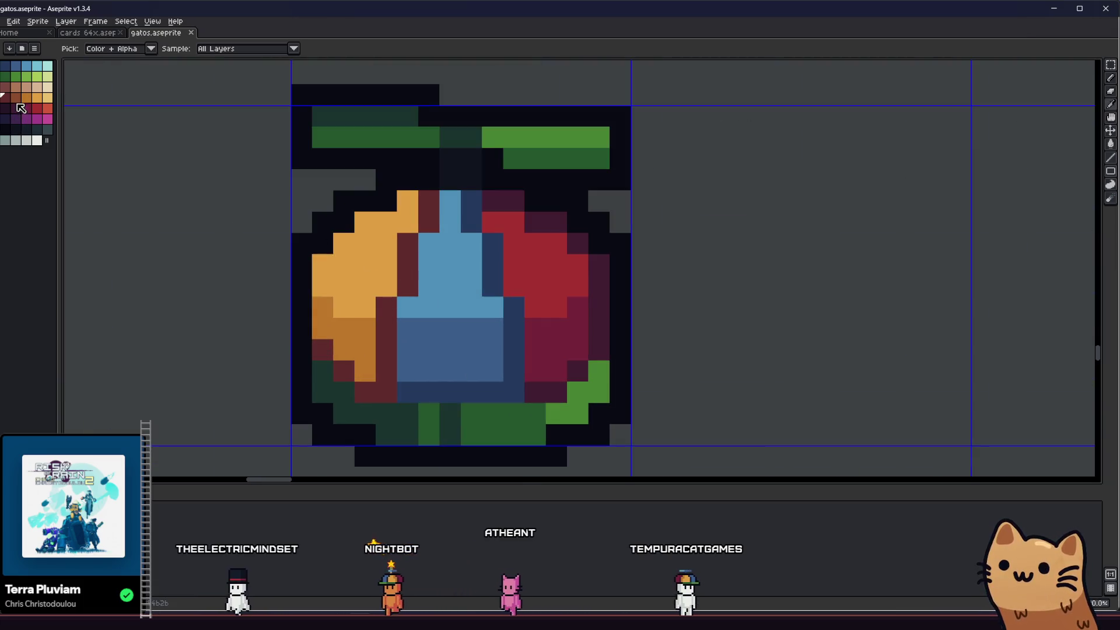
pyautogui.click(16, 97)
pyautogui.press('g')
pyautogui.click(385, 344)
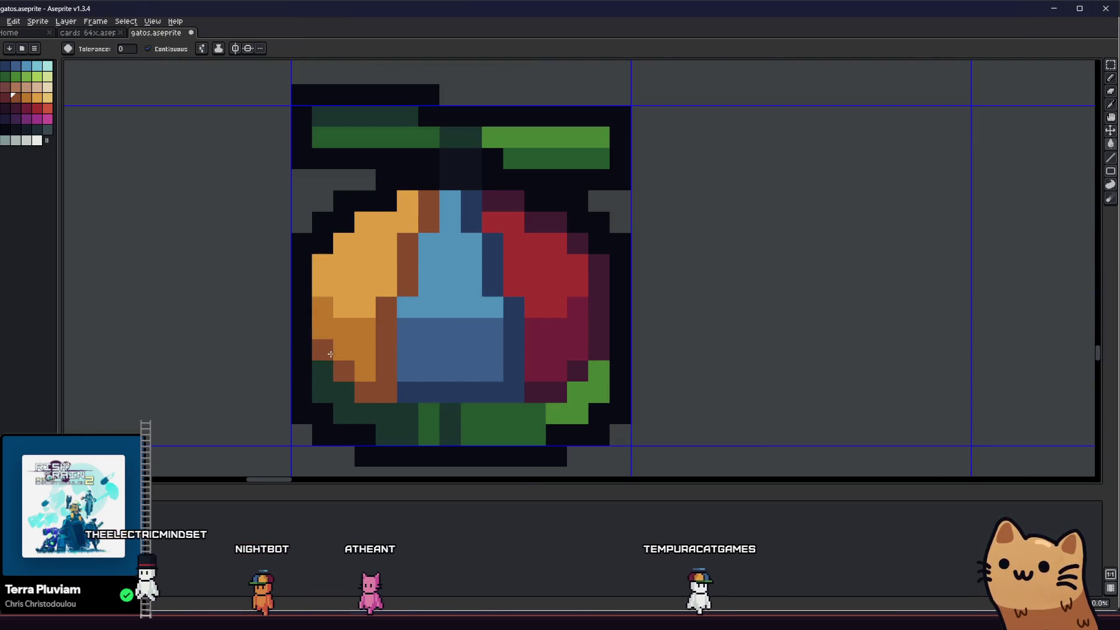
pyautogui.scroll(-4, 330, 354)
pyautogui.hotkey('ctrl', 's')
# - Pan and zoom to recentre the finished fruit icon in view
pyautogui.scroll(-1, 347, 355)
pyautogui.press('m')
pyautogui.scroll(3, 364, 341)
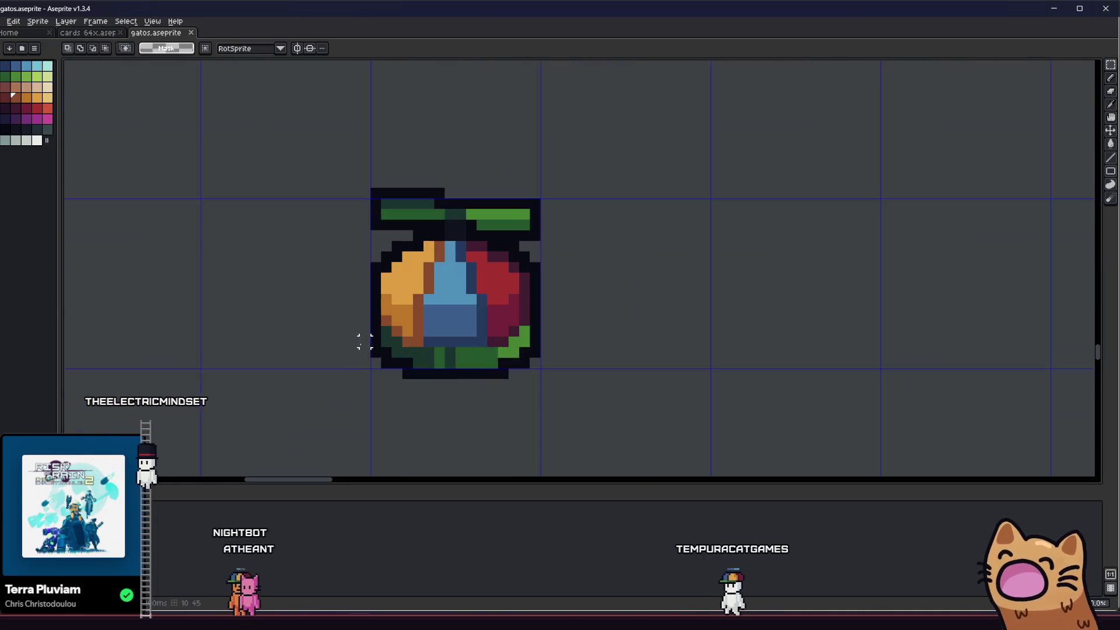
pyautogui.scroll(-1, 350, 358)
pyautogui.scroll(-1, 351, 365)
pyautogui.moveTo(351, 365); pyautogui.dragTo(277, 354)
pyautogui.scroll(2, 342, 334)
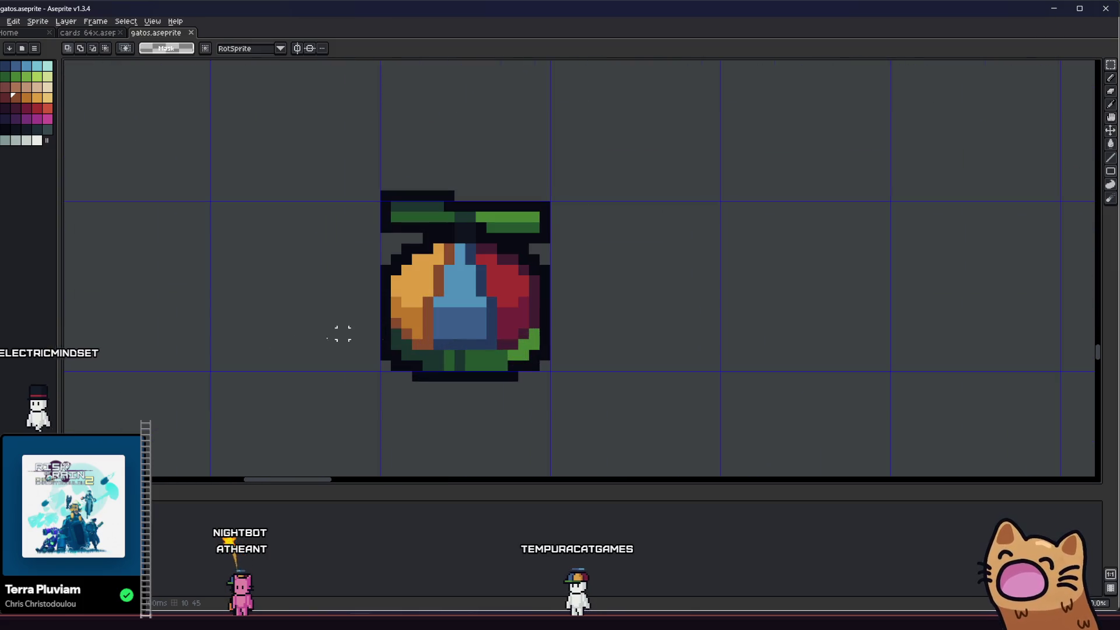
pyautogui.scroll(2, 499, 287)
pyautogui.moveTo(492, 305)
pyautogui.mouseDown()
pyautogui.moveTo(550, 304)
pyautogui.moveTo(500, 305)
pyautogui.moveTo(459, 336)
pyautogui.mouseUp()
pyautogui.scroll(-1, 517, 308)
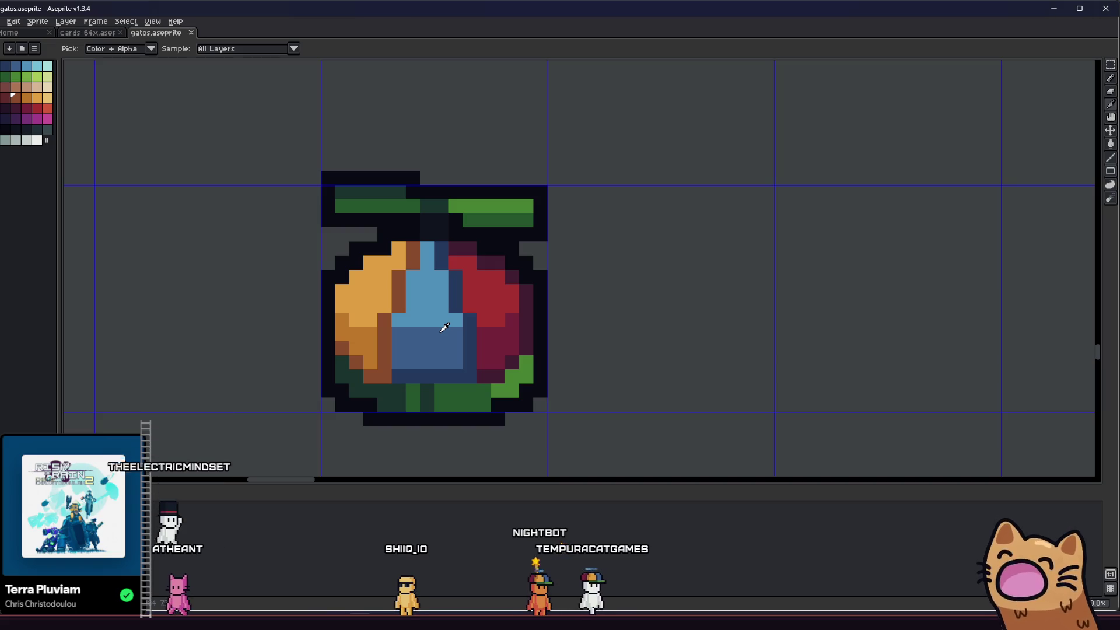
pyautogui.scroll(-2, 436, 324)
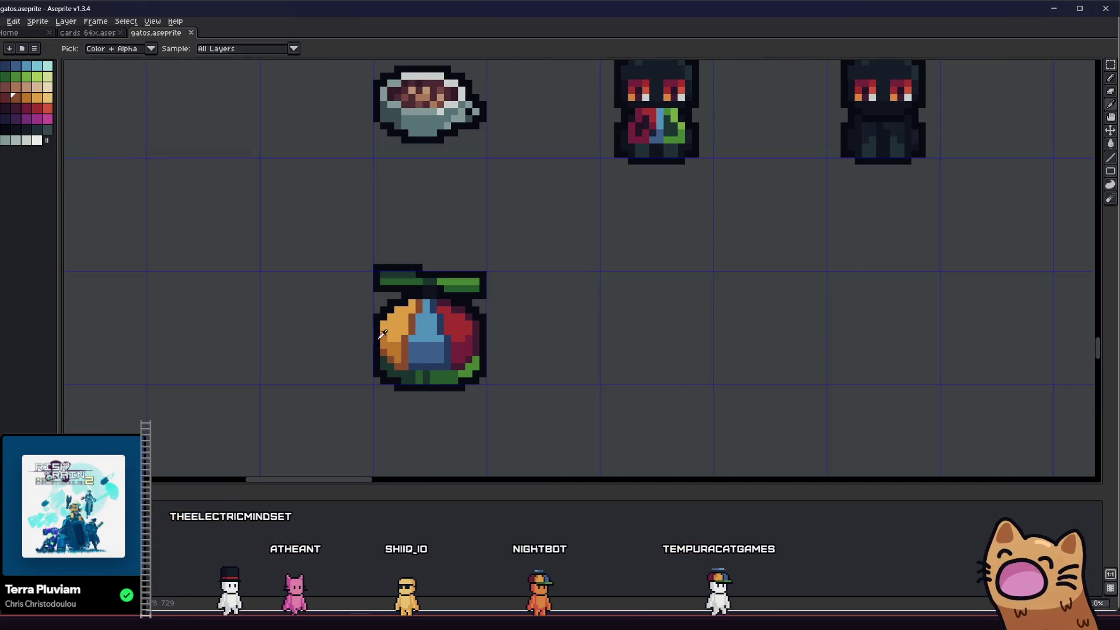
pyautogui.press('m')
pyautogui.moveTo(290, 309); pyautogui.dragTo(303, 300)
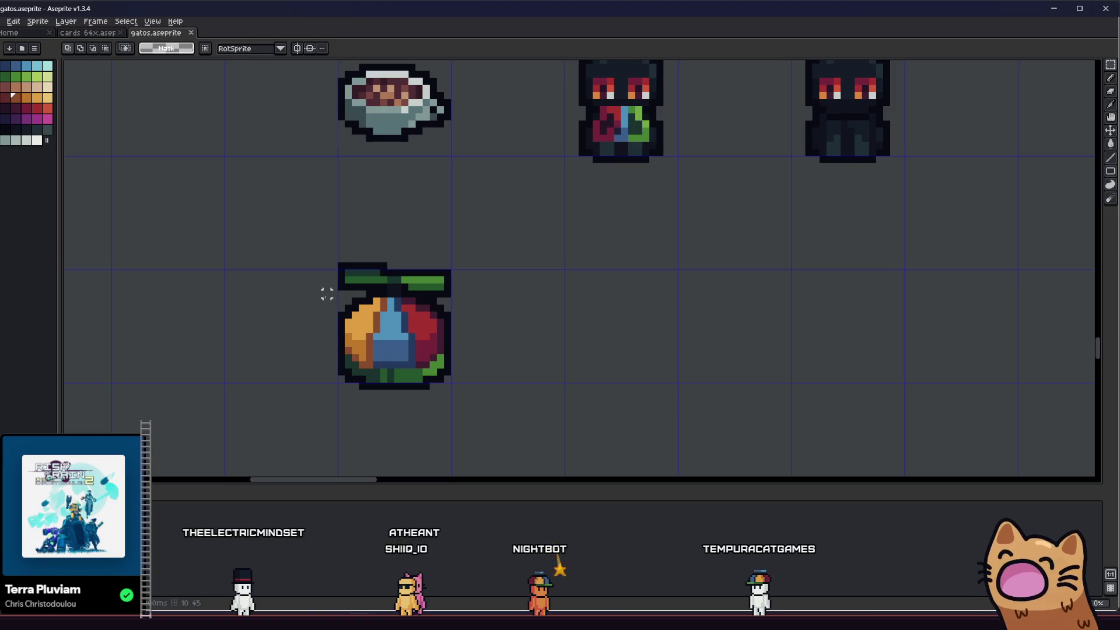
pyautogui.scroll(-4, 603, 301)
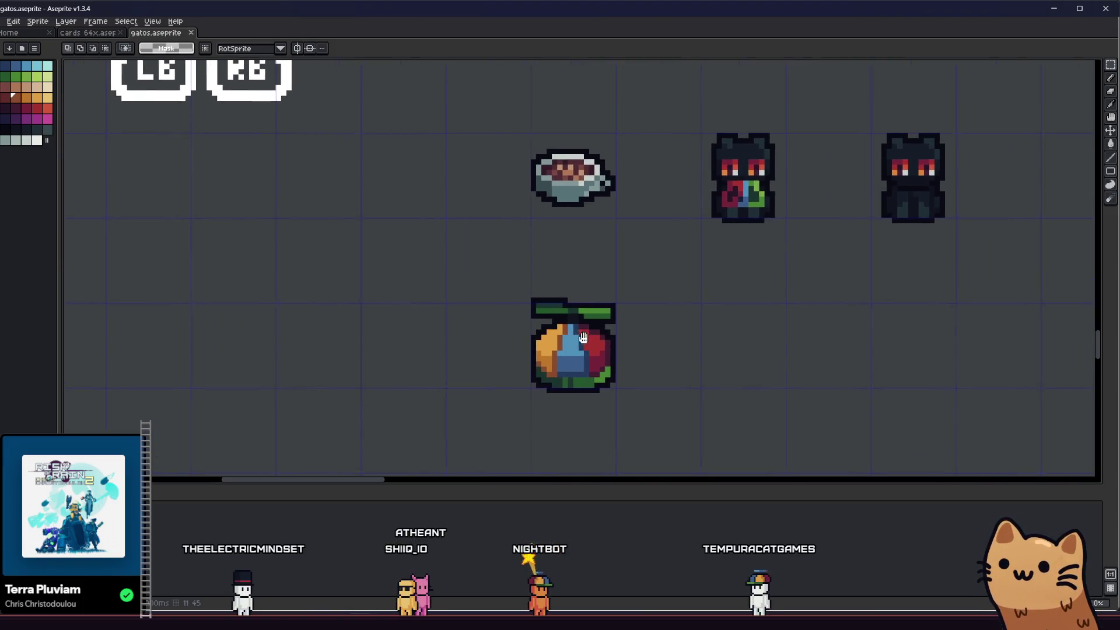
pyautogui.scroll(2, 568, 327)
pyautogui.scroll(2, 569, 328)
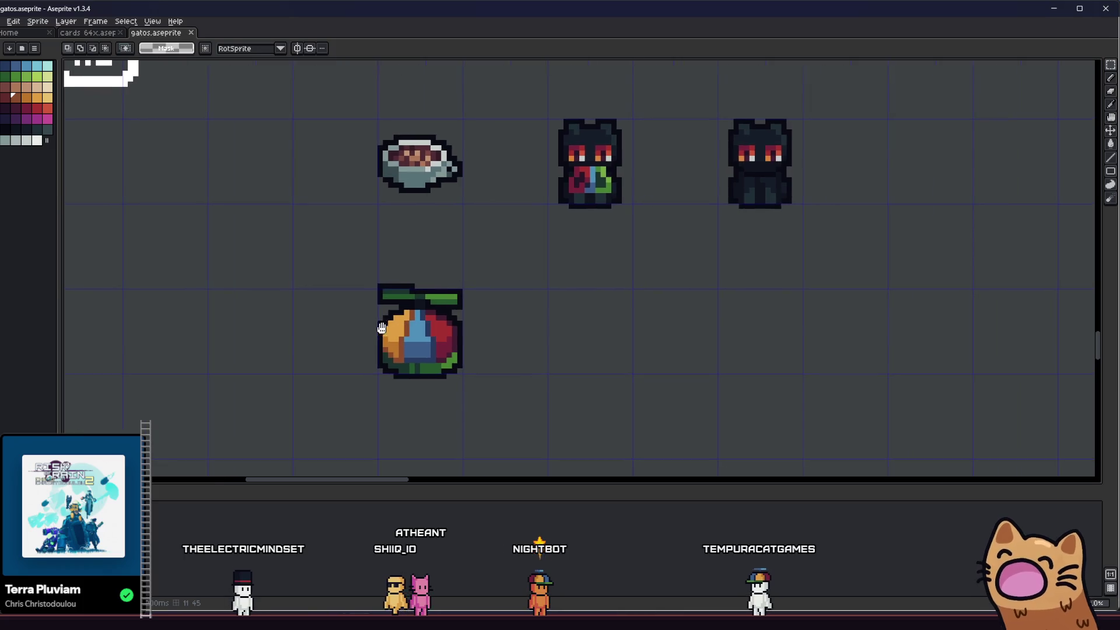
pyautogui.scroll(-3, 408, 332)
pyautogui.scroll(2, 371, 337)
pyautogui.moveTo(371, 337)
pyautogui.mouseDown()
pyautogui.moveTo(430, 342)
pyautogui.moveTo(328, 328)
pyautogui.mouseUp()
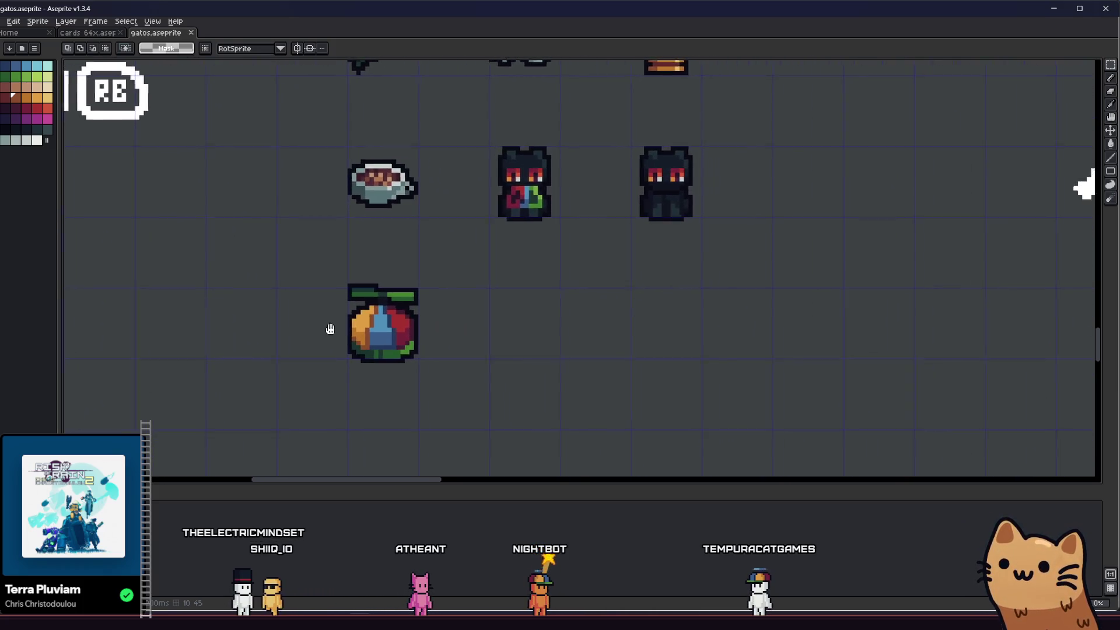
pyautogui.scroll(2, 328, 329)
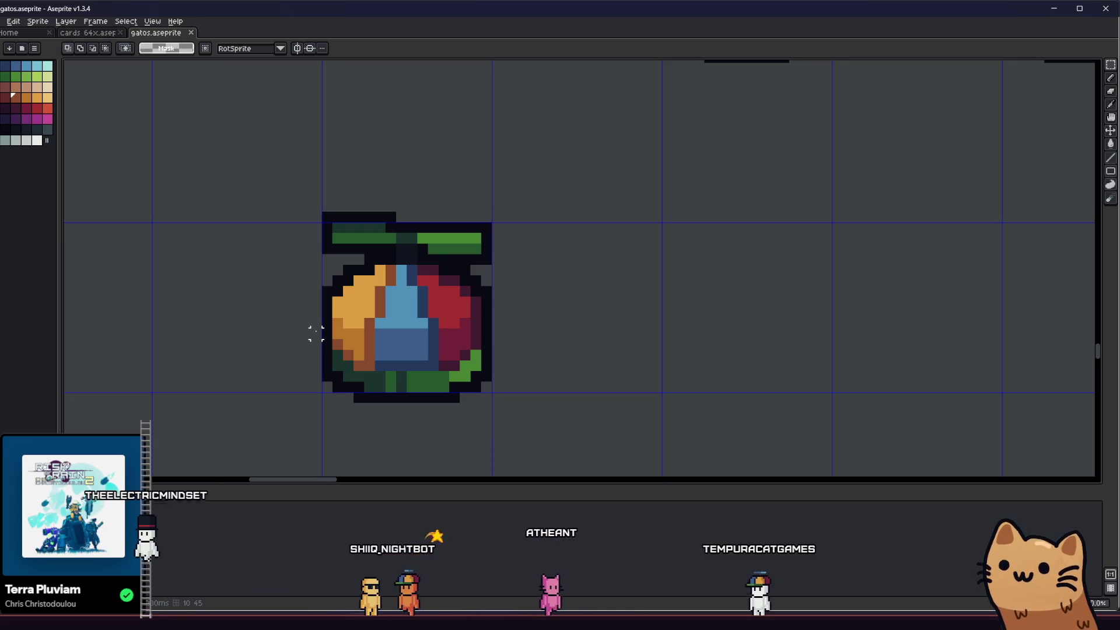
pyautogui.scroll(-2, 309, 335)
pyautogui.scroll(1, 295, 320)
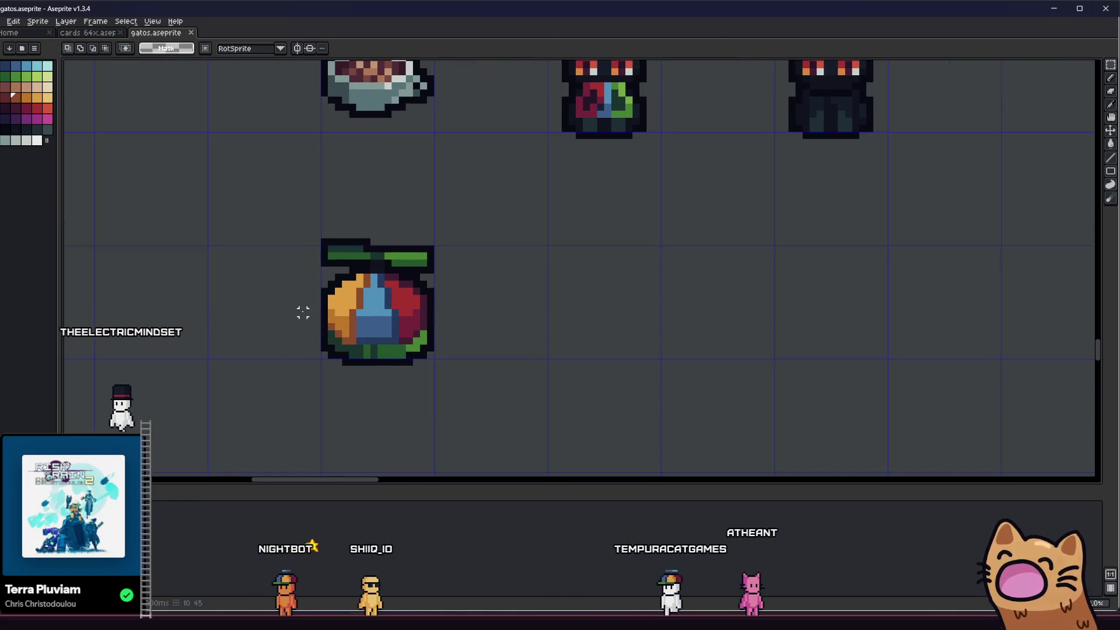
pyautogui.scroll(1, 303, 313)
pyautogui.scroll(2, 321, 278)
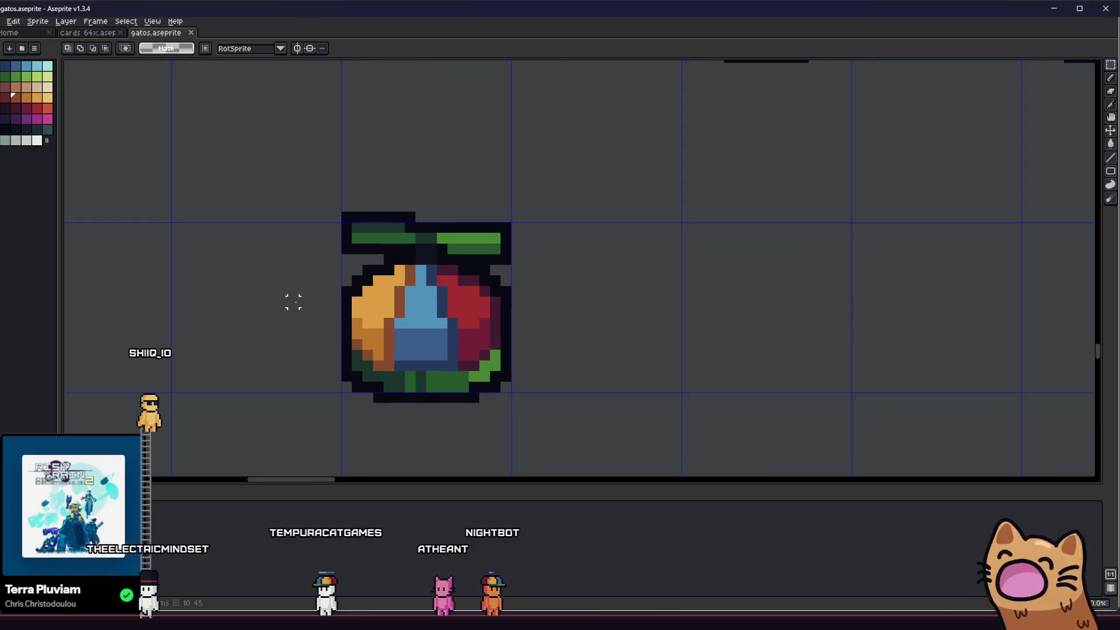
pyautogui.scroll(-2, 294, 302)
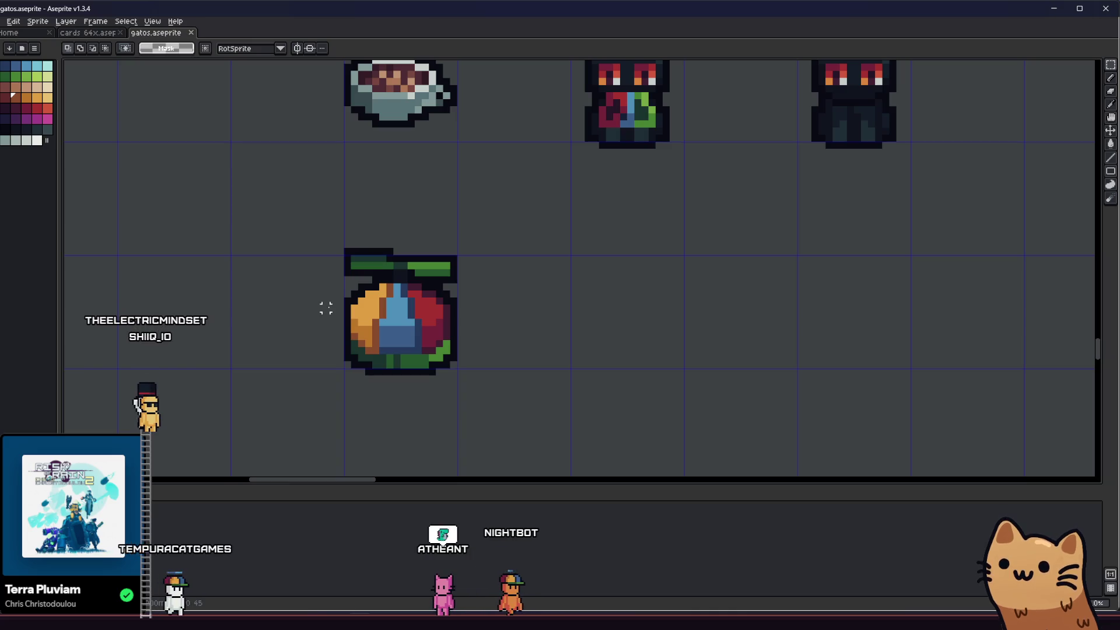
pyautogui.moveTo(344, 312); pyautogui.dragTo(379, 307)
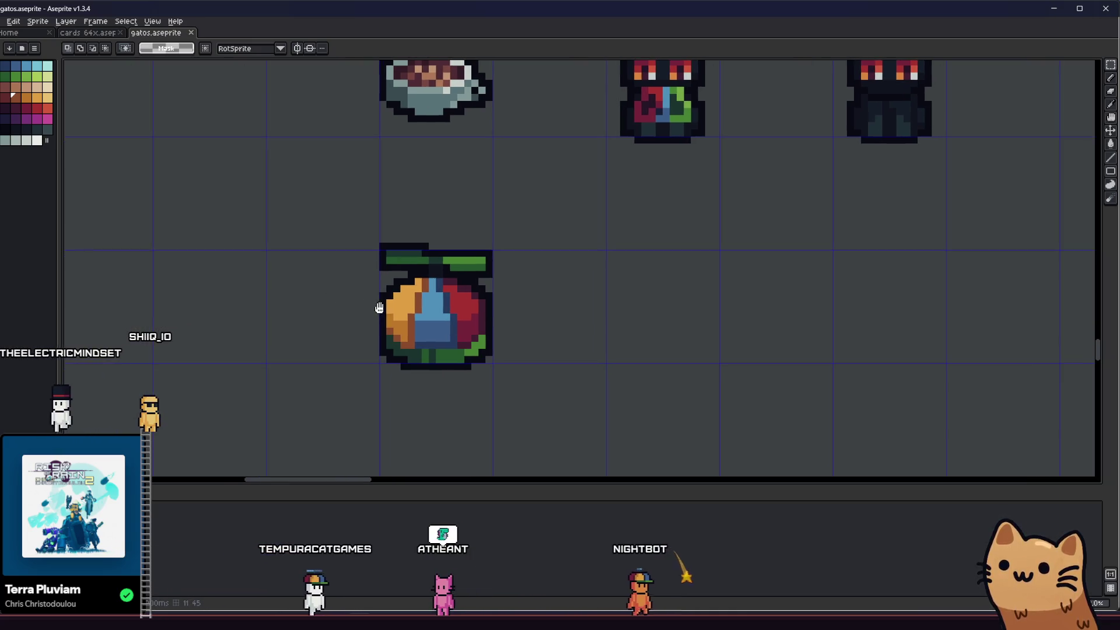
pyautogui.scroll(-2, 379, 307)
pyautogui.scroll(4, 368, 292)
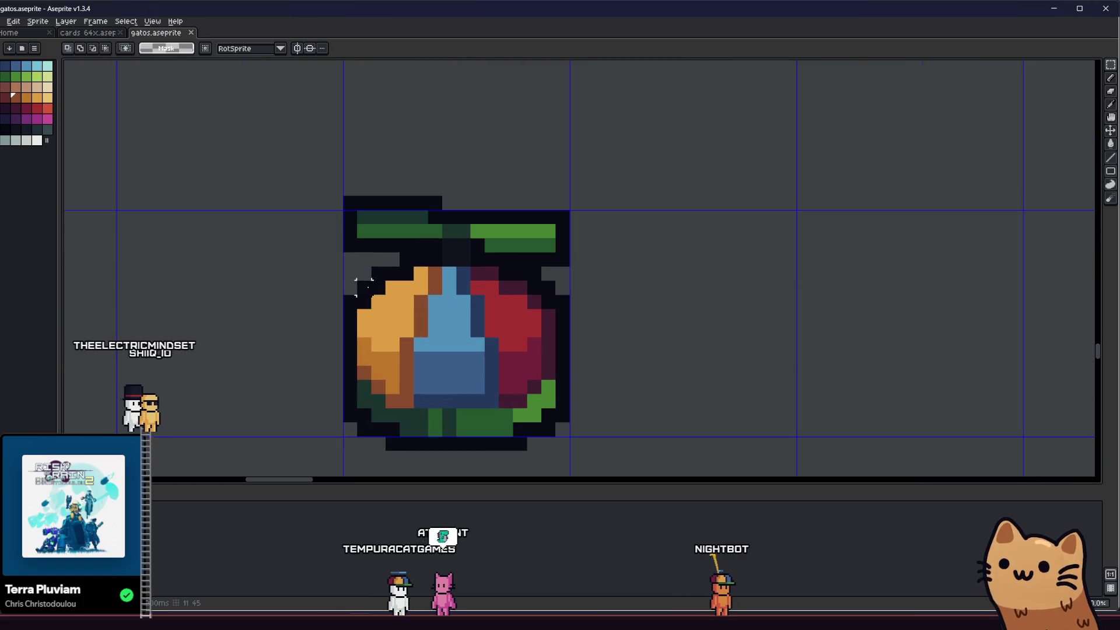
pyautogui.press('b')
pyautogui.scroll(2, 365, 287)
pyautogui.keyDown('alt'); pyautogui.click(452, 220); pyautogui.keyUp('alt')
pyautogui.click(458, 196)
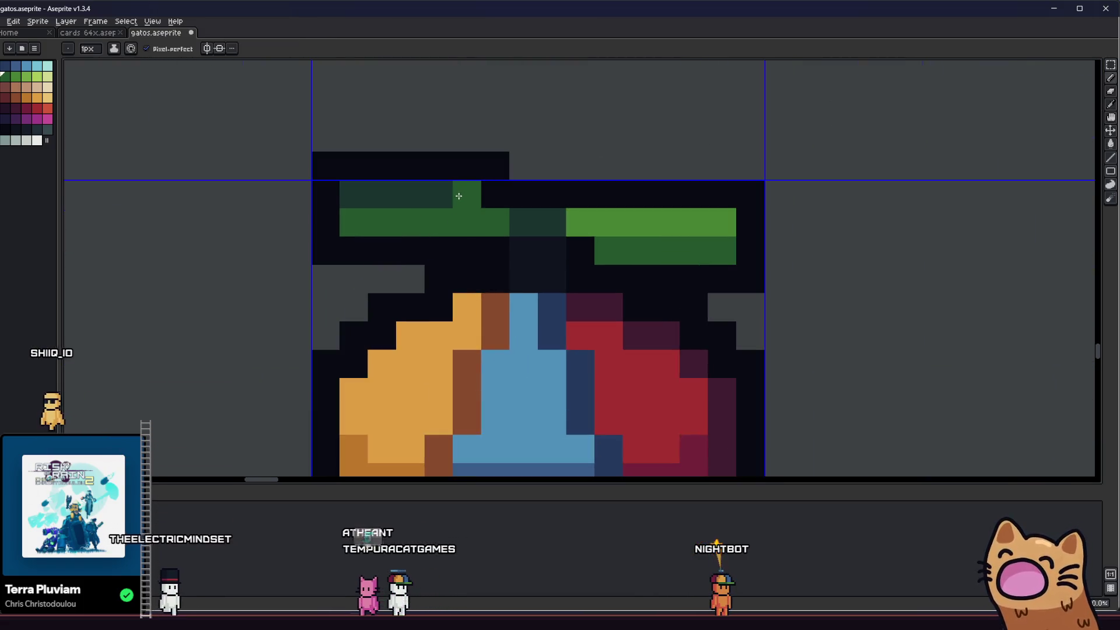
pyautogui.scroll(-1, 459, 196)
pyautogui.hotkey('ctrl', 'z')
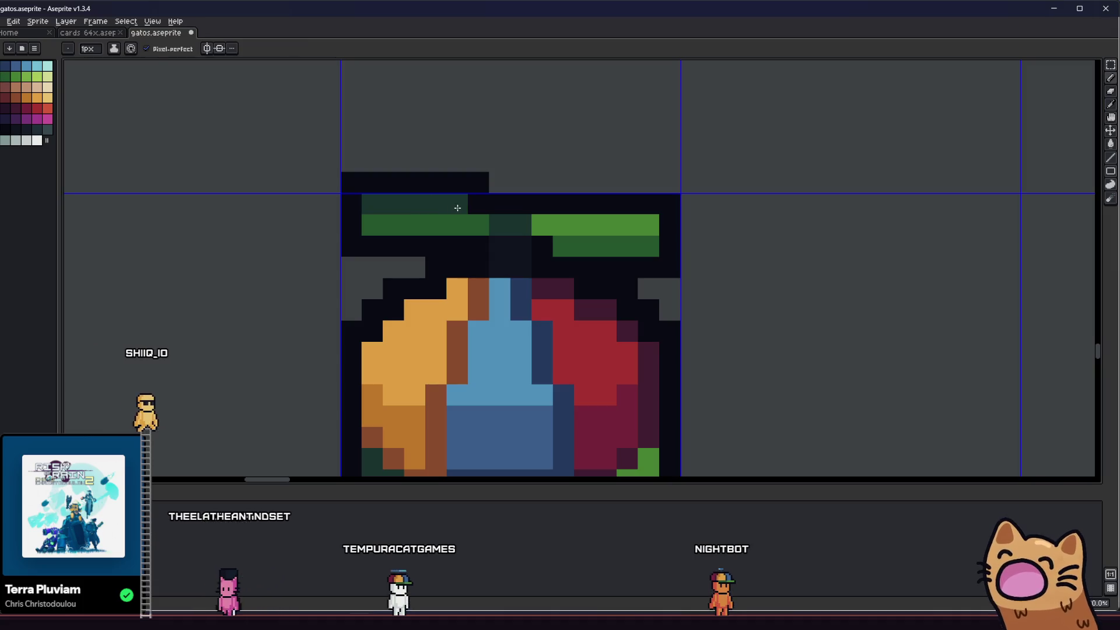
pyautogui.scroll(-3, 457, 207)
pyautogui.scroll(1, 324, 315)
pyautogui.scroll(-2, 325, 315)
pyautogui.scroll(2, 294, 332)
pyautogui.scroll(-2, 294, 332)
pyautogui.scroll(1, 182, 345)
pyautogui.scroll(3, 289, 337)
pyautogui.press('m')
pyautogui.moveTo(312, 228)
pyautogui.mouseDown()
pyautogui.moveTo(682, 313)
pyautogui.moveTo(401, 317)
pyautogui.mouseUp()
pyautogui.scroll(-4, 576, 280)
pyautogui.hotkey('ctrl', 'd')
pyautogui.moveTo(507, 353); pyautogui.dragTo(317, 372)
pyautogui.scroll(3, 410, 356)
pyautogui.scroll(-3, 279, 274)
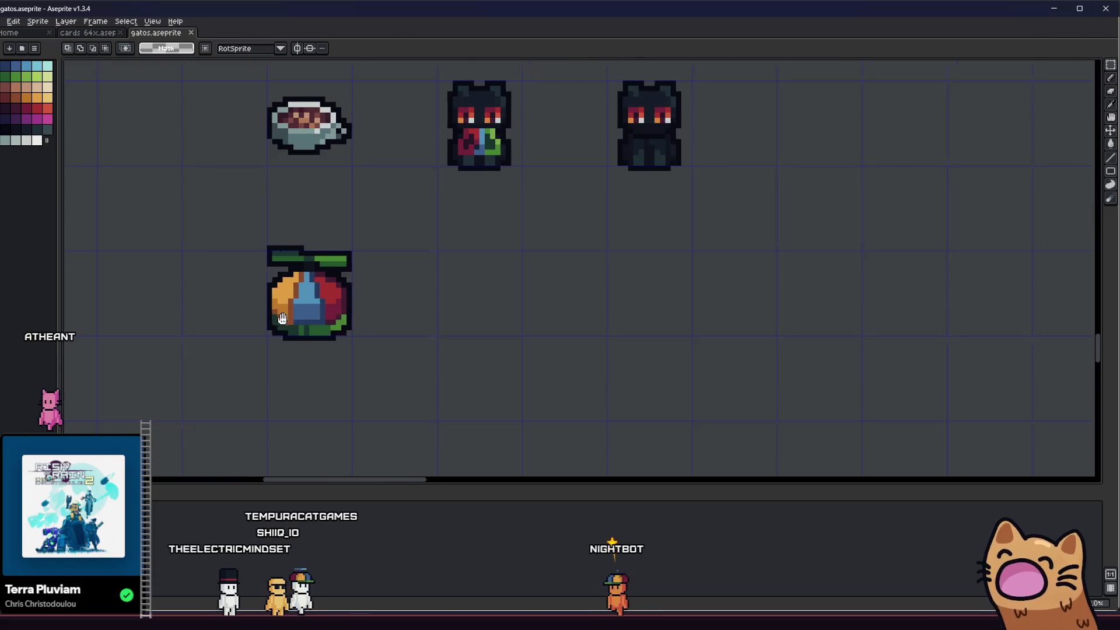
pyautogui.scroll(1, 165, 303)
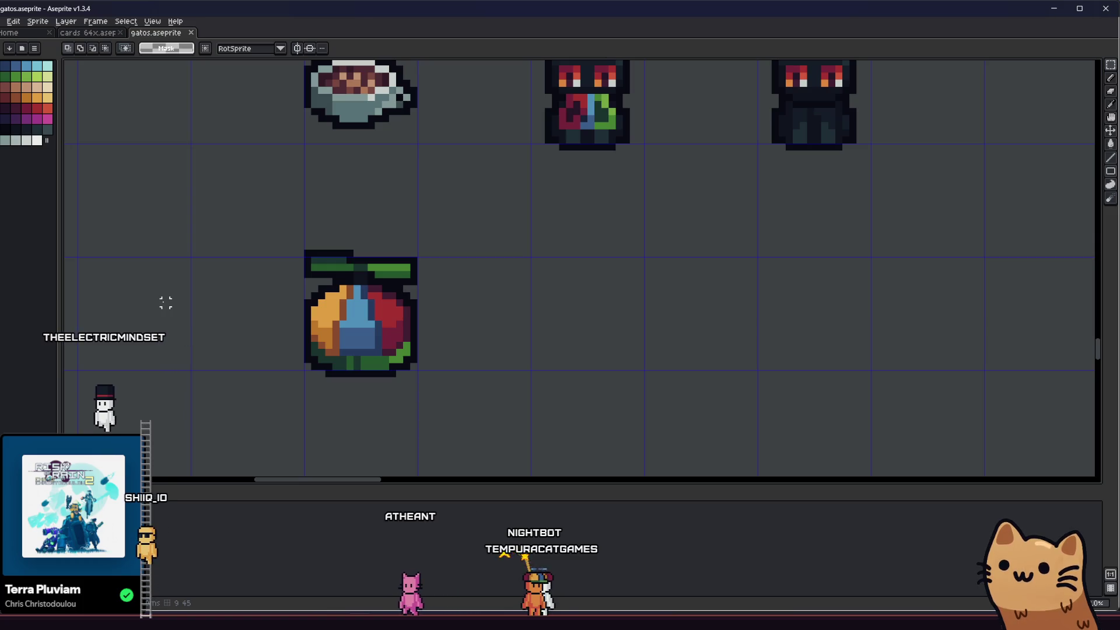
pyautogui.hscroll(2, 524, 338)
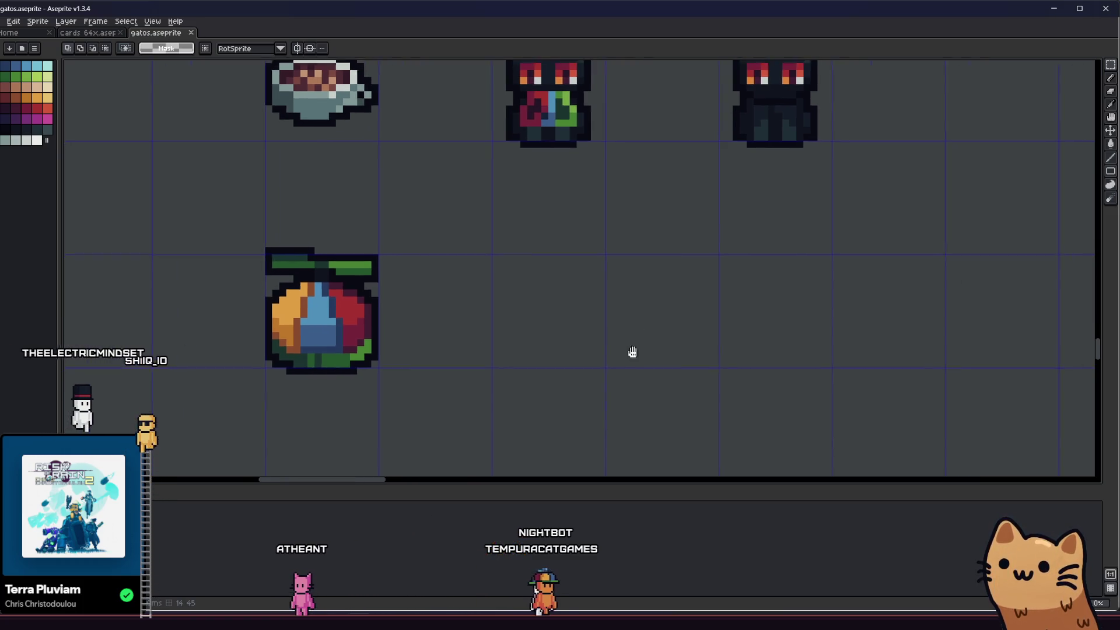
# - Draw the lollipop's dark circle outline beside the fruit, redrawn higher and further left
pyautogui.scroll(-1, 635, 367)
pyautogui.scroll(2, 637, 383)
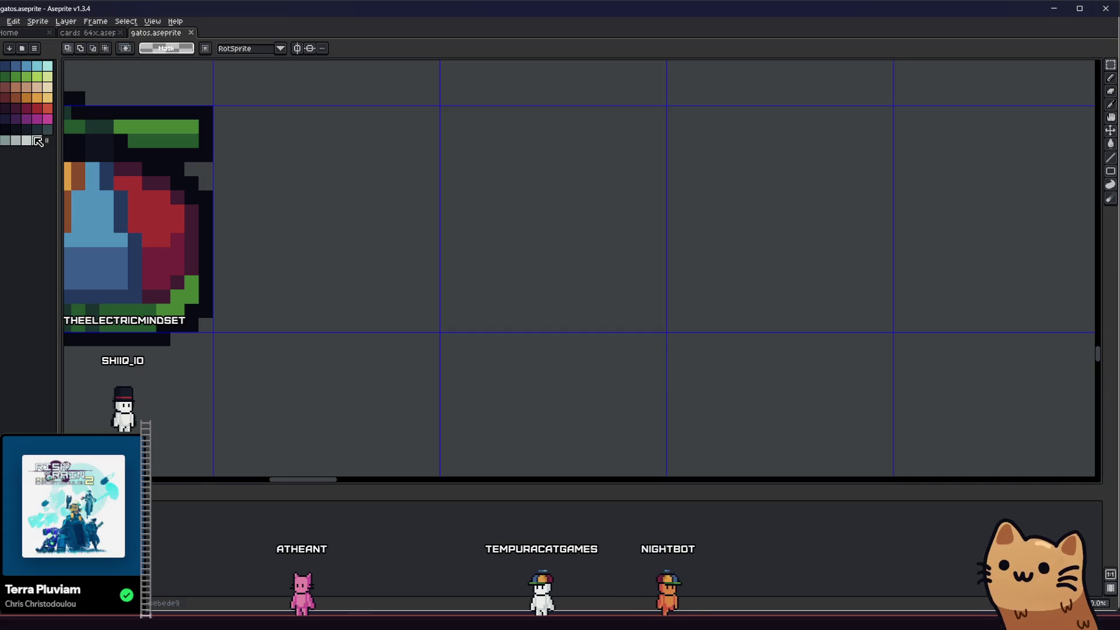
pyautogui.press('-')
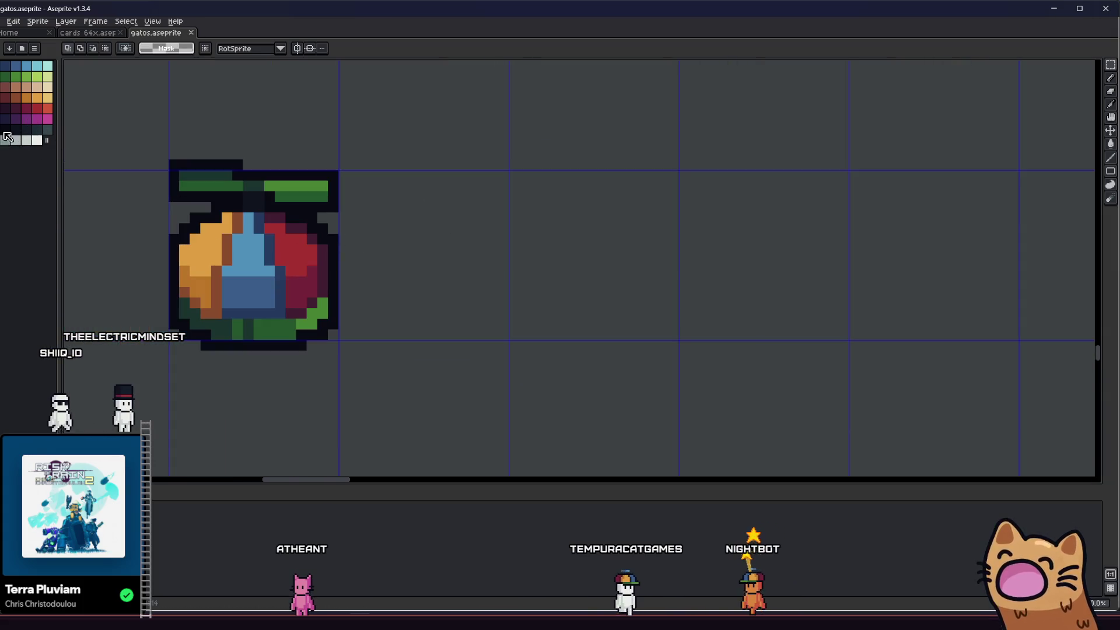
pyautogui.hotkey('shift', 'u')
pyautogui.moveTo(585, 183); pyautogui.dragTo(722, 304)
pyautogui.hotkey('ctrl', 'z')
pyautogui.moveTo(553, 172); pyautogui.dragTo(680, 289)
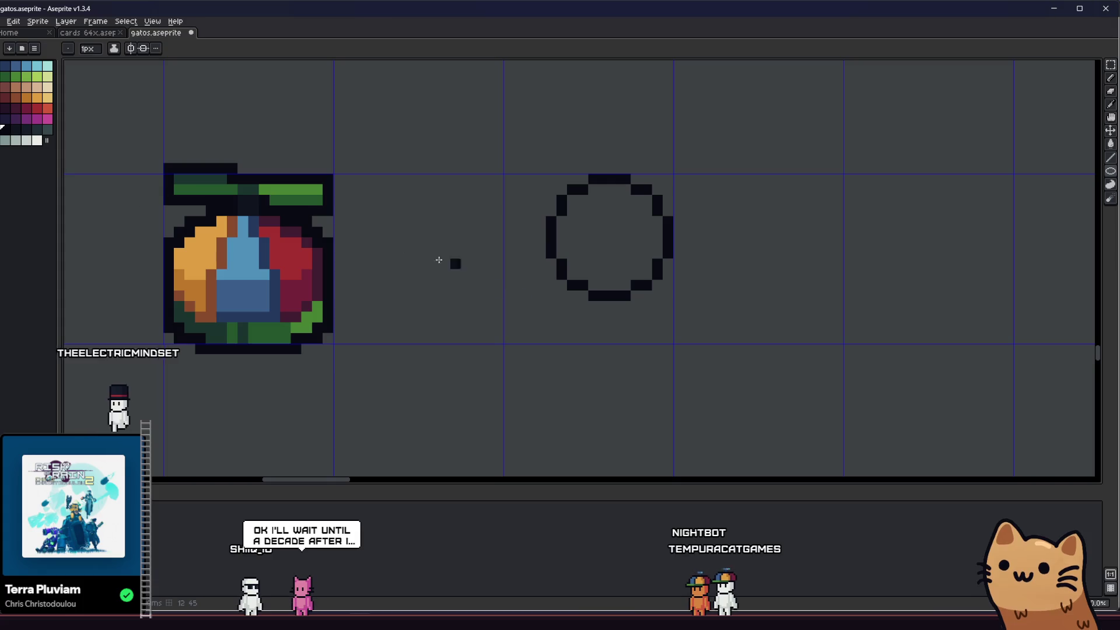
# - Draw a white diagonal stick running down-left from the circle
pyautogui.press('x')
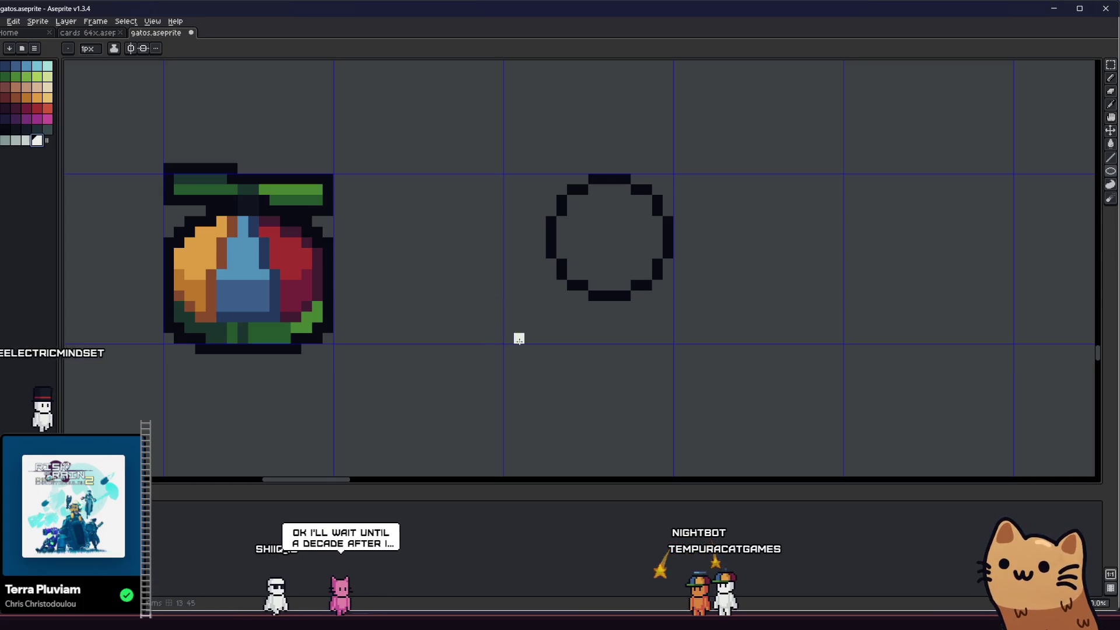
pyautogui.moveTo(550, 286); pyautogui.dragTo(515, 337)
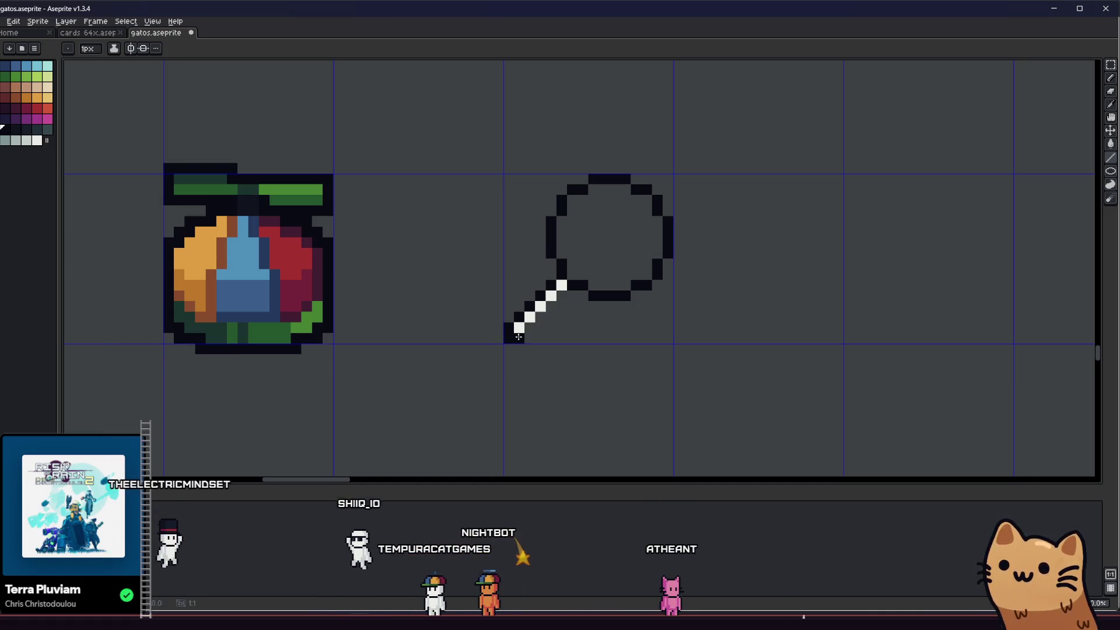
pyautogui.press('b')
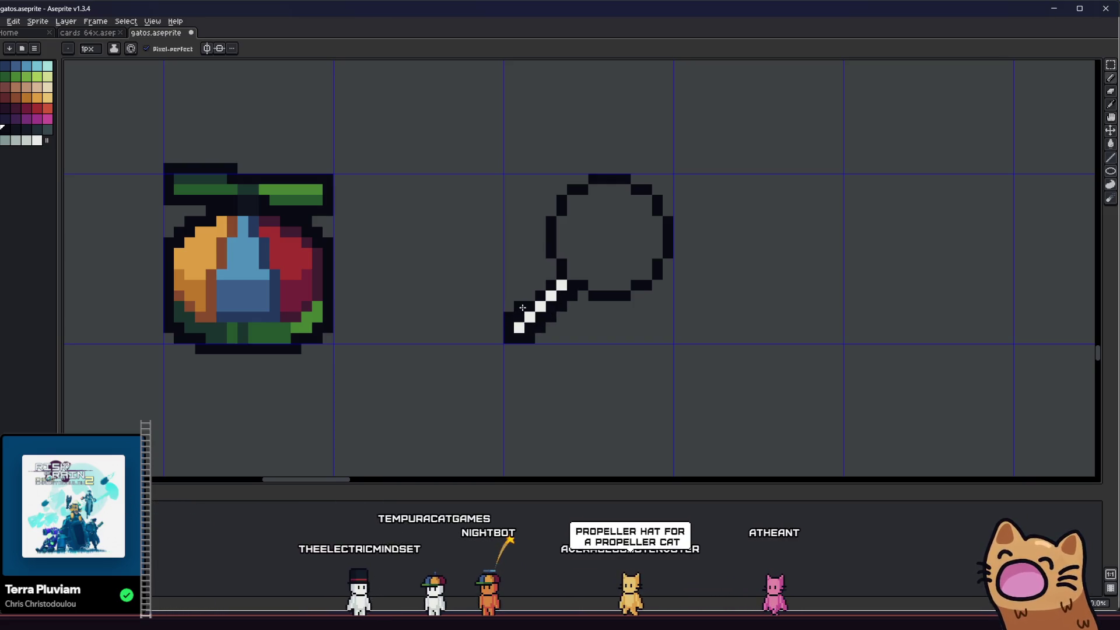
# - Close gaps in the circle's bottom, top and left outline and remove the stray pixel
pyautogui.scroll(-1, 523, 308)
pyautogui.scroll(1, 570, 292)
pyautogui.moveTo(570, 291); pyautogui.dragTo(617, 296)
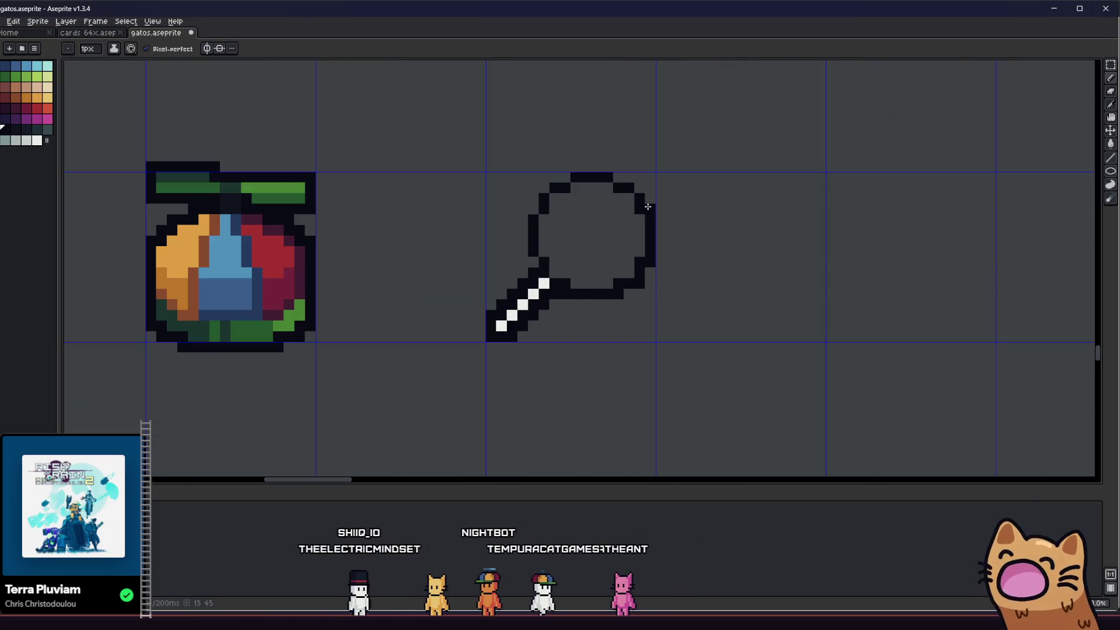
pyautogui.moveTo(640, 193); pyautogui.dragTo(568, 175)
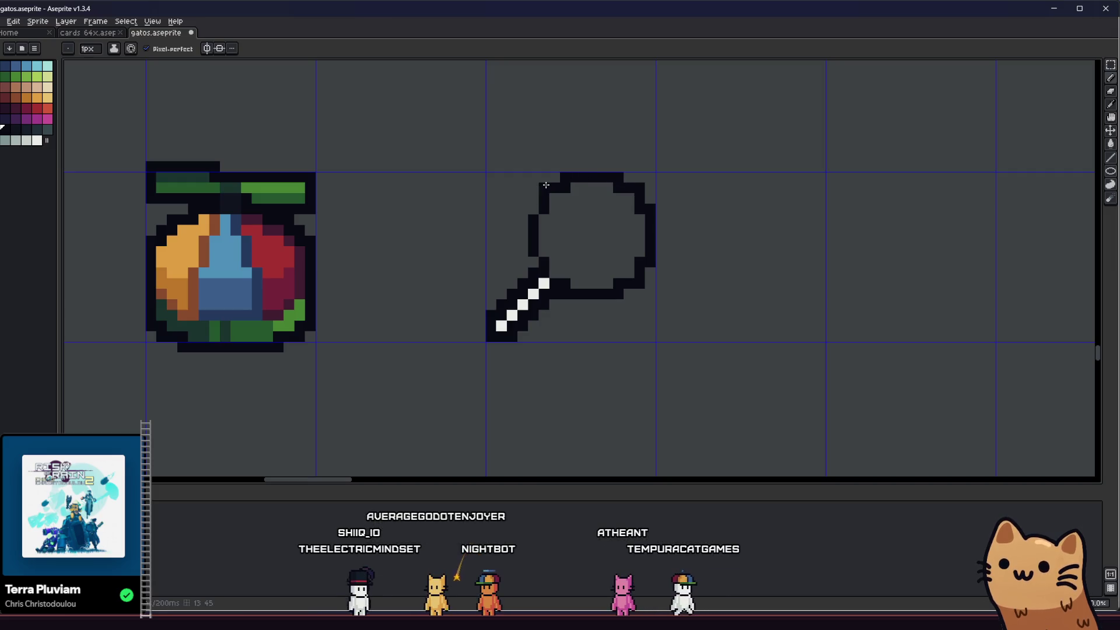
pyautogui.moveTo(533, 210); pyautogui.dragTo(535, 250)
# - Pan the zoomed-out sprite sheet to centre the lollipop in view
pyautogui.scroll(-2, 467, 320)
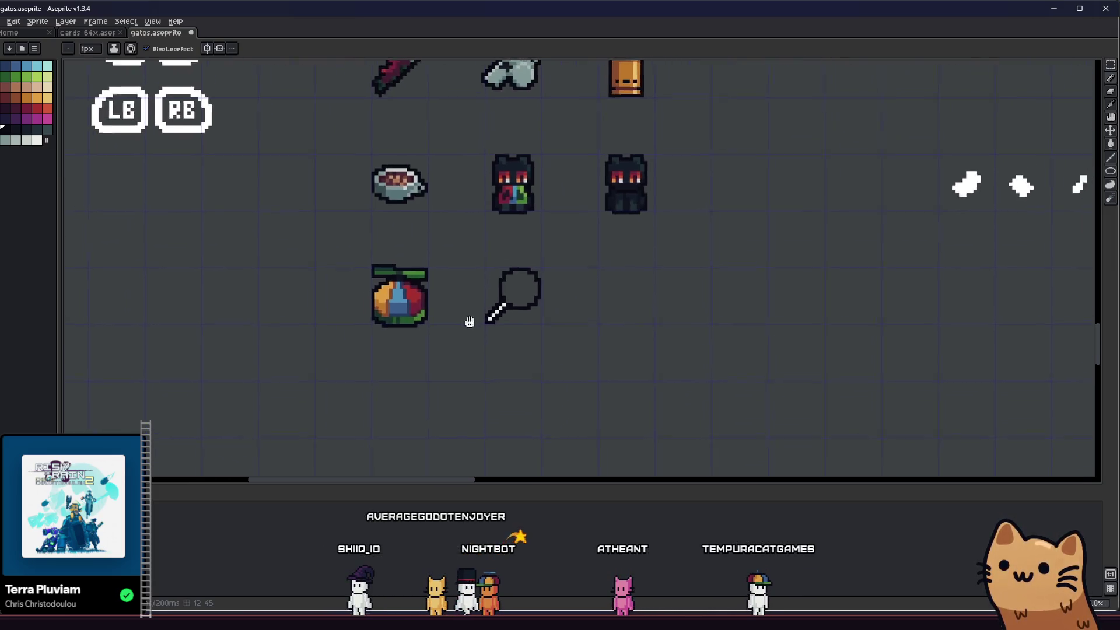
pyautogui.scroll(1, 458, 345)
pyautogui.moveTo(458, 345); pyautogui.dragTo(341, 367)
pyautogui.scroll(1, 336, 367)
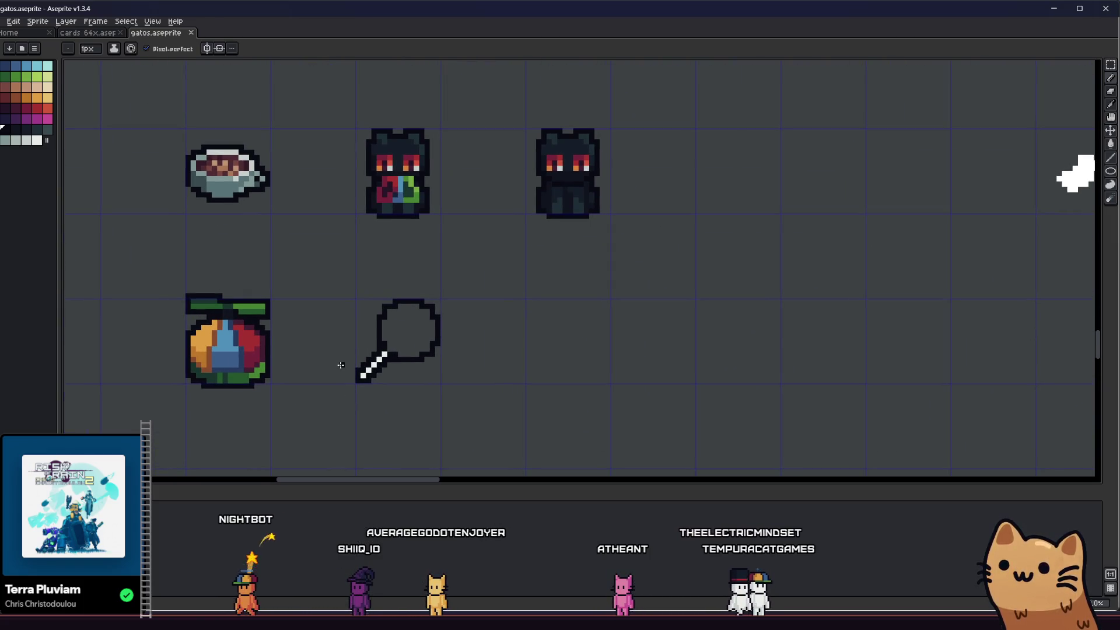
pyautogui.scroll(1, 374, 368)
pyautogui.moveTo(380, 371); pyautogui.dragTo(438, 359)
pyautogui.scroll(1, 439, 359)
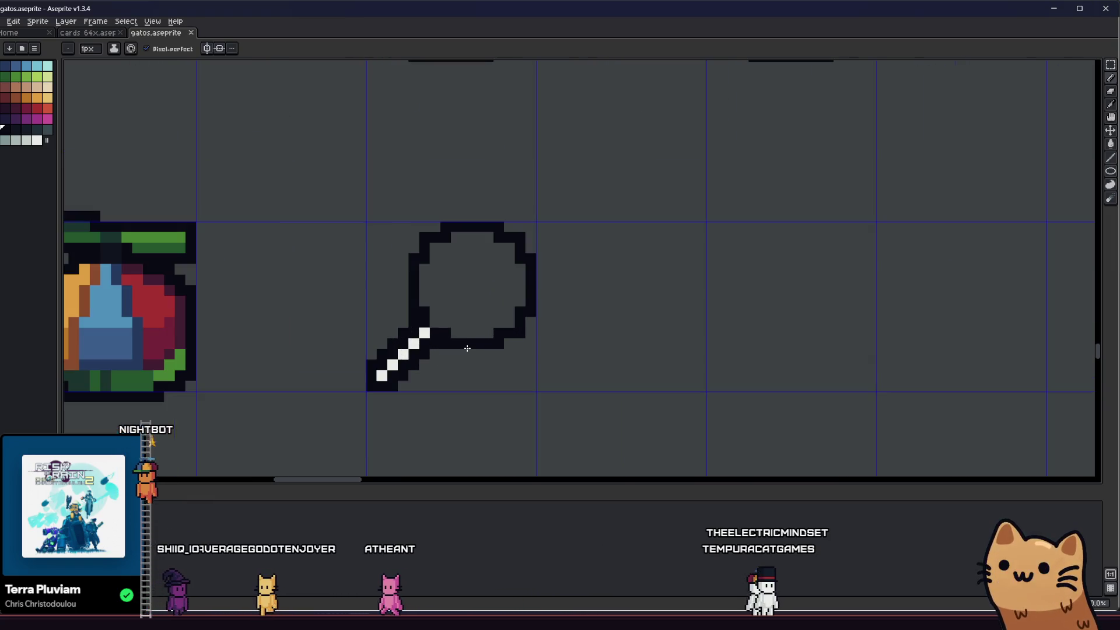
pyautogui.press('u')
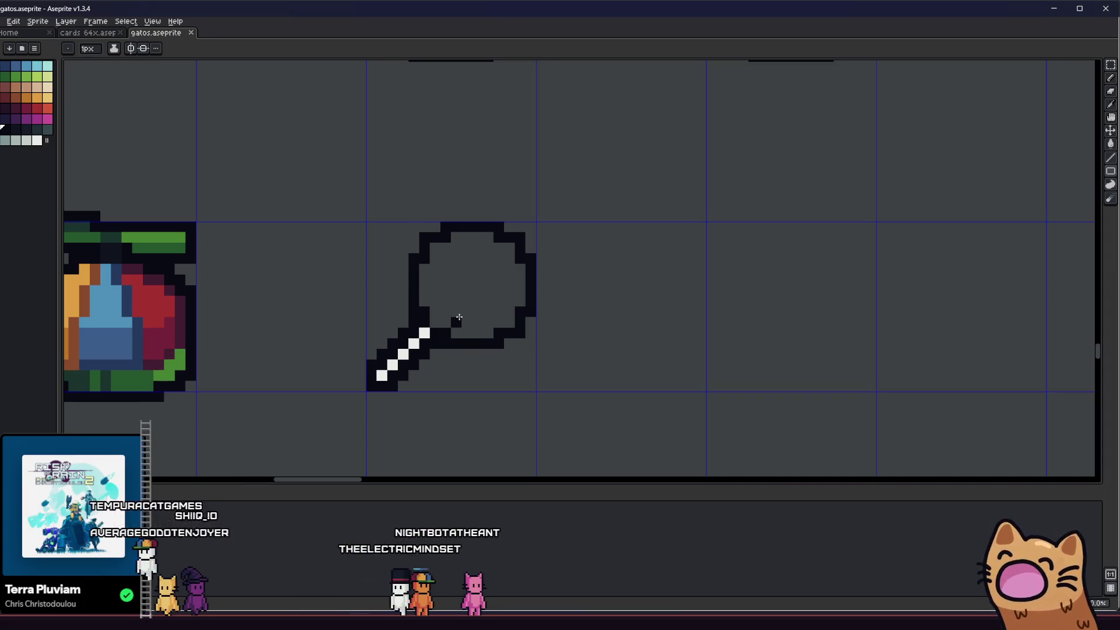
pyautogui.scroll(2, 315, 315)
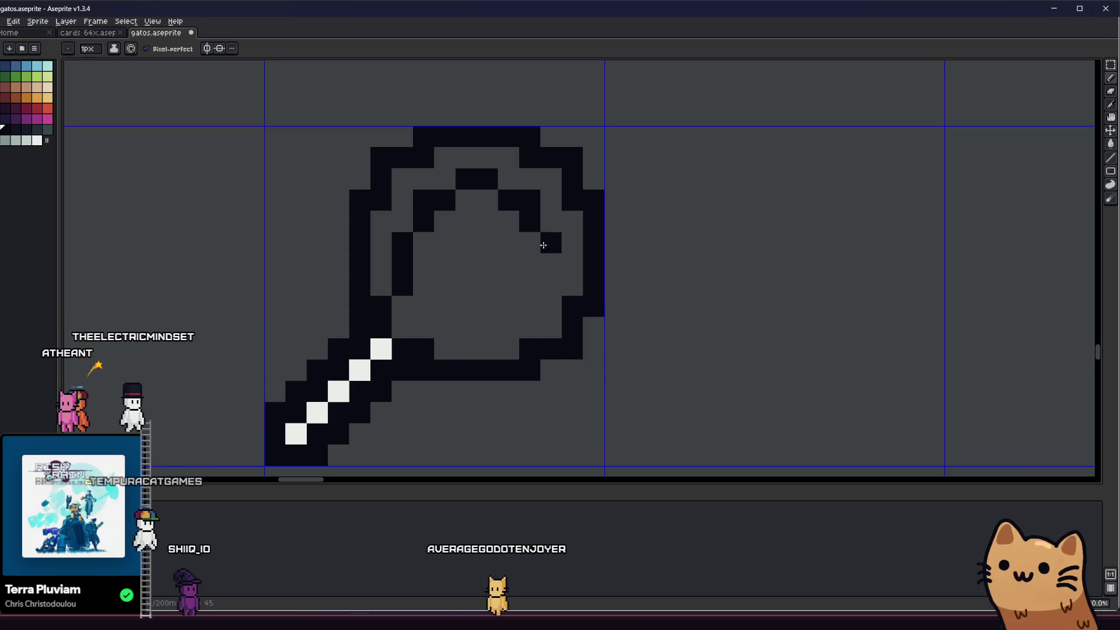
# - Extend the dark swirl inside the candy with a diagonal segment and two pixels
pyautogui.moveTo(543, 245); pyautogui.dragTo(513, 302)
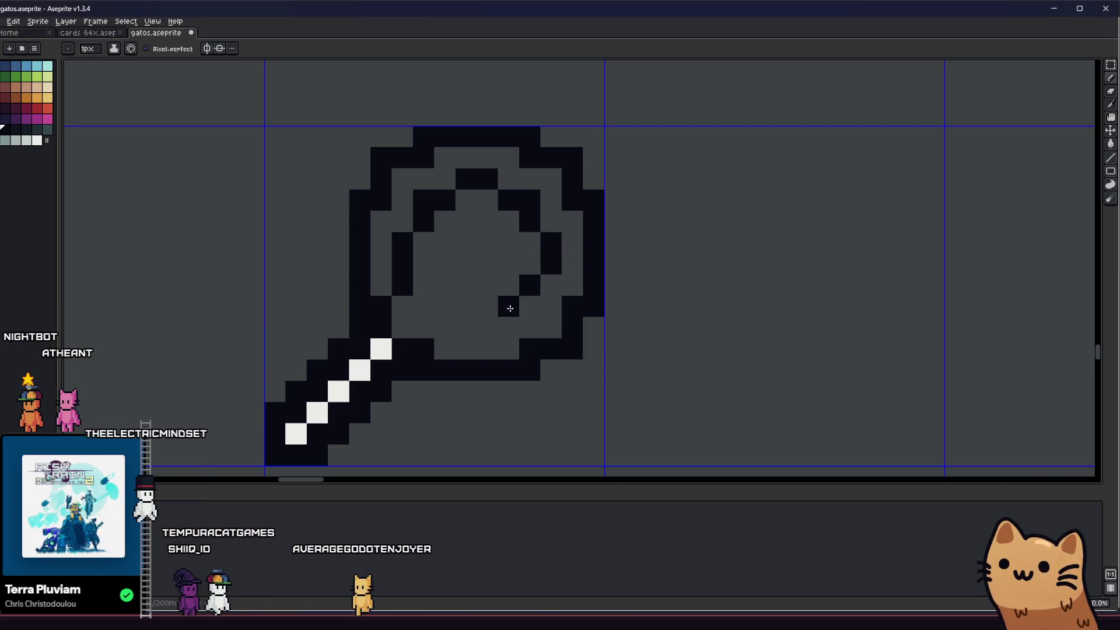
pyautogui.click(529, 306)
pyautogui.click(492, 321)
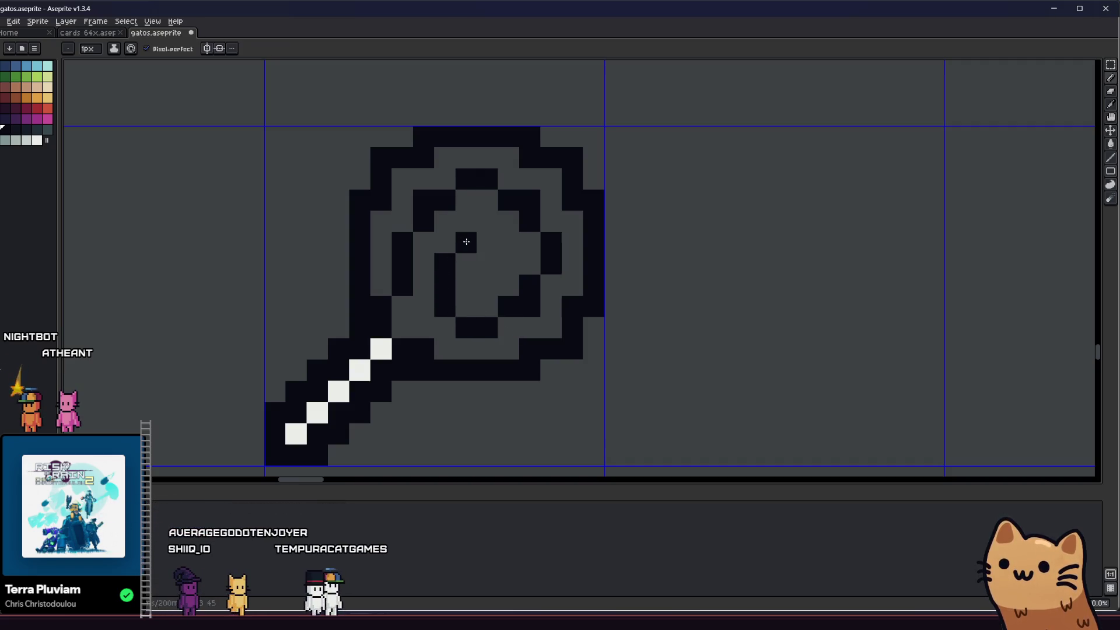
# - Centre the lollipop in view and choose red from the palette
pyautogui.scroll(-10, 492, 256)
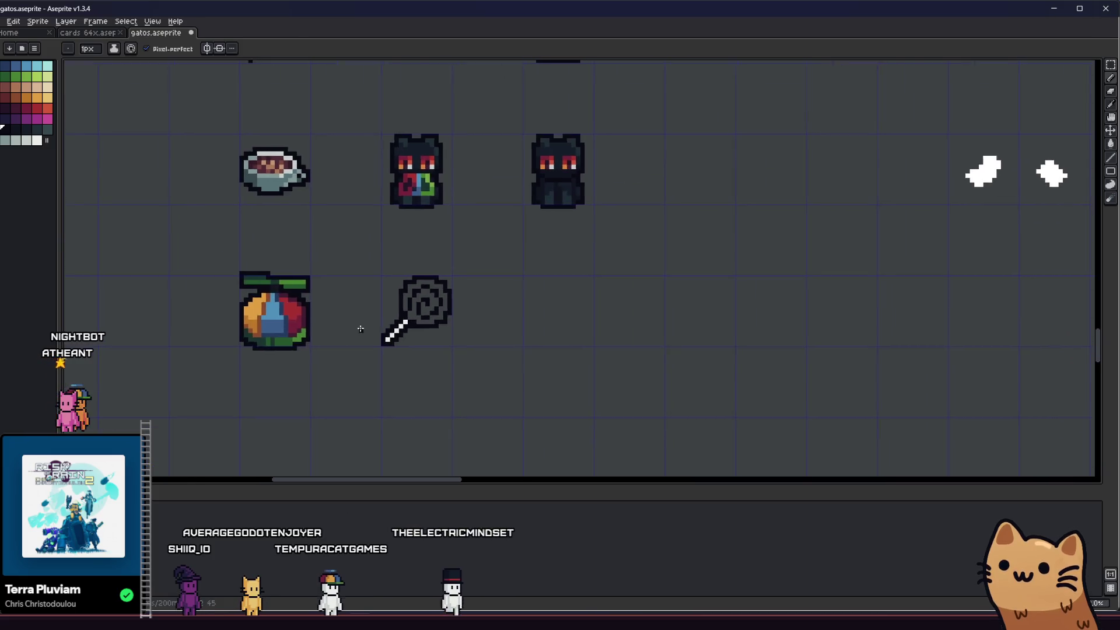
pyautogui.scroll(10, 367, 343)
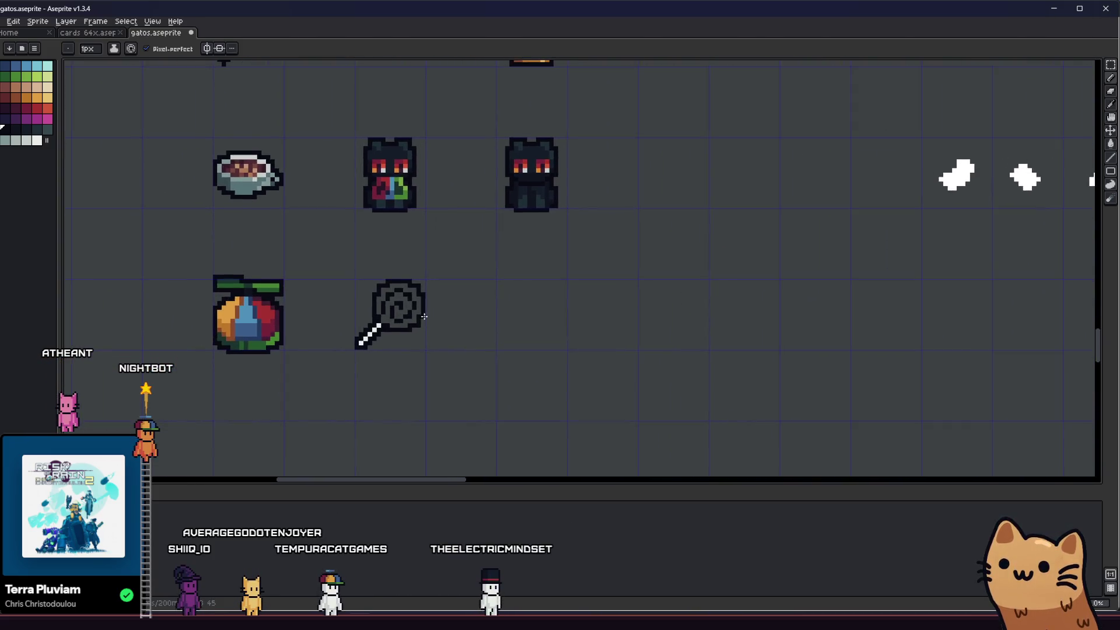
pyautogui.moveTo(297, 284); pyautogui.dragTo(342, 264)
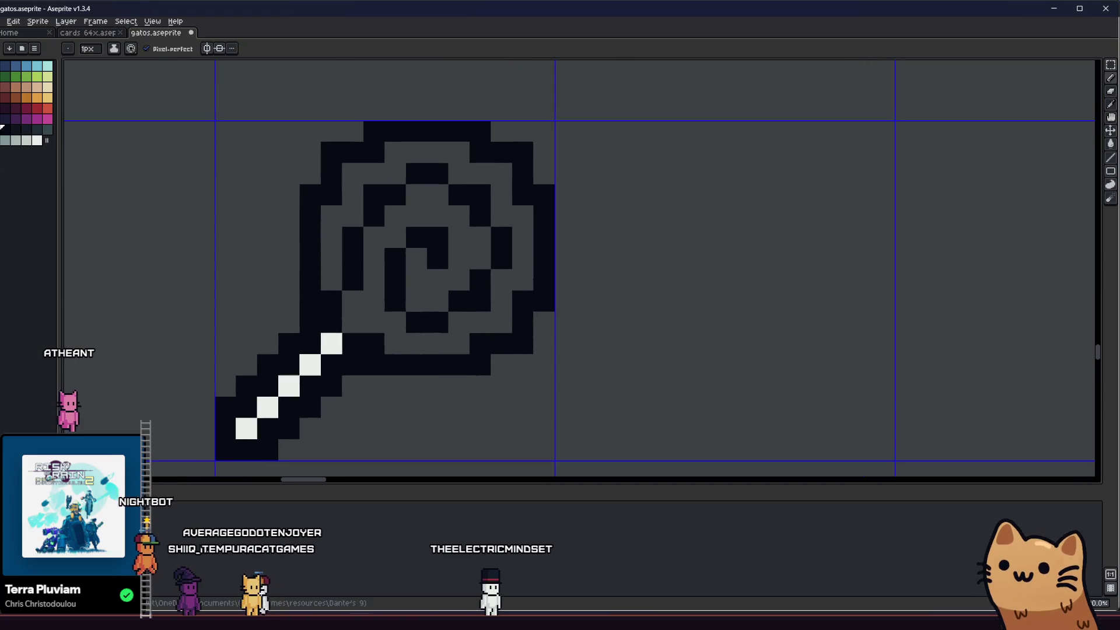
pyautogui.click(42, 108)
# - Fill the lollipop's gray interior red and add white dots along its left and top rim
pyautogui.press('g')
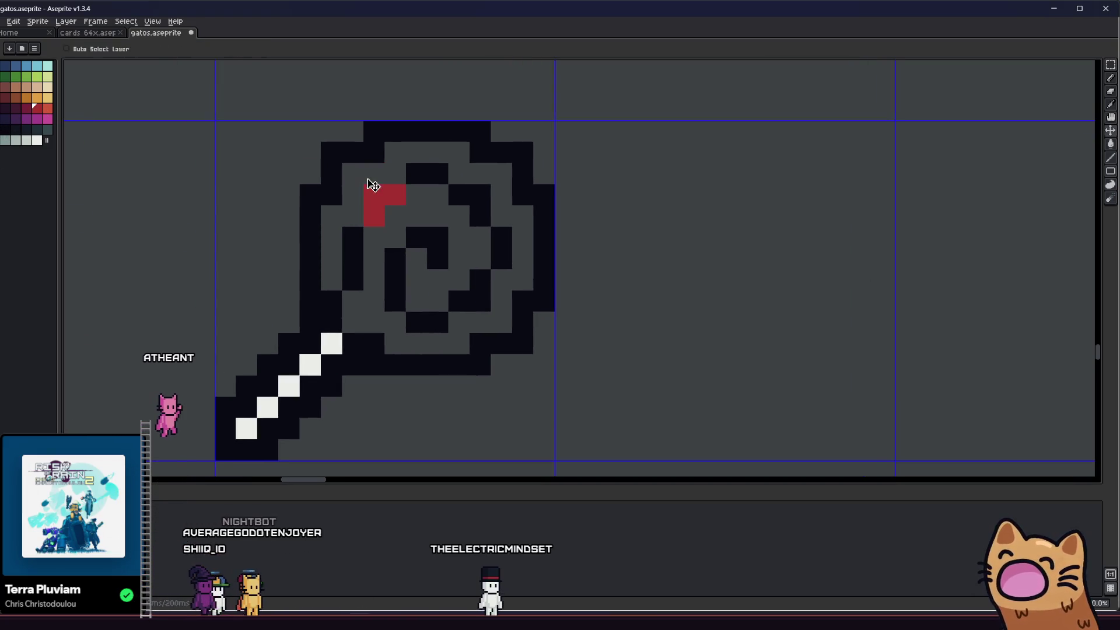
pyautogui.click(367, 178)
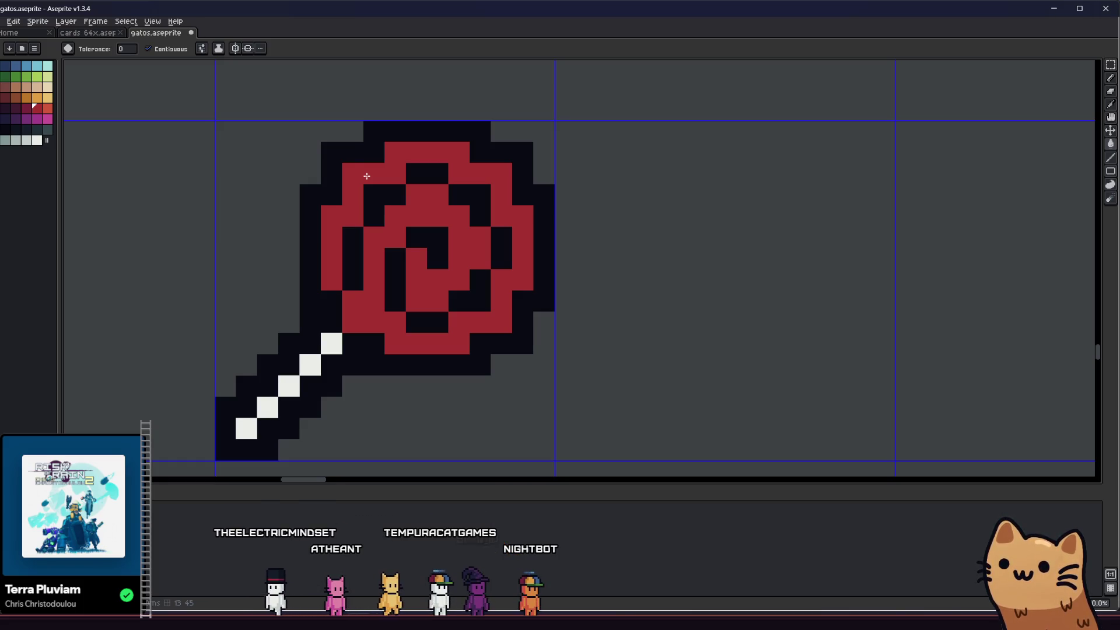
pyautogui.press('b')
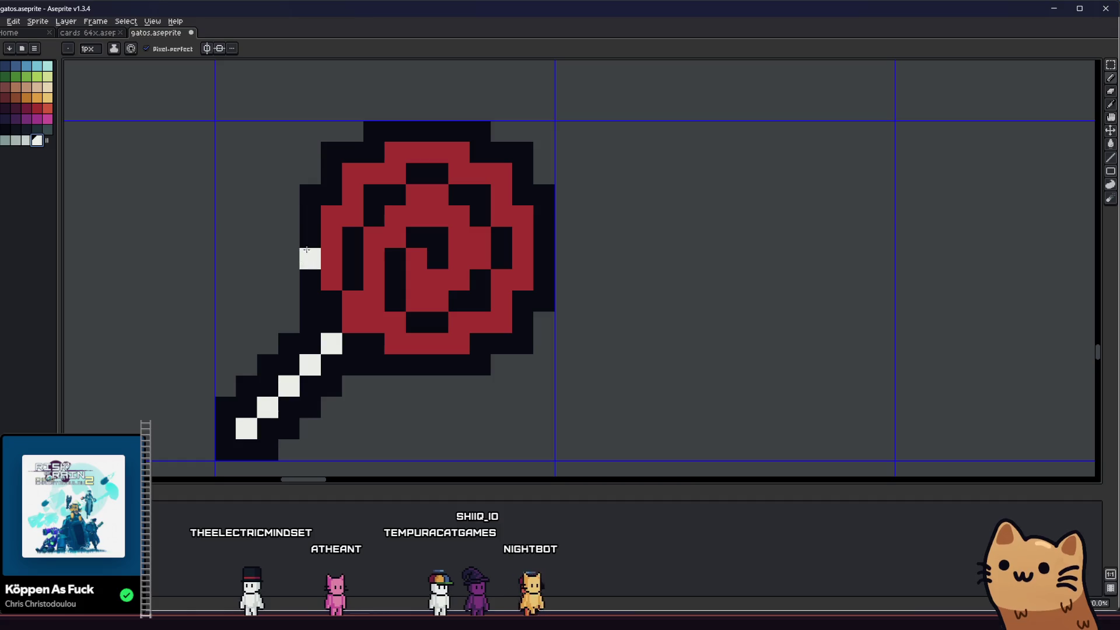
pyautogui.click(331, 237)
pyautogui.click(353, 174)
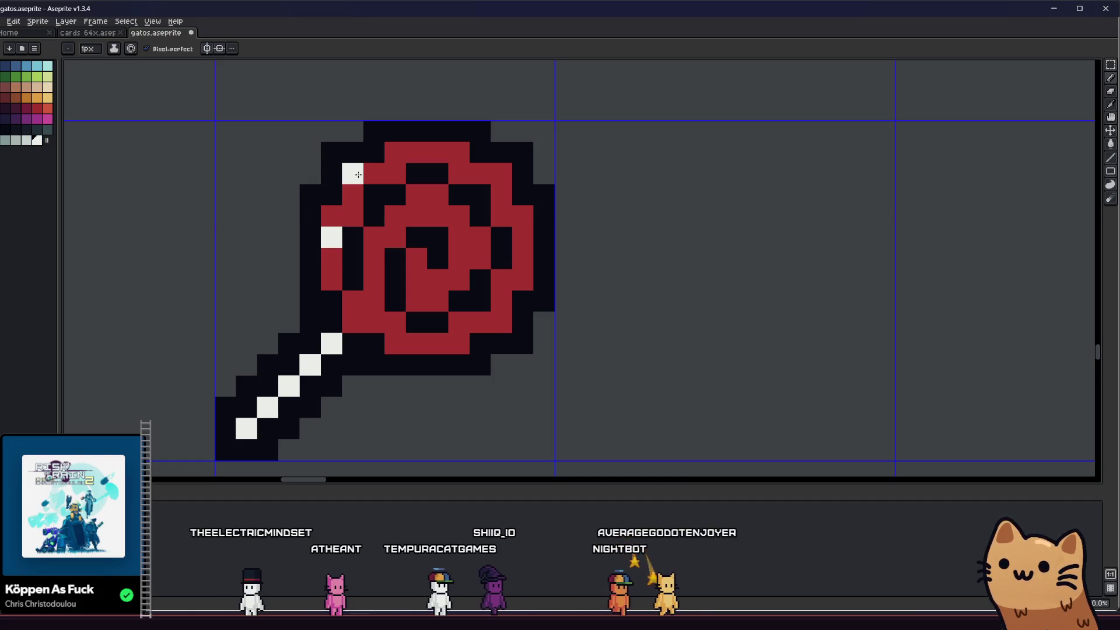
pyautogui.click(395, 153)
pyautogui.click(458, 152)
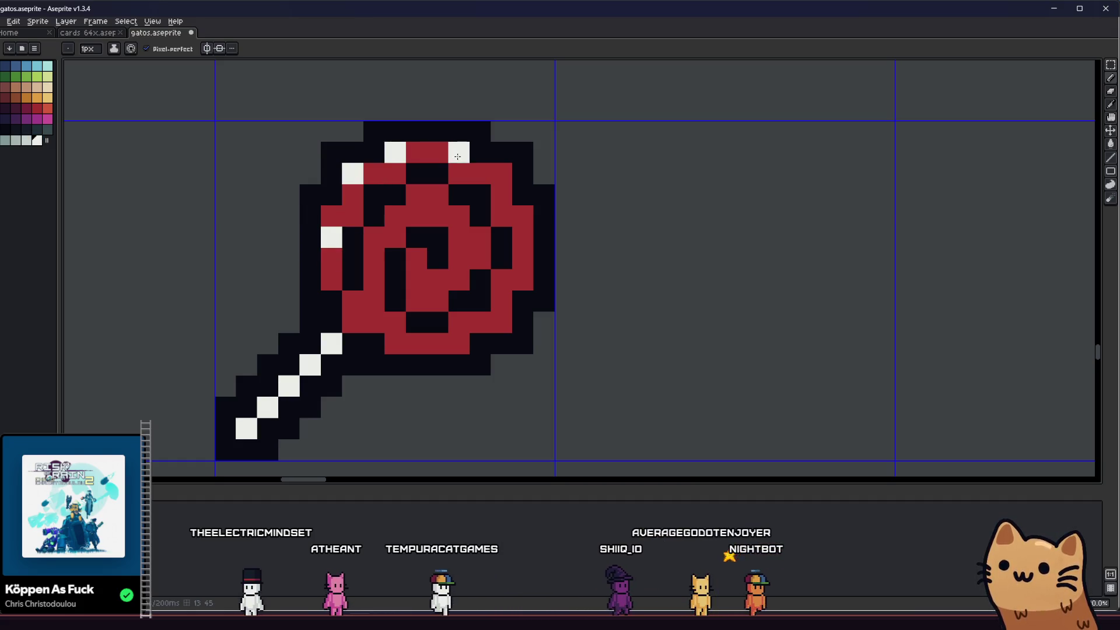
pyautogui.click(496, 178)
# - Add white dots down the right and bottom rim, undoing the stray lower-left pixels
pyautogui.click(520, 216)
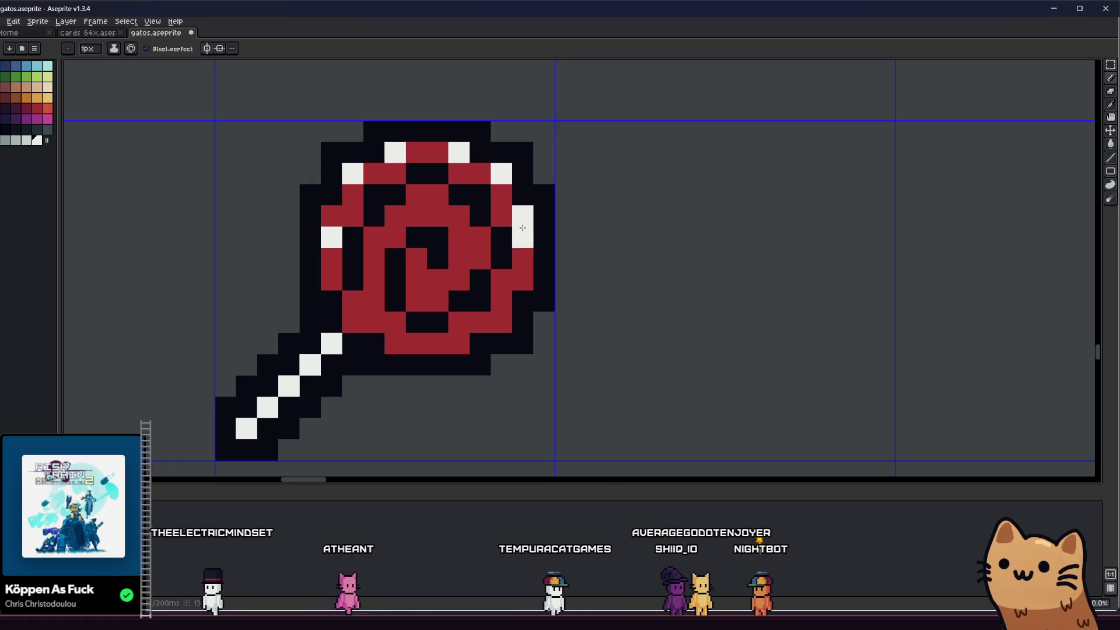
pyautogui.click(520, 277)
pyautogui.click(501, 322)
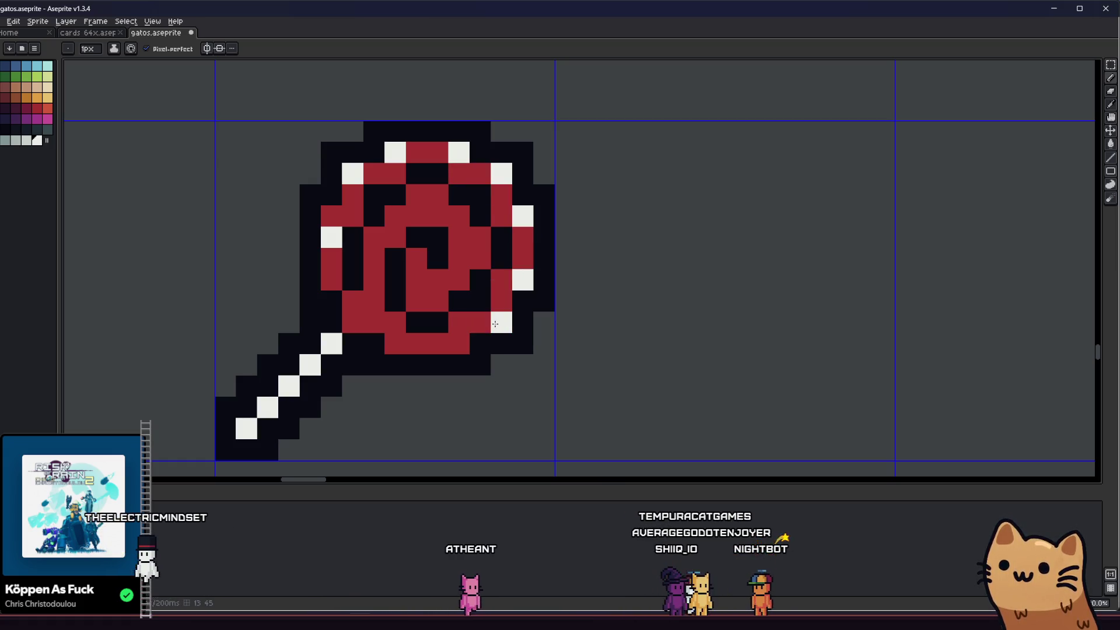
pyautogui.click(455, 341)
pyautogui.click(395, 342)
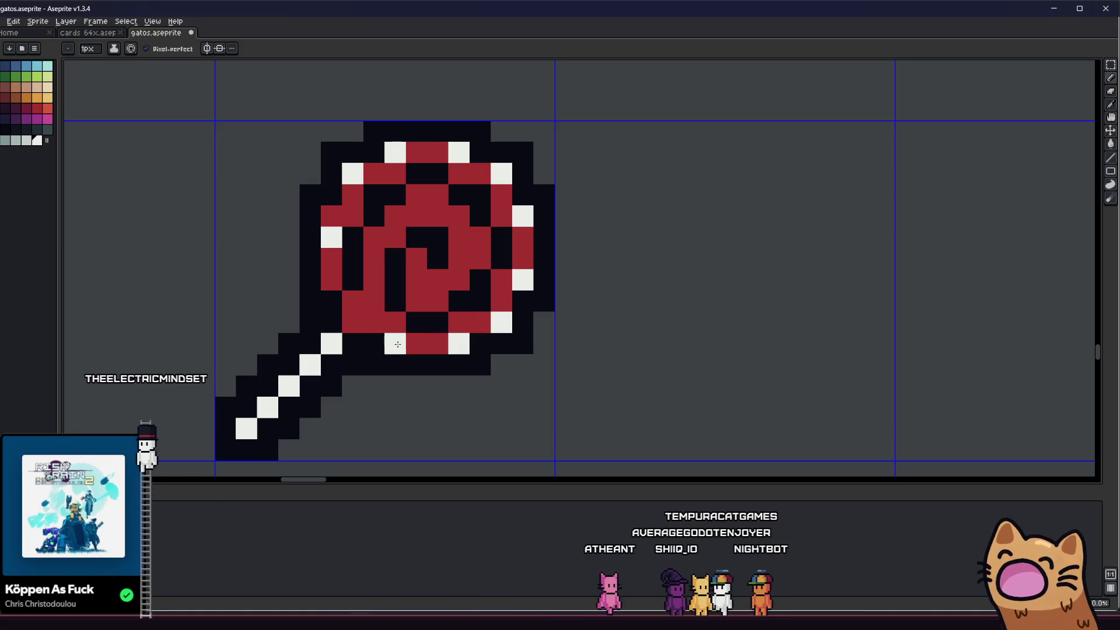
pyautogui.click(359, 323)
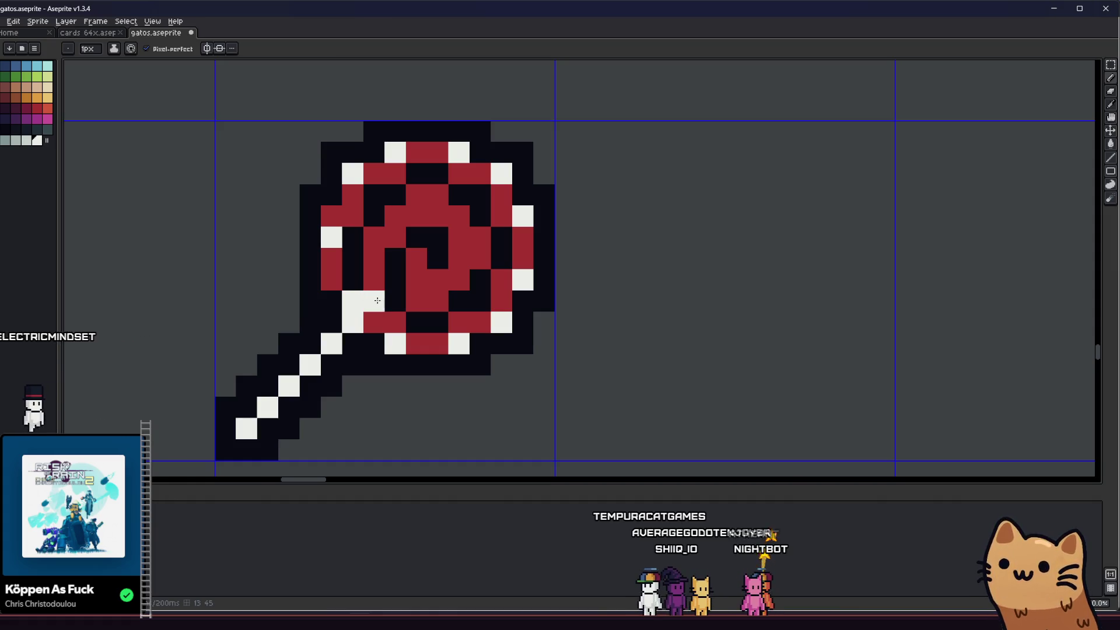
pyautogui.hotkey('ctrl', 'z')
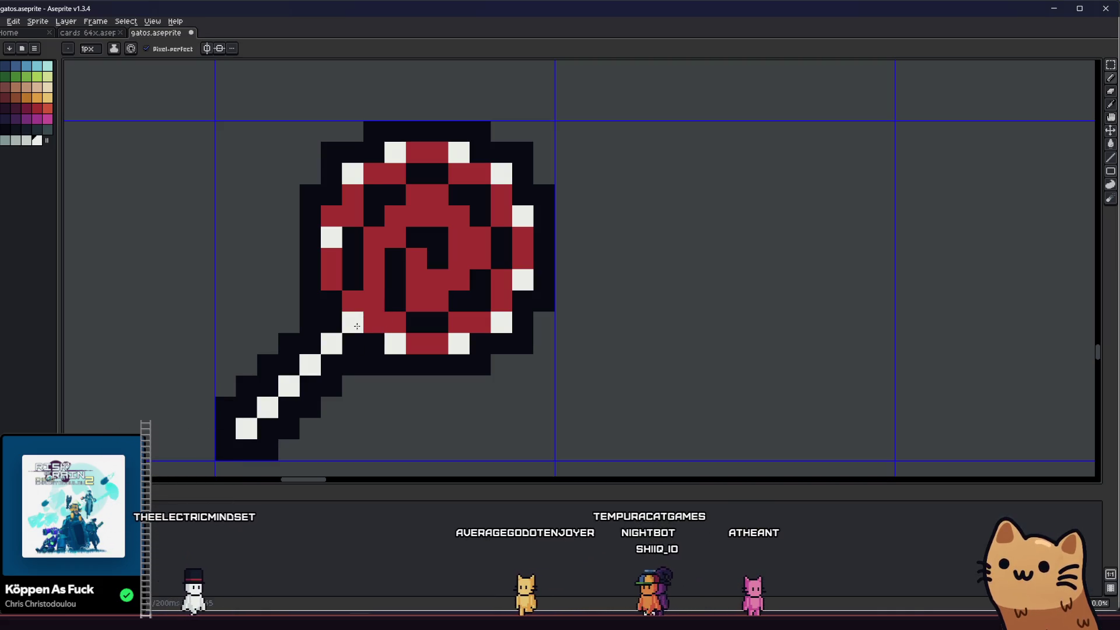
pyautogui.scroll(-3, 293, 343)
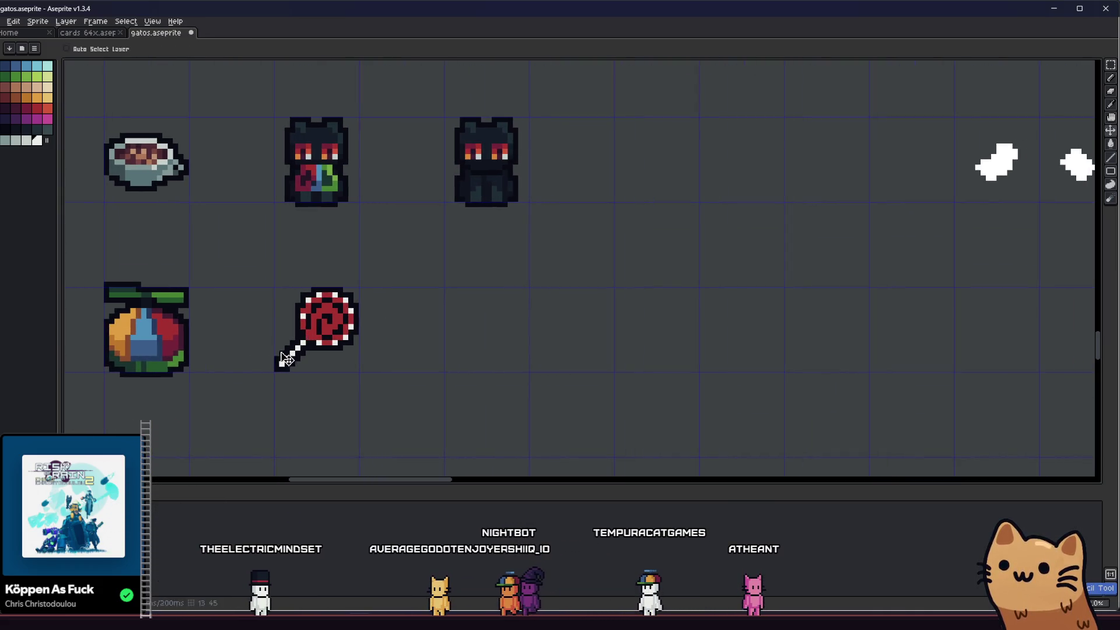
# - Paint white pixels along the inner spiral and save gatos.aseprite
pyautogui.scroll(3, 299, 347)
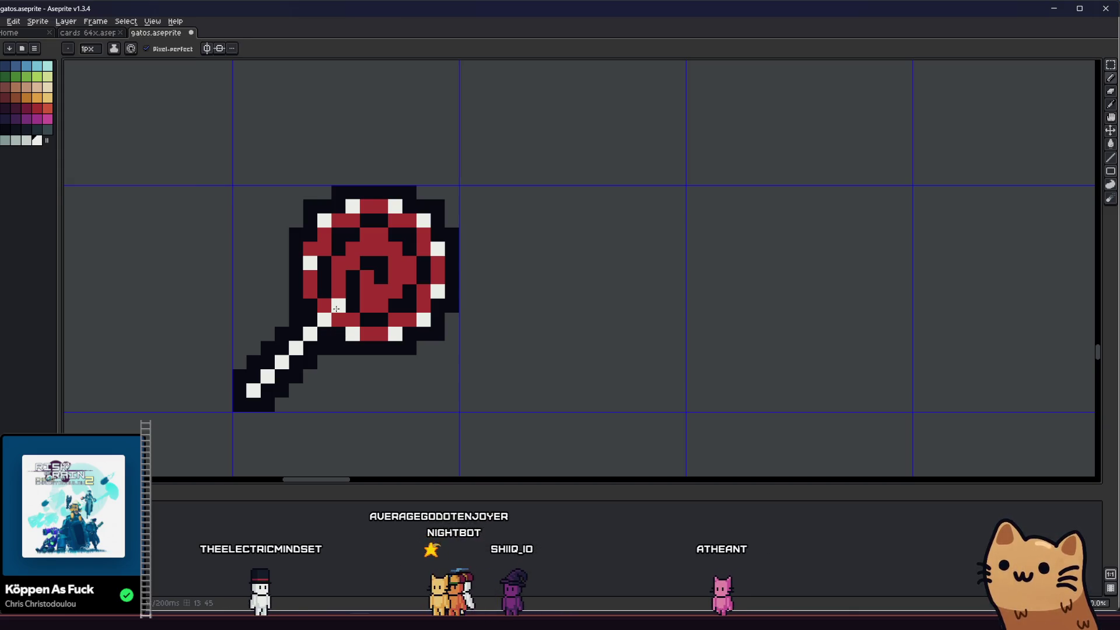
pyautogui.moveTo(330, 323); pyautogui.dragTo(340, 304)
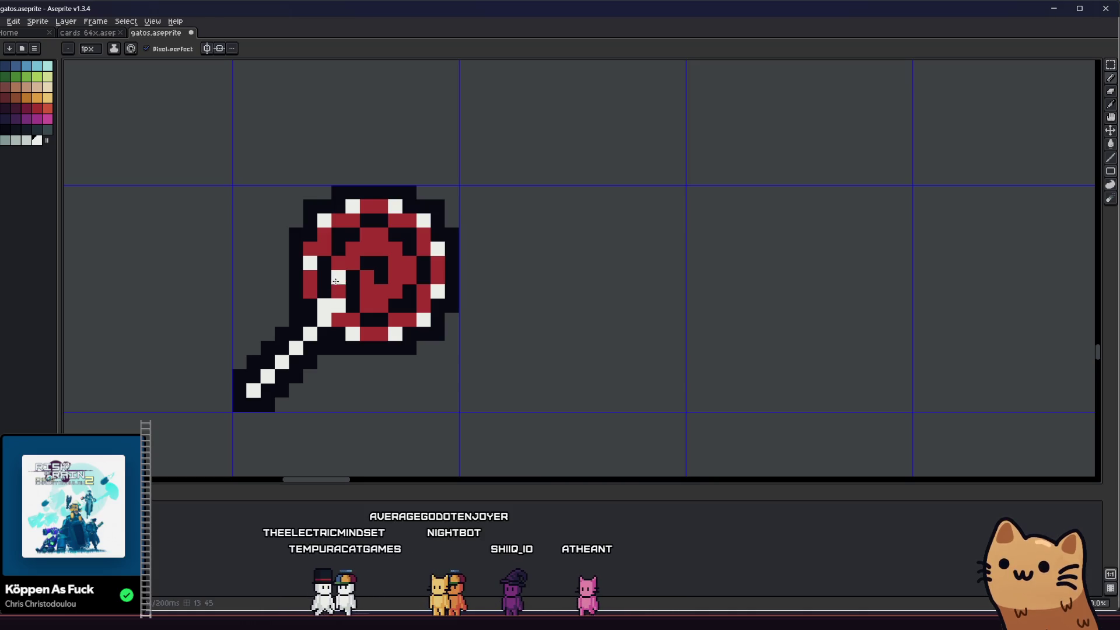
pyautogui.click(339, 268)
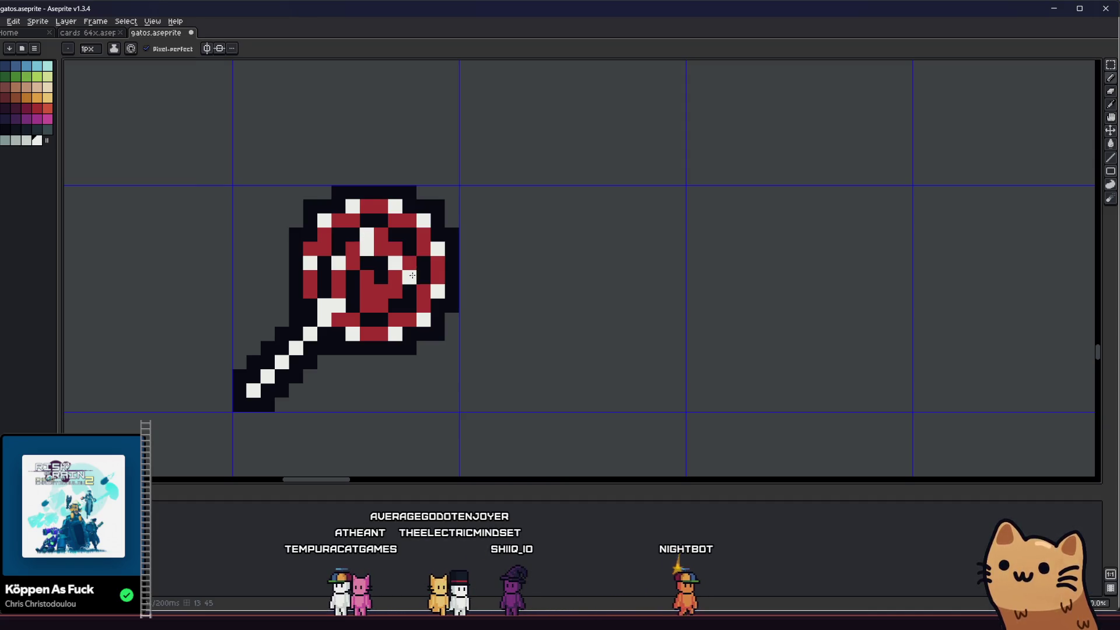
pyautogui.scroll(-3, 408, 280)
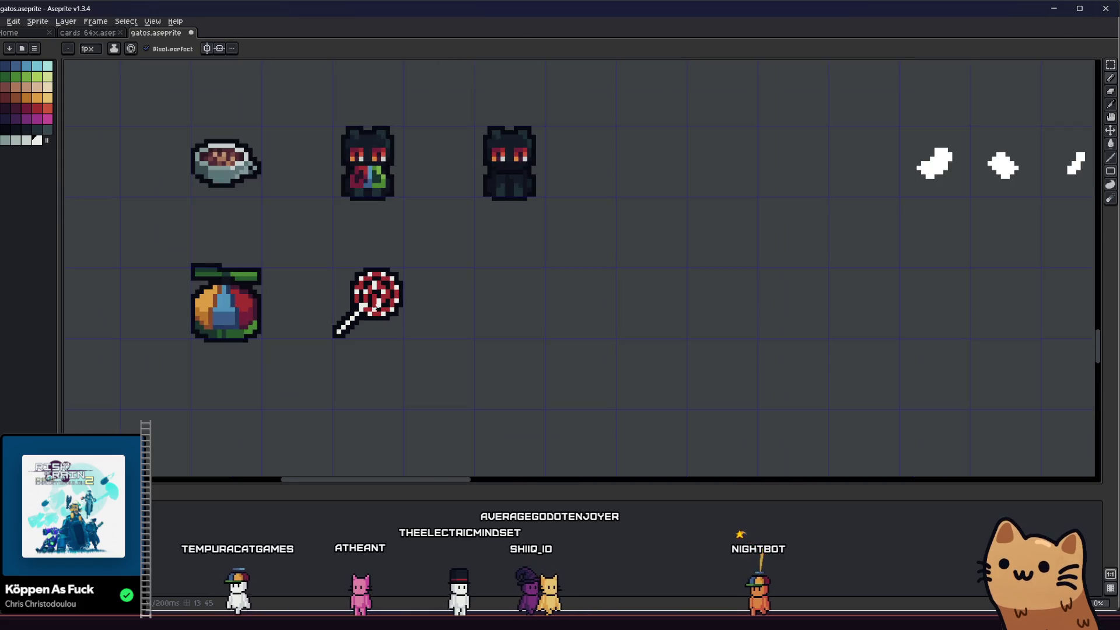
pyautogui.scroll(-3, 324, 320)
pyautogui.hotkey('ctrl', 's')
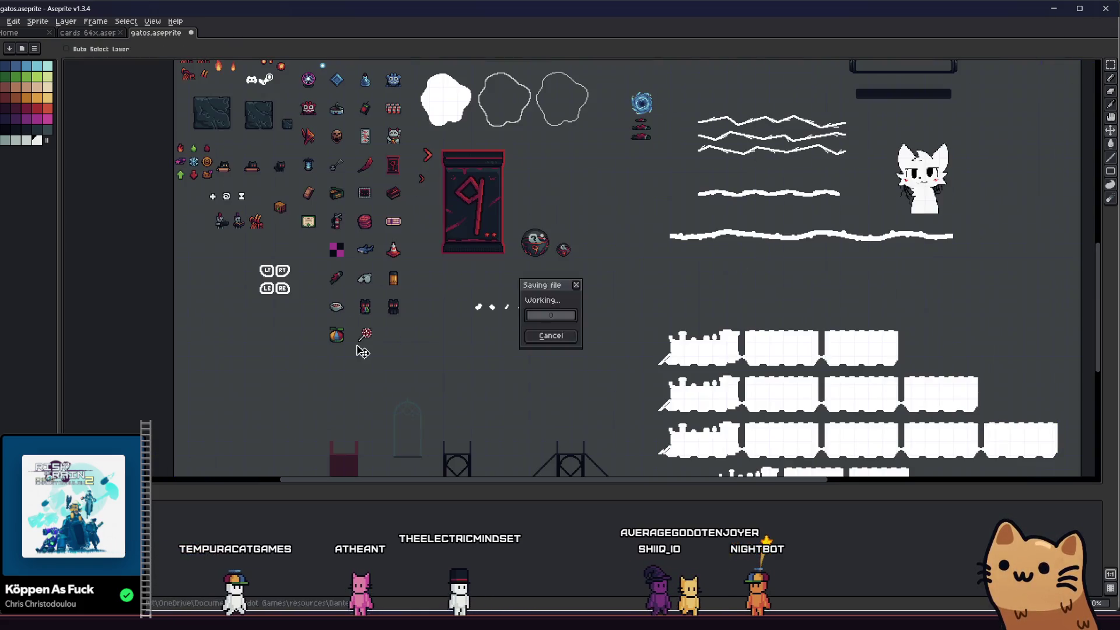
pyautogui.scroll(5, 362, 351)
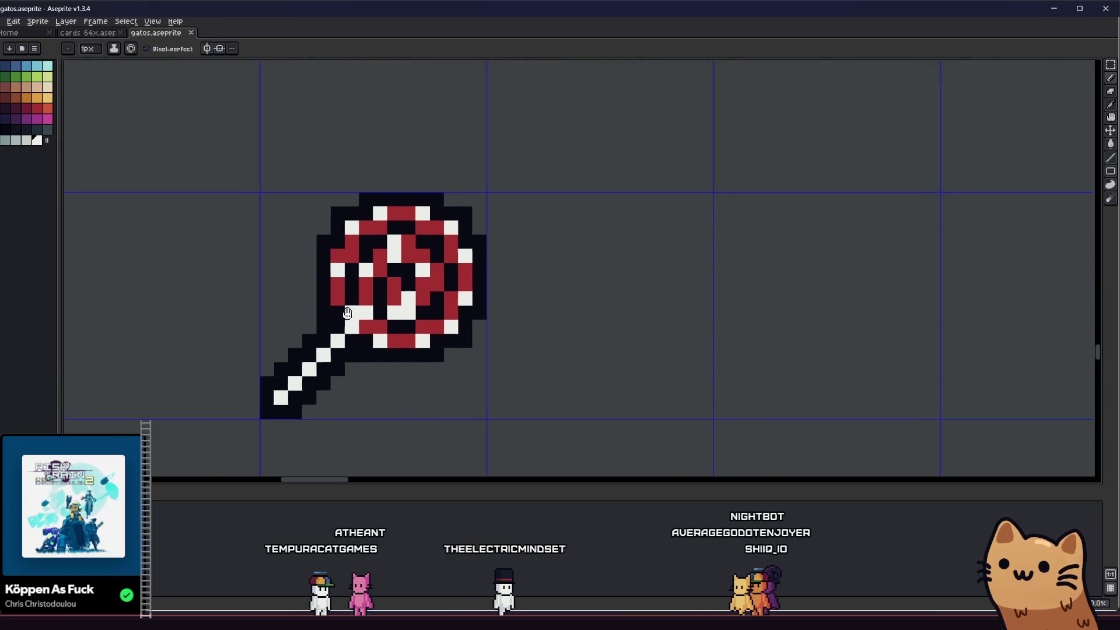
# - Recolour a couple of the lollipop's dark pixels orange with the Paint Bucket
pyautogui.scroll(1, 344, 318)
pyautogui.click(37, 97)
pyautogui.press('g')
pyautogui.click(326, 220)
pyautogui.moveTo(273, 229); pyautogui.dragTo(231, 238)
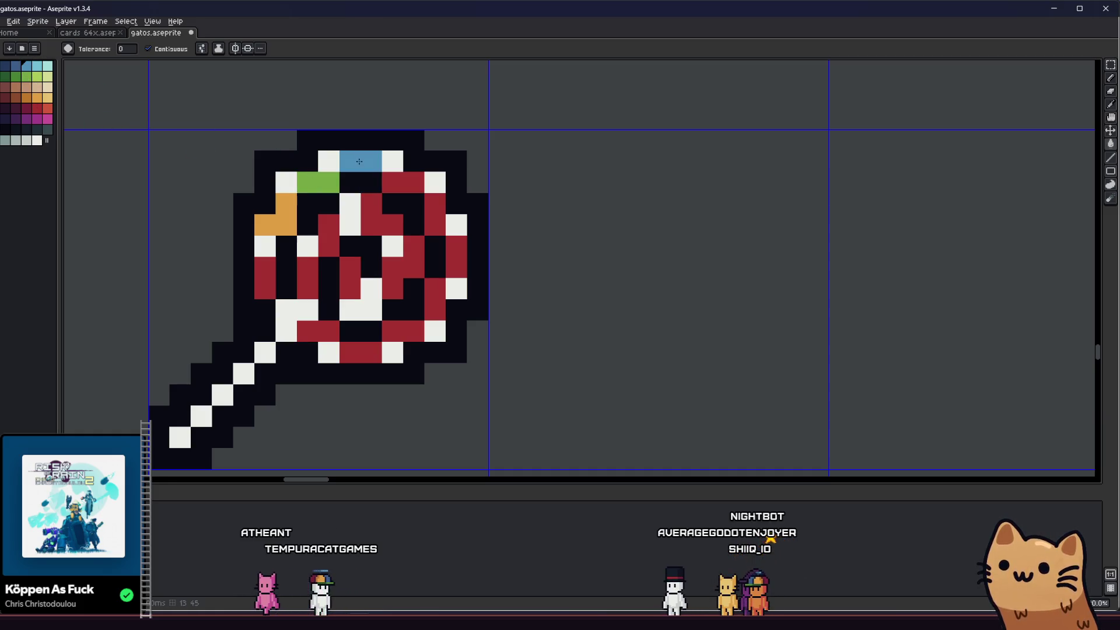
pyautogui.scroll(-1, 175, 185)
pyautogui.scroll(1, 163, 187)
pyautogui.click(37, 98)
pyautogui.click(296, 192)
pyautogui.press('Right')
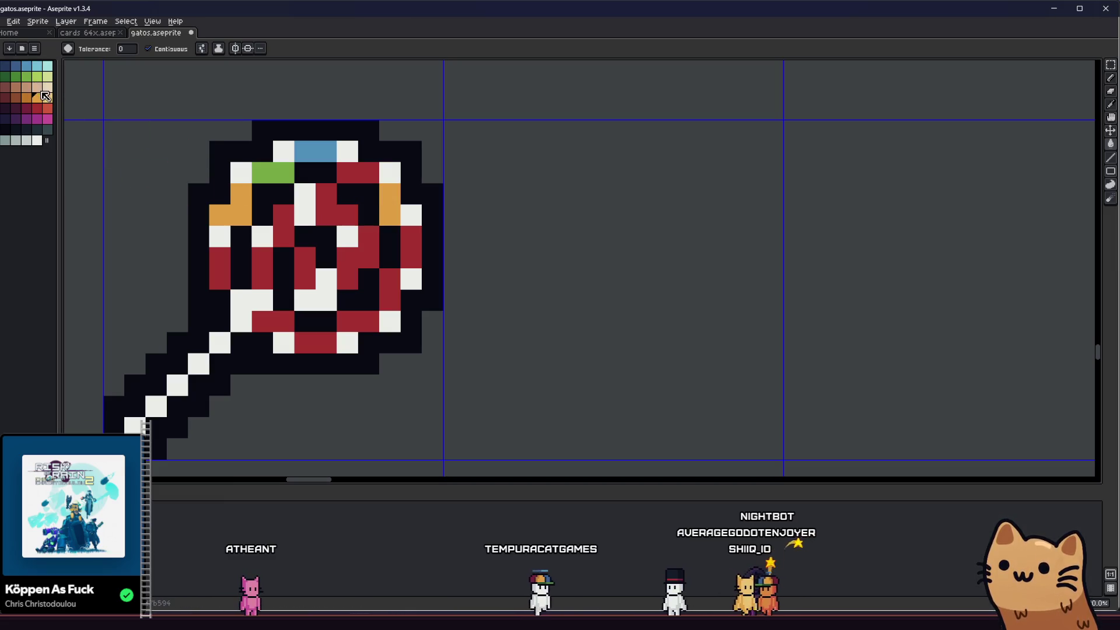
# - Colour one right-rim pixel green and three pixels light blue, then recentre the lollipop
pyautogui.click(29, 76)
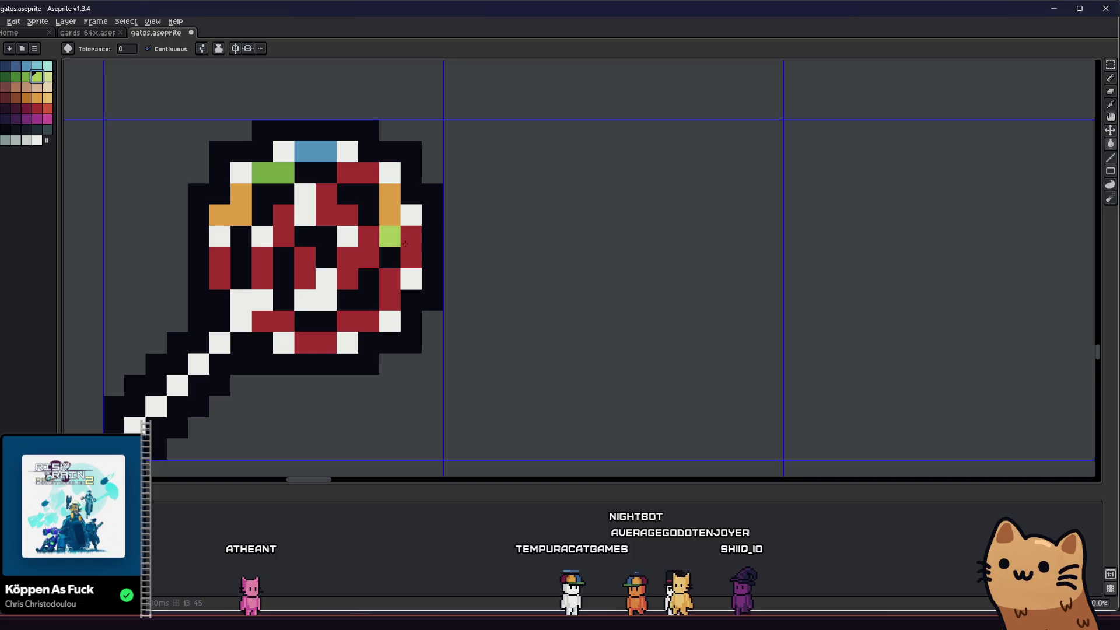
pyautogui.click(432, 248)
pyautogui.click(37, 67)
pyautogui.moveTo(390, 279); pyautogui.dragTo(389, 300)
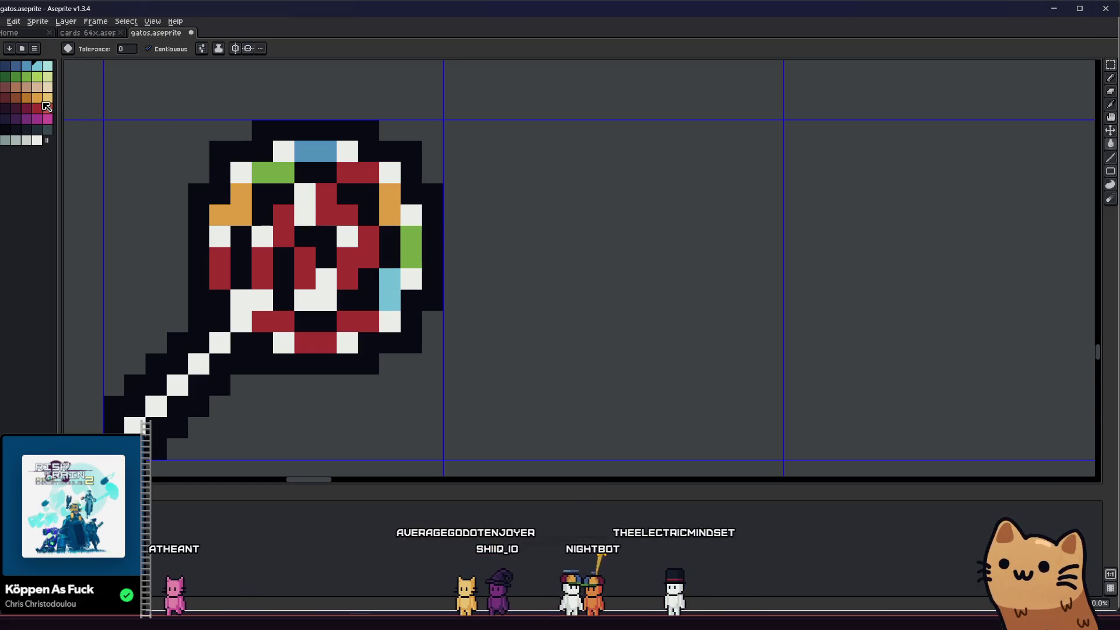
pyautogui.click(346, 261)
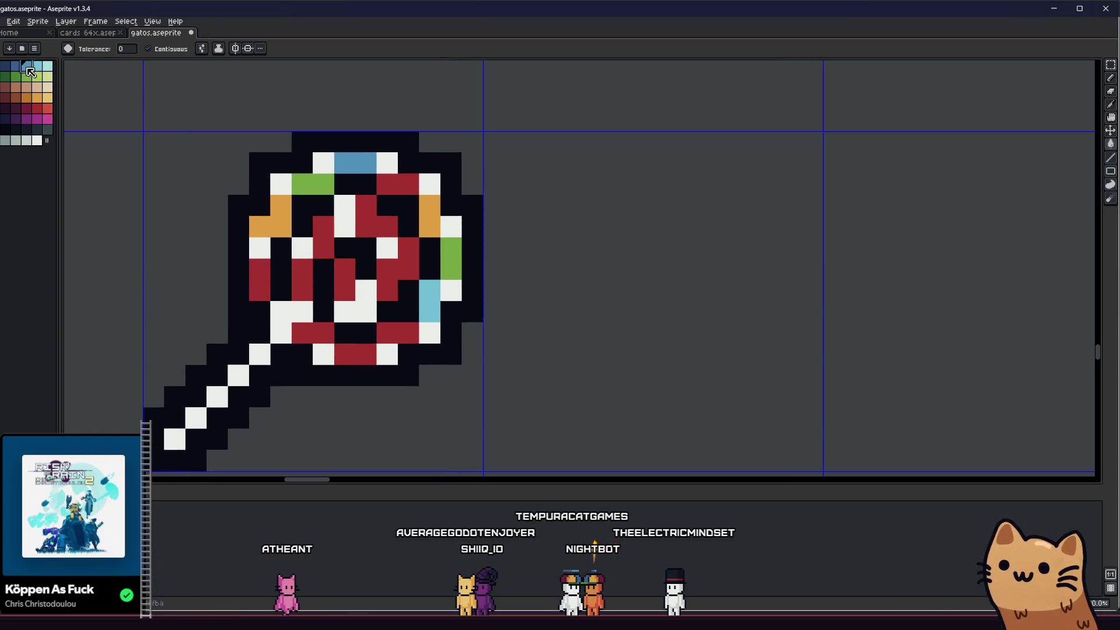
pyautogui.scroll(-6, 431, 304)
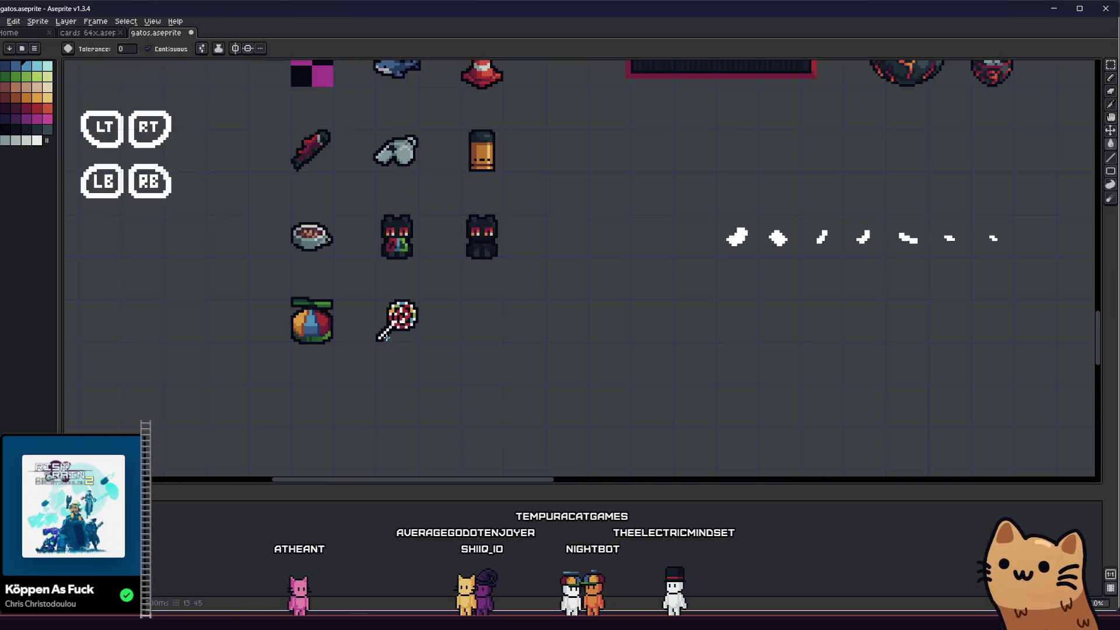
pyautogui.scroll(3, 387, 318)
pyautogui.moveTo(387, 318); pyautogui.dragTo(295, 318)
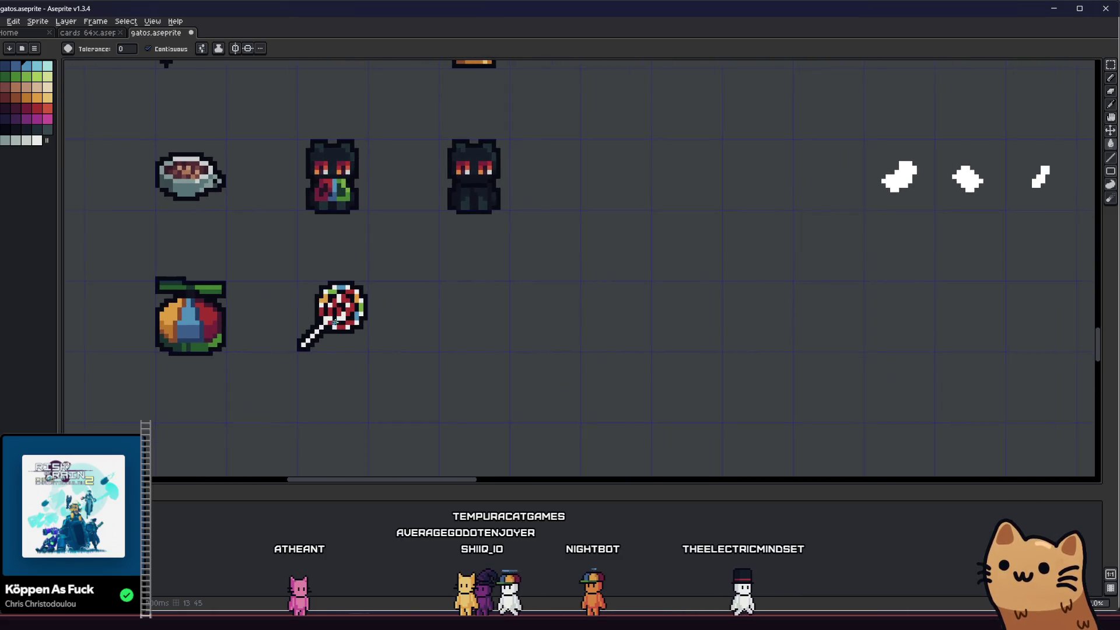
pyautogui.scroll(4, 390, 354)
pyautogui.moveTo(389, 354)
pyautogui.mouseDown()
pyautogui.moveTo(395, 365)
pyautogui.moveTo(337, 330)
pyautogui.moveTo(396, 357)
pyautogui.moveTo(436, 353)
pyautogui.mouseUp()
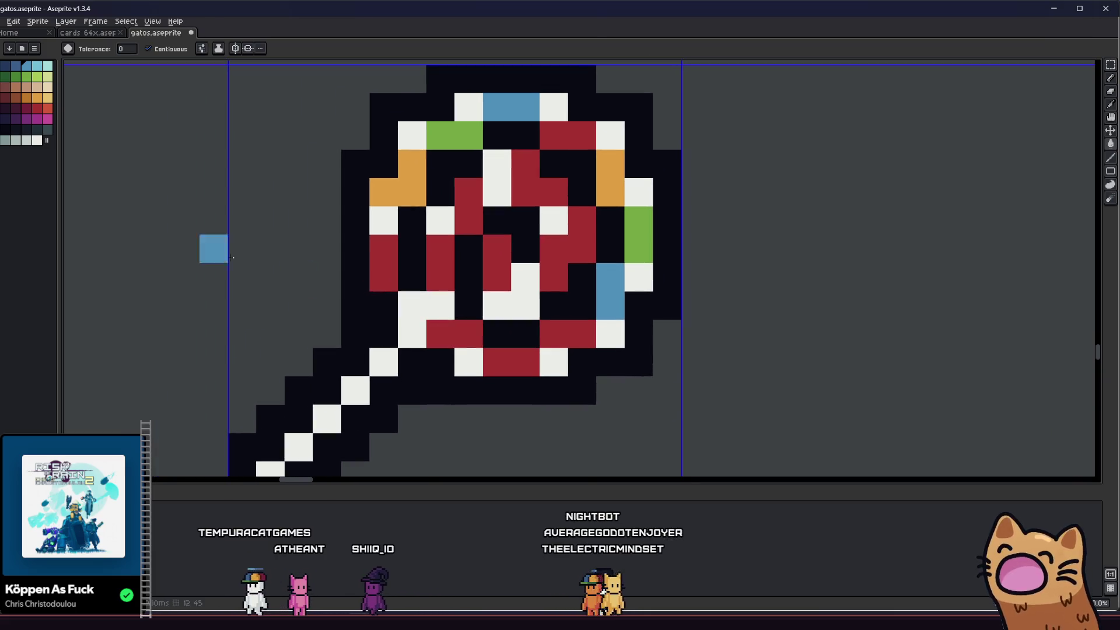
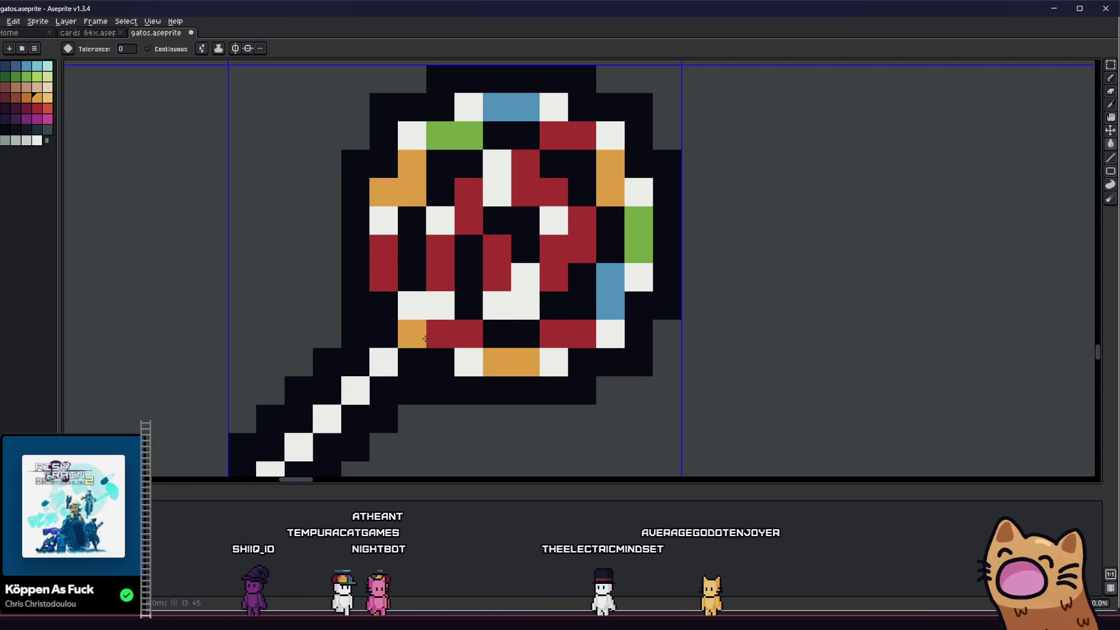
# - Paint a white swirl pixel green and a red swirl pixel blue
pyautogui.scroll(1, 424, 339)
pyautogui.click(27, 79)
pyautogui.click(427, 321)
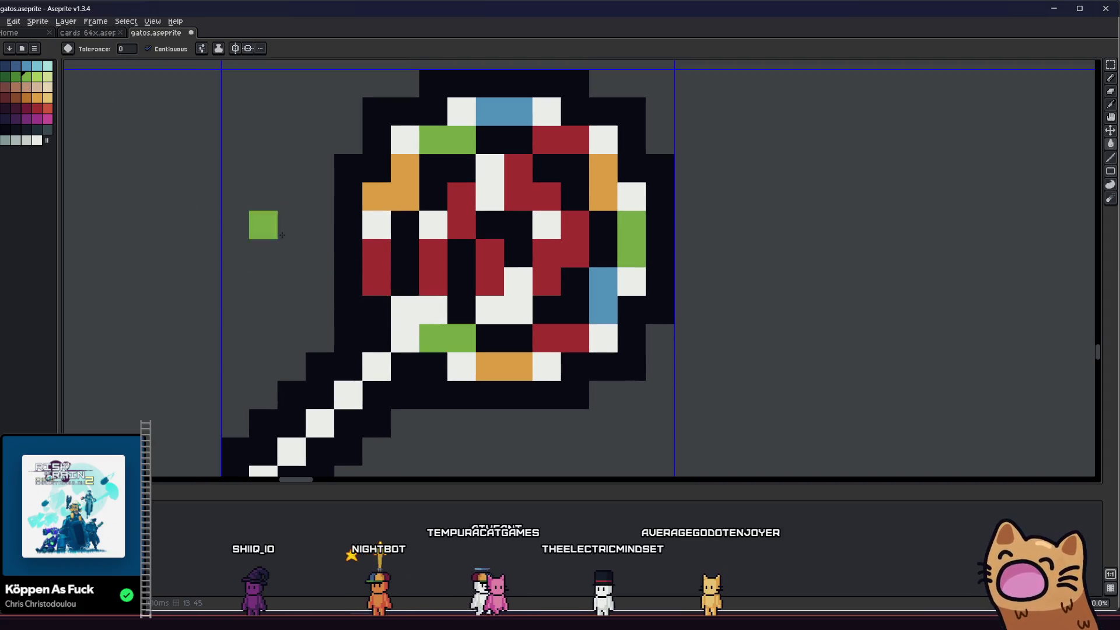
pyautogui.click(27, 65)
pyautogui.click(439, 262)
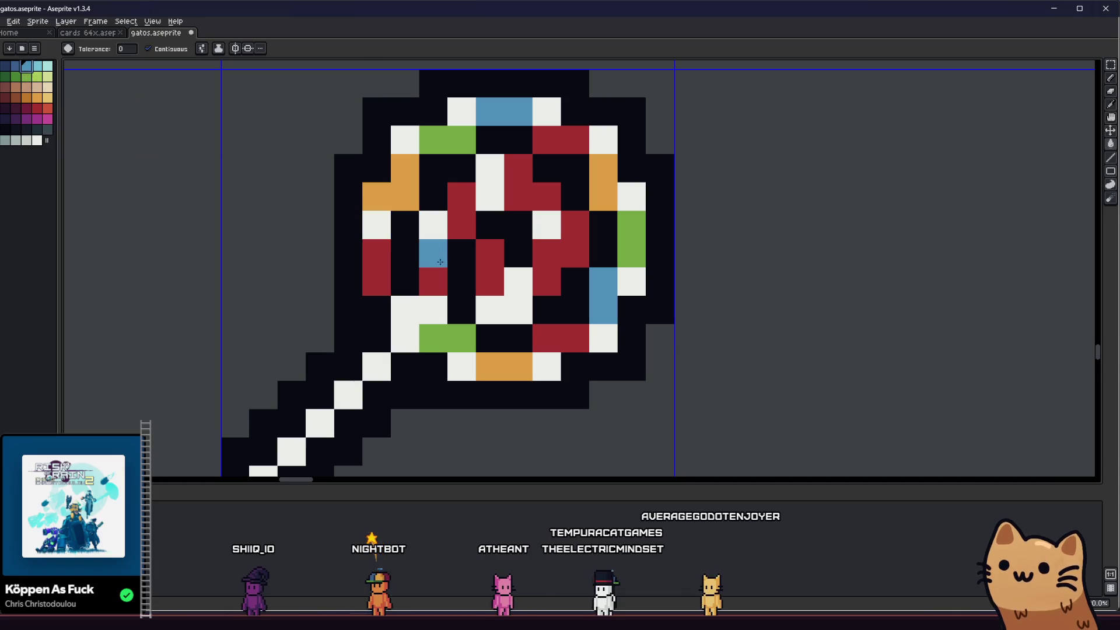
# - Turn red swirl pixels green, then bucket-fill that green patch with orange
pyautogui.click(27, 77)
pyautogui.click(532, 196)
pyautogui.click(428, 192)
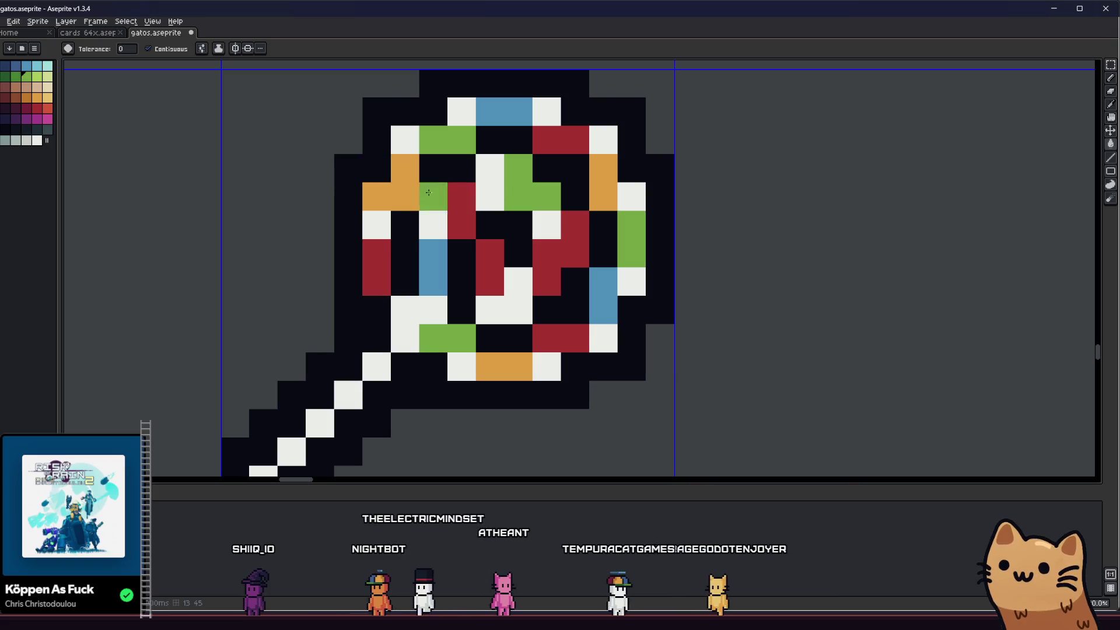
pyautogui.click(36, 98)
pyautogui.click(518, 192)
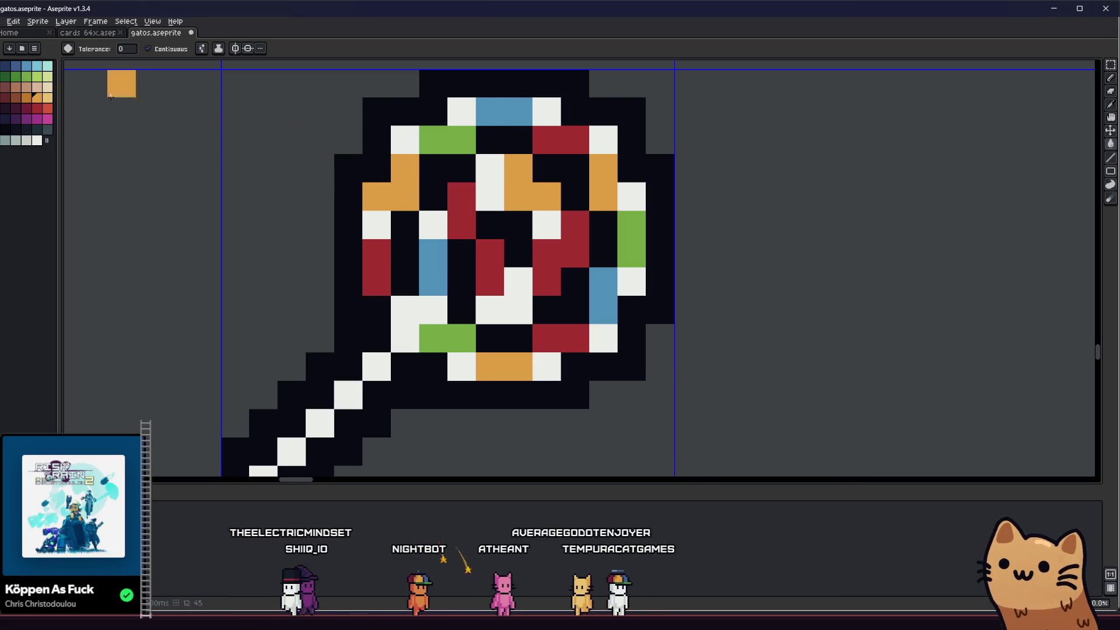
# - Turn the red block on the right green, undoing one stray green pixel
pyautogui.click(26, 77)
pyautogui.click(574, 245)
pyautogui.click(478, 247)
pyautogui.hotkey('ctrl', 'z')
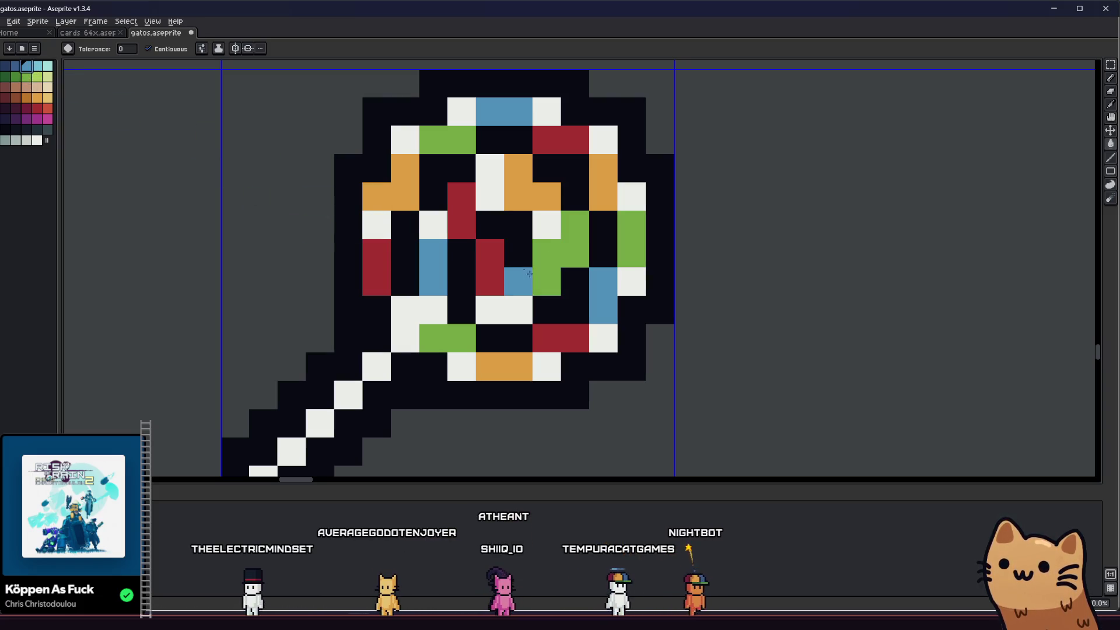
pyautogui.scroll(-5, 529, 274)
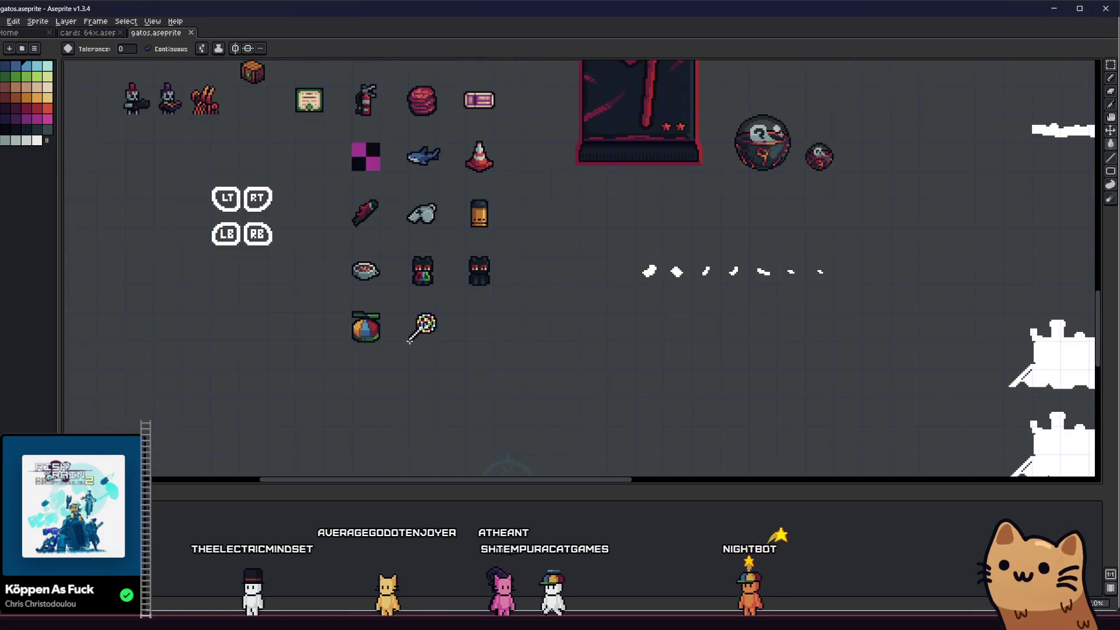
# - Paint the top of the left red column orange-red
pyautogui.scroll(-2, 408, 341)
pyautogui.scroll(5, 490, 335)
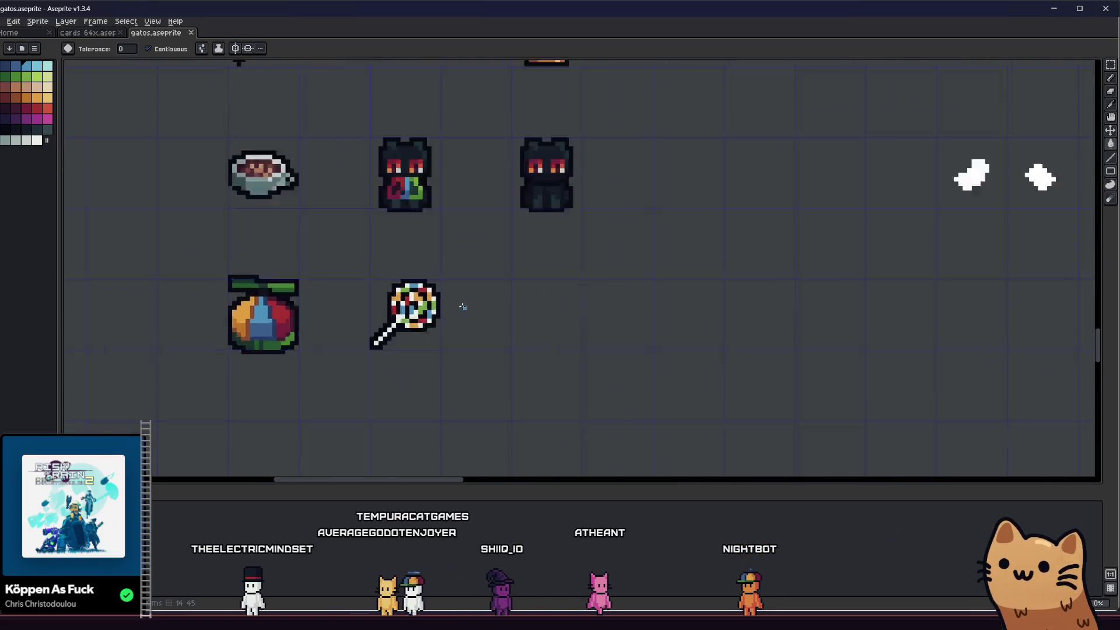
pyautogui.scroll(3, 463, 307)
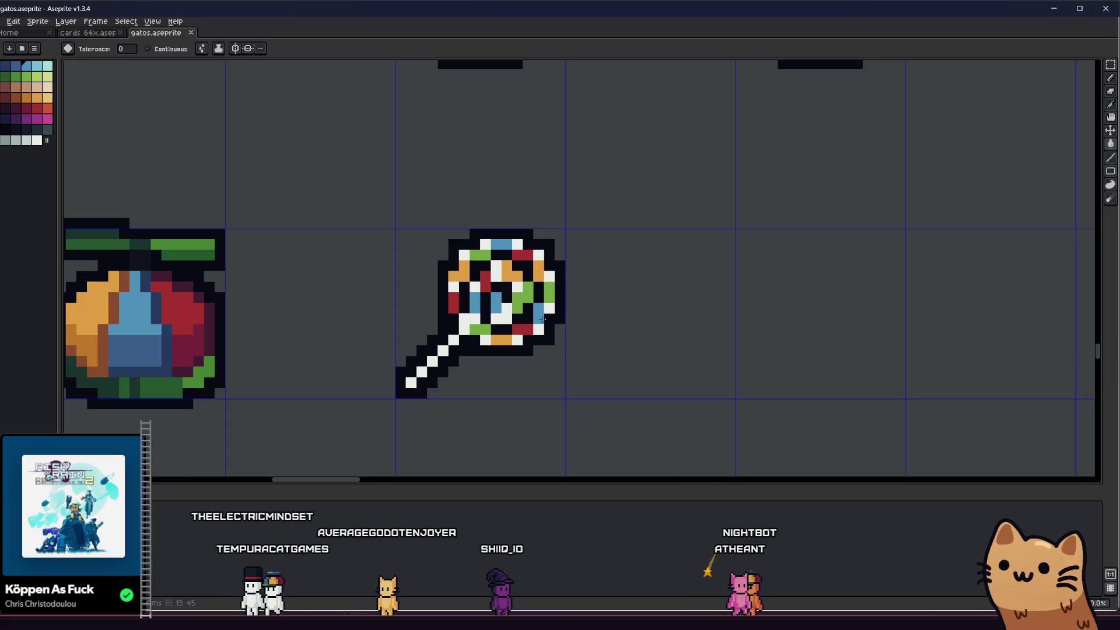
pyautogui.scroll(-4, 491, 348)
pyautogui.scroll(6, 467, 338)
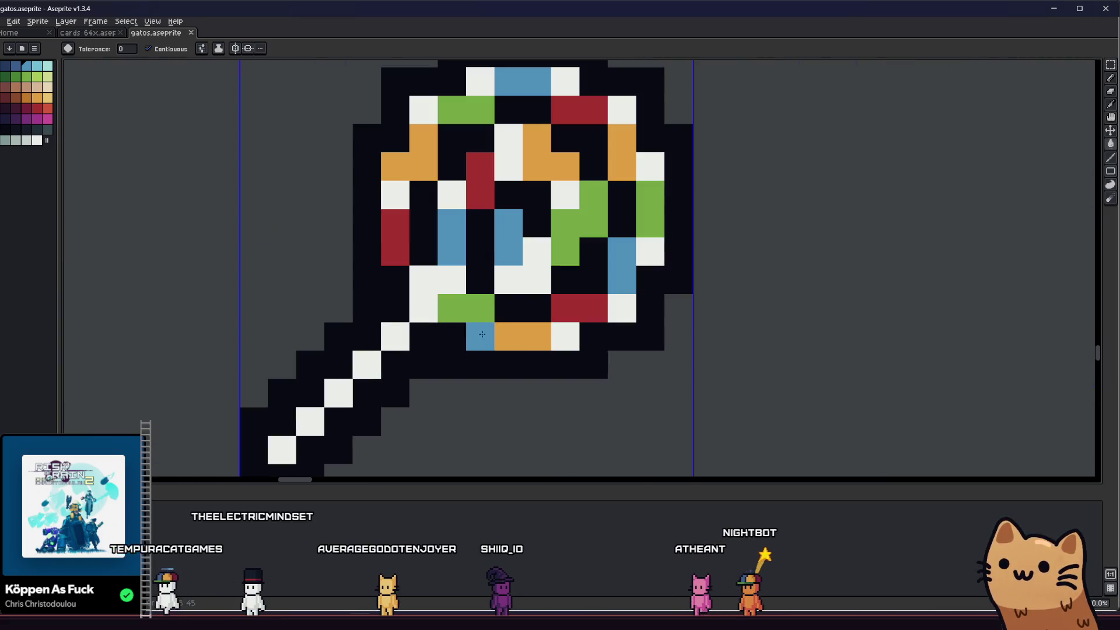
pyautogui.press('i')
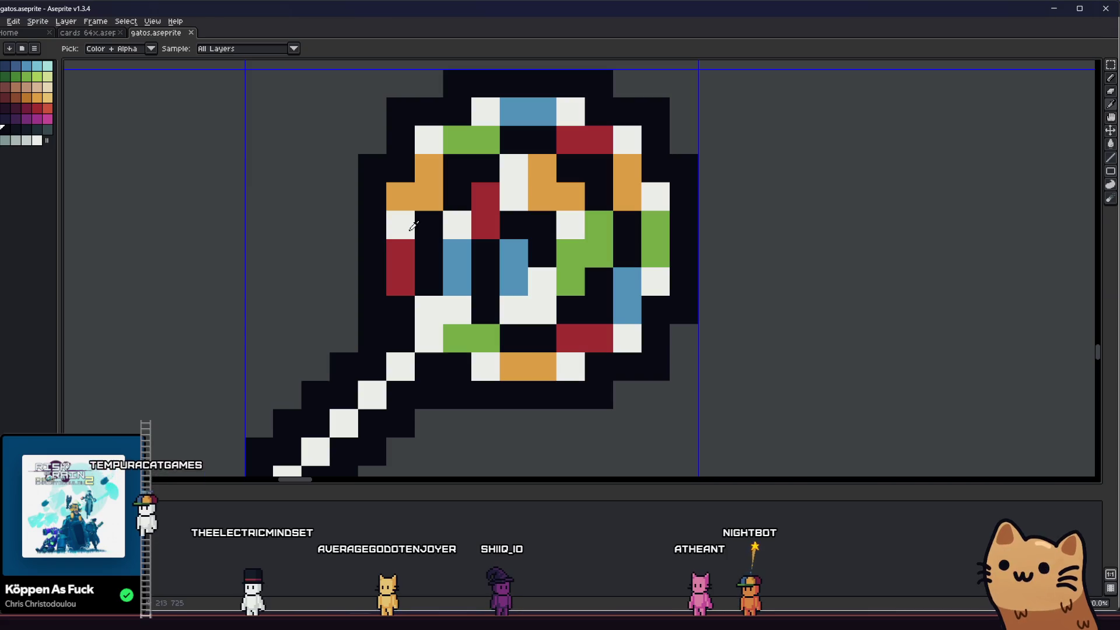
pyautogui.click(47, 106)
pyautogui.press('b')
pyautogui.click(400, 225)
# - Add light orange, light yellow-green and light blue highlight pixels along the swirl's top
pyautogui.scroll(2, 400, 227)
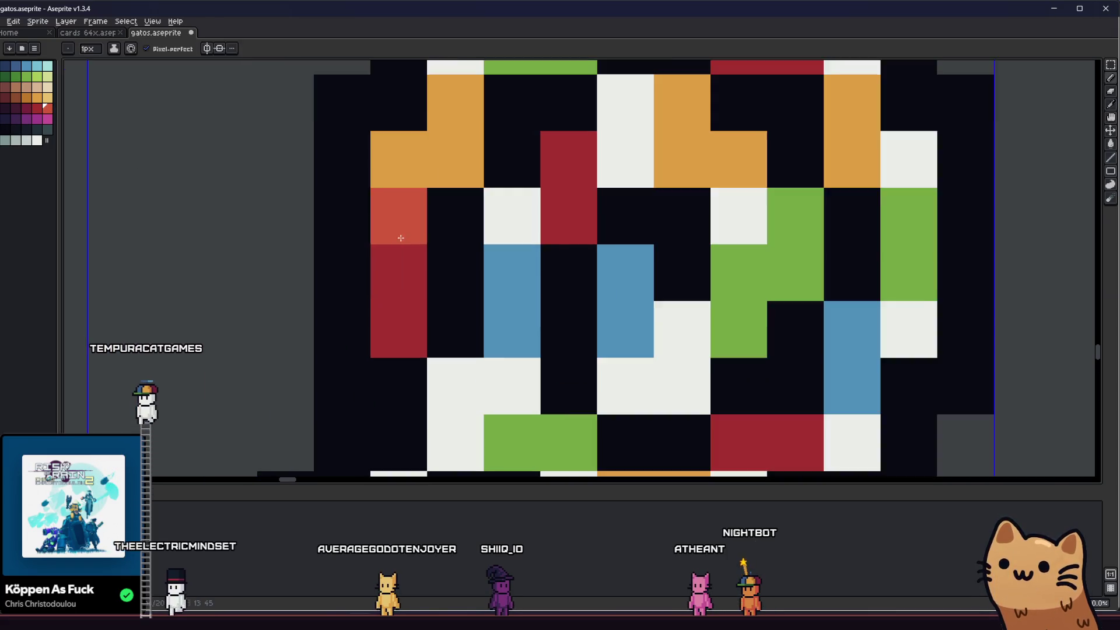
pyautogui.moveTo(370, 295); pyautogui.dragTo(315, 306)
pyautogui.scroll(-1, 315, 306)
pyautogui.click(47, 97)
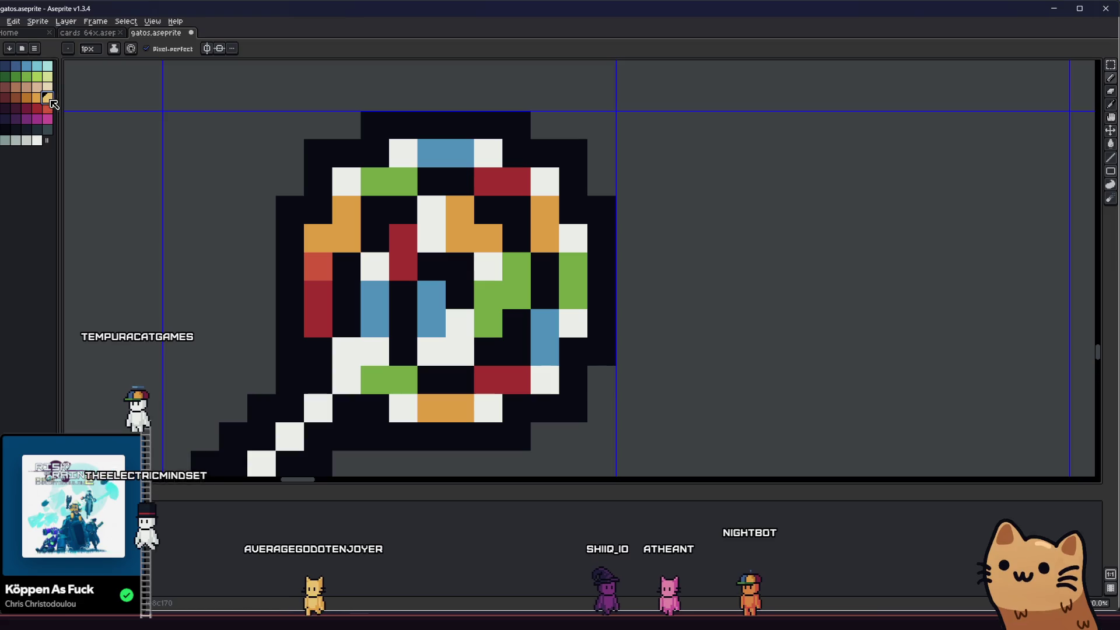
pyautogui.click(335, 182)
pyautogui.click(48, 75)
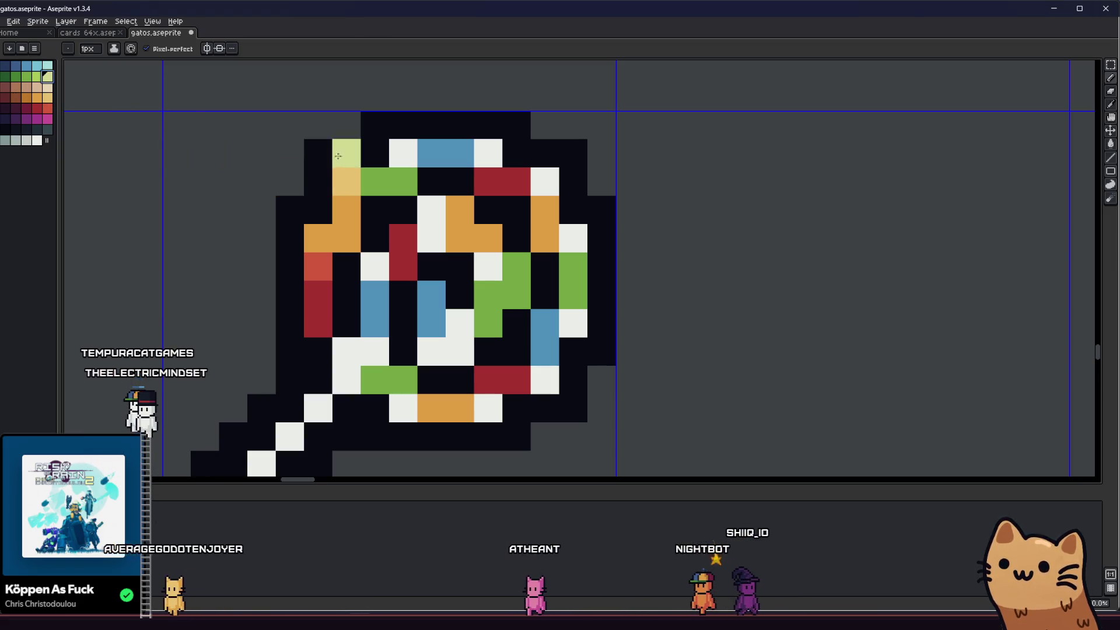
pyautogui.click(391, 154)
pyautogui.click(37, 65)
pyautogui.click(499, 153)
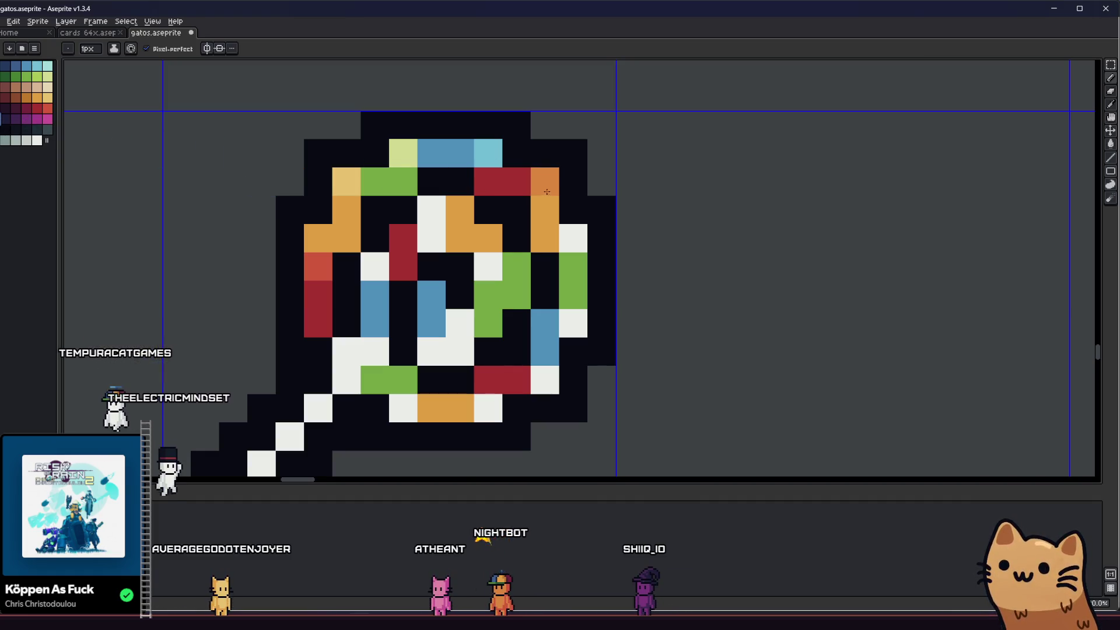
# - Lighten an orange swirl pixel to light peach
pyautogui.scroll(-2, 322, 269)
pyautogui.scroll(-1, 322, 269)
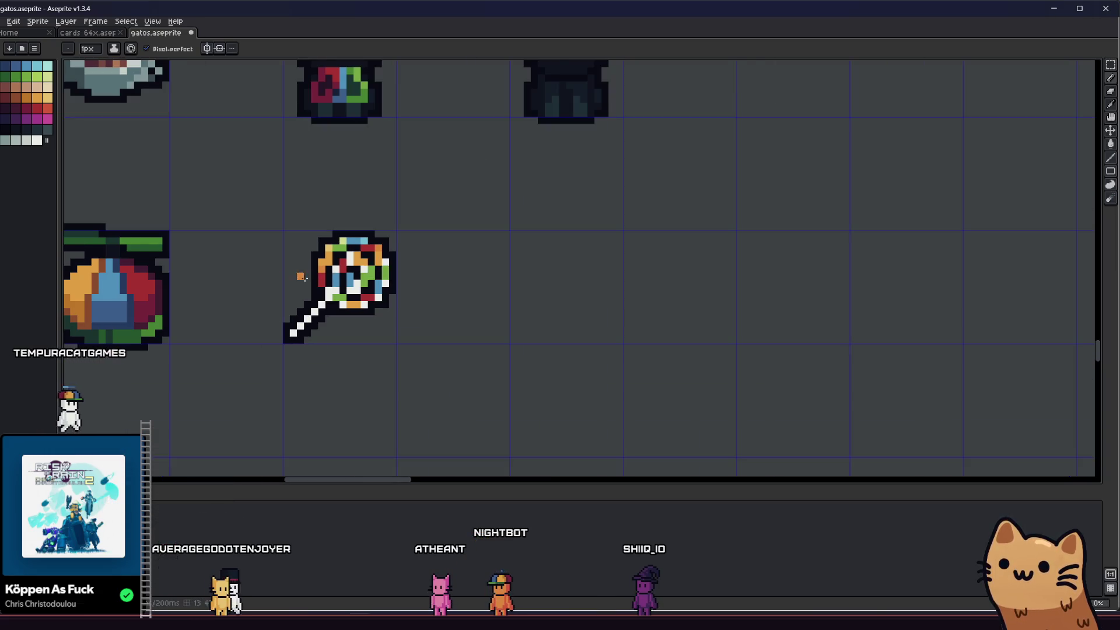
pyautogui.scroll(2, 322, 269)
pyautogui.scroll(1, 202, 192)
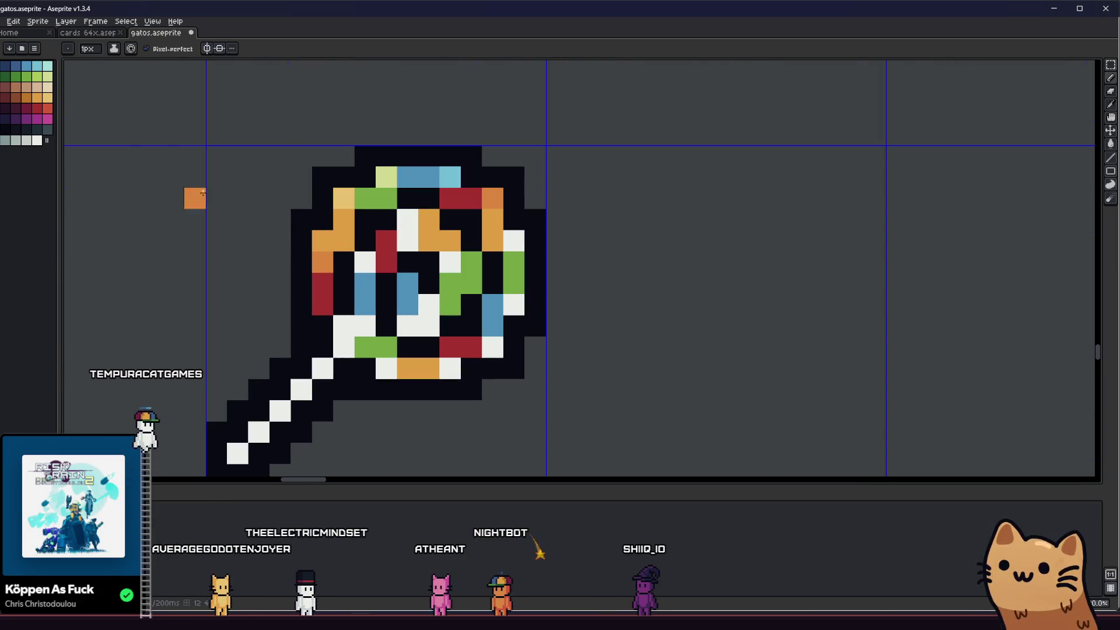
pyautogui.click(49, 98)
pyautogui.click(470, 233)
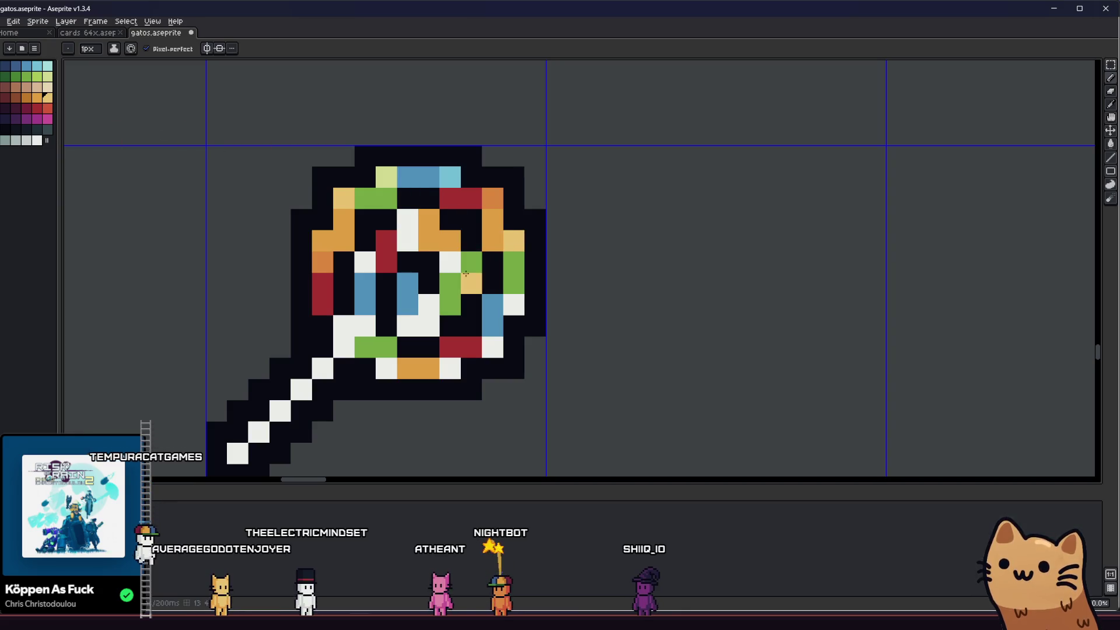
# - Paint a left-edge swirl pixel and a near-centre pixel red
pyautogui.click(48, 109)
pyautogui.click(305, 262)
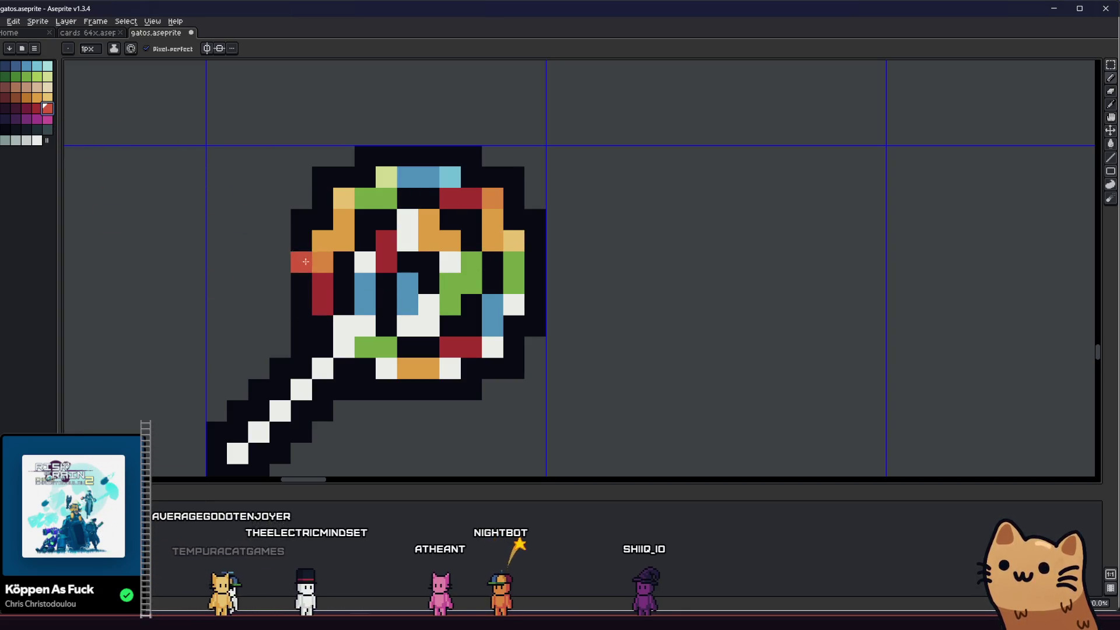
pyautogui.click(428, 282)
pyautogui.moveTo(434, 277); pyautogui.dragTo(427, 254)
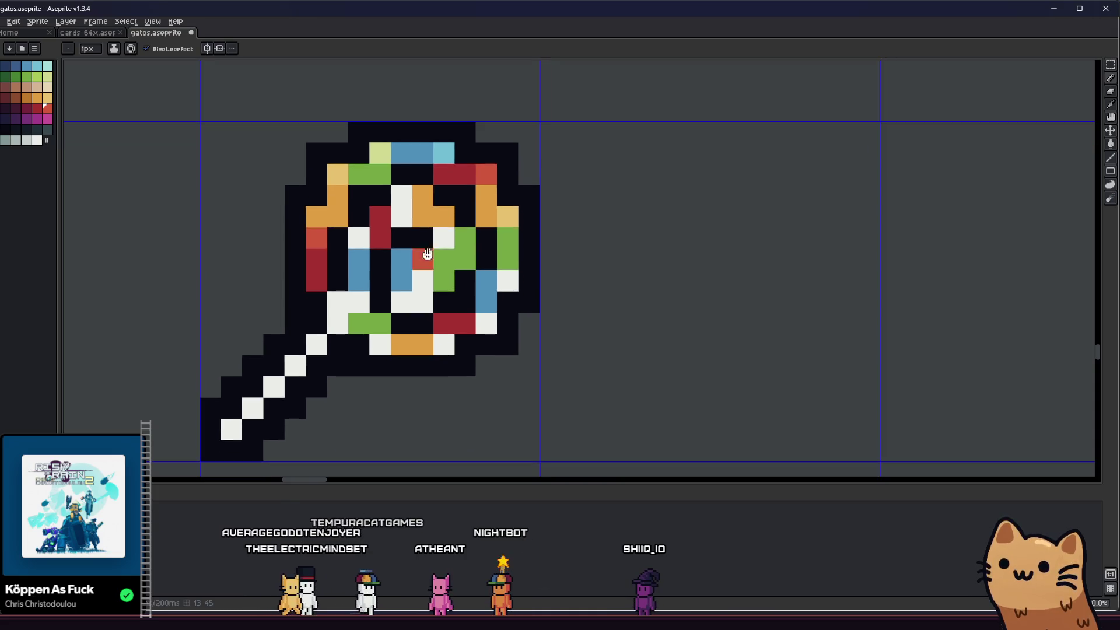
# - Paint white right-edge and lower pixels light yellow-green, light blue and red
pyautogui.click(48, 78)
pyautogui.click(510, 280)
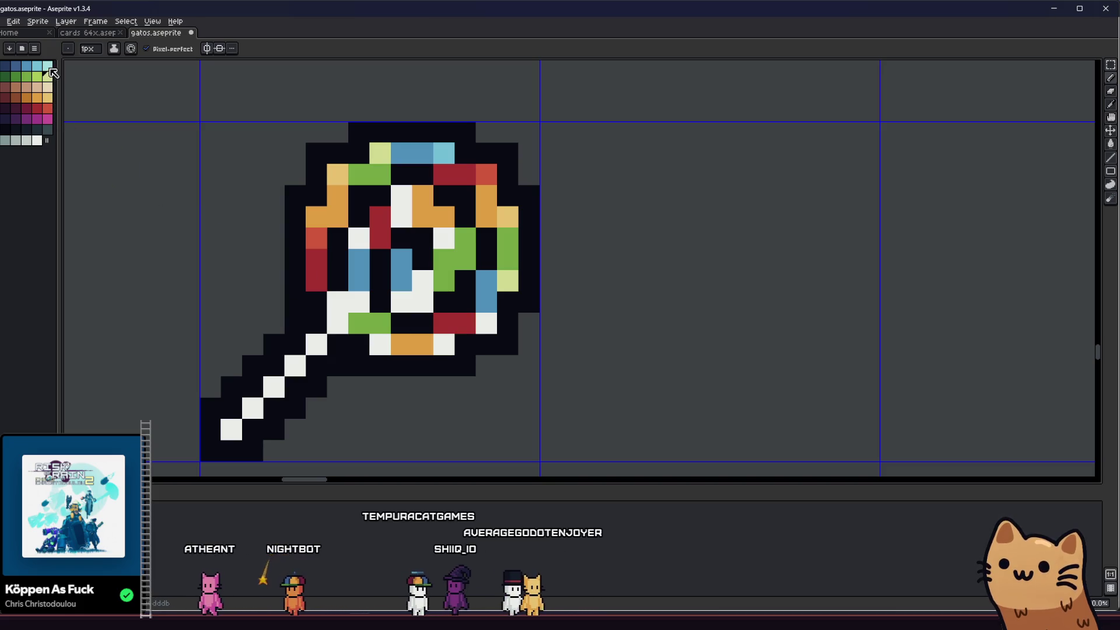
pyautogui.click(486, 322)
pyautogui.moveTo(487, 323); pyautogui.dragTo(542, 318)
pyautogui.click(47, 109)
pyautogui.click(494, 333)
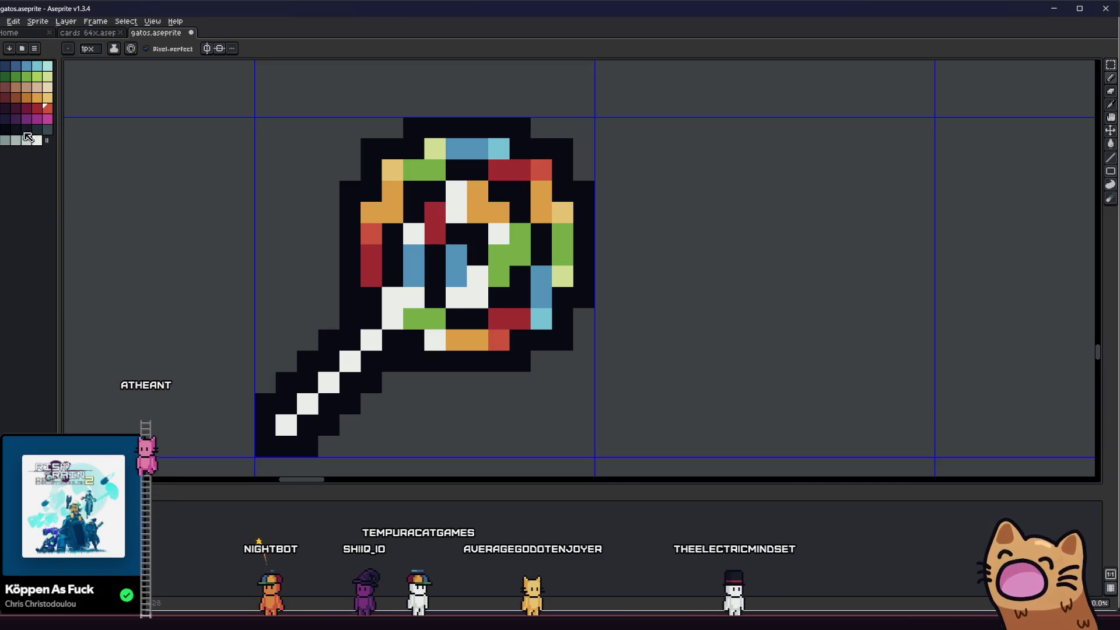
# - Turn a light-green pixel blue and a black pixel light blue in the lower left
pyautogui.hscroll(2, 292, 325)
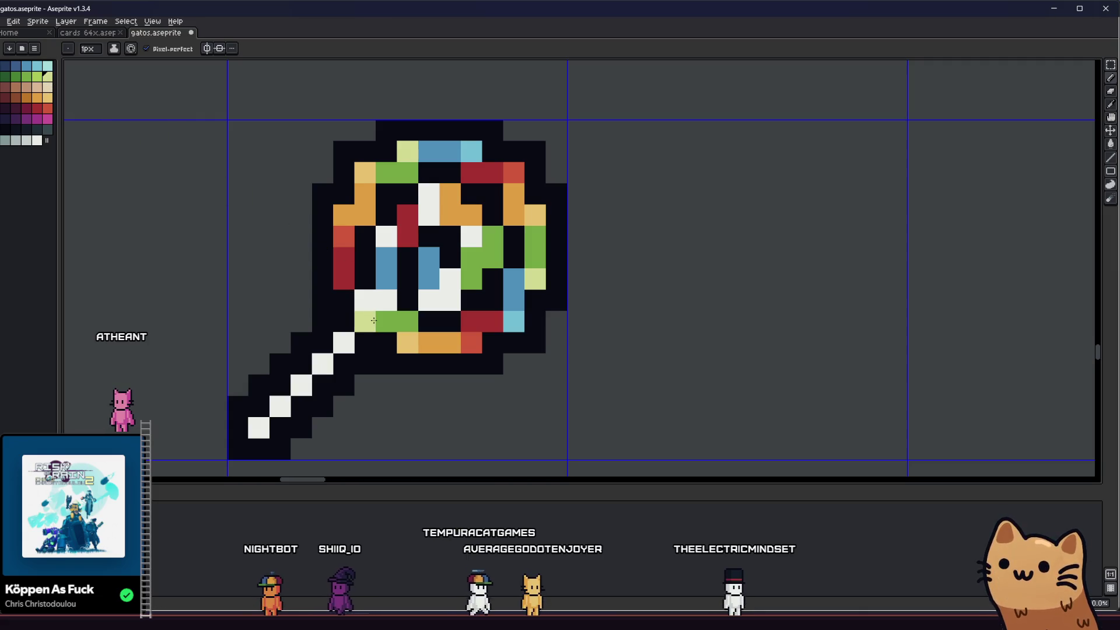
pyautogui.click(386, 284)
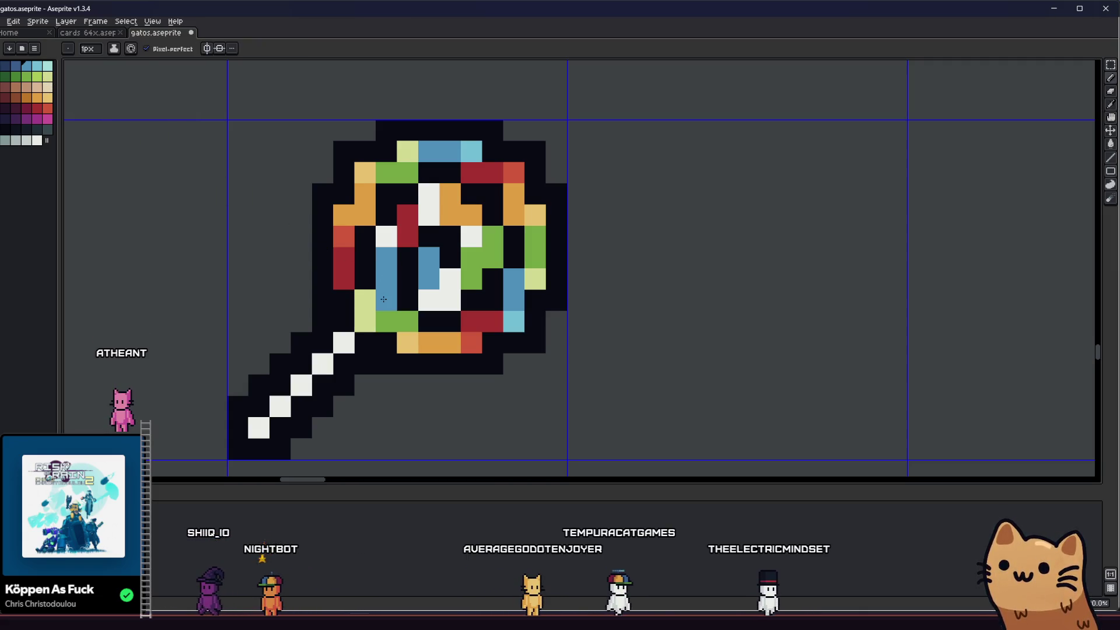
pyautogui.press('i')
pyautogui.press('b')
pyautogui.click(408, 296)
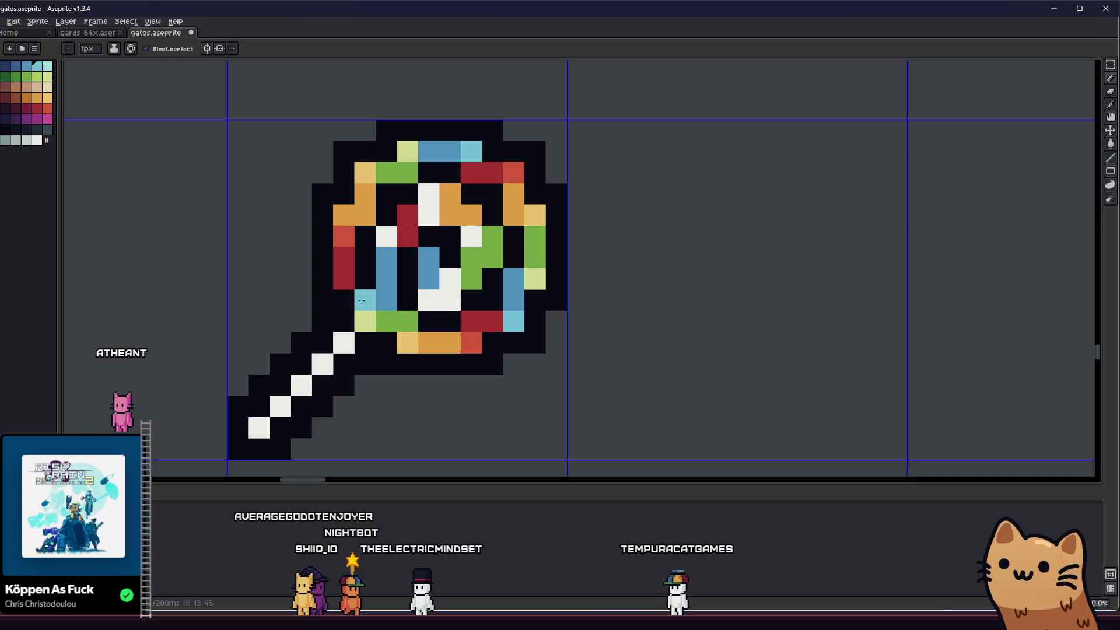
pyautogui.scroll(-4, 362, 299)
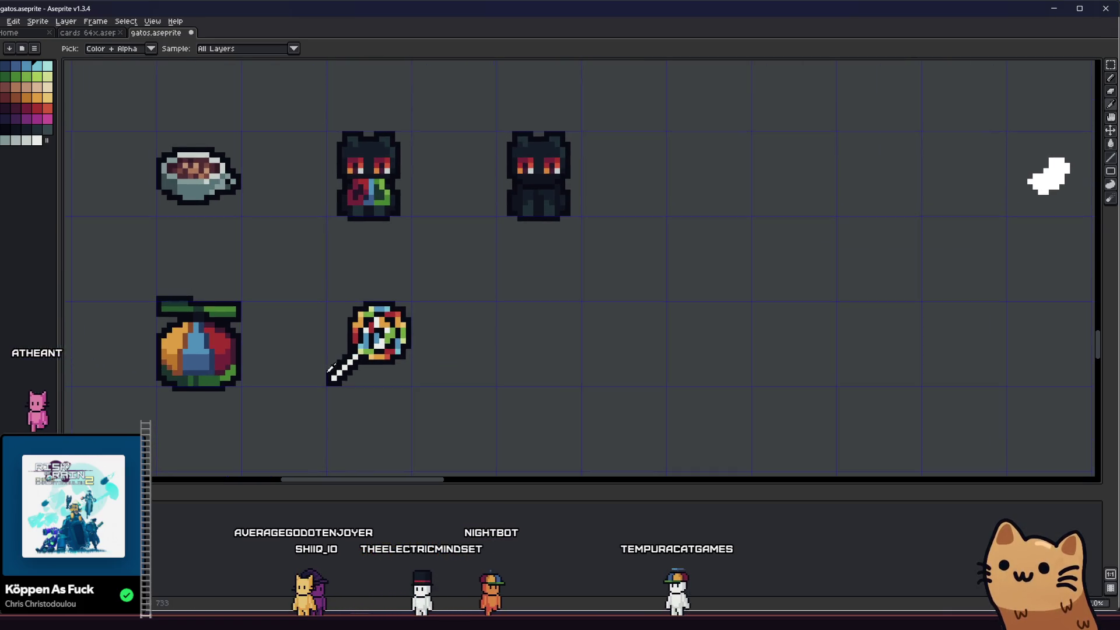
# - Turn a blue pixel light blue and brighten a dark red pixel to red
pyautogui.scroll(4, 344, 306)
pyautogui.press('b')
pyautogui.click(401, 283)
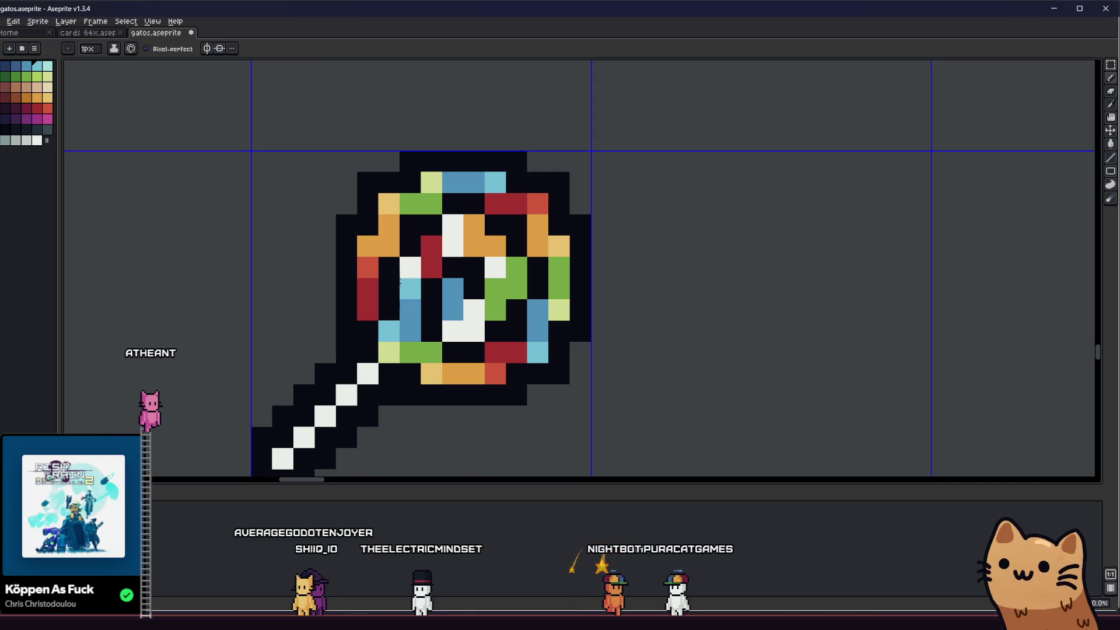
pyautogui.keyDown('alt'); pyautogui.click(374, 258); pyautogui.keyUp('alt')
pyautogui.click(434, 237)
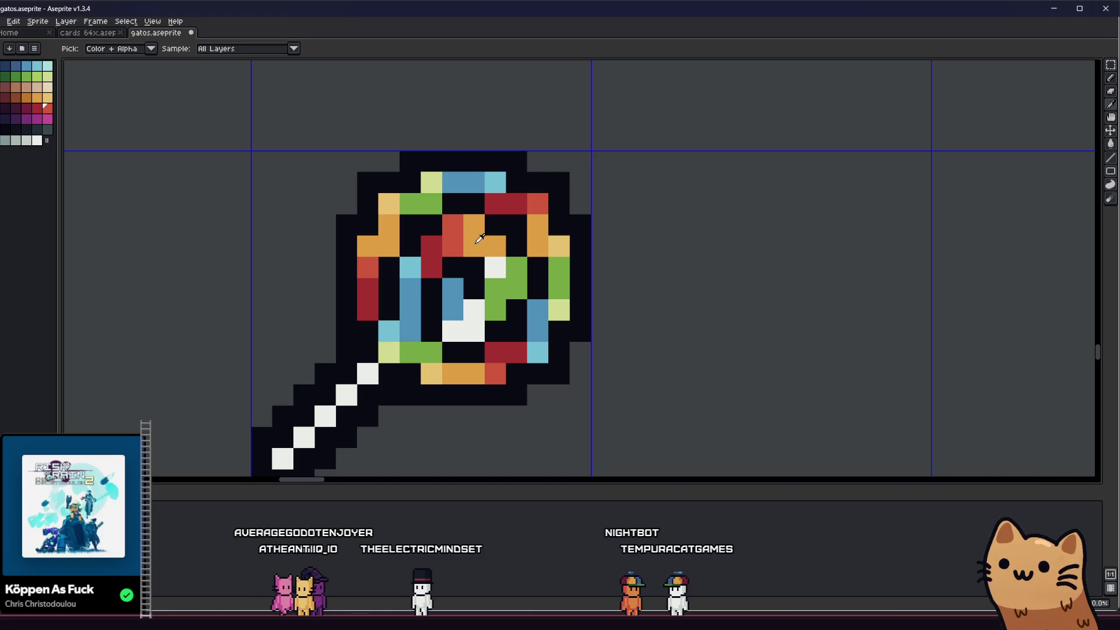
# - Paint centre swirl pixels light orange and light green, with one blue pixel
pyautogui.keyDown('alt'); pyautogui.click(394, 208); pyautogui.keyUp('alt')
pyautogui.click(529, 284)
pyautogui.keyDown('alt'); pyautogui.click(506, 275); pyautogui.keyUp('alt')
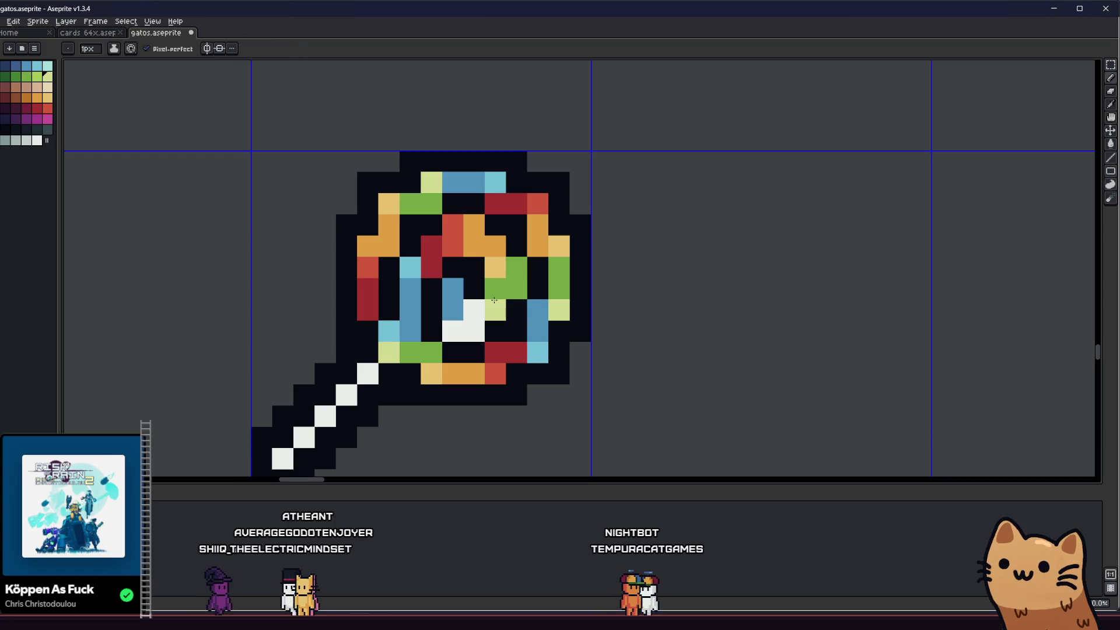
pyautogui.moveTo(473, 309); pyautogui.dragTo(453, 330)
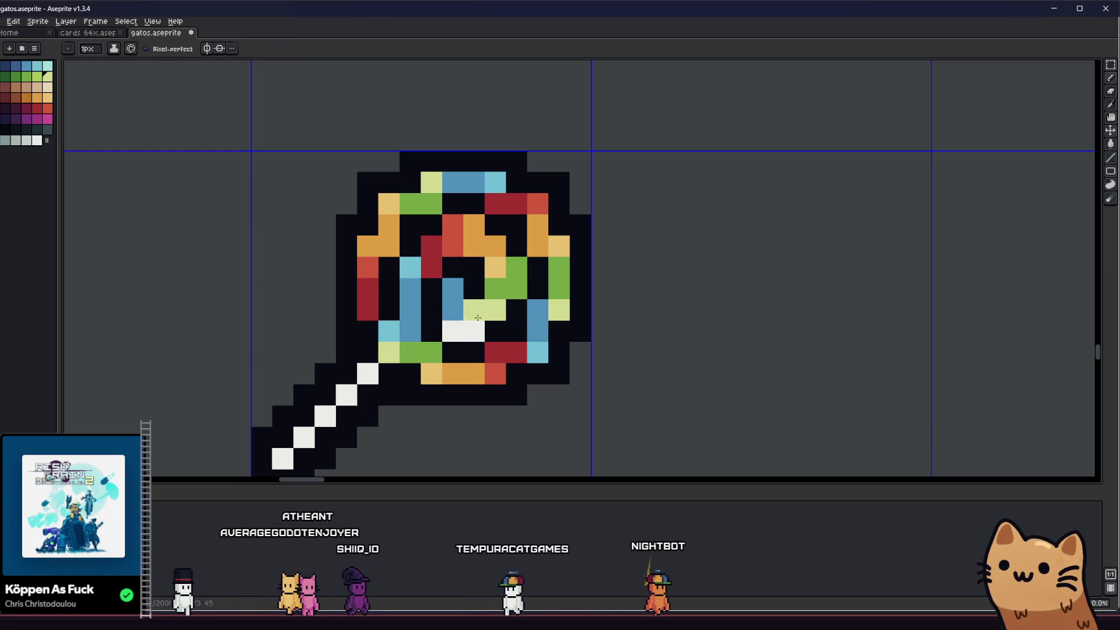
pyautogui.click(453, 309)
pyautogui.click(413, 267)
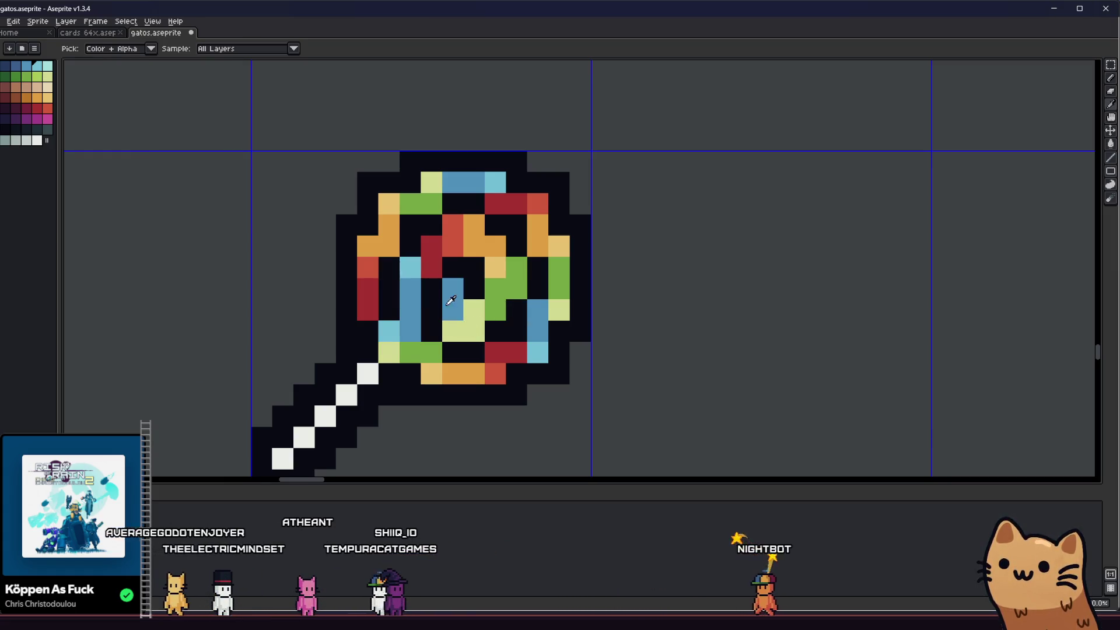
pyautogui.scroll(-2, 455, 330)
pyautogui.scroll(-3, 449, 376)
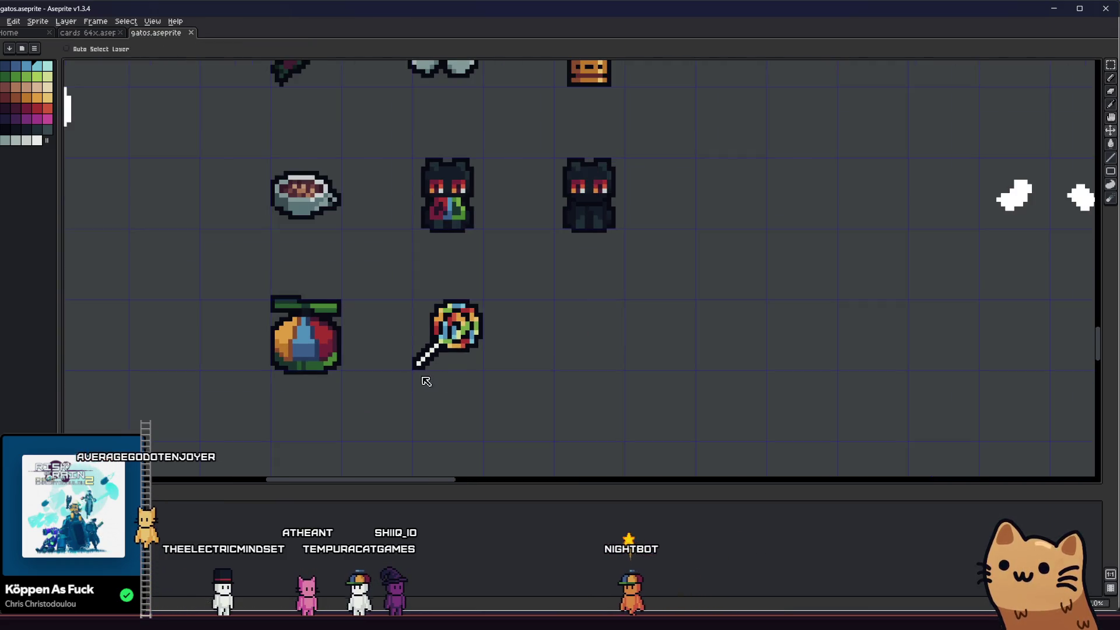
# - Paint a dark maroon column into the black gap inside the lollipop head
pyautogui.scroll(4, 333, 391)
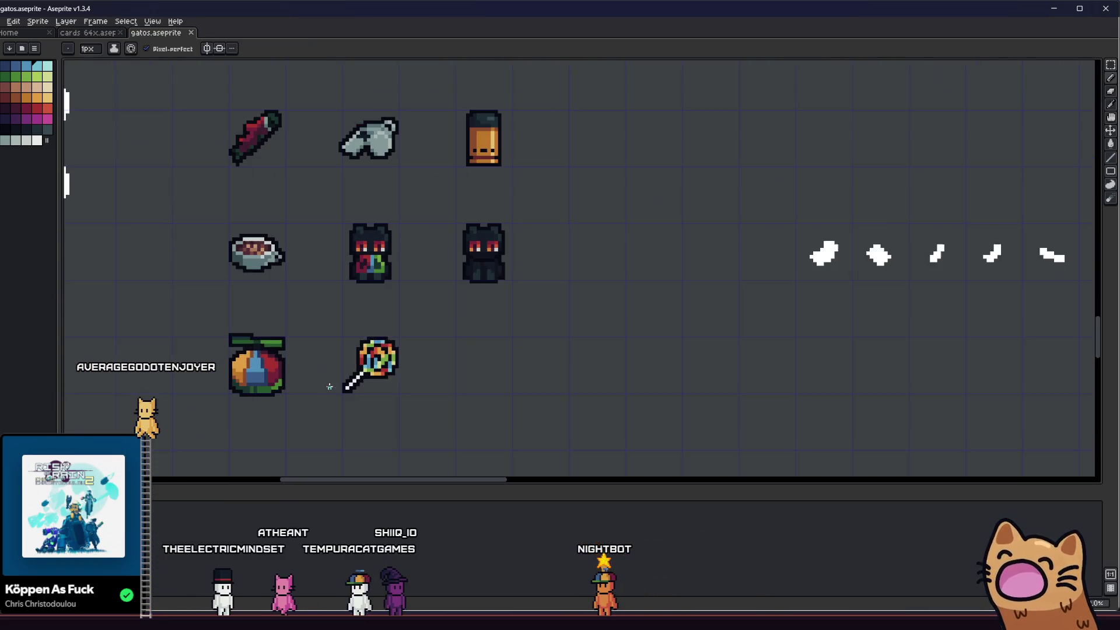
pyautogui.scroll(2, 375, 347)
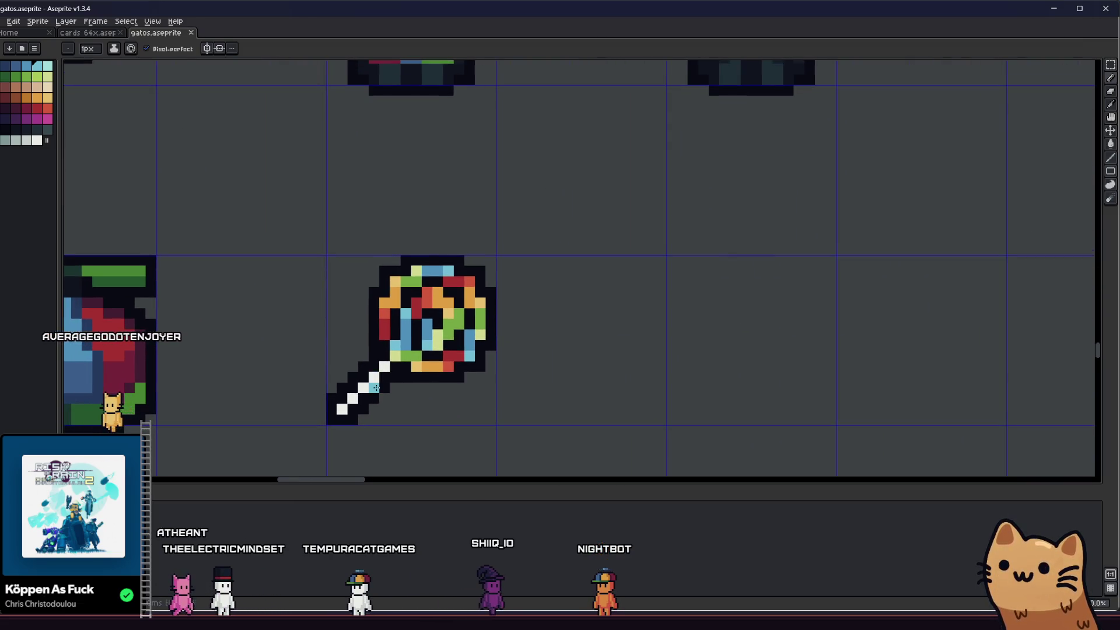
pyautogui.press('i')
pyautogui.scroll(-2, 376, 280)
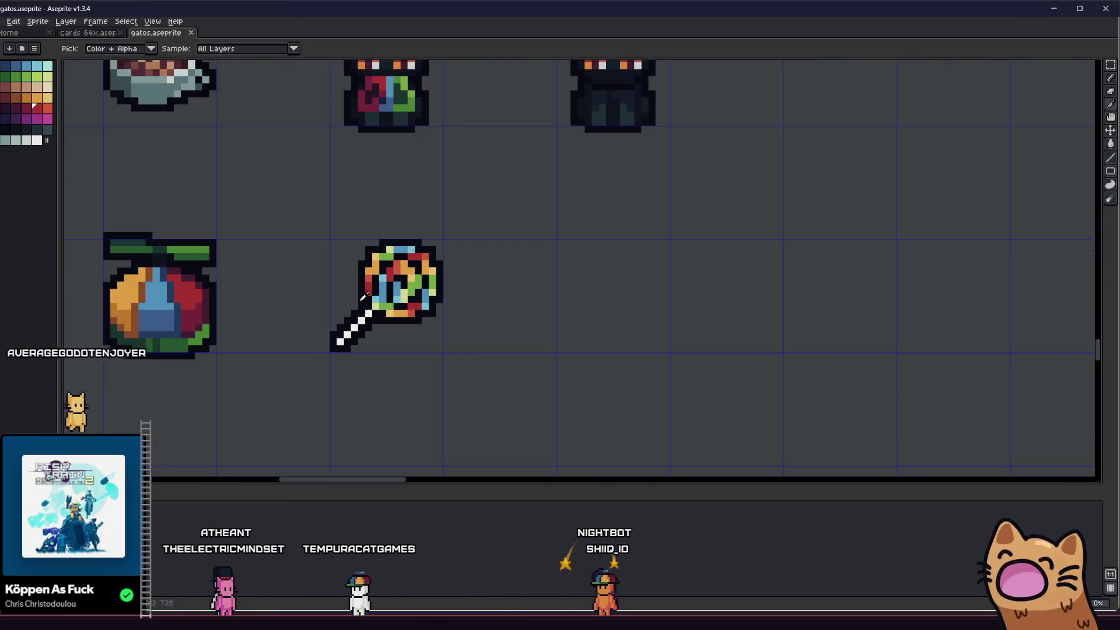
pyautogui.scroll(3, 412, 268)
pyautogui.click(11, 108)
pyautogui.press('b')
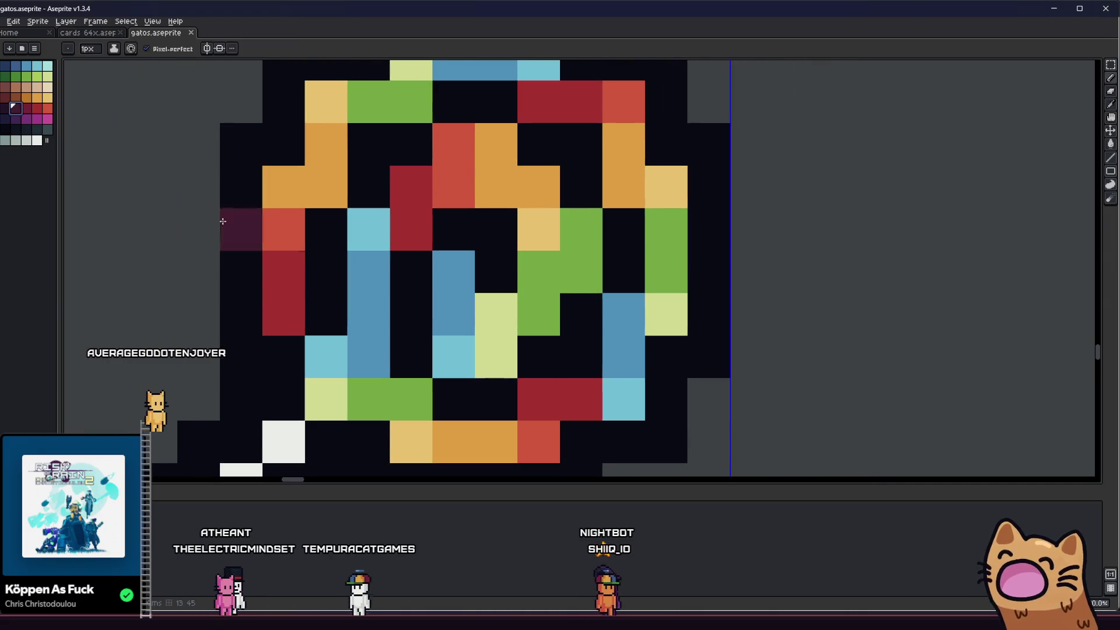
pyautogui.scroll(1, 292, 291)
pyautogui.moveTo(330, 355); pyautogui.dragTo(338, 288)
pyautogui.scroll(-1, 337, 287)
pyautogui.scroll(1, 332, 280)
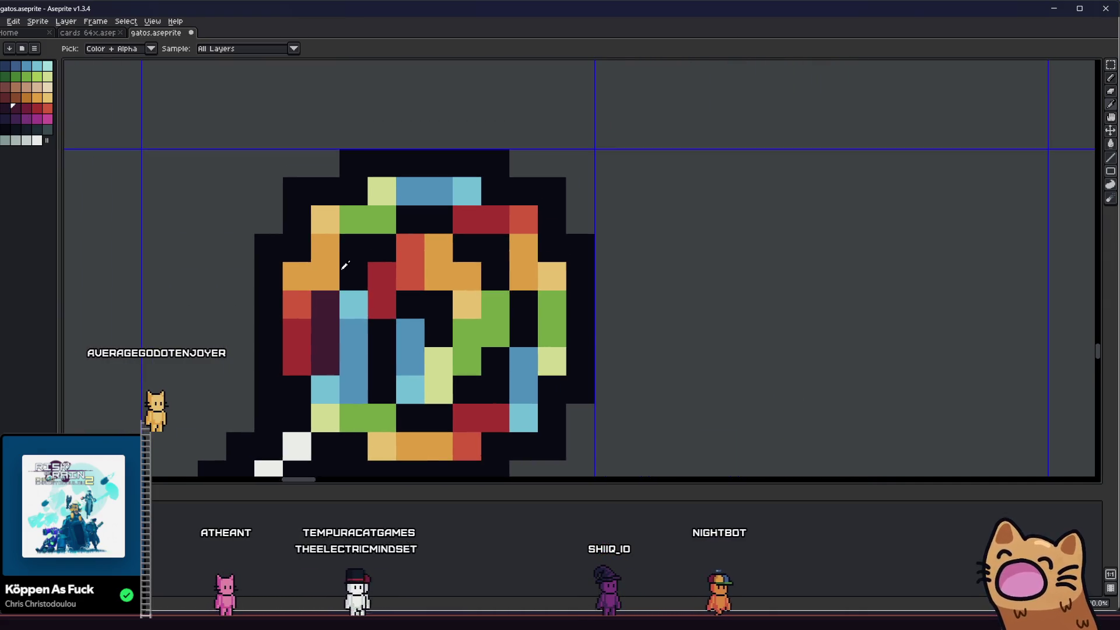
# - Add brown pixels in the swirl's upper left and a darker green gap pixel
pyautogui.press('i')
pyautogui.click(16, 97)
pyautogui.press('b')
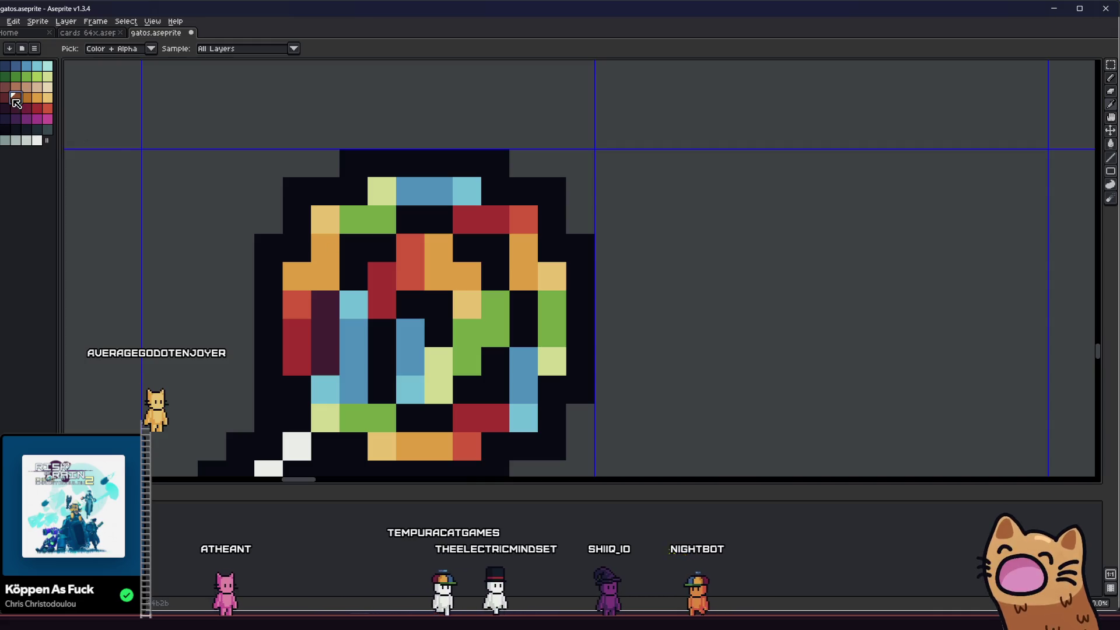
pyautogui.moveTo(353, 275); pyautogui.dragTo(354, 248)
pyautogui.press('i')
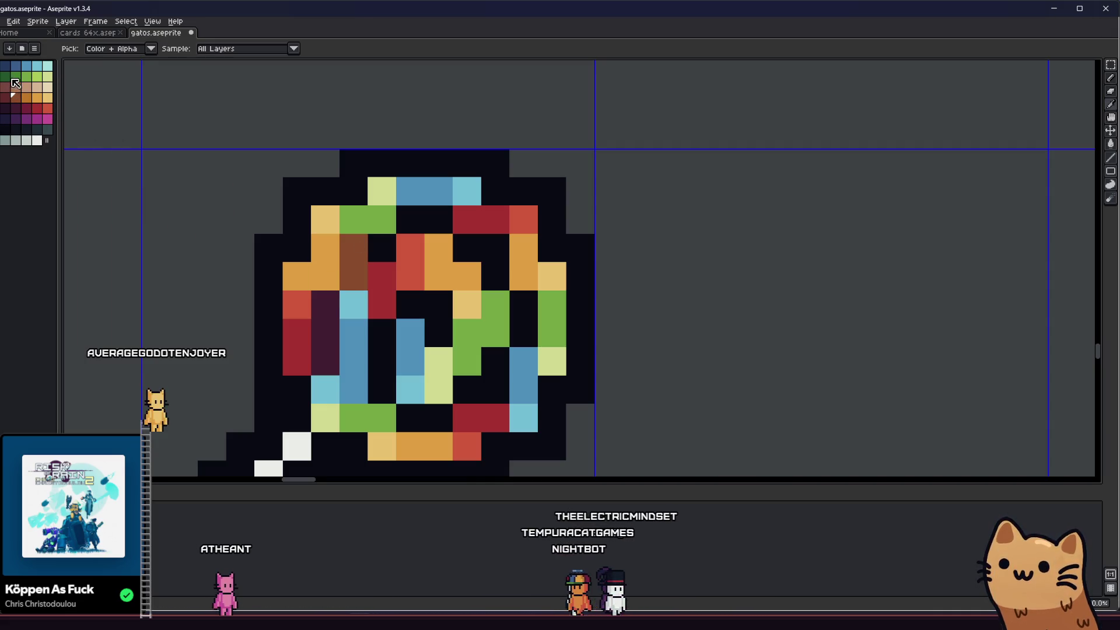
pyautogui.press('b')
pyautogui.click(382, 248)
pyautogui.press('i')
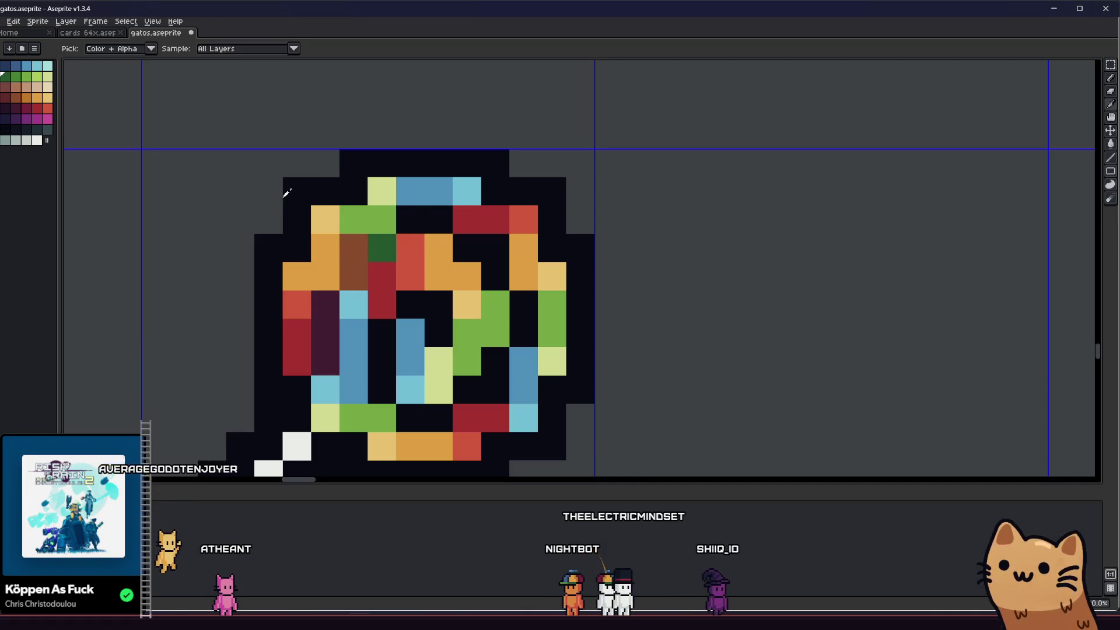
pyautogui.click(47, 129)
pyautogui.press('b')
pyautogui.click(382, 247)
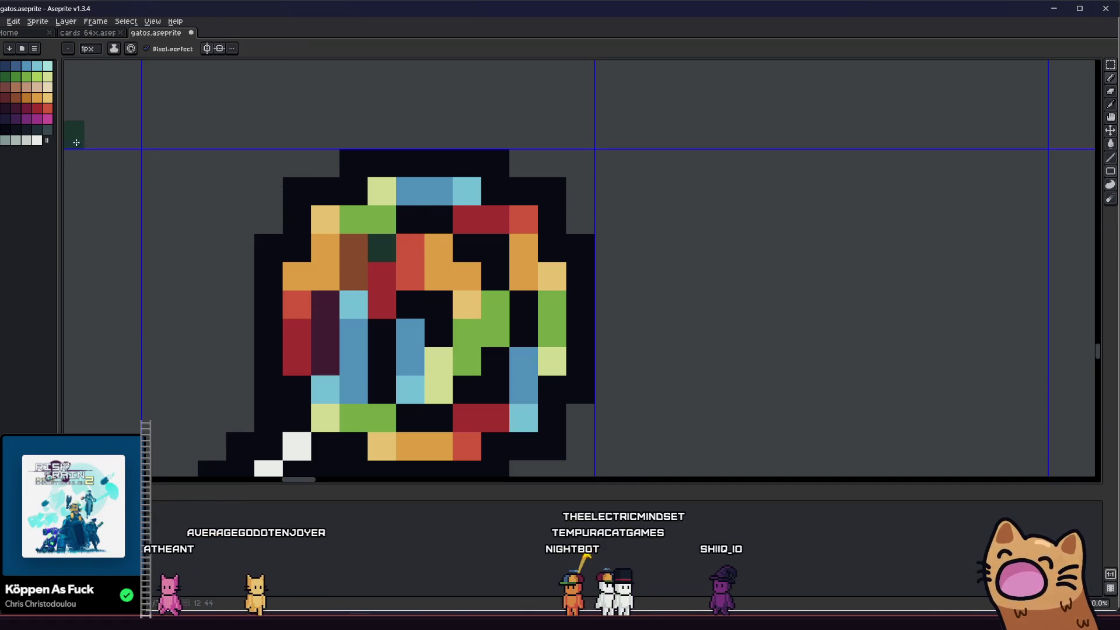
# - Repaint a dark purple pixel and a brown pixel dark red-brown
pyautogui.click(8, 96)
pyautogui.click(338, 350)
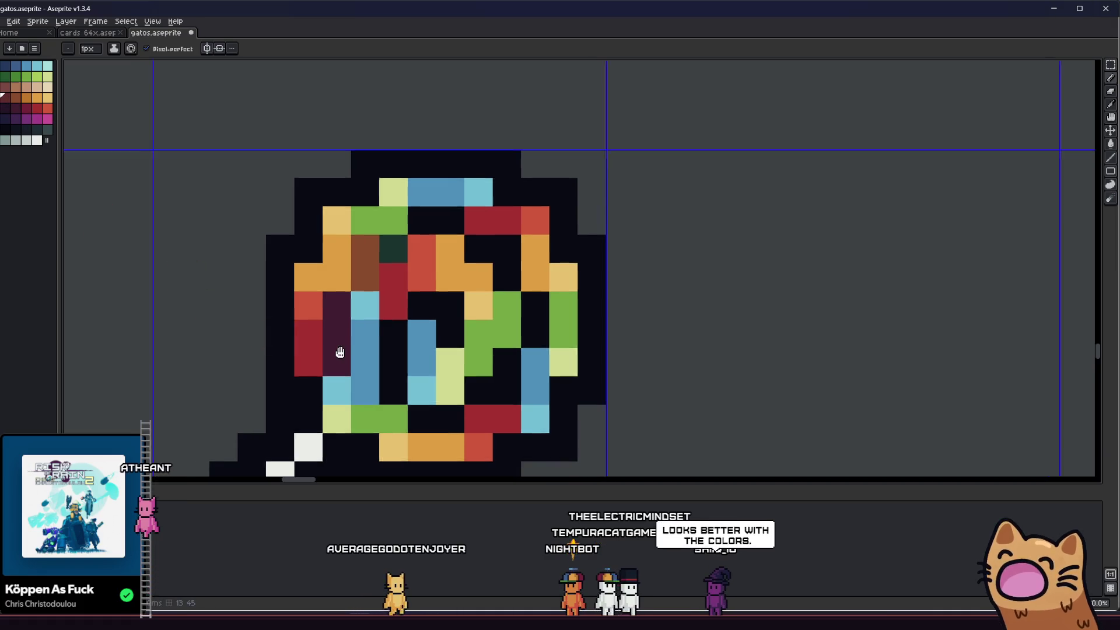
pyautogui.moveTo(338, 350); pyautogui.dragTo(397, 341)
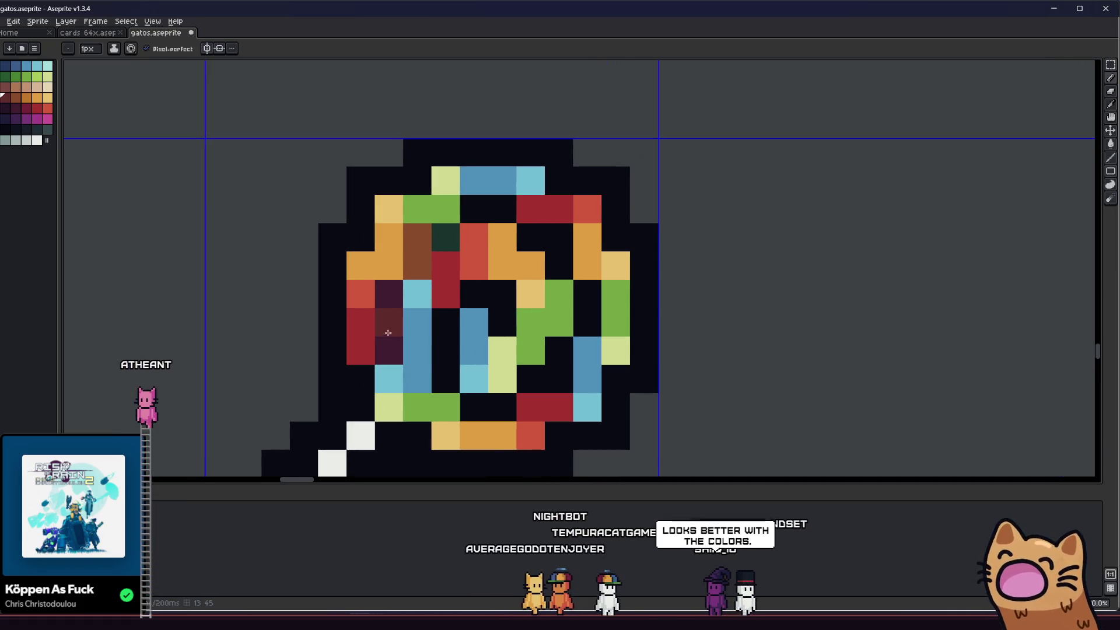
pyautogui.click(416, 239)
pyautogui.scroll(-3, 417, 239)
pyautogui.scroll(3, 417, 255)
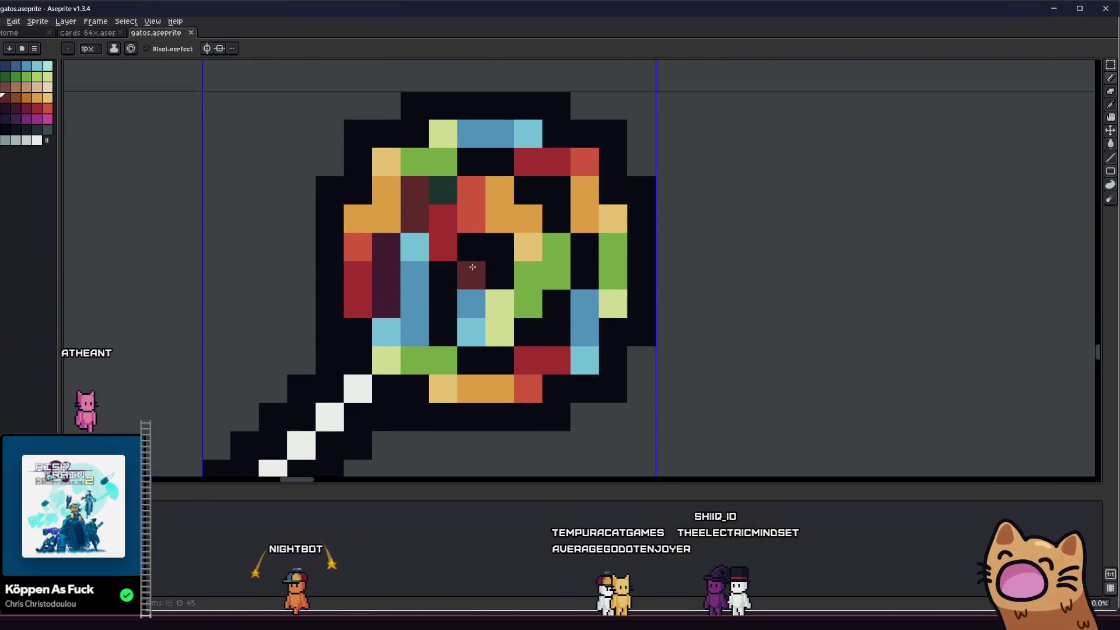
pyautogui.scroll(-1, 467, 269)
pyautogui.scroll(2, 394, 204)
pyautogui.scroll(-2, 385, 204)
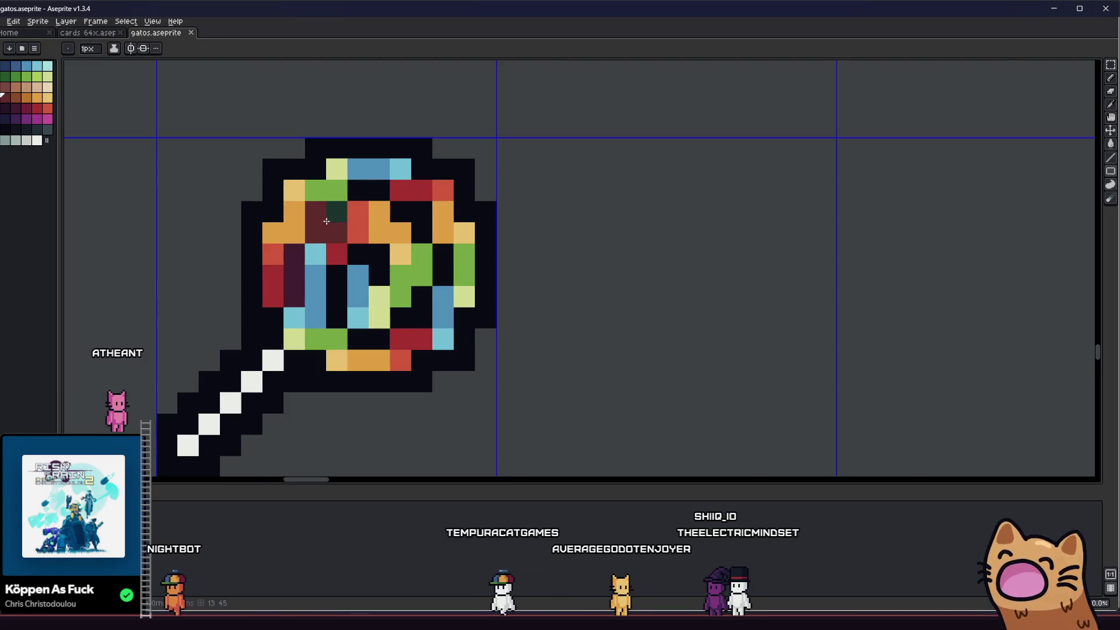
# - Fill upper-right gap pixels dark maroon and two right-side gap pixels dark green
pyautogui.press('i')
pyautogui.scroll(1, 376, 203)
pyautogui.press('b')
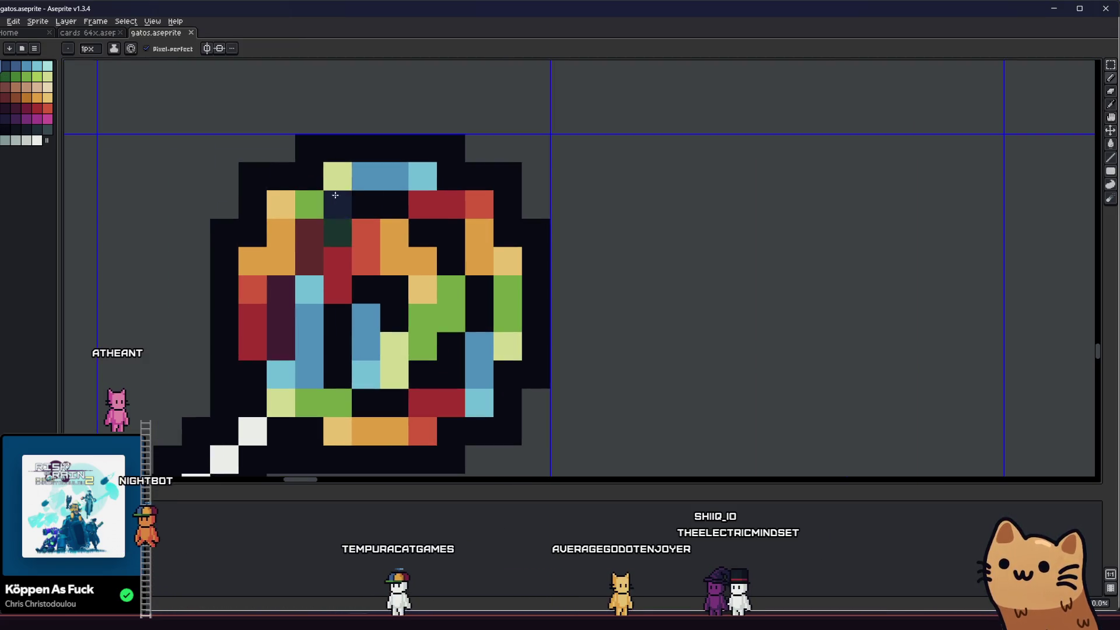
pyautogui.press('i')
pyautogui.click(293, 284)
pyautogui.press('b')
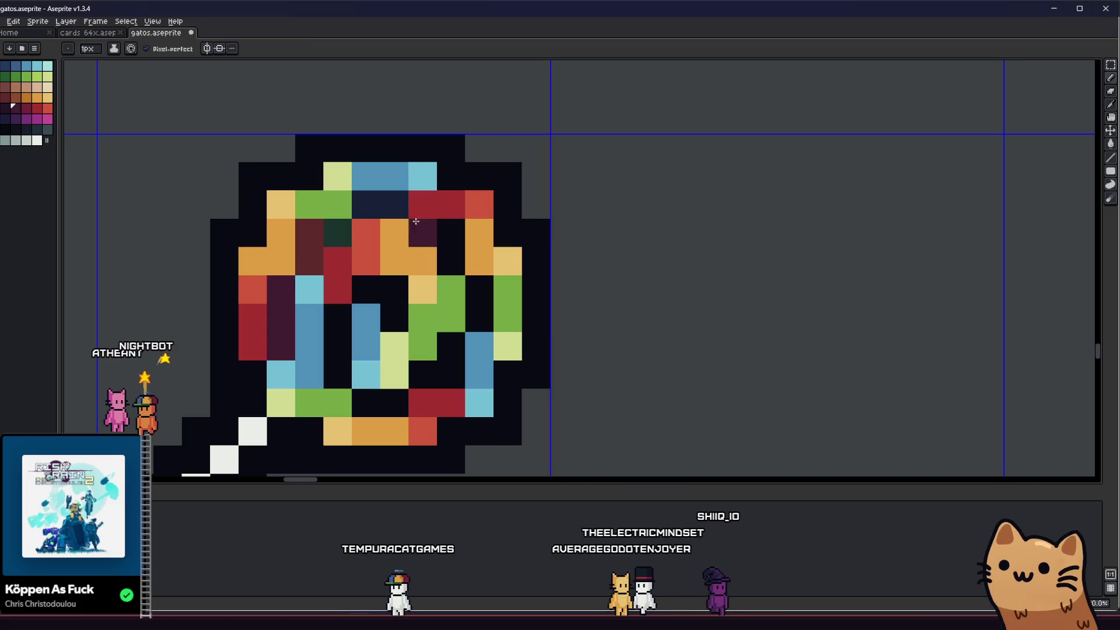
pyautogui.moveTo(422, 233); pyautogui.dragTo(453, 241)
pyautogui.hotkey('ctrl', 'z')
pyautogui.keyDown('alt'); pyautogui.click(325, 225); pyautogui.keyUp('alt')
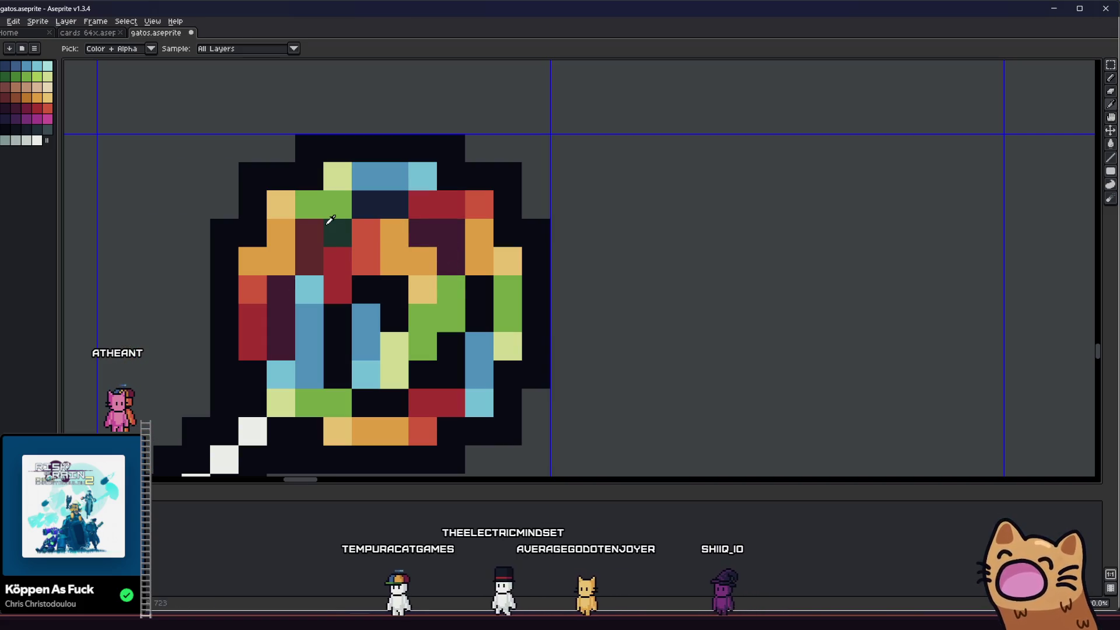
pyautogui.moveTo(474, 288); pyautogui.dragTo(466, 326)
# - Fill the lower gap pixels with maroon, undoing one accidental pixel
pyautogui.press('i')
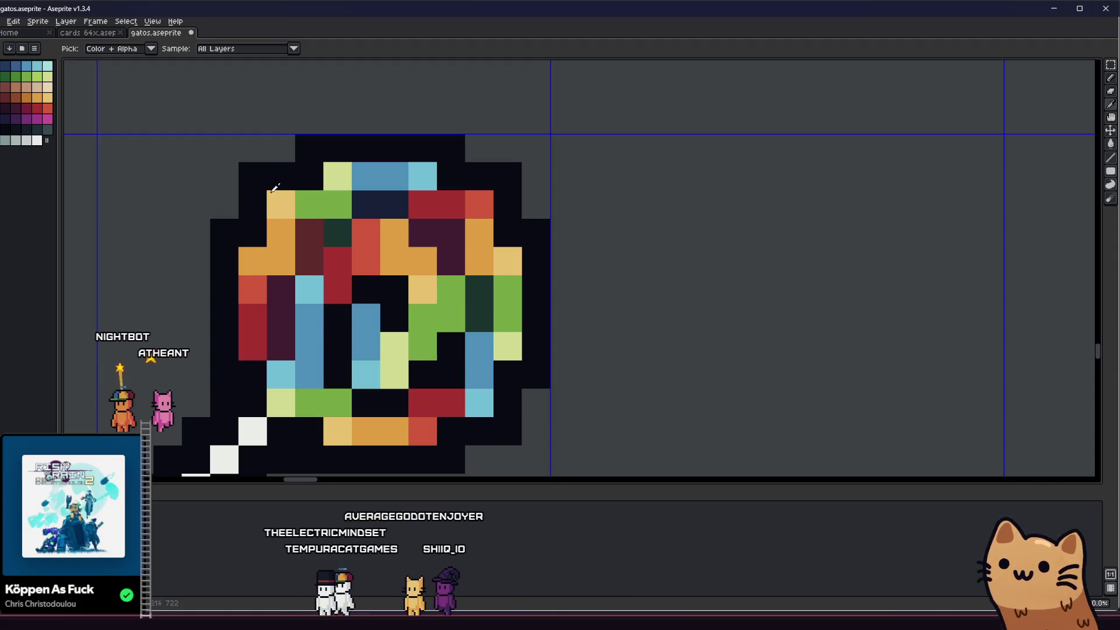
pyautogui.click(423, 373)
pyautogui.press('i')
pyautogui.click(268, 327)
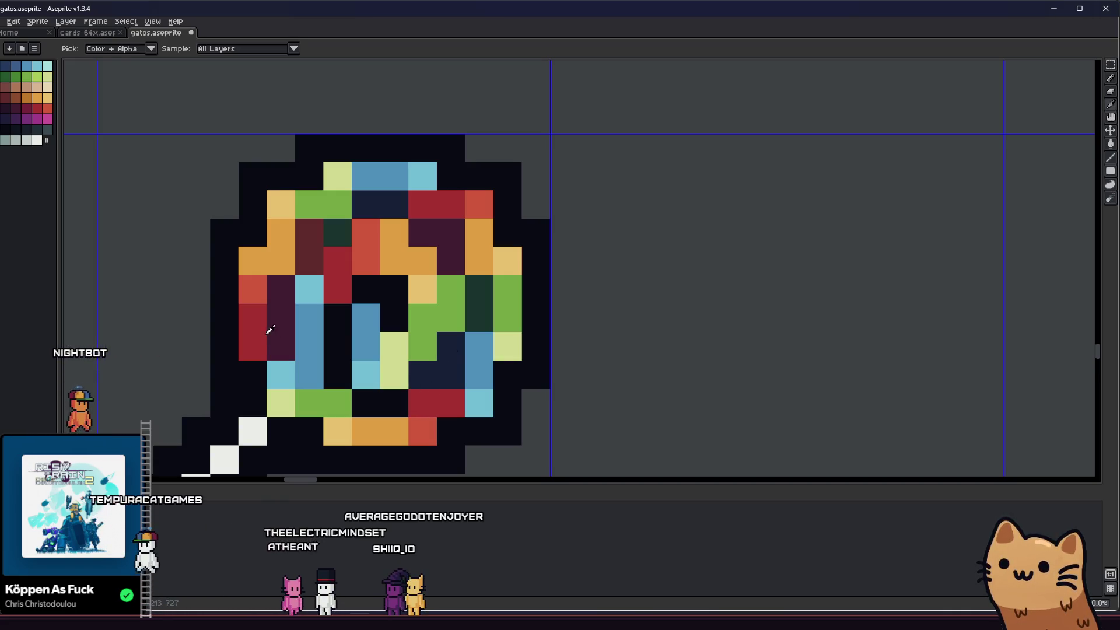
pyautogui.press('b')
pyautogui.click(415, 374)
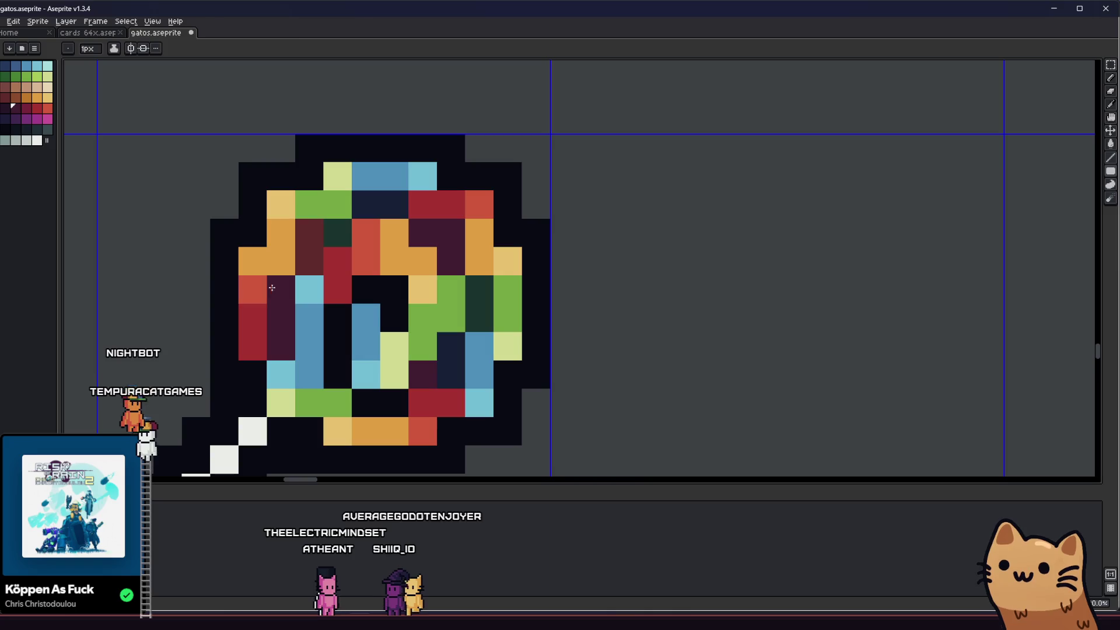
pyautogui.click(314, 241)
pyautogui.press('b')
pyautogui.click(386, 405)
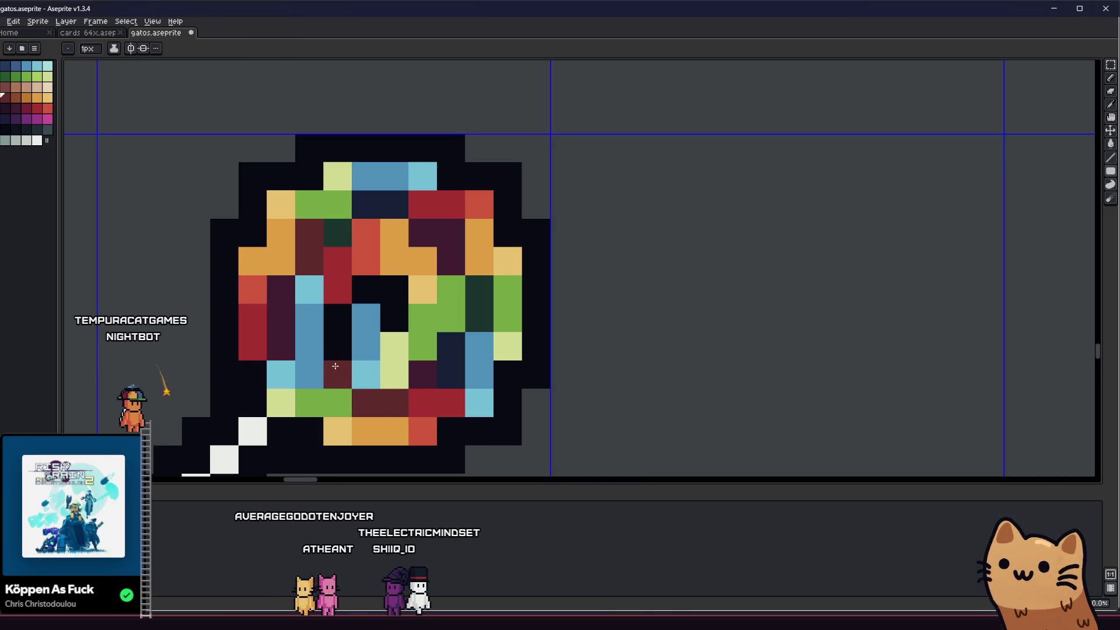
pyautogui.click(386, 361)
pyautogui.hotkey('ctrl', 'z')
# - Paint a navy column in the central gap and the centre gap pixel dark maroon
pyautogui.click(369, 204)
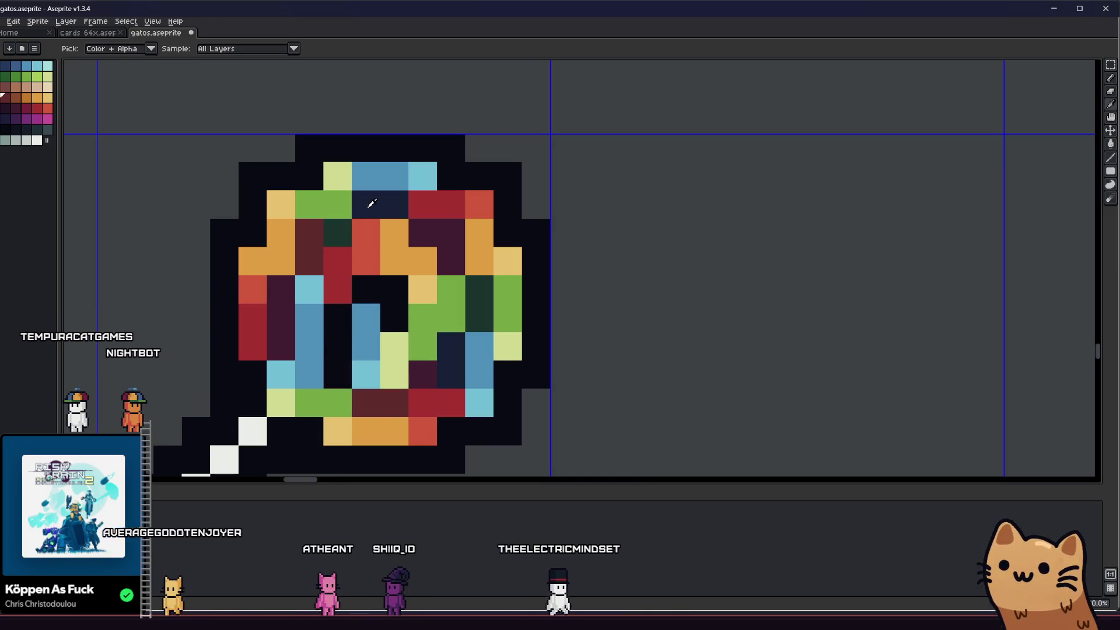
pyautogui.press('b')
pyautogui.moveTo(333, 317); pyautogui.dragTo(363, 337)
pyautogui.hotkey('ctrl', 'z')
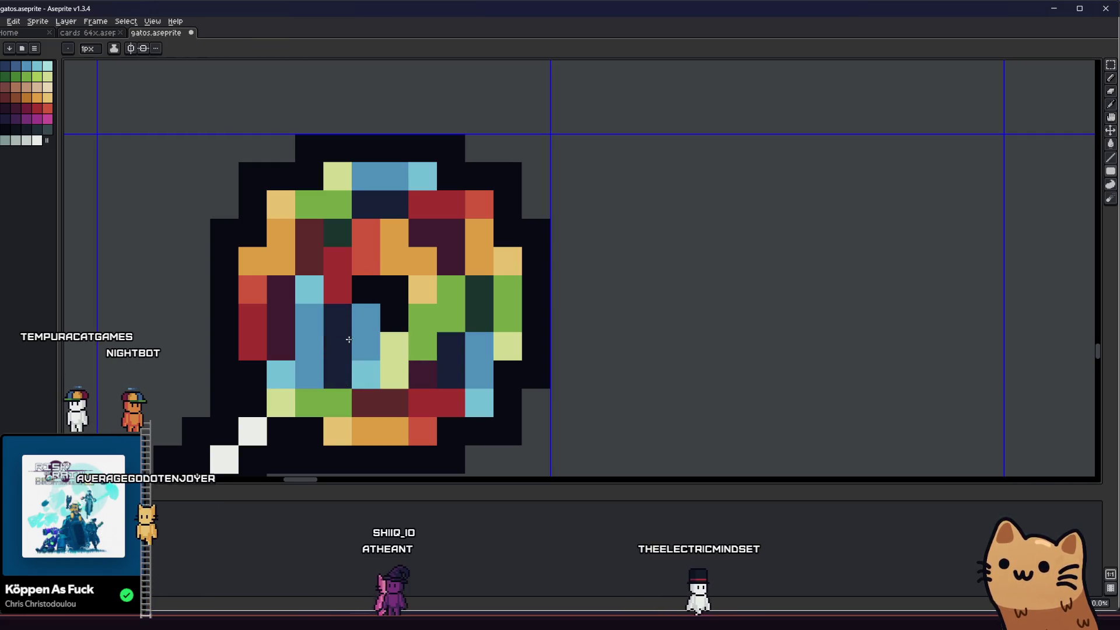
pyautogui.press('i')
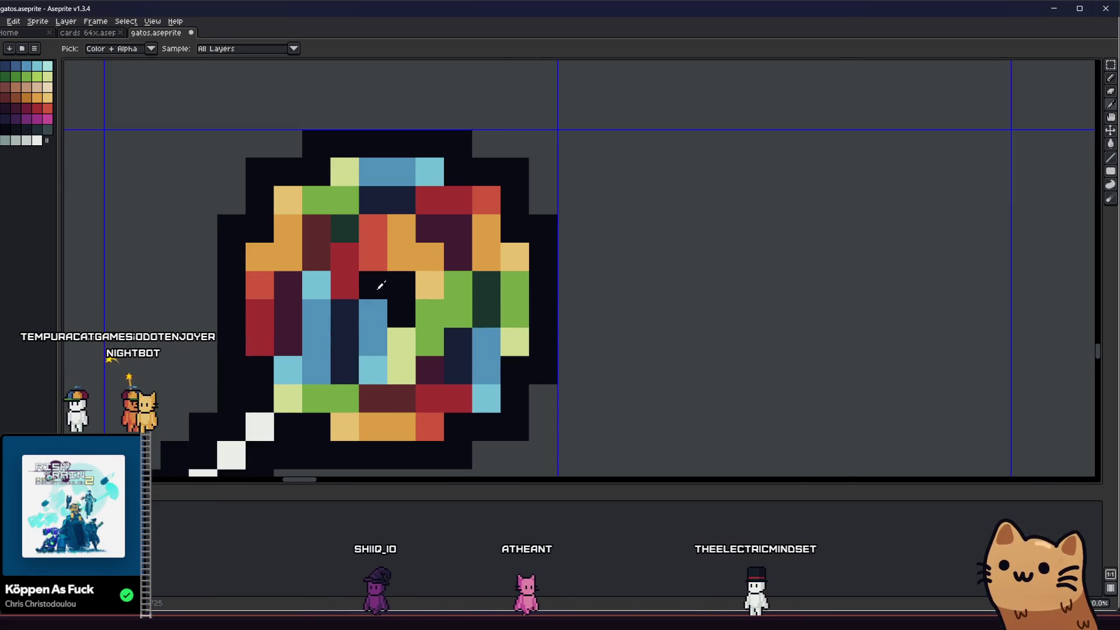
pyautogui.click(313, 267)
pyautogui.press('b')
pyautogui.click(367, 291)
pyautogui.press('i')
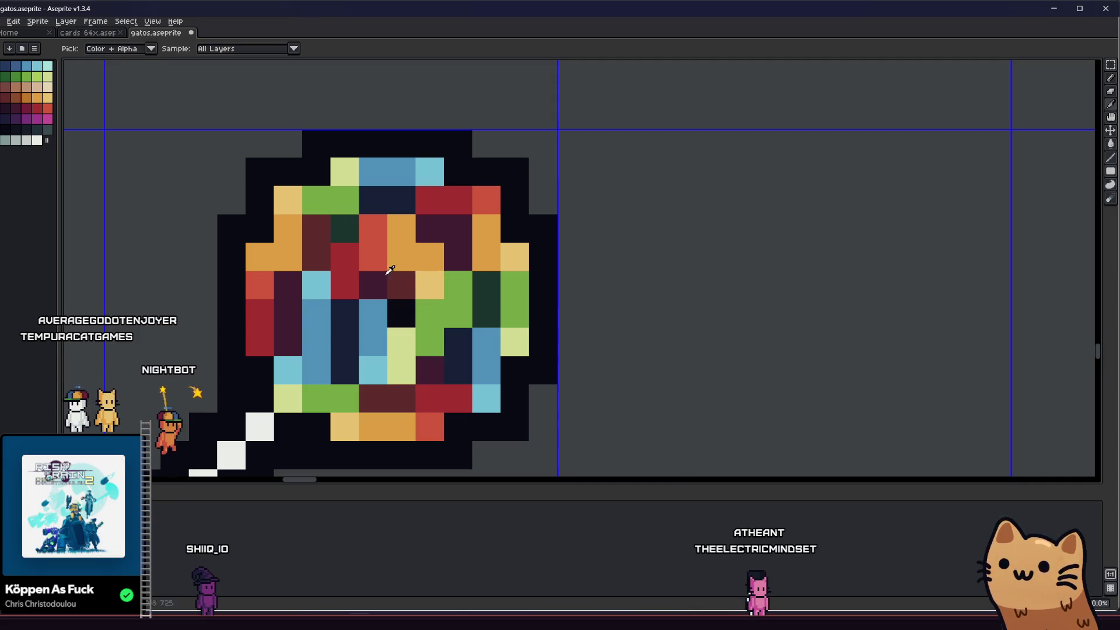
pyautogui.scroll(-9, 398, 321)
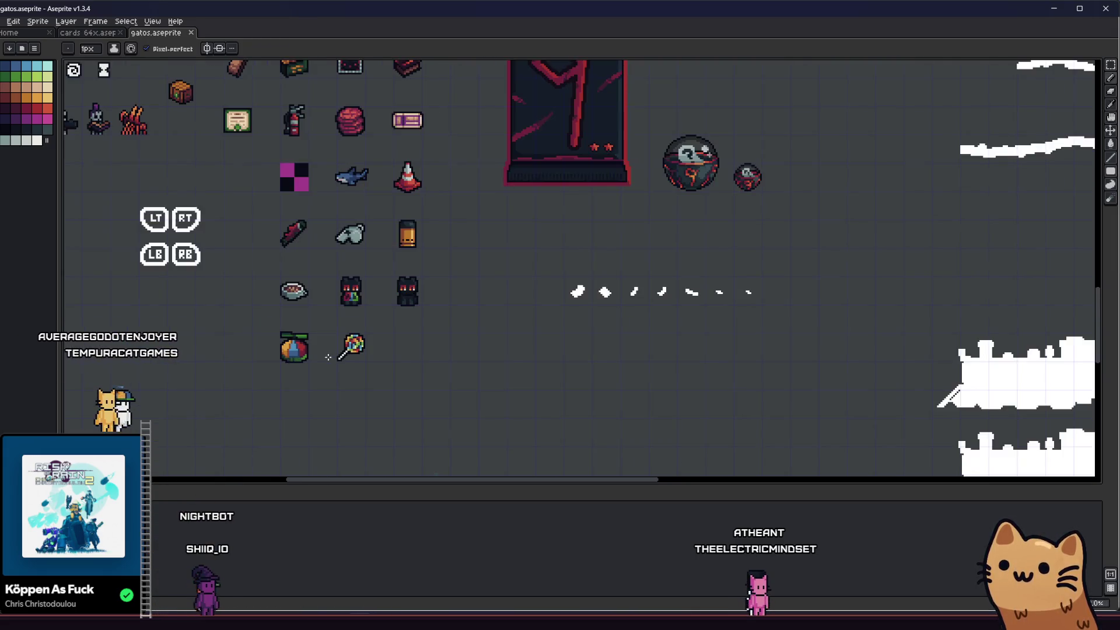
# - Zoom in and pan the sprite sheet until the lollipop sprite fills the view
pyautogui.scroll(3, 276, 366)
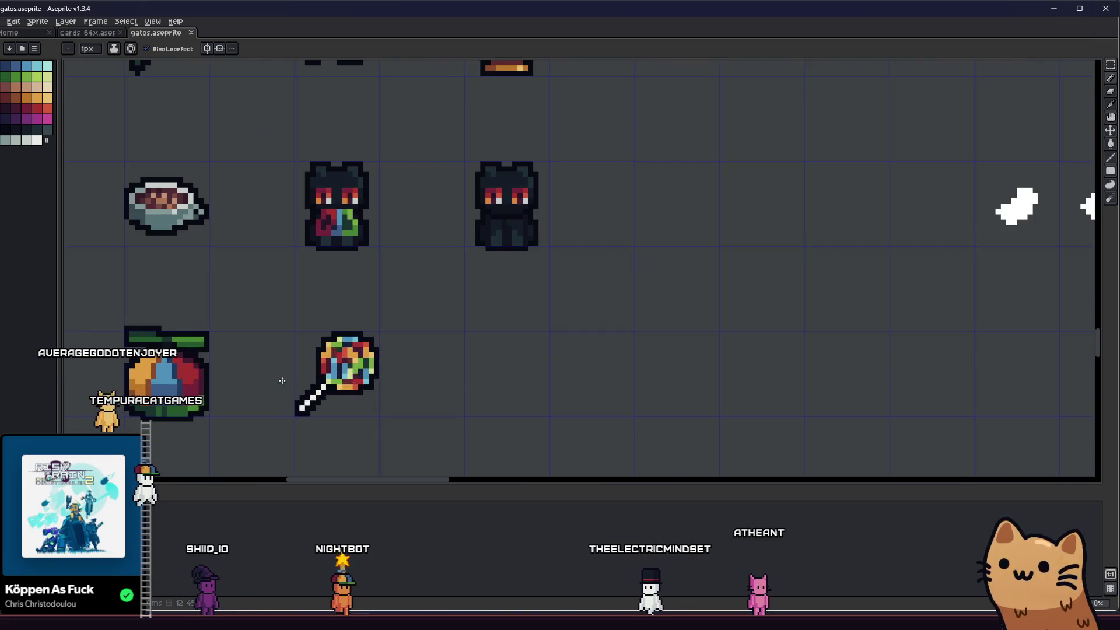
pyautogui.scroll(3, 284, 366)
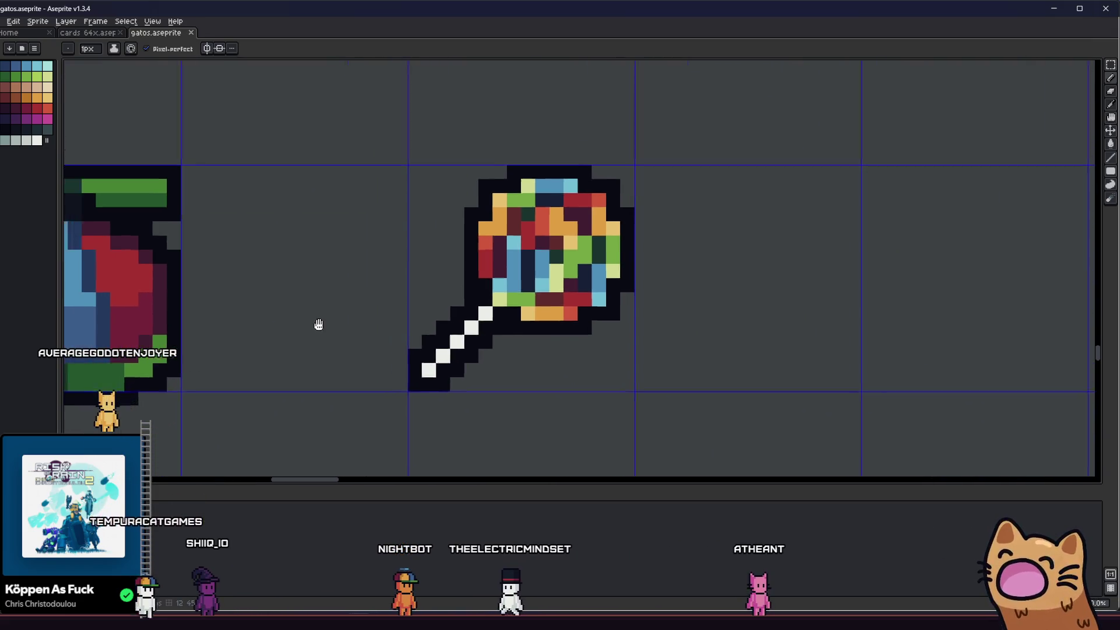
pyautogui.scroll(-2, 354, 332)
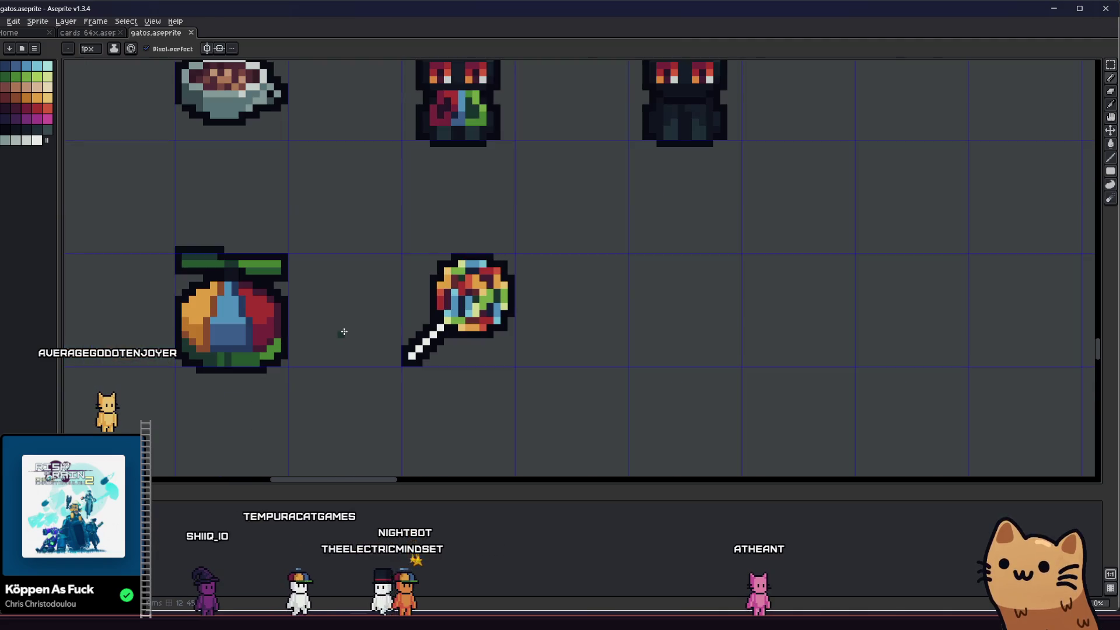
pyautogui.scroll(1, 313, 339)
pyautogui.moveTo(313, 339)
pyautogui.mouseDown()
pyautogui.moveTo(425, 338)
pyautogui.moveTo(265, 344)
pyautogui.mouseUp()
pyautogui.scroll(2, 450, 296)
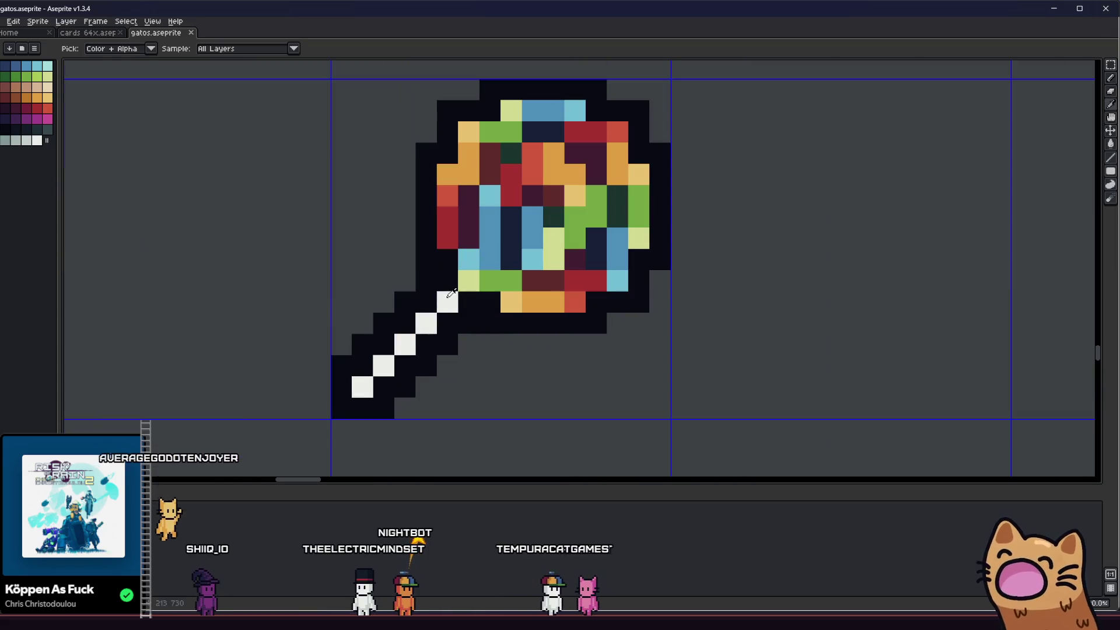
# - Extend the white stick by one pixel and paint its top outline pixel white, undoing a stray dark pixel
pyautogui.click(450, 295)
pyautogui.rightClick(460, 283)
pyautogui.hotkey('ctrl', 'z')
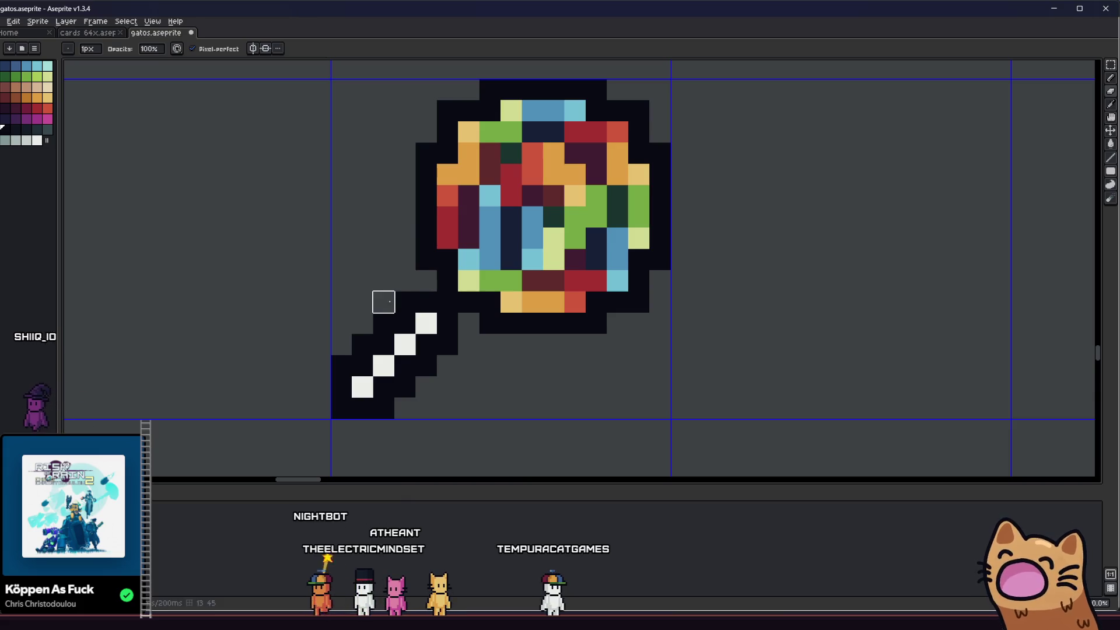
pyautogui.scroll(-2, 383, 323)
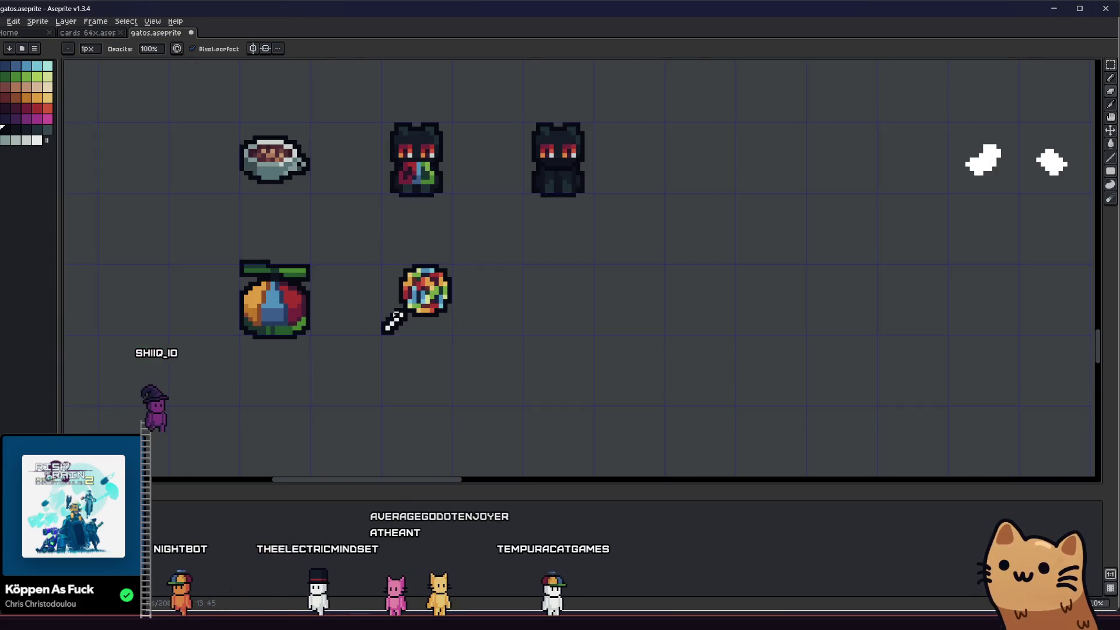
pyautogui.scroll(2, 410, 307)
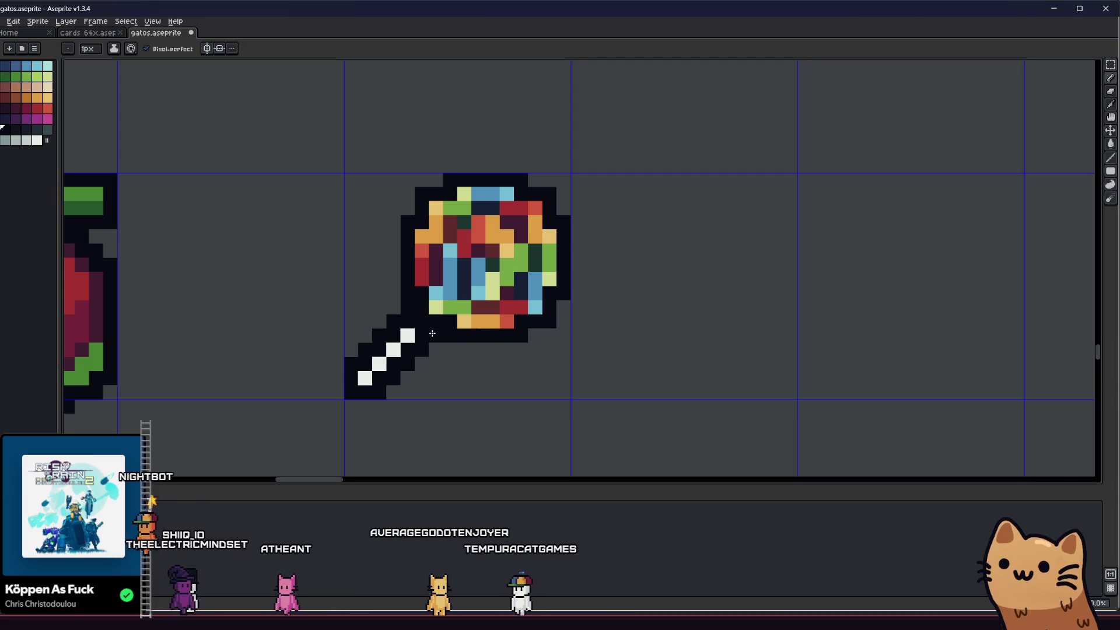
pyautogui.keyDown('alt'); pyautogui.click(407, 336); pyautogui.keyUp('alt')
pyautogui.click(422, 321)
pyautogui.keyDown('alt'); pyautogui.click(427, 308); pyautogui.keyUp('alt')
# - Re-centre the zoomed view on the lollipop
pyautogui.scroll(-3, 327, 385)
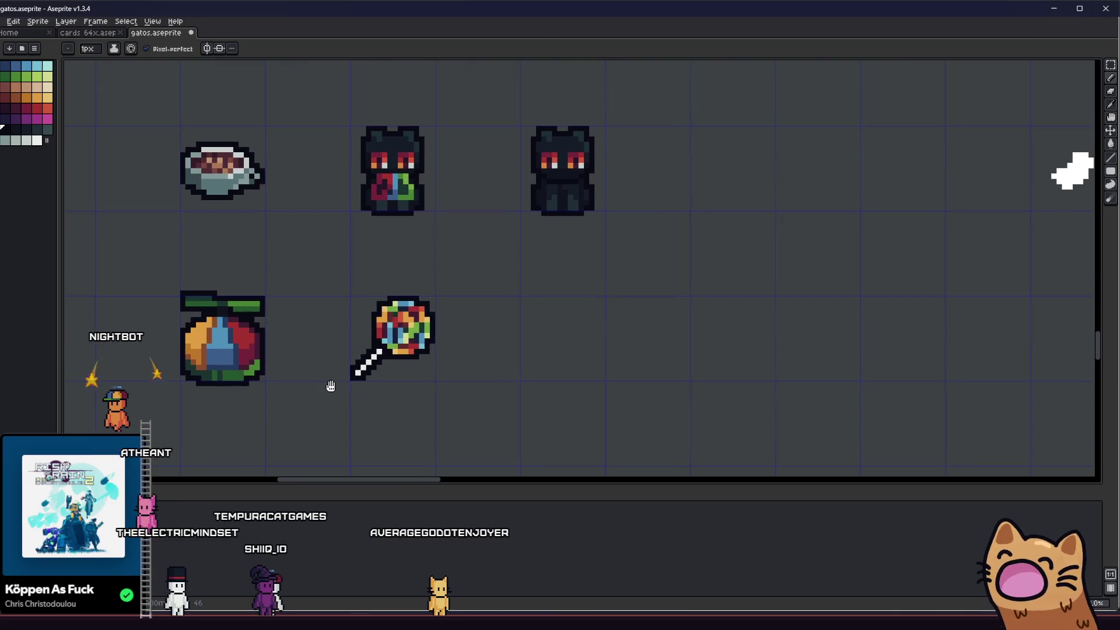
pyautogui.scroll(1, 344, 376)
pyautogui.scroll(5, 344, 376)
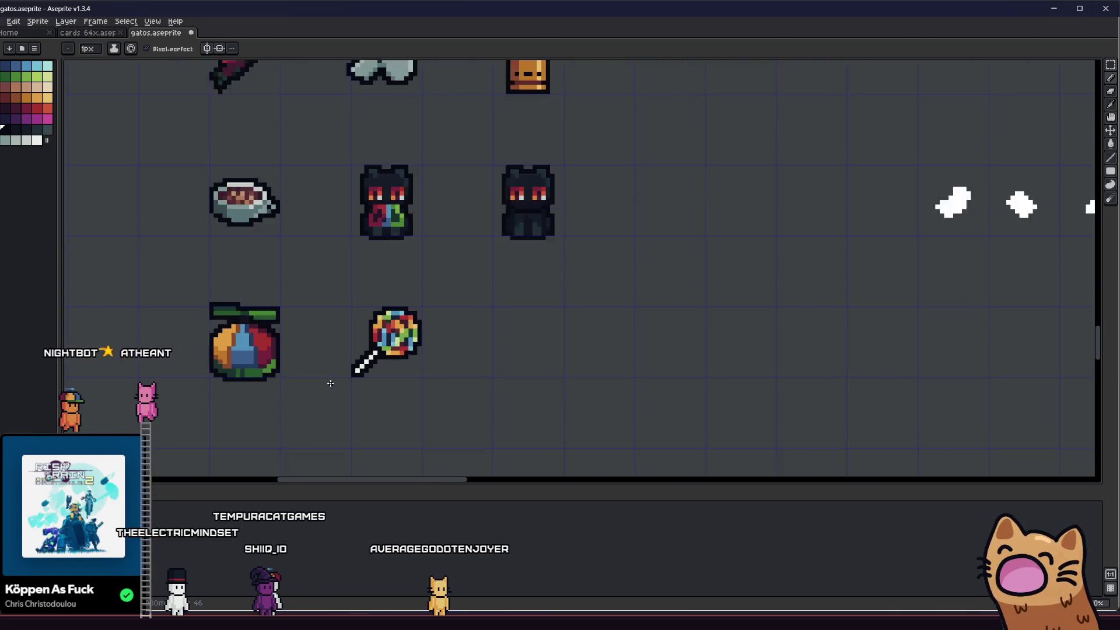
pyautogui.moveTo(289, 361); pyautogui.dragTo(412, 400)
pyautogui.scroll(1, 477, 330)
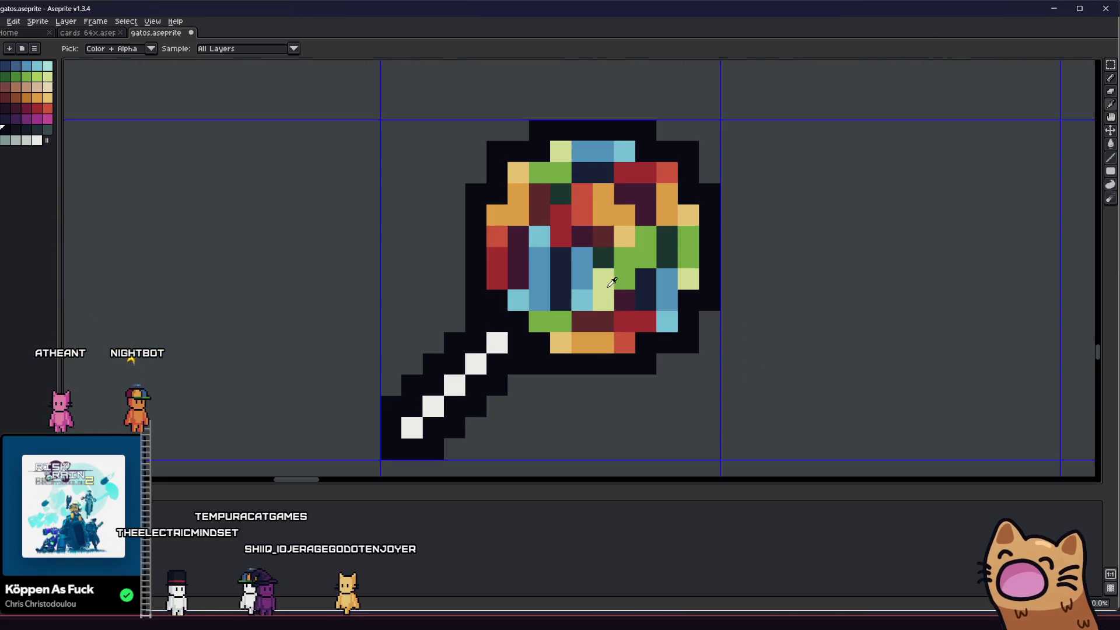
# - Recolour candy-head pixels light yellow and blue, and change a third pixel's colour
pyautogui.press('i')
pyautogui.scroll(1, 606, 286)
pyautogui.press('b')
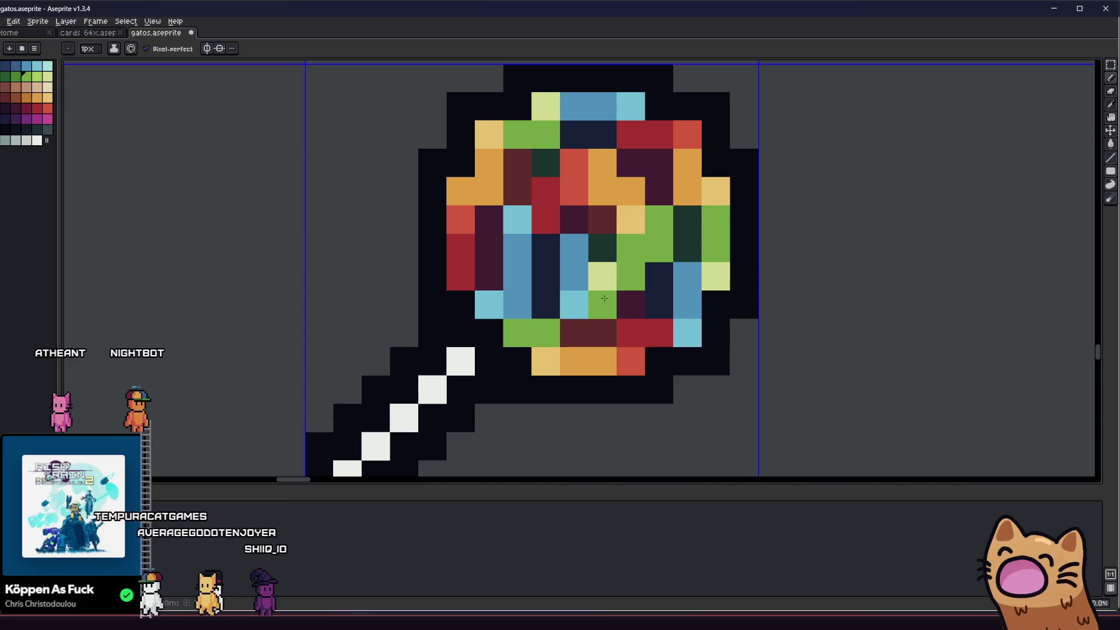
pyautogui.click(604, 298)
pyautogui.keyDown('alt'); pyautogui.click(575, 267); pyautogui.keyUp('alt')
pyautogui.click(599, 274)
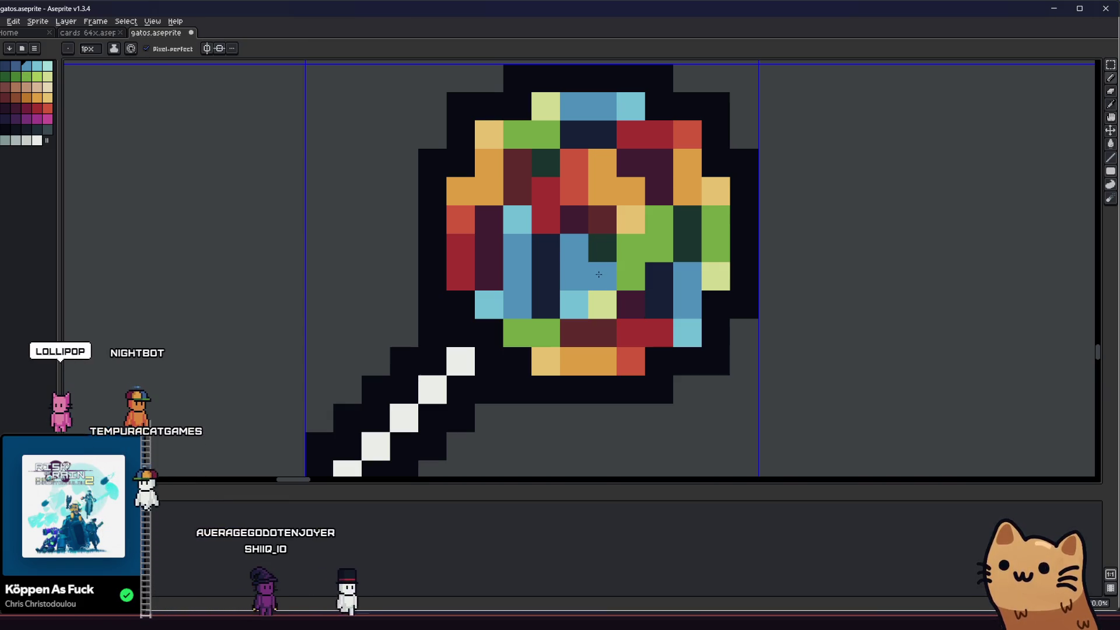
# - Pick a different palette colour for the pencil
pyautogui.scroll(-8, 562, 302)
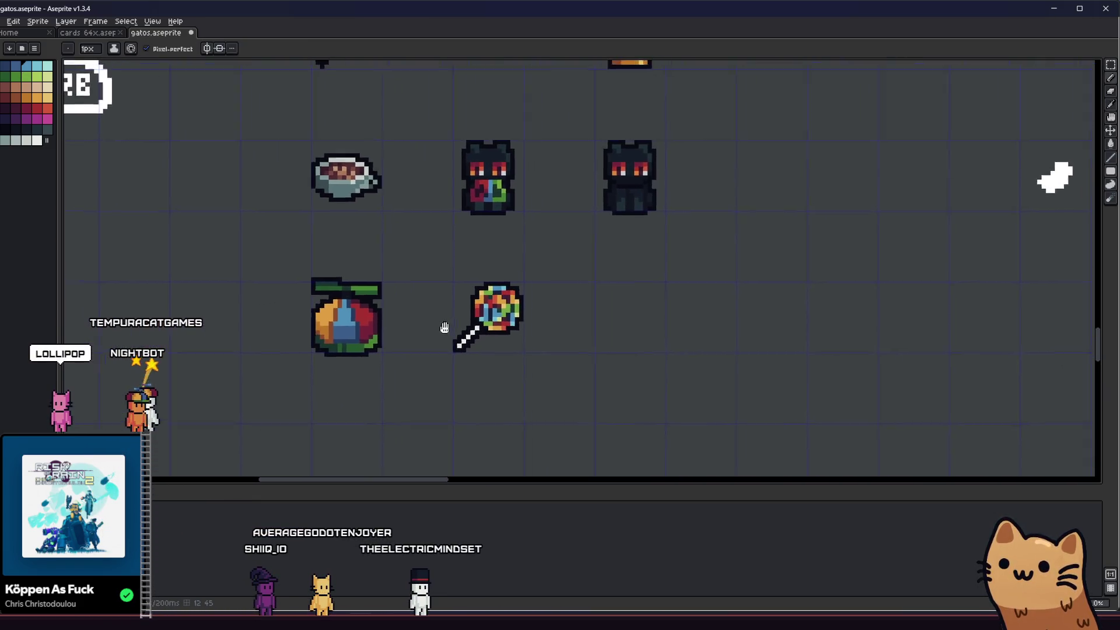
pyautogui.press('v')
pyautogui.scroll(8, 449, 315)
pyautogui.press('b')
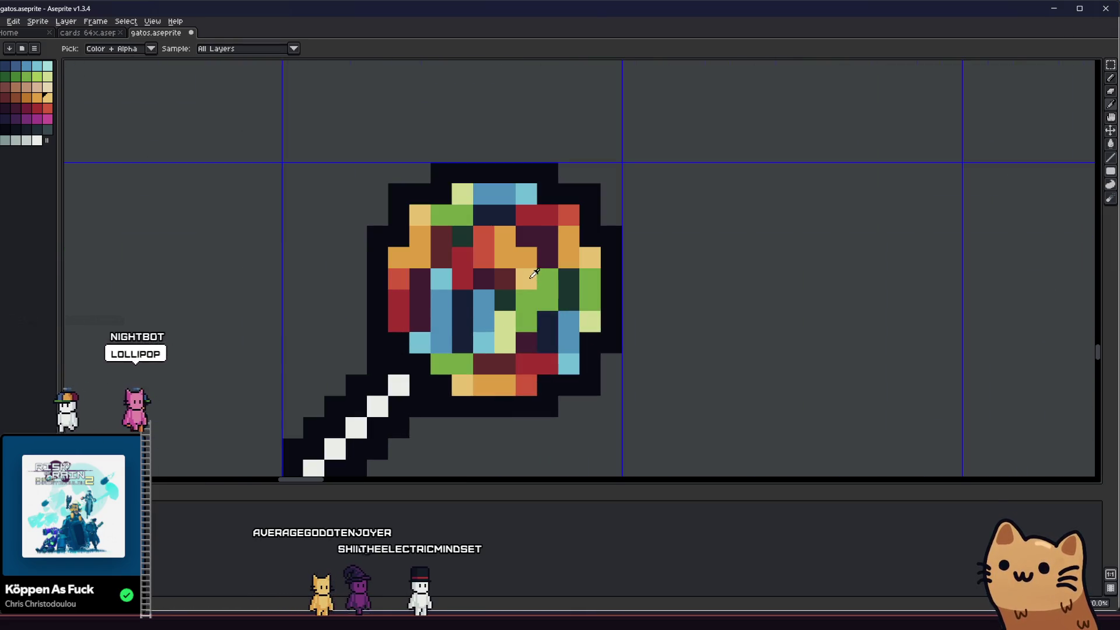
pyautogui.scroll(-5, 534, 274)
pyautogui.scroll(1, 444, 331)
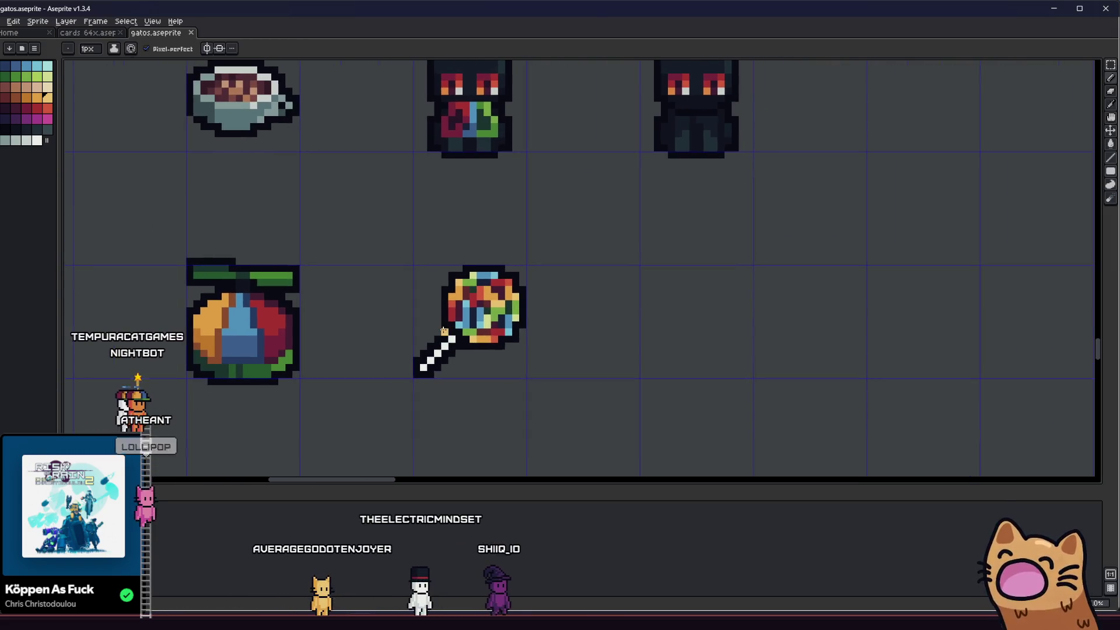
pyautogui.scroll(4, 458, 316)
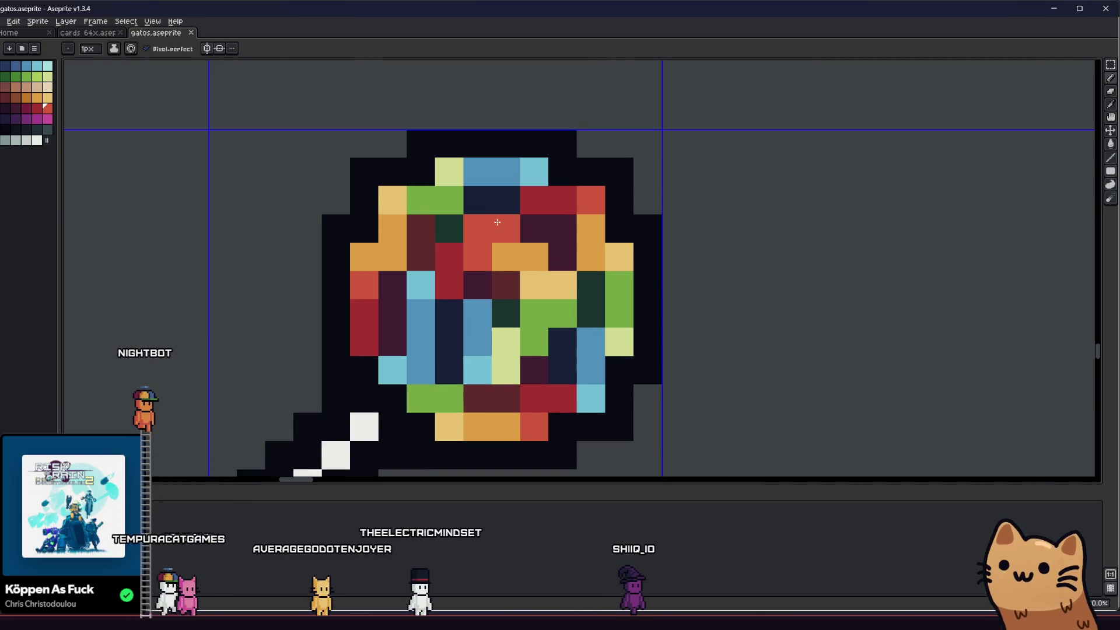
pyautogui.keyDown('alt'); pyautogui.click(465, 242); pyautogui.keyUp('alt')
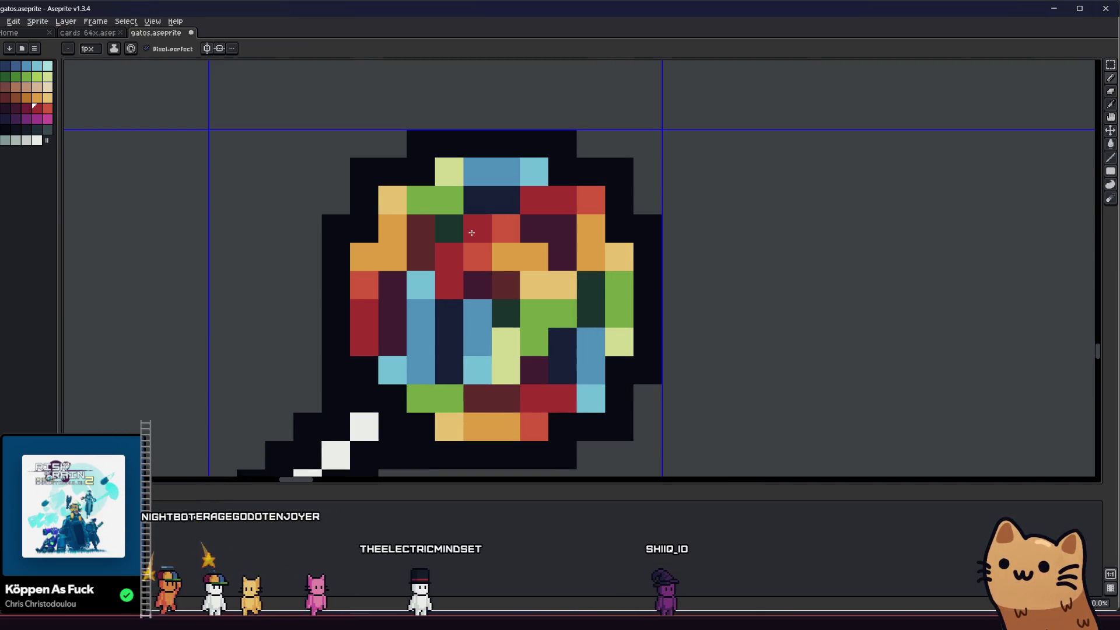
# - Pan and zoom to show the lollipop and fruit sprites together
pyautogui.scroll(-3, 414, 282)
pyautogui.scroll(-2, 413, 282)
pyautogui.hscroll(1, 390, 363)
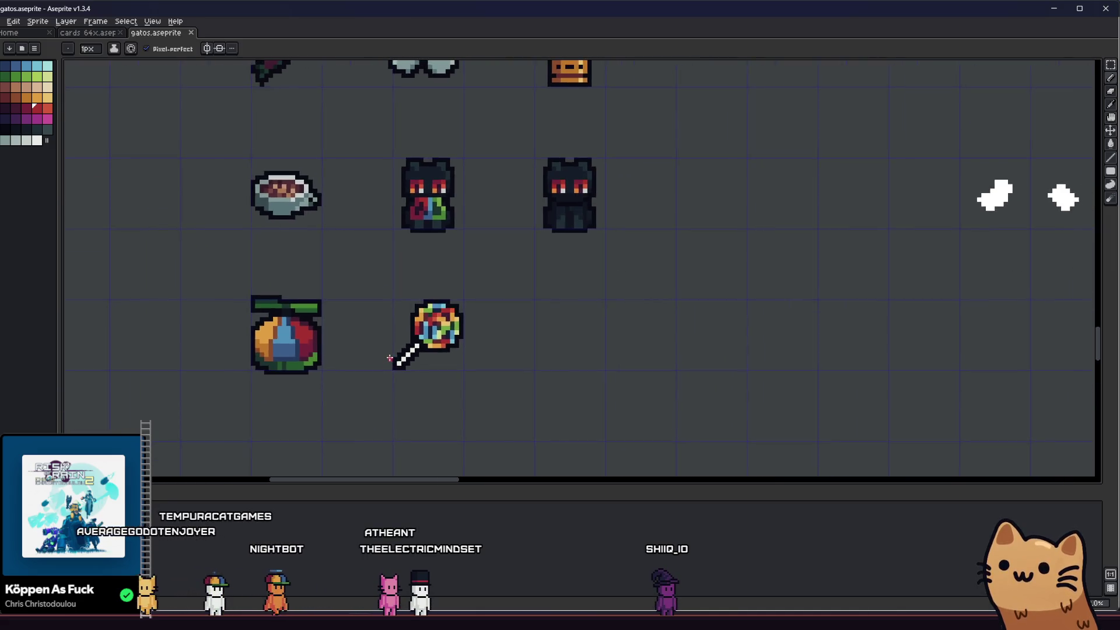
pyautogui.scroll(-1, 390, 363)
pyautogui.moveTo(391, 363)
pyautogui.mouseDown()
pyautogui.moveTo(358, 368)
pyautogui.moveTo(314, 336)
pyautogui.mouseUp()
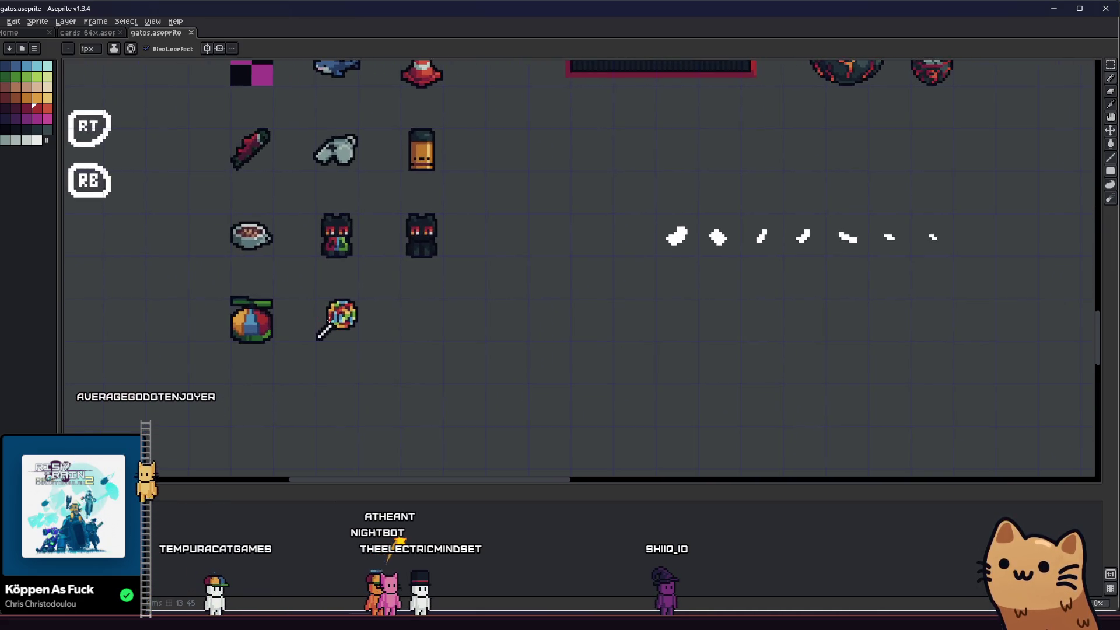
pyautogui.scroll(2, 315, 324)
pyautogui.scroll(3, 314, 324)
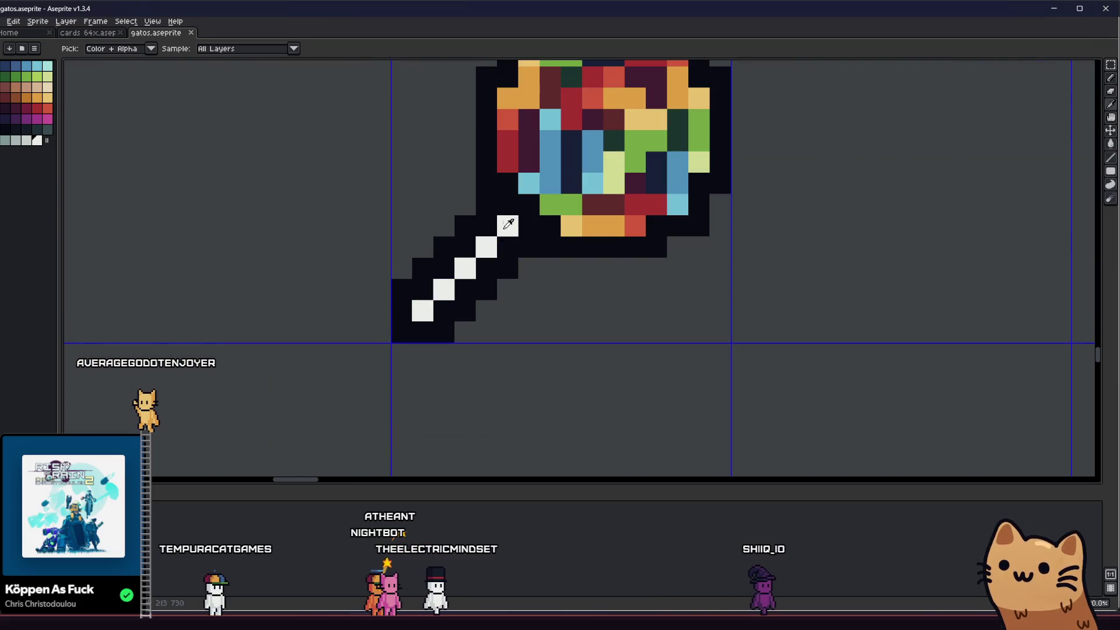
# - Repaint the handle's white stripe pixels light grey
pyautogui.moveTo(507, 226); pyautogui.dragTo(443, 288)
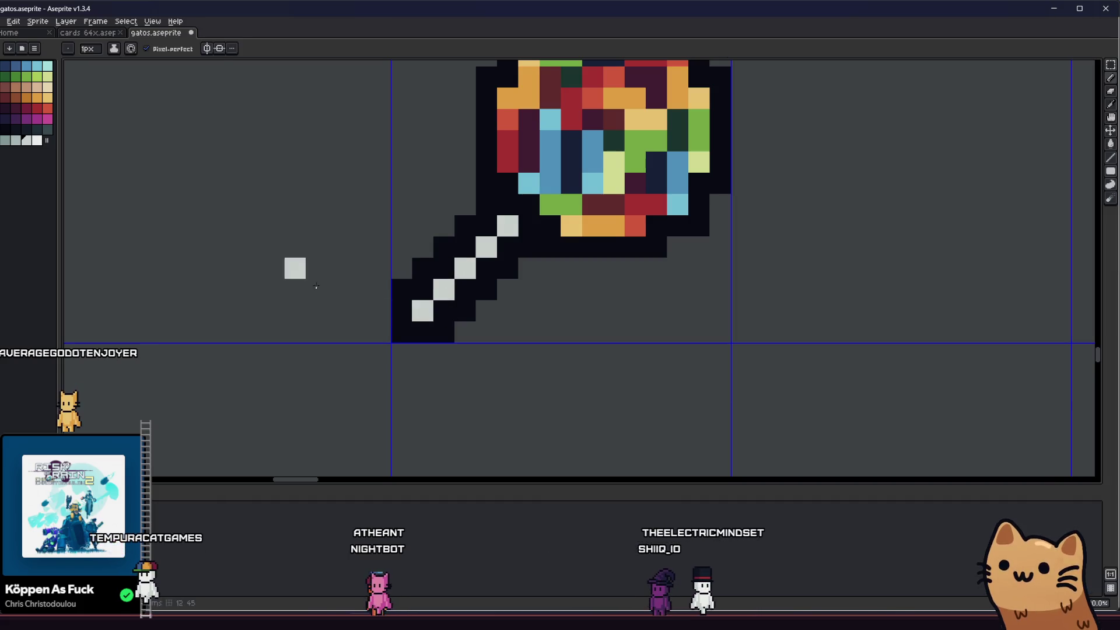
pyautogui.scroll(-3, 476, 261)
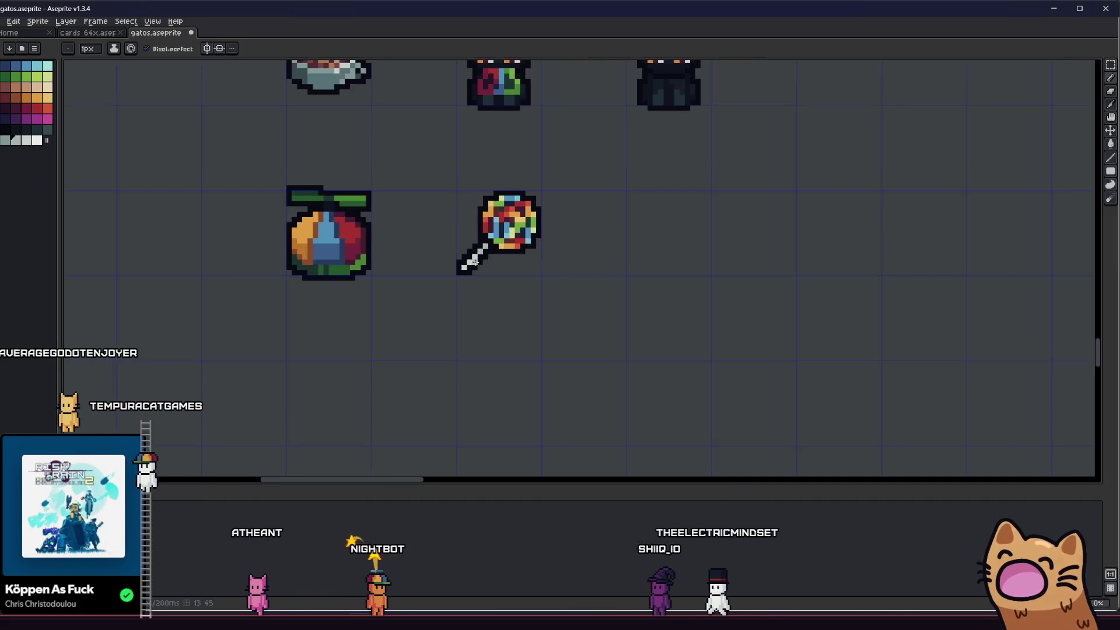
pyautogui.scroll(-1, 370, 318)
pyautogui.scroll(1, 383, 313)
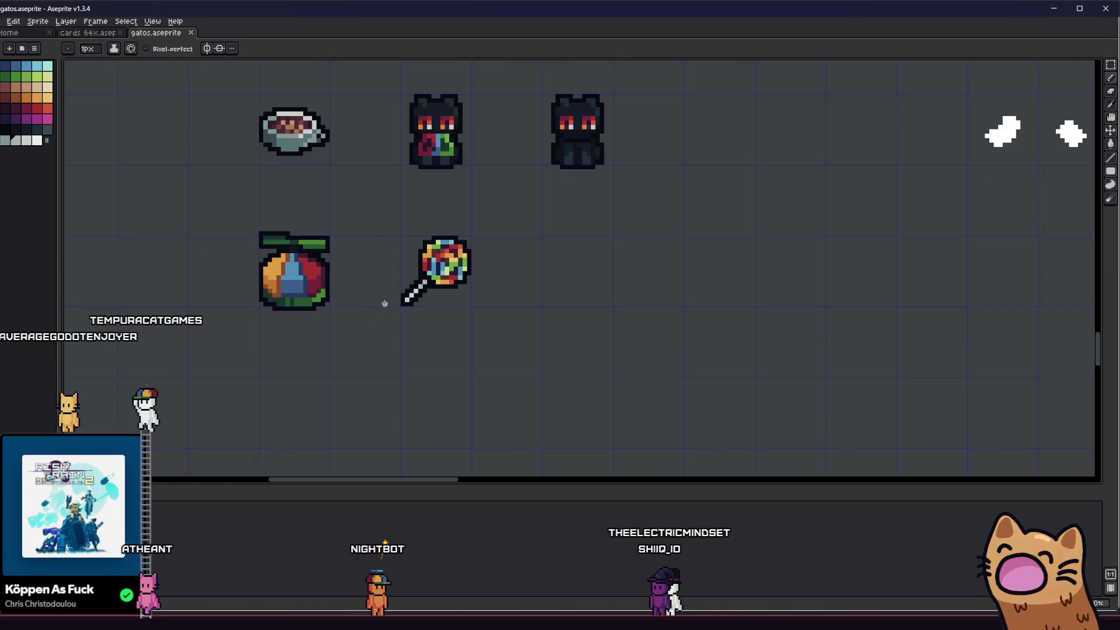
# - Marquee-select the whole lollipop sprite, move it, and apply the transform
pyautogui.press('m')
pyautogui.scroll(-1, 387, 310)
pyautogui.scroll(2, 425, 327)
pyautogui.scroll(-3, 427, 328)
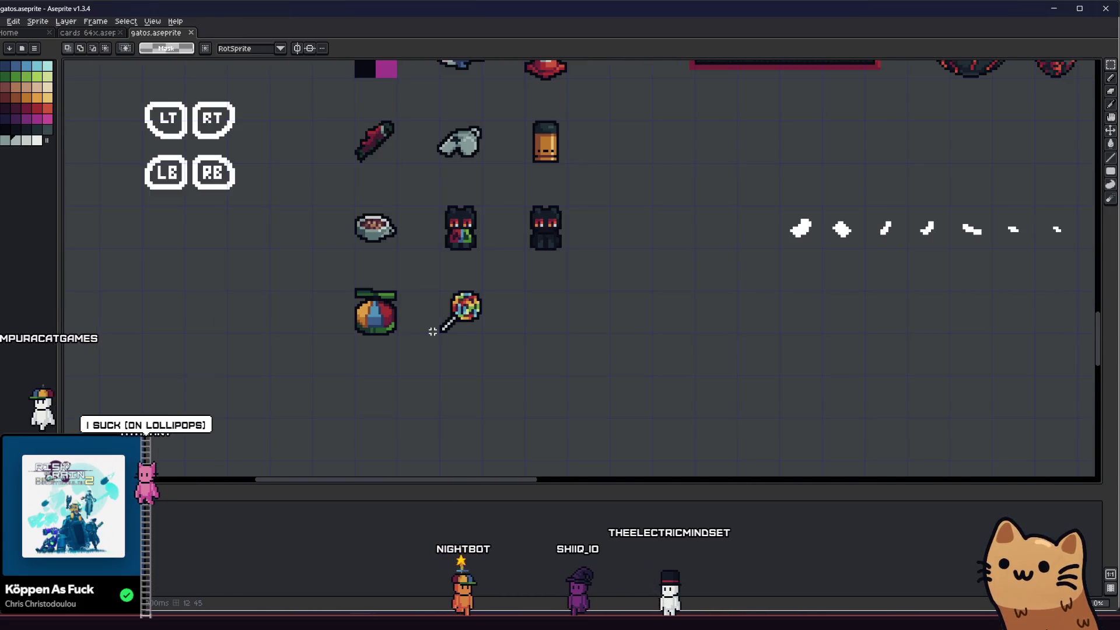
pyautogui.scroll(2, 433, 331)
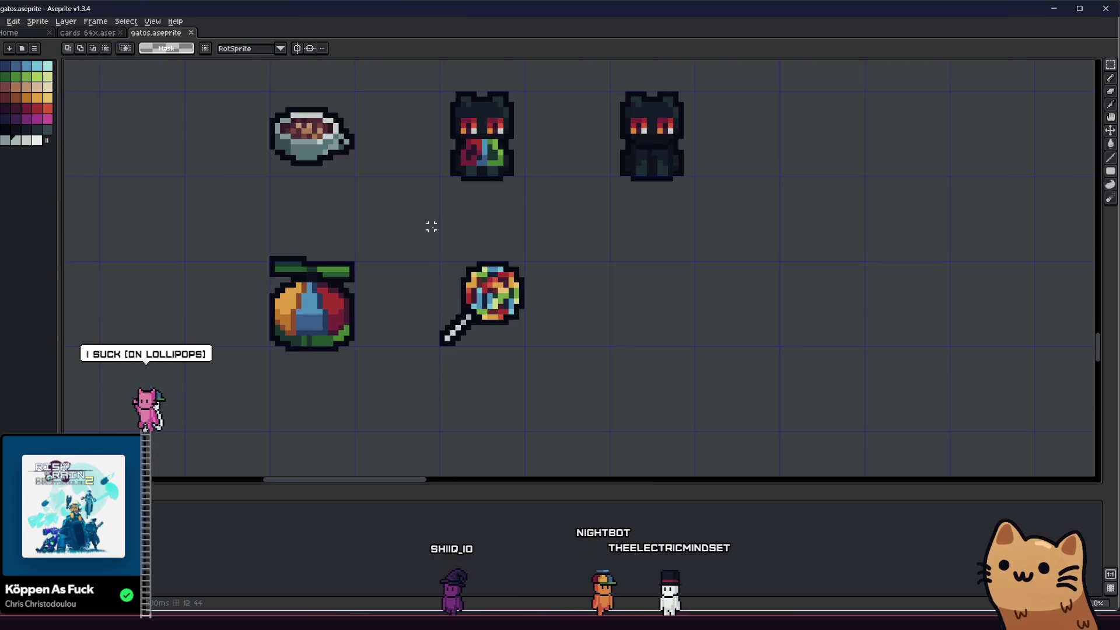
pyautogui.moveTo(431, 226); pyautogui.dragTo(606, 410)
pyautogui.scroll(1, 463, 310)
pyautogui.click(463, 310)
pyautogui.press('Return')
# - Extend the handle one pixel with light-grey pixels and a dark outline around the tip
pyautogui.press('i')
pyautogui.scroll(3, 438, 300)
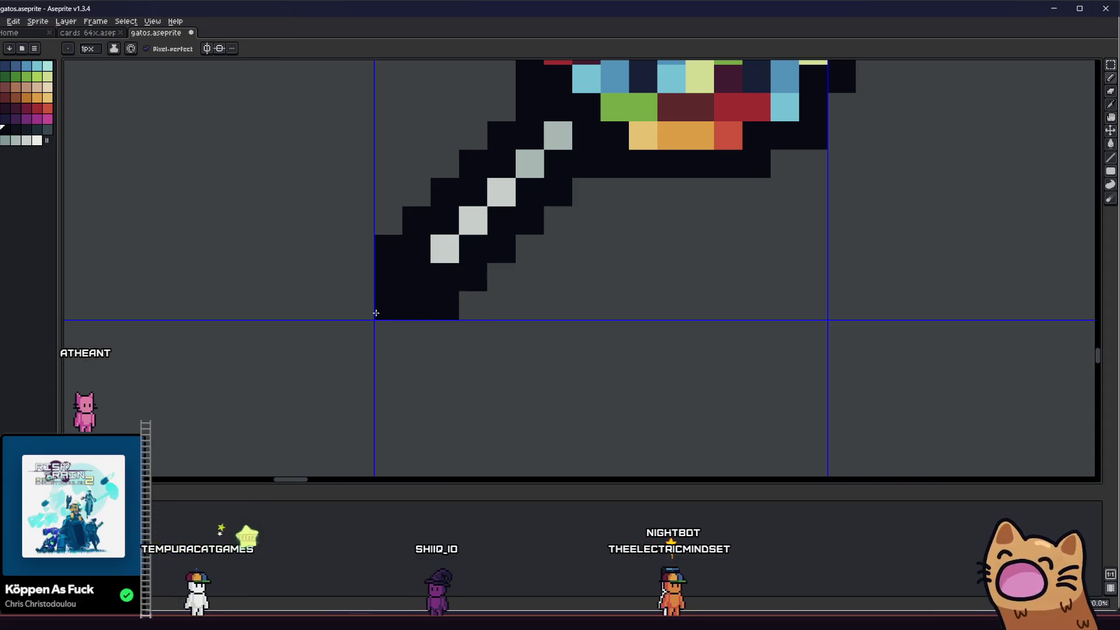
pyautogui.press('b')
pyautogui.click(416, 277)
pyautogui.moveTo(362, 277); pyautogui.dragTo(358, 336)
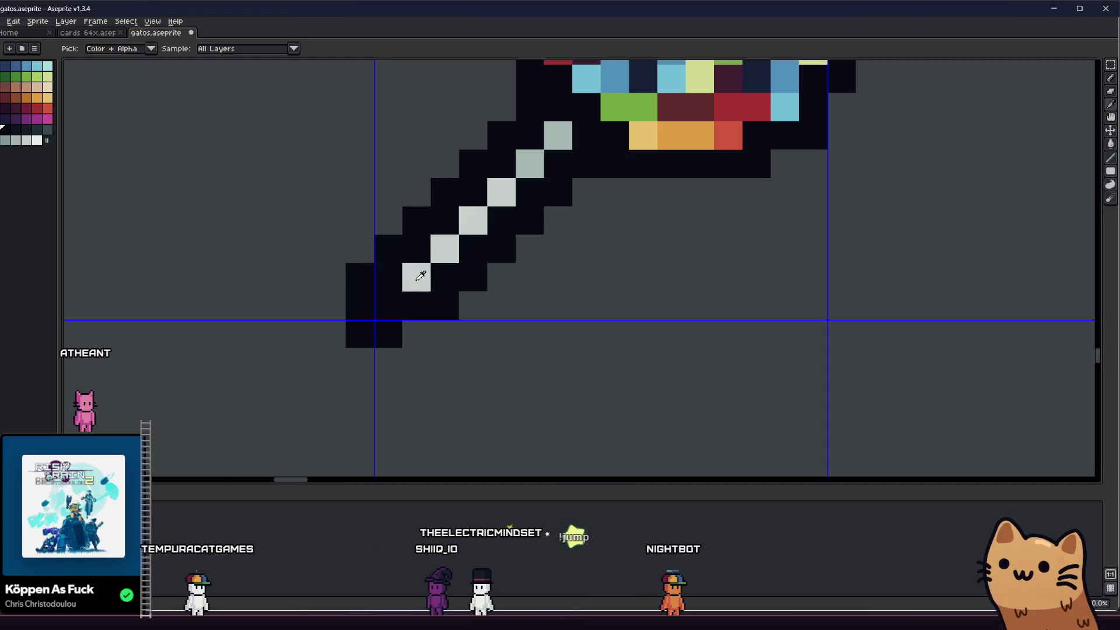
pyautogui.press('b')
pyautogui.click(388, 306)
pyautogui.scroll(-3, 389, 305)
pyautogui.press('i')
pyautogui.scroll(3, 377, 296)
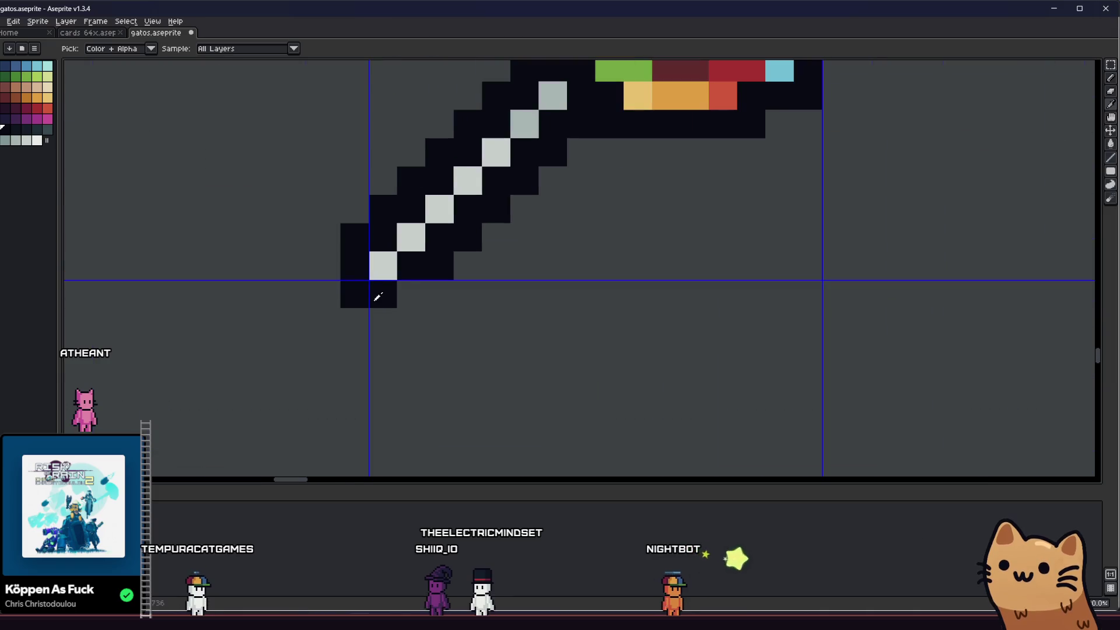
# - Marquee-select the lollipop and save the sprite sheet
pyautogui.press('b')
pyautogui.scroll(-10, 377, 297)
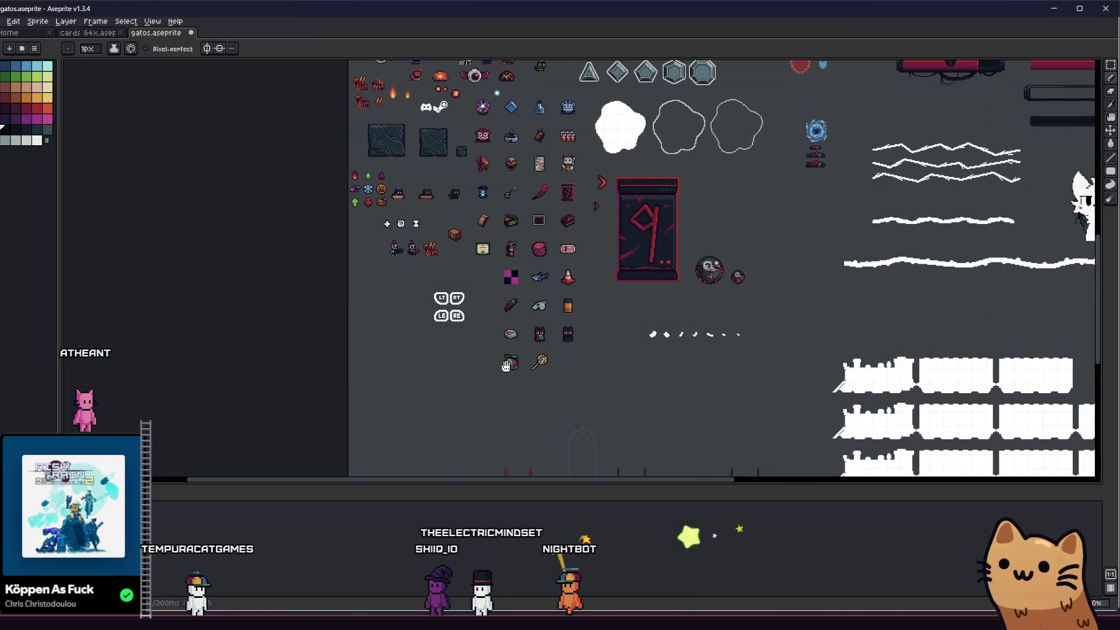
pyautogui.scroll(3, 551, 373)
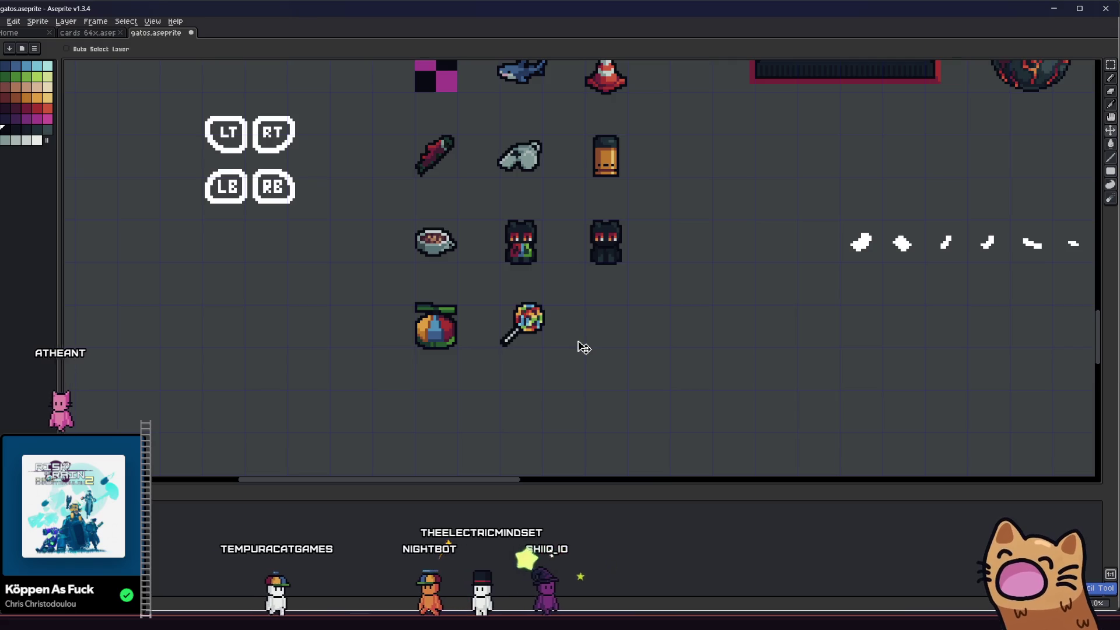
pyautogui.press('m')
pyautogui.moveTo(577, 344); pyautogui.dragTo(584, 349)
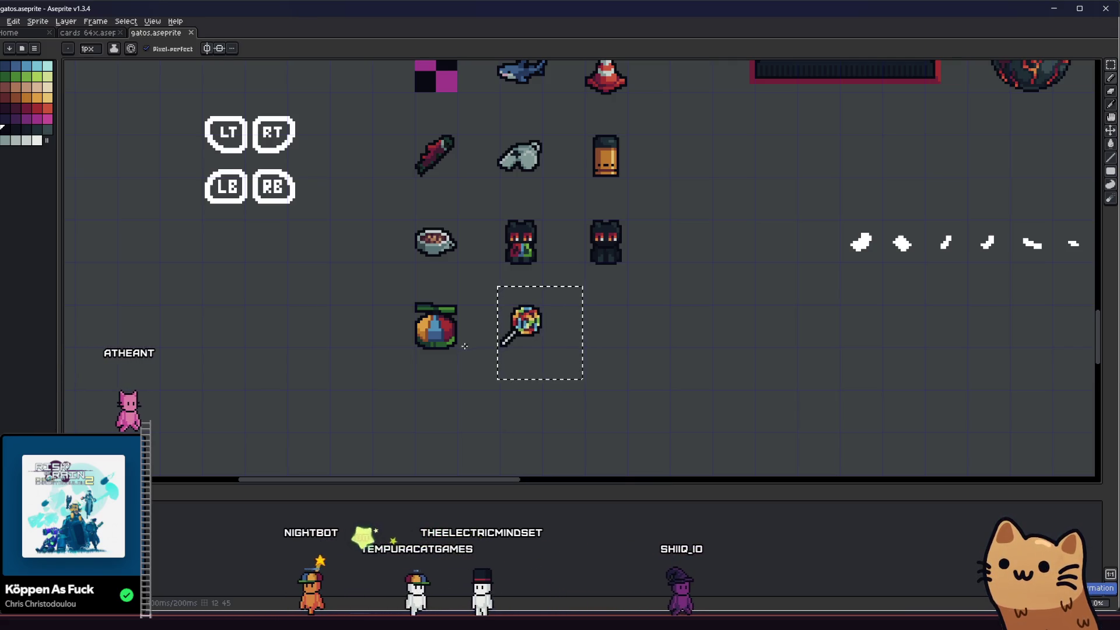
pyautogui.hotkey('ctrl', 'z')
# - Pan and zoom across the sheet to look over the neighbouring sprites
pyautogui.moveTo(469, 347)
pyautogui.mouseDown()
pyautogui.moveTo(390, 351)
pyautogui.moveTo(386, 381)
pyautogui.moveTo(399, 397)
pyautogui.mouseUp()
pyautogui.scroll(1, 390, 349)
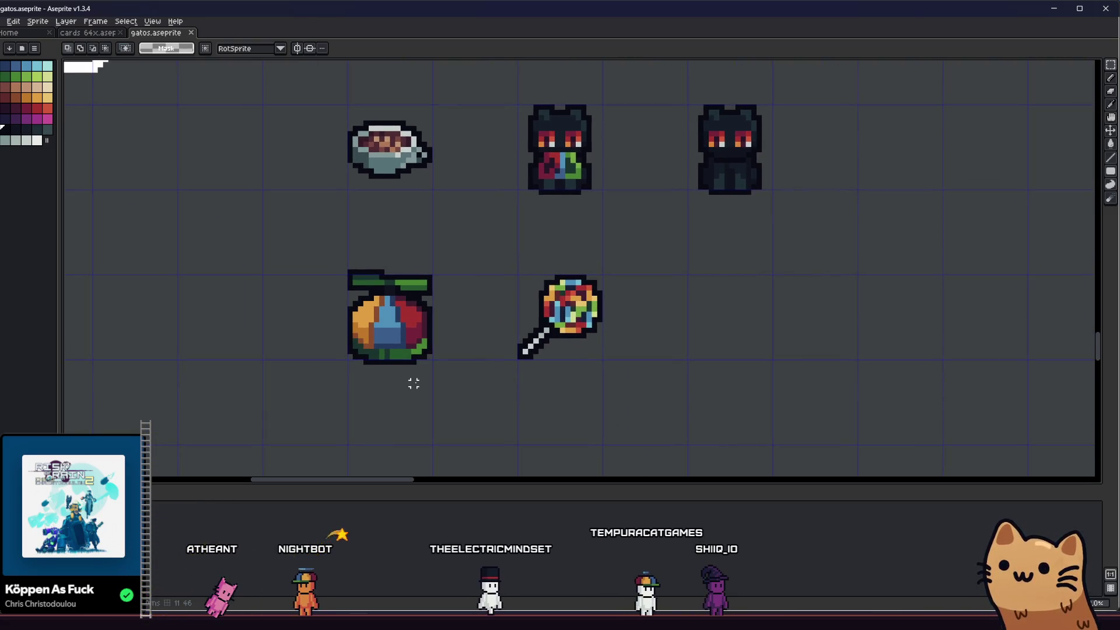
pyautogui.moveTo(460, 387)
pyautogui.mouseDown()
pyautogui.moveTo(375, 392)
pyautogui.moveTo(371, 380)
pyautogui.moveTo(321, 363)
pyautogui.mouseUp()
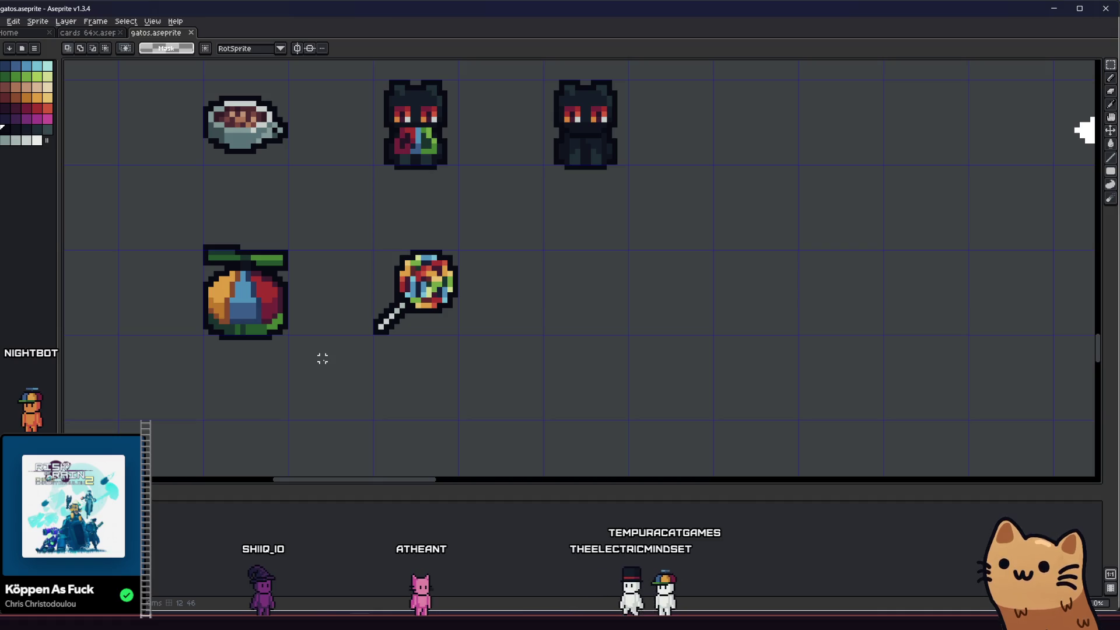
pyautogui.moveTo(322, 359)
pyautogui.mouseDown()
pyautogui.moveTo(492, 325)
pyautogui.moveTo(550, 340)
pyautogui.moveTo(512, 341)
pyautogui.mouseUp()
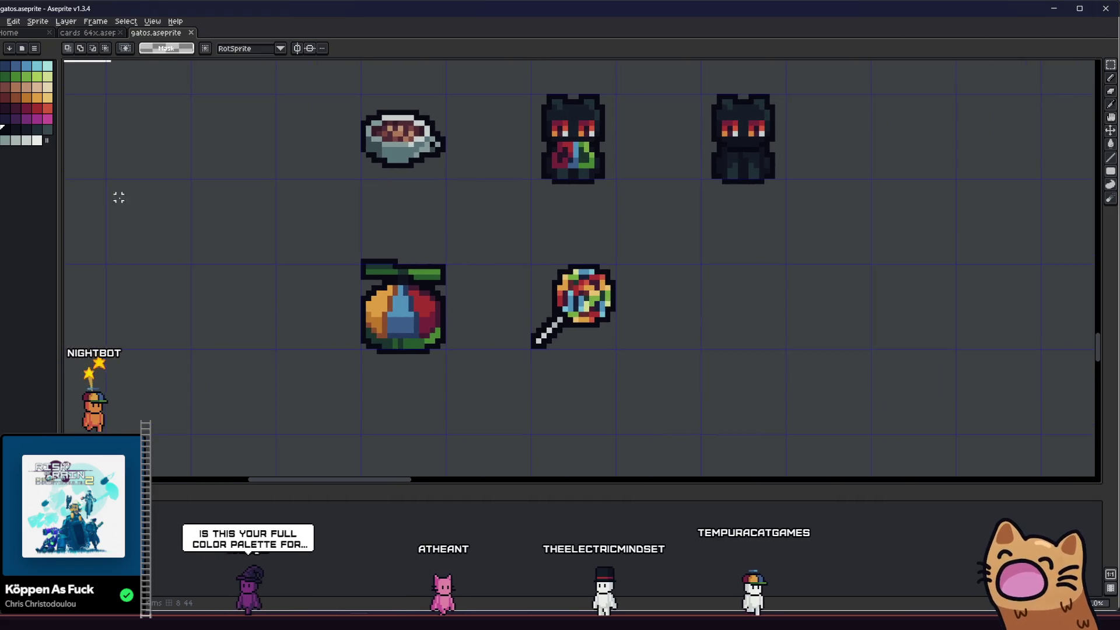
pyautogui.scroll(1, 402, 306)
pyautogui.scroll(-4, 418, 279)
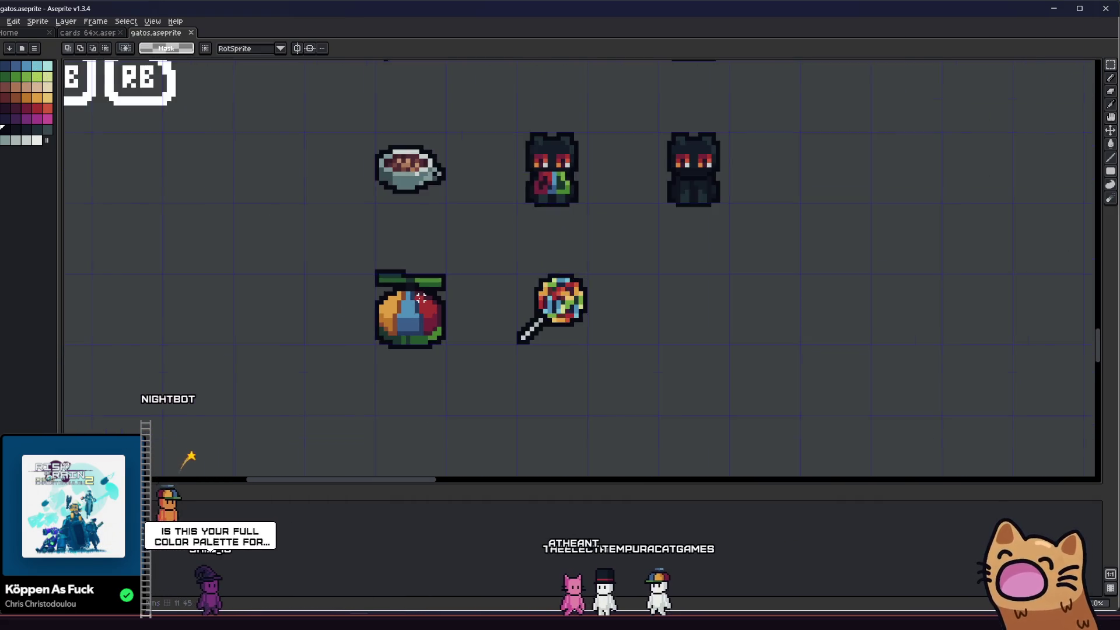
pyautogui.scroll(4, 406, 305)
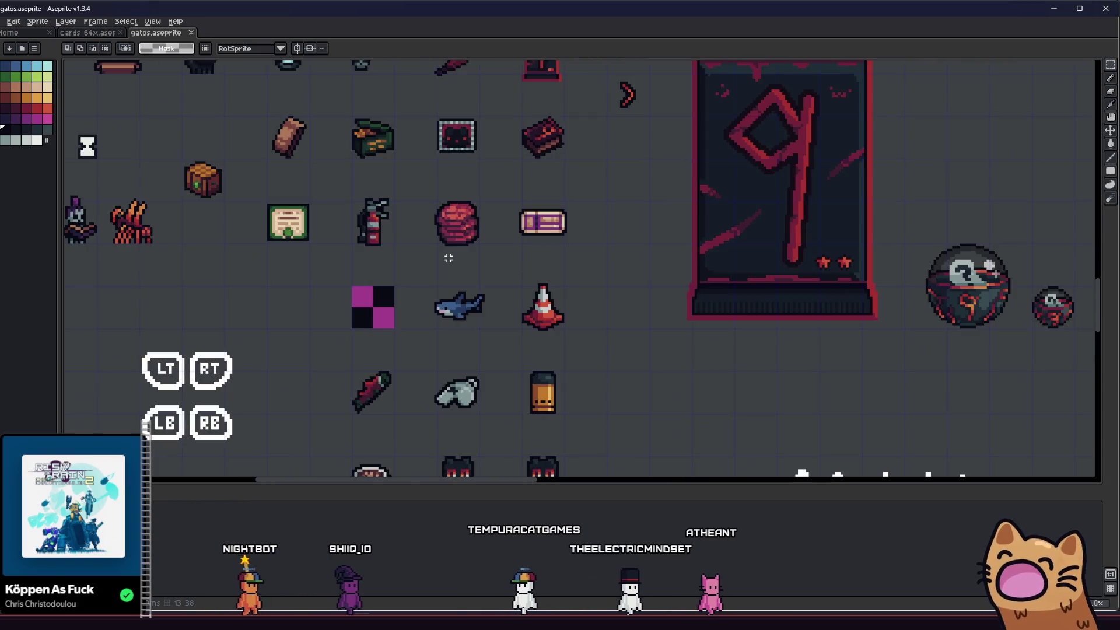
pyautogui.scroll(-2, 406, 306)
pyautogui.scroll(3, 311, 280)
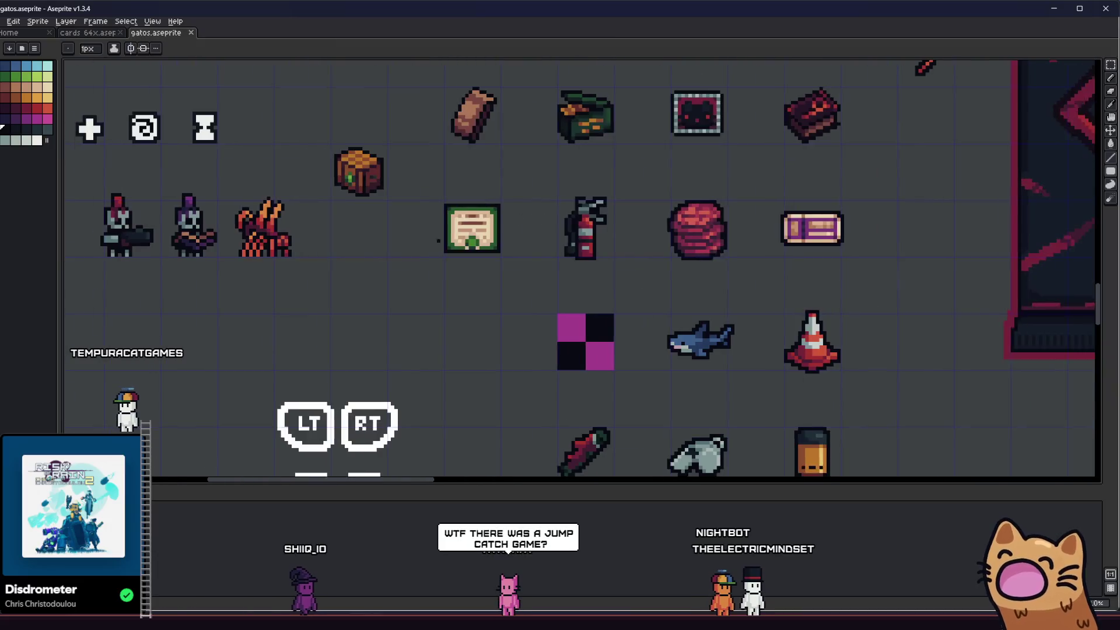
pyautogui.press('v')
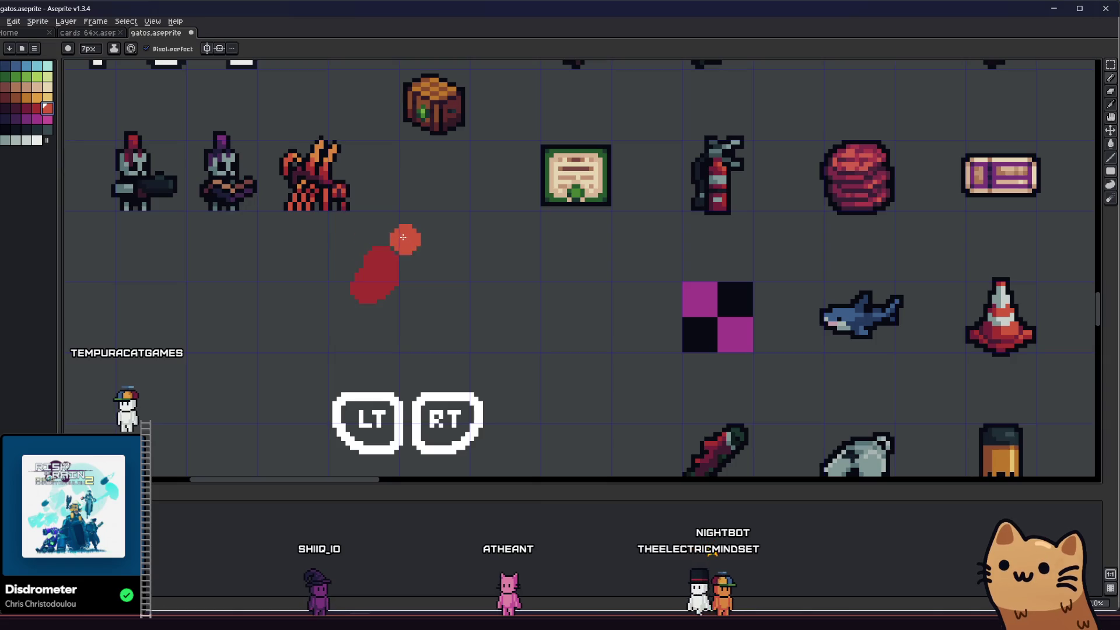
# - Paint a light-red blob for the new ball
pyautogui.moveTo(421, 265); pyautogui.dragTo(398, 293)
pyautogui.scroll(4, 413, 255)
pyautogui.scroll(-1, 382, 267)
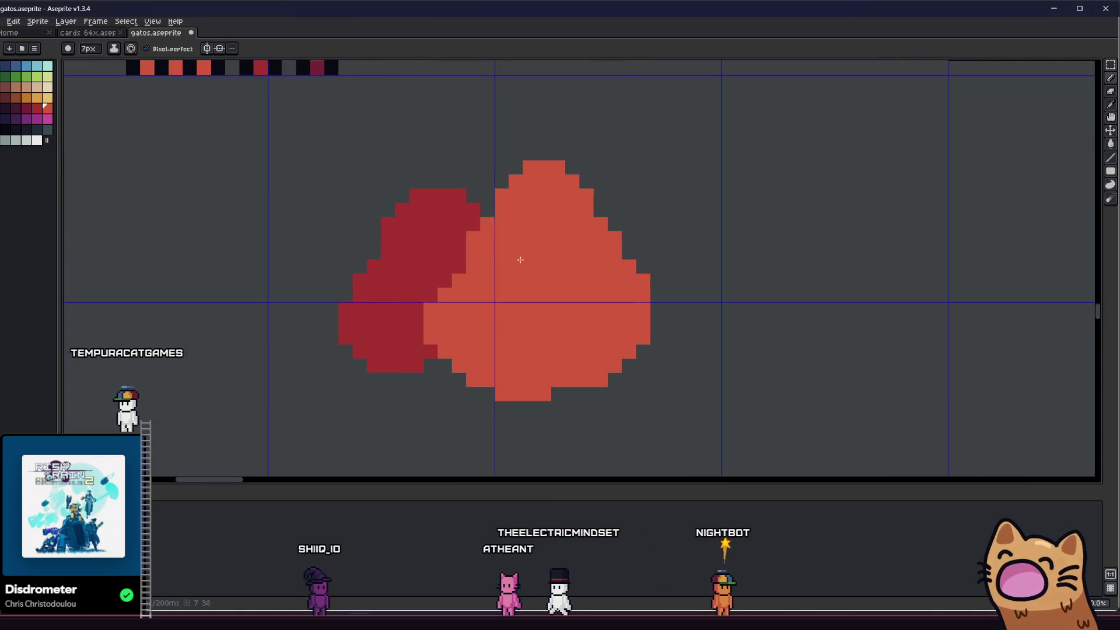
# - Set the brush Ink to Alpha Compositing with 50% opacity
pyautogui.click(114, 48)
pyautogui.click(143, 73)
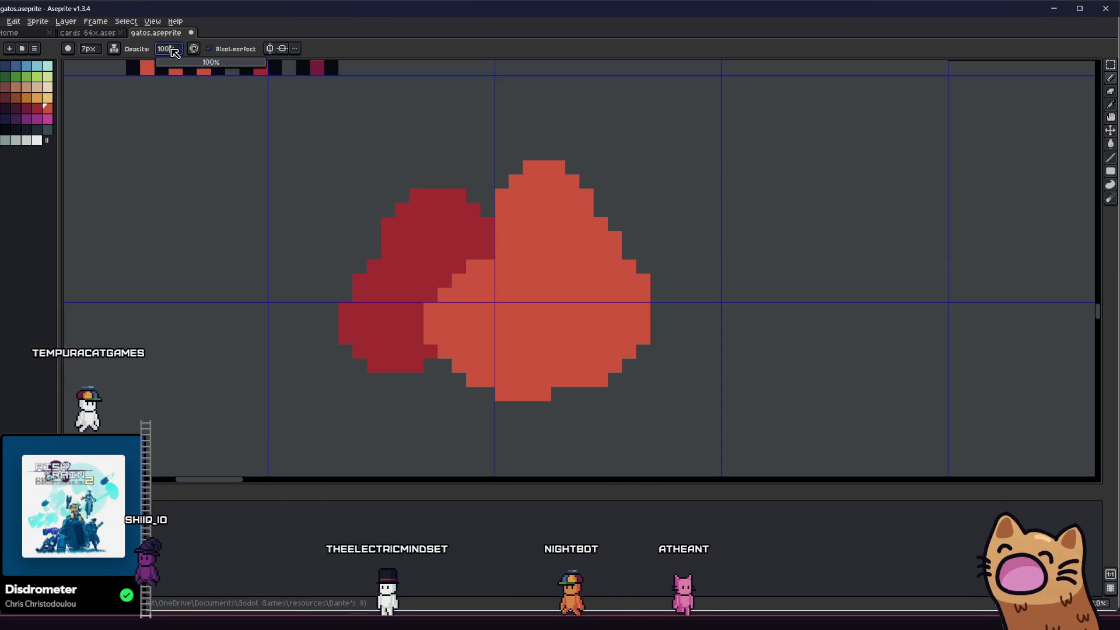
pyautogui.click(175, 51)
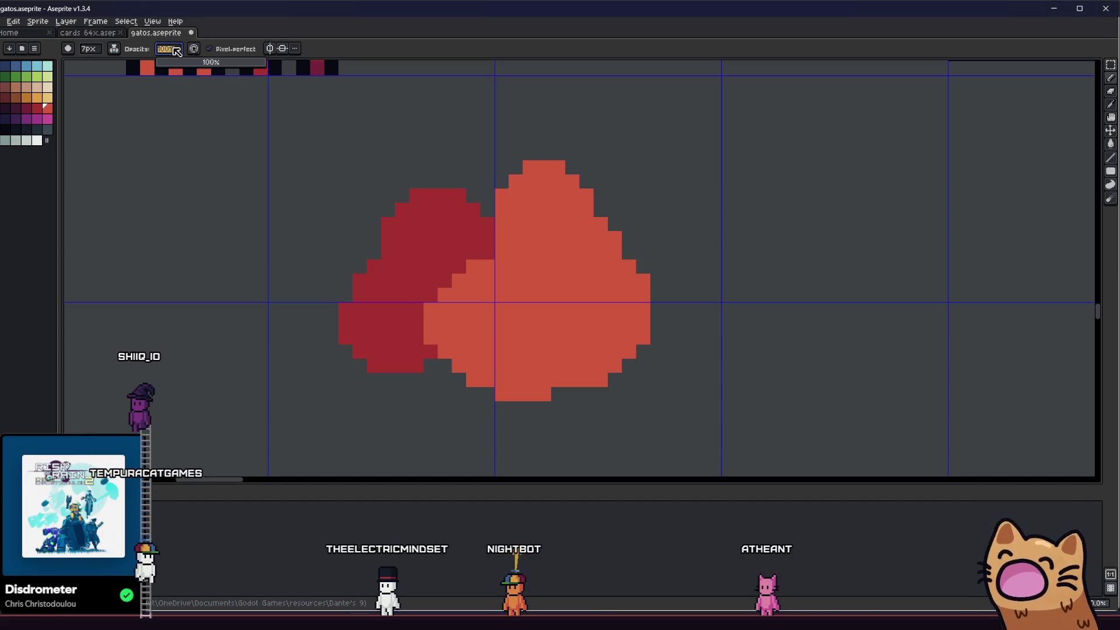
pyautogui.write('50')
pyautogui.press('Return')
# - Paint translucent light red over the heart's left lobe, redoing the strokes once
pyautogui.moveTo(466, 245)
pyautogui.mouseDown()
pyautogui.moveTo(452, 276)
pyautogui.moveTo(472, 262)
pyautogui.moveTo(434, 330)
pyautogui.mouseUp()
pyautogui.hotkey('ctrl', 'z')
pyautogui.moveTo(460, 227)
pyautogui.mouseDown()
pyautogui.moveTo(495, 260)
pyautogui.moveTo(467, 277)
pyautogui.moveTo(445, 317)
pyautogui.mouseUp()
pyautogui.scroll(-3, 446, 317)
pyautogui.scroll(6, 449, 291)
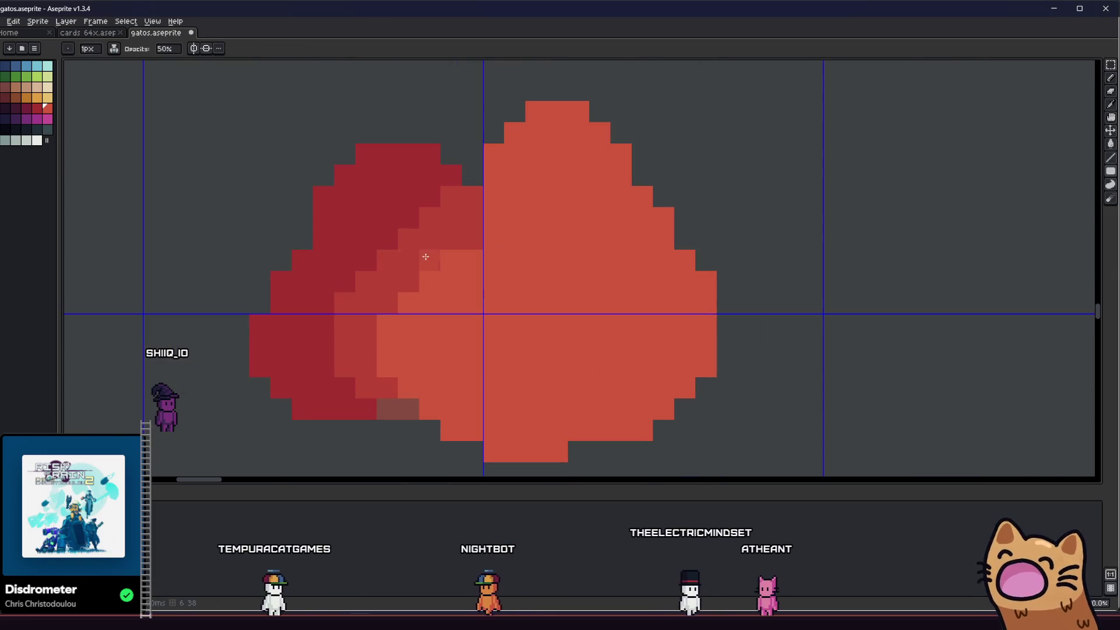
pyautogui.scroll(-2, 453, 267)
pyautogui.press('i')
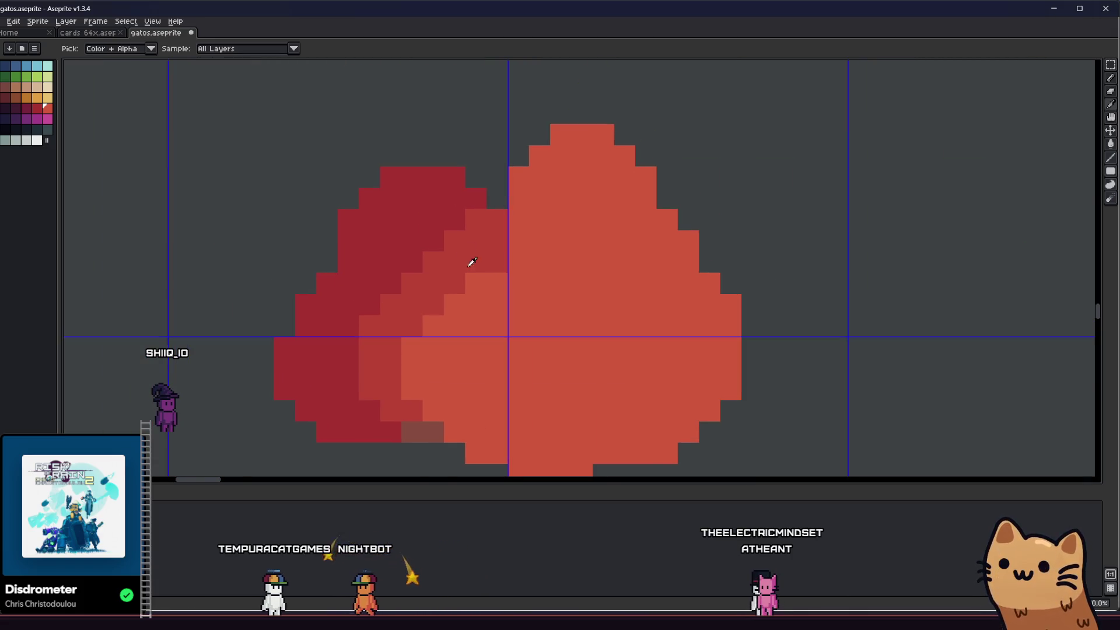
pyautogui.scroll(-3, 443, 291)
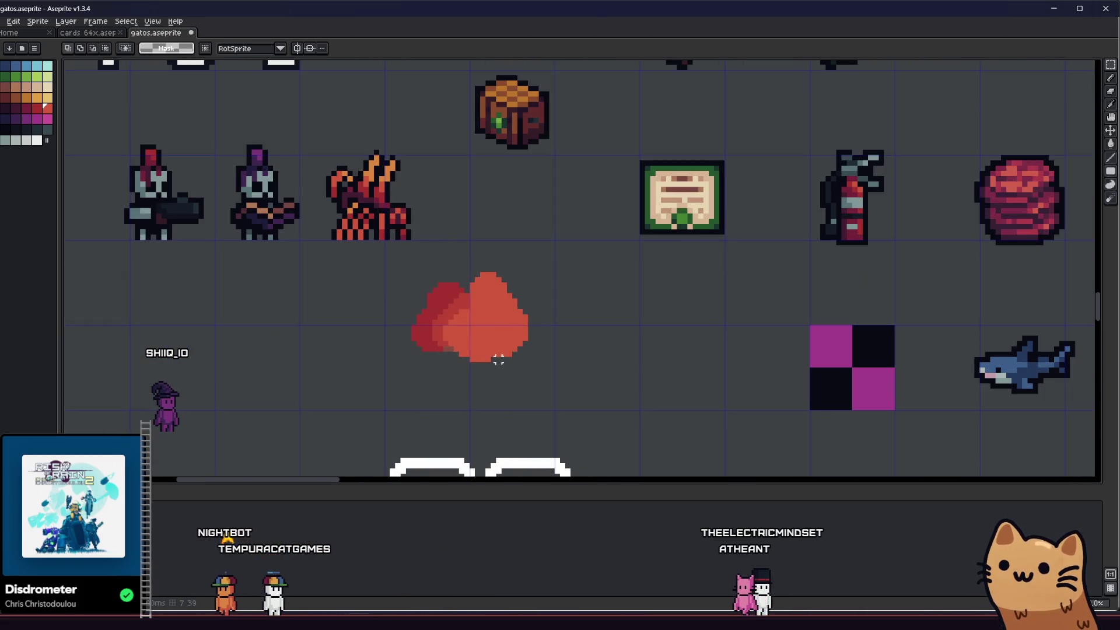
# - Pan around the heart sprite, zoom out, and save the sprite sheet
pyautogui.scroll(1, 443, 314)
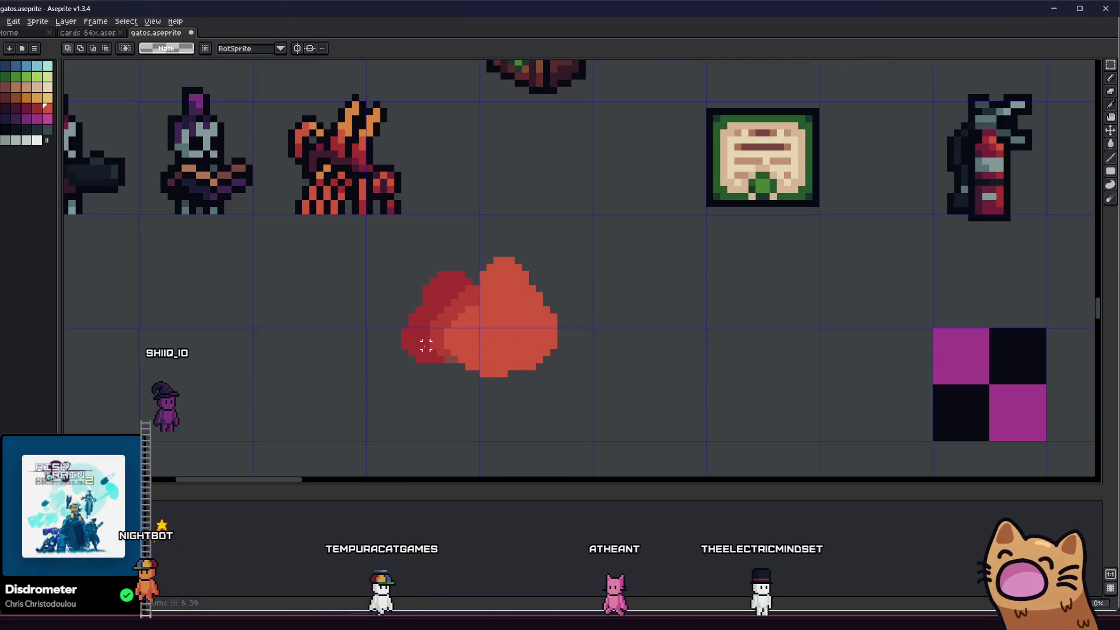
pyautogui.moveTo(426, 345)
pyautogui.mouseDown()
pyautogui.moveTo(400, 315)
pyautogui.moveTo(482, 375)
pyautogui.moveTo(440, 368)
pyautogui.mouseUp()
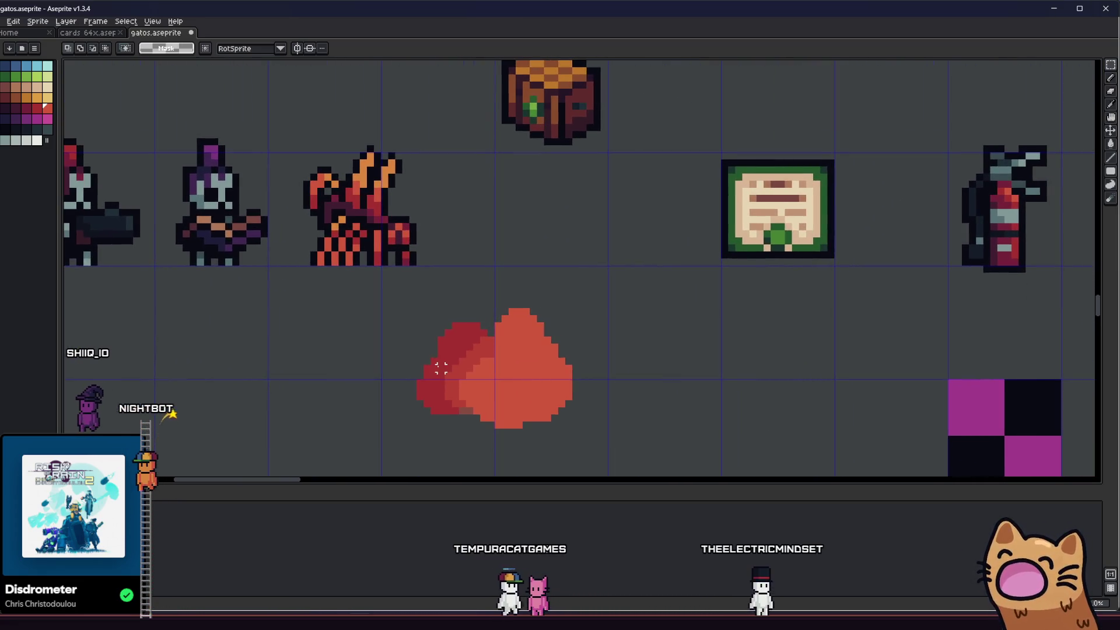
pyautogui.scroll(-3, 441, 368)
pyautogui.scroll(6, 449, 368)
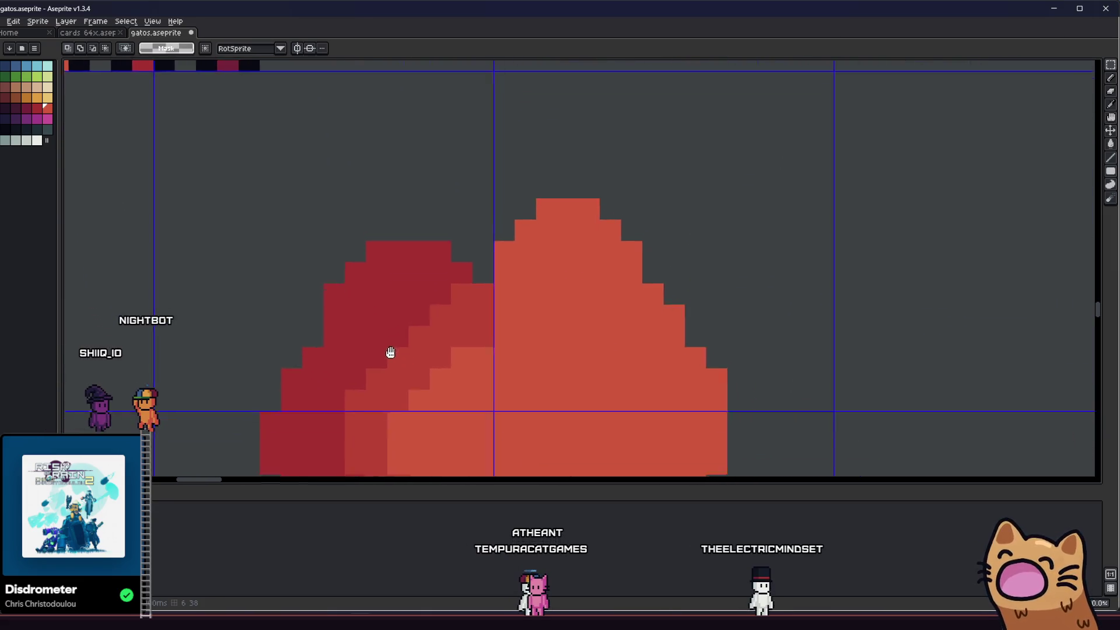
pyautogui.scroll(-3, 390, 352)
pyautogui.scroll(-5, 514, 389)
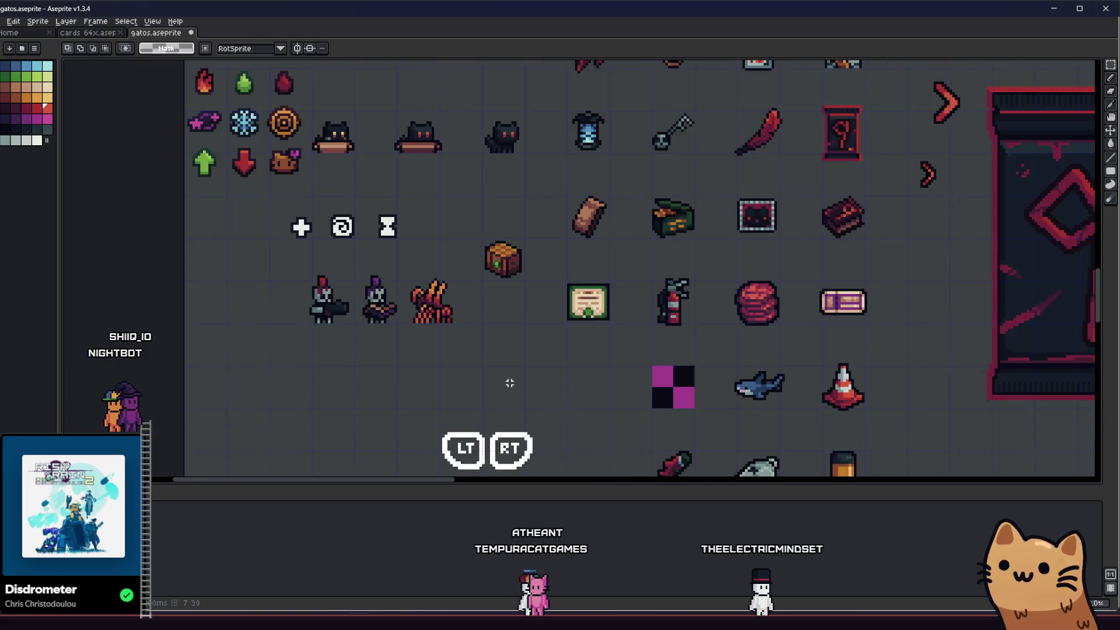
pyautogui.scroll(-2, 350, 309)
pyautogui.scroll(-2, 263, 204)
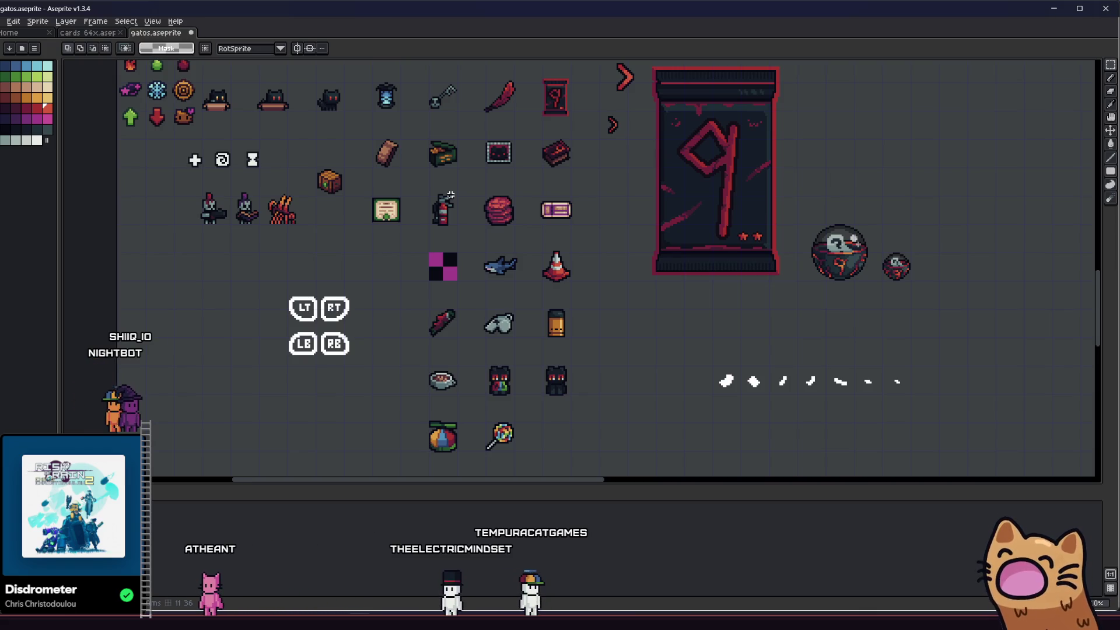
pyautogui.scroll(-2, 491, 179)
pyautogui.hotkey('ctrl', 's')
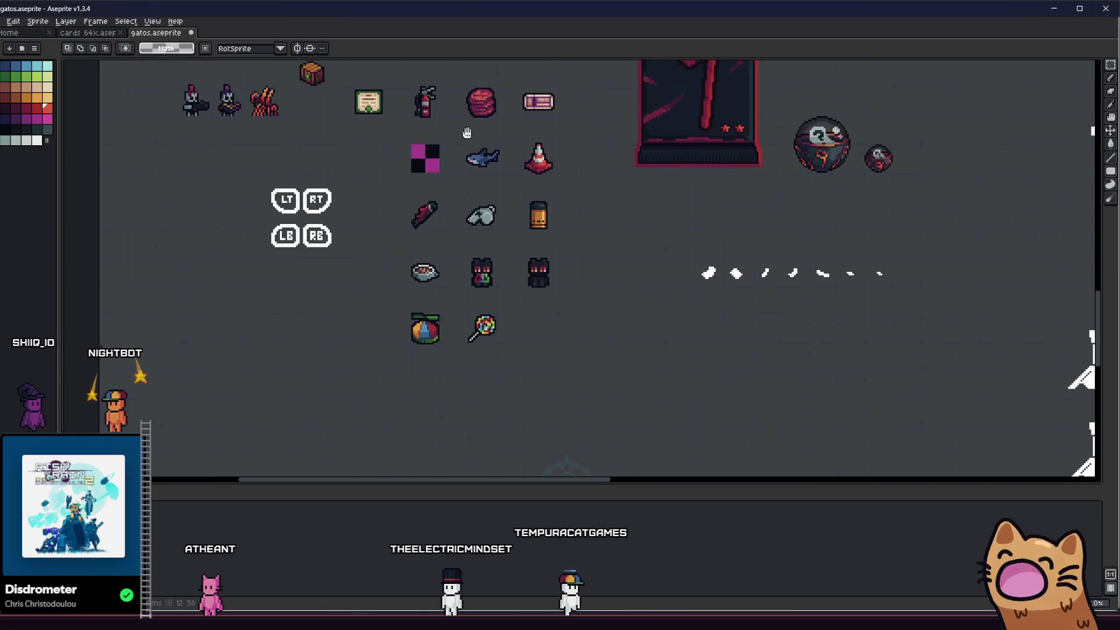
# - Zoom into the lollipop and pick its dark maroon as the drawing colour
pyautogui.scroll(4, 420, 315)
pyautogui.scroll(-1, 380, 253)
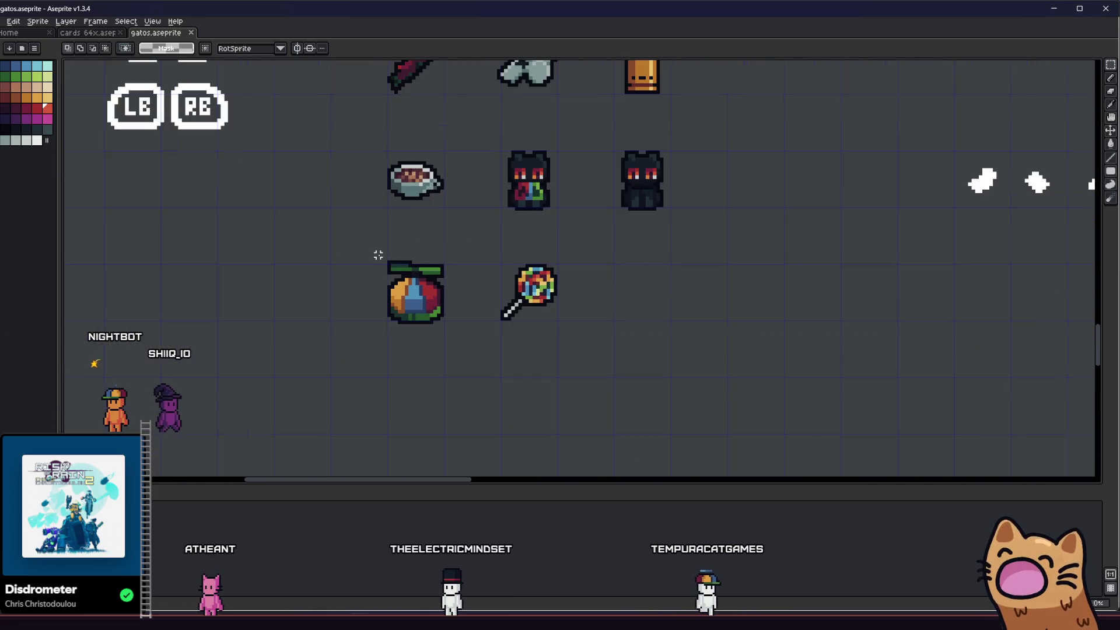
pyautogui.scroll(6, 496, 295)
pyautogui.press('i')
pyautogui.click(606, 214)
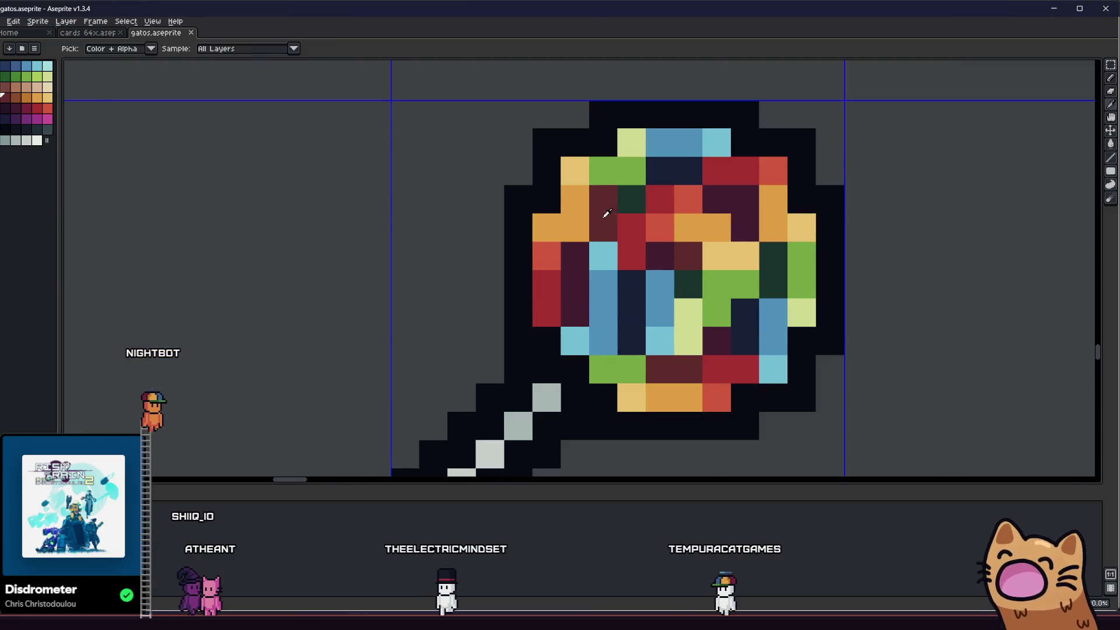
# - Set the pencil back to Simple Ink and paint the light-blue lollipop pixel dark maroon
pyautogui.press('b')
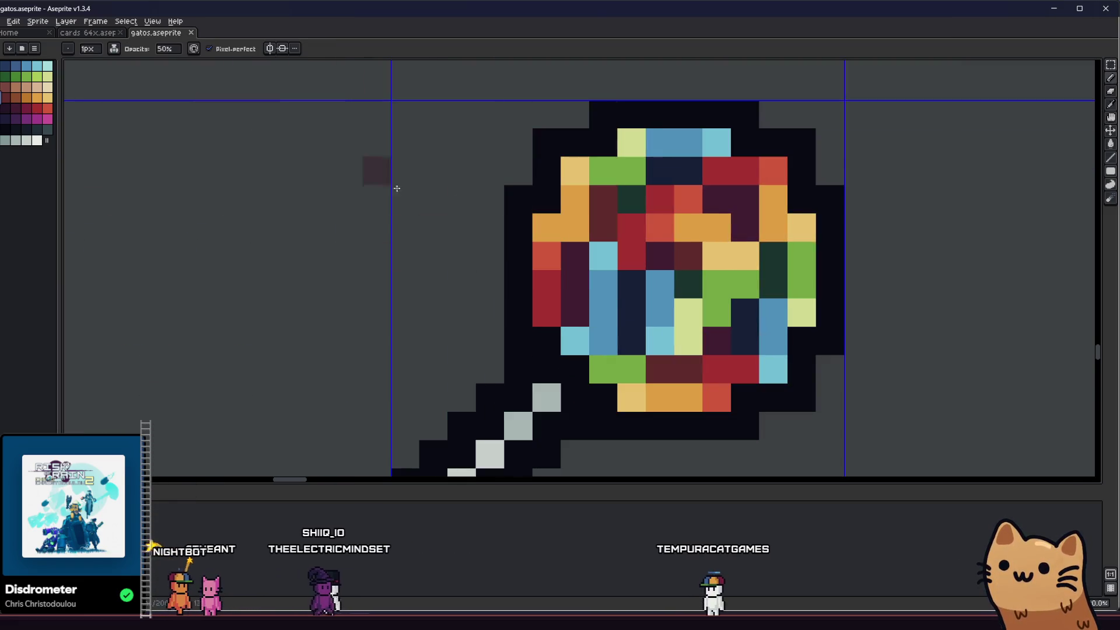
pyautogui.click(114, 49)
pyautogui.click(128, 60)
pyautogui.click(113, 48)
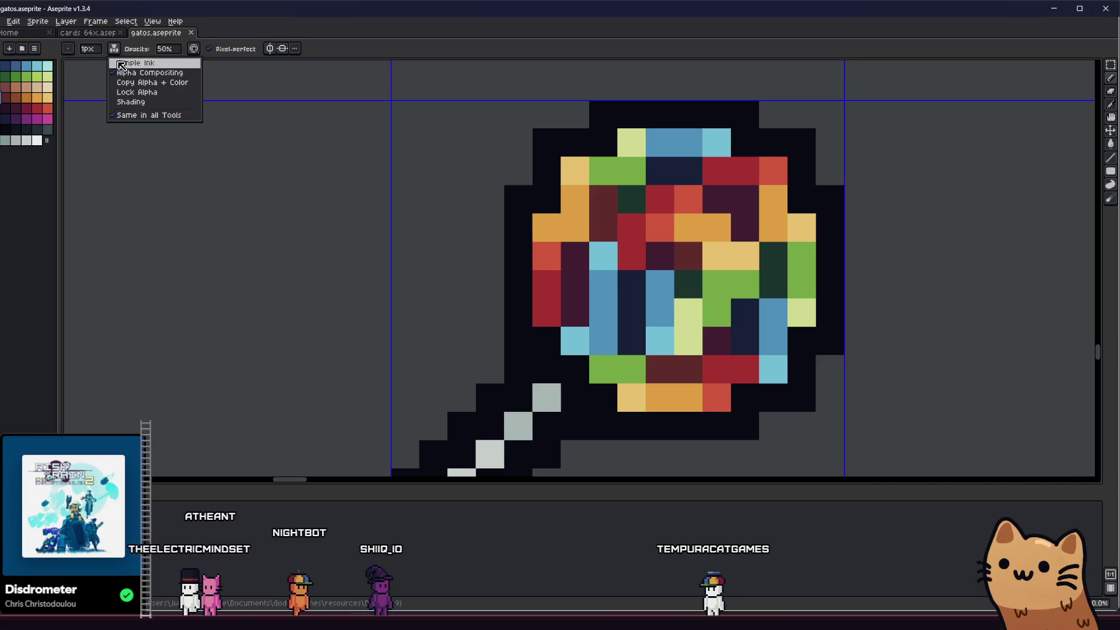
pyautogui.click(128, 60)
pyautogui.moveTo(171, 154); pyautogui.dragTo(199, 217)
pyautogui.hscroll(5, 575, 262)
pyautogui.scroll(-2, 575, 263)
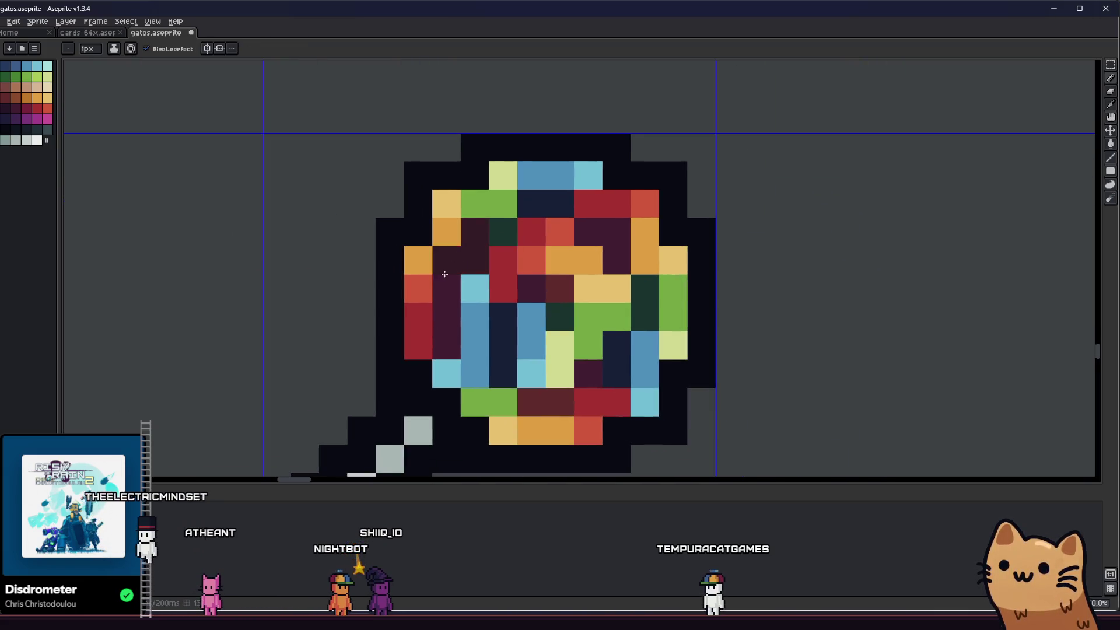
pyautogui.click(482, 348)
# - Zoom out over the sprite sheet, then switch to the Obsidian todo board
pyautogui.scroll(-6, 417, 315)
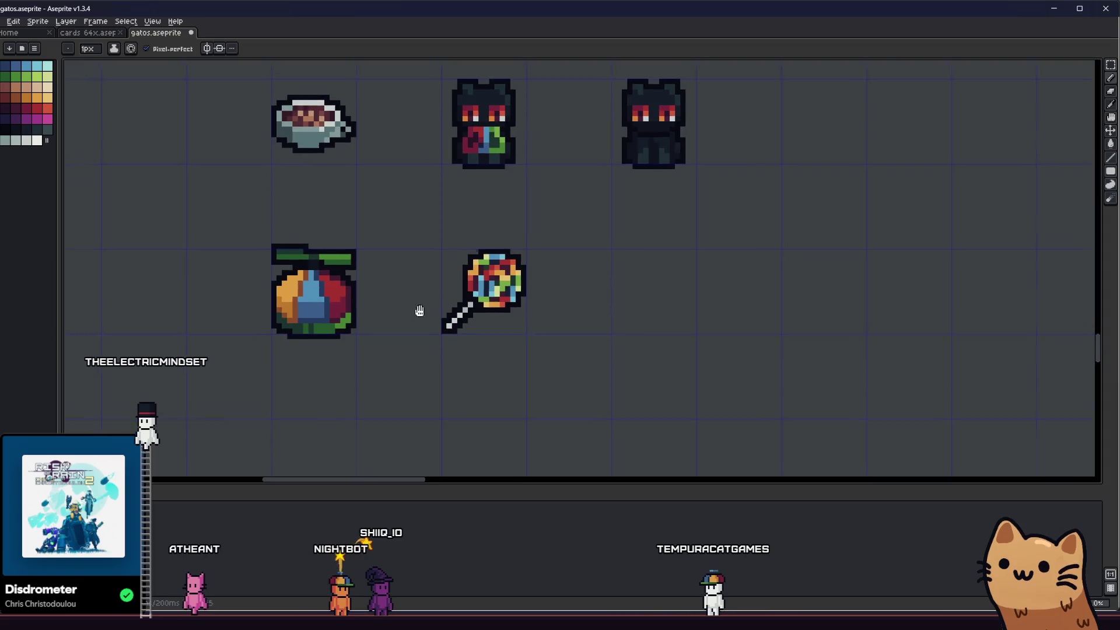
pyautogui.moveTo(329, 362)
pyautogui.mouseDown()
pyautogui.moveTo(282, 355)
pyautogui.moveTo(315, 381)
pyautogui.mouseUp()
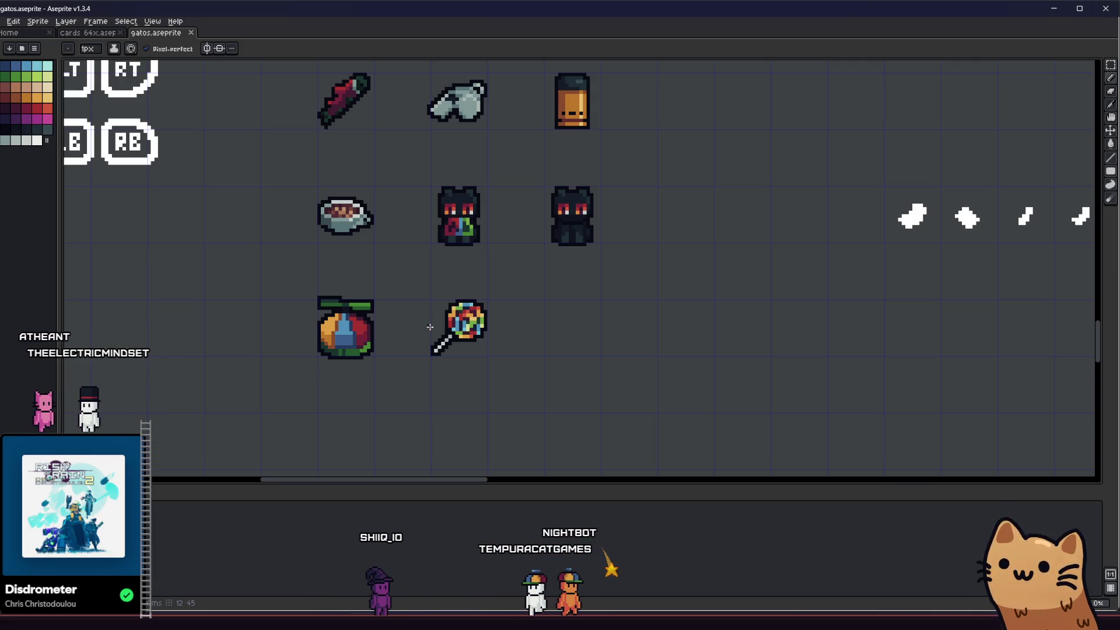
pyautogui.scroll(-3, 408, 338)
pyautogui.moveTo(391, 348)
pyautogui.mouseDown()
pyautogui.moveTo(365, 357)
pyautogui.moveTo(368, 329)
pyautogui.moveTo(344, 316)
pyautogui.mouseUp()
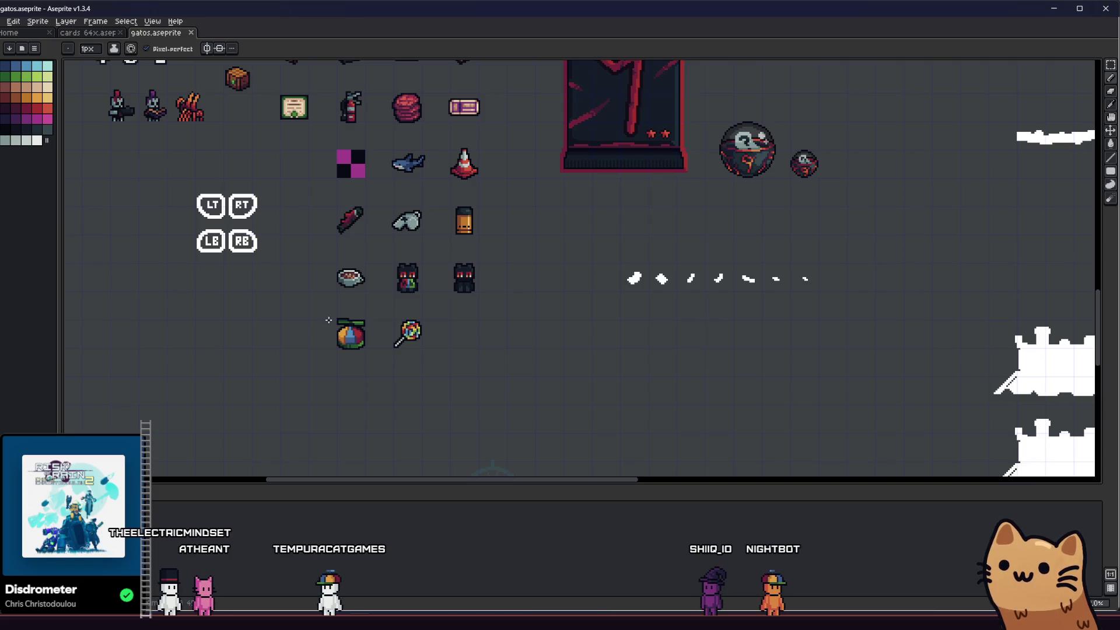
pyautogui.scroll(1, 328, 320)
pyautogui.scroll(-4, 350, 327)
pyautogui.scroll(4, 372, 334)
pyautogui.moveTo(373, 334); pyautogui.dragTo(366, 332)
pyautogui.moveTo(388, 481)
pyautogui.mouseDown()
pyautogui.moveTo(400, 292)
pyautogui.moveTo(420, 427)
pyautogui.mouseUp()
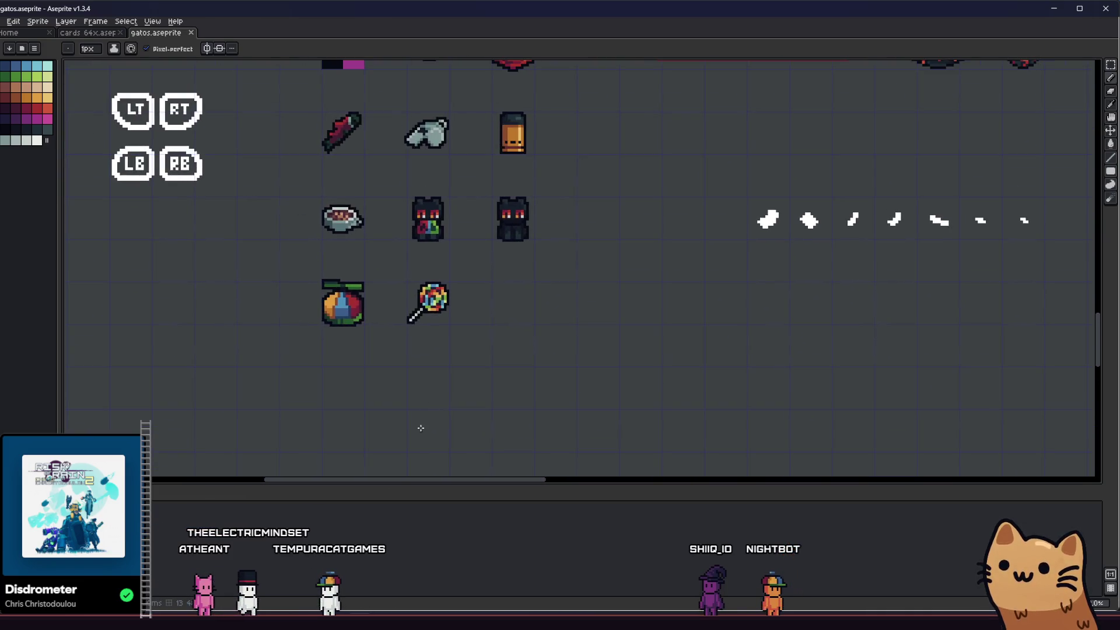
pyautogui.hotkey('alt', 'Tab')
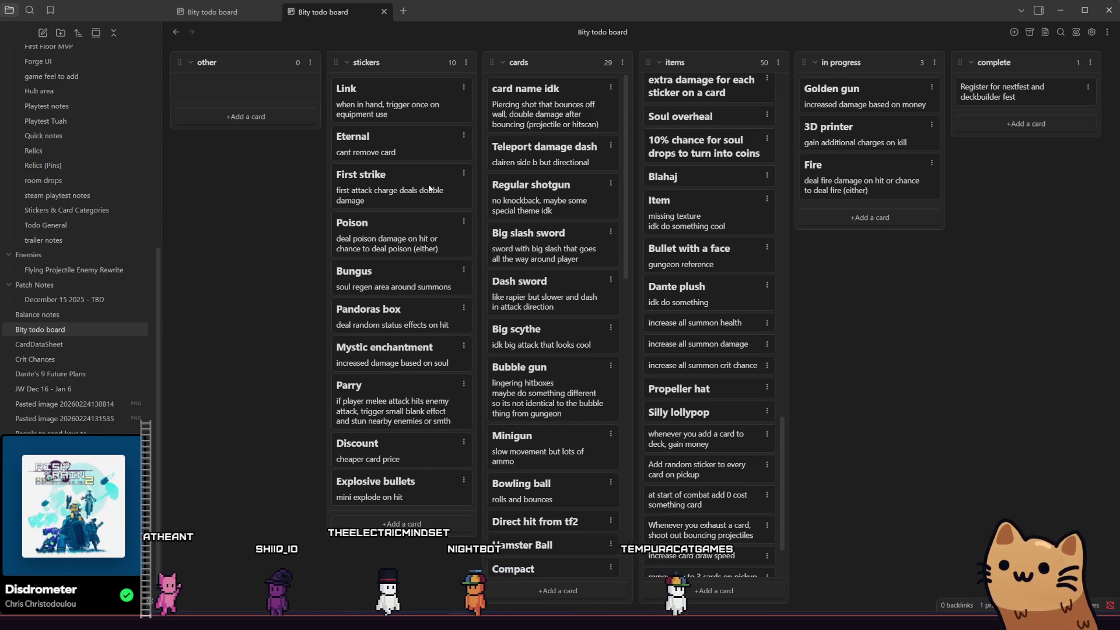
pyautogui.scroll(-10, 730, 333)
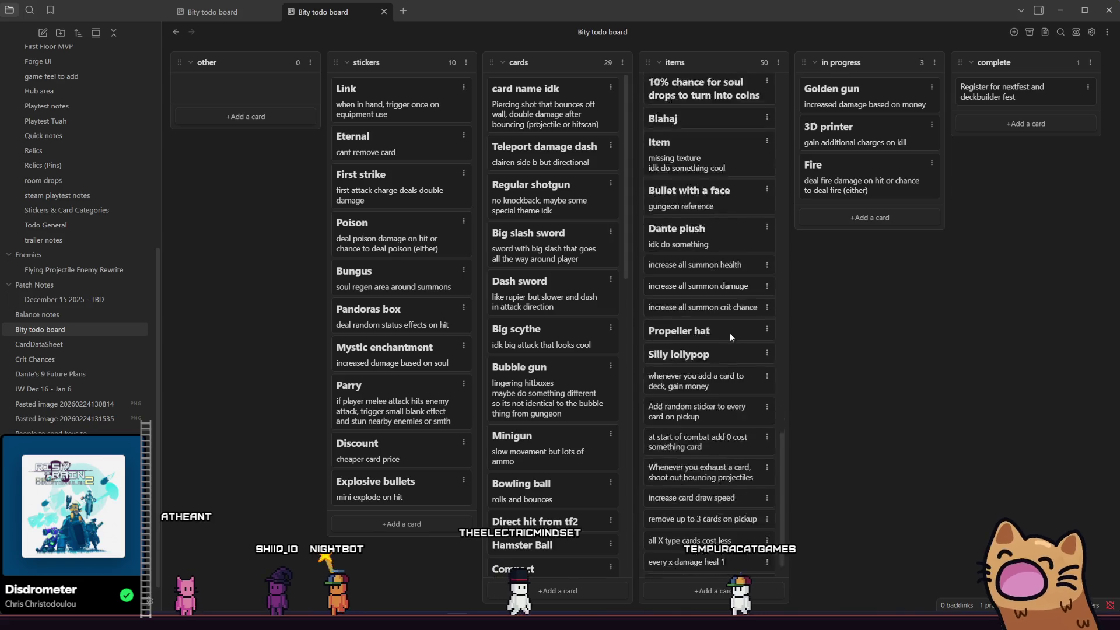
pyautogui.scroll(10, 750, 445)
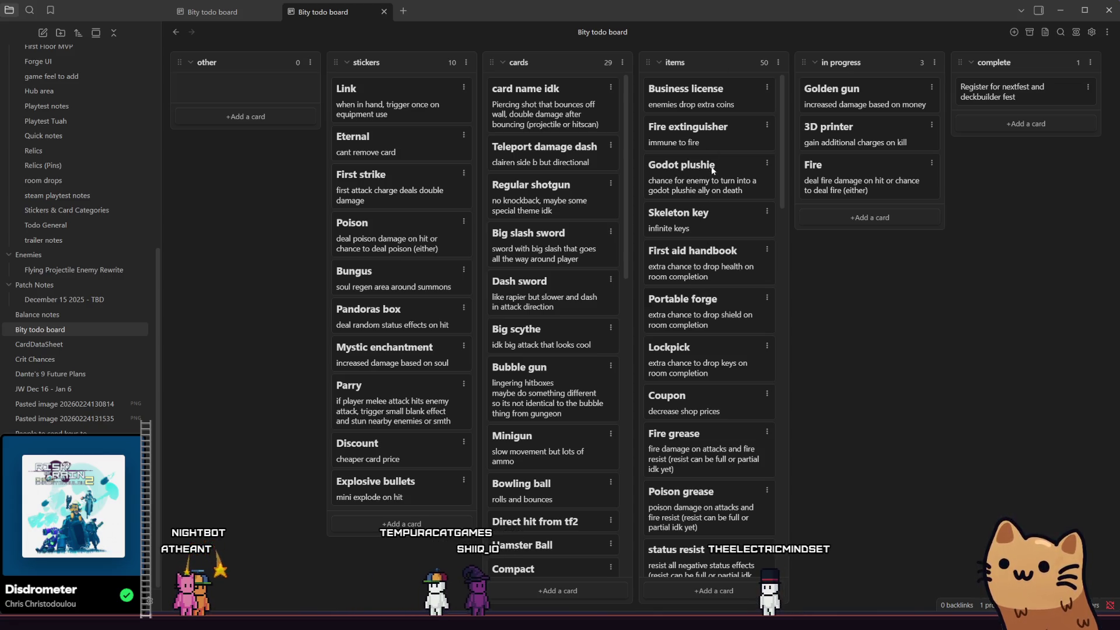
pyautogui.scroll(-6, 701, 253)
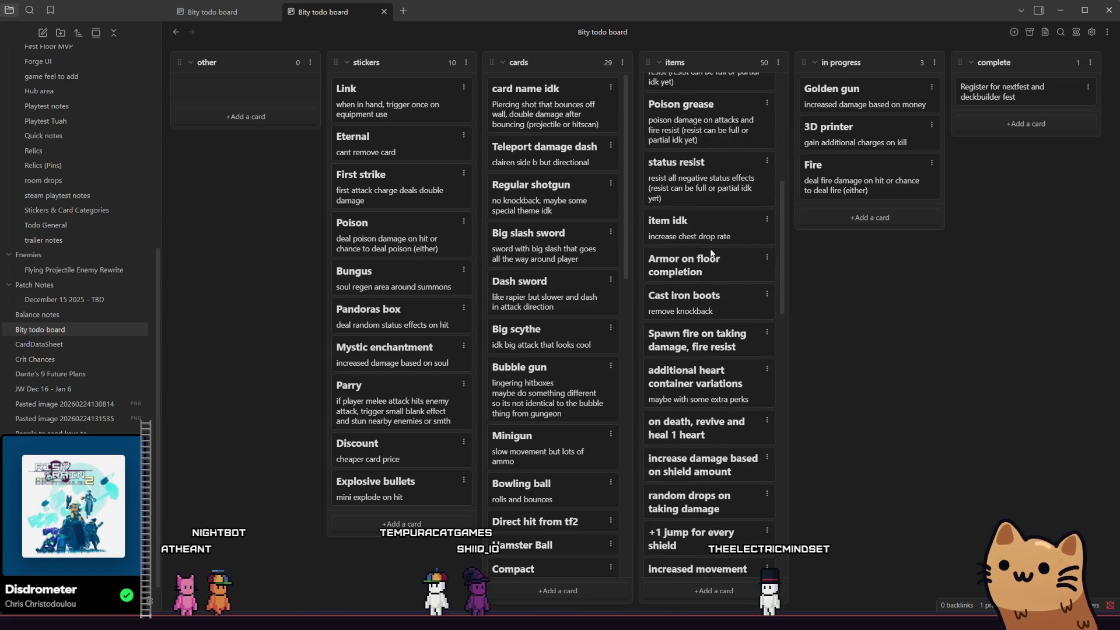
pyautogui.scroll(-2, 715, 247)
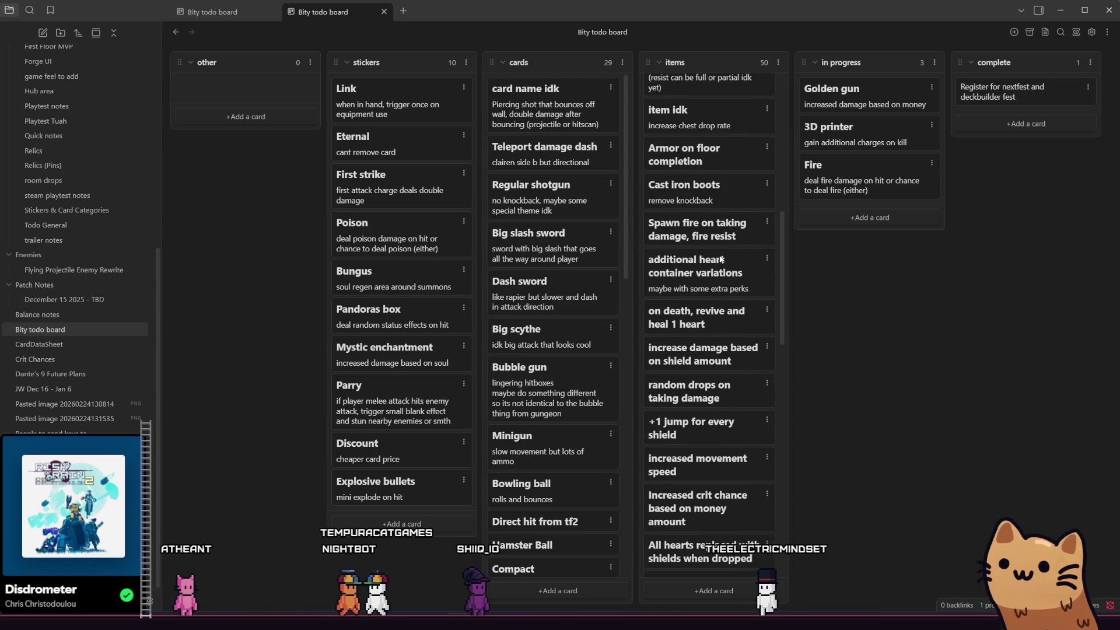
pyautogui.scroll(-5, 722, 264)
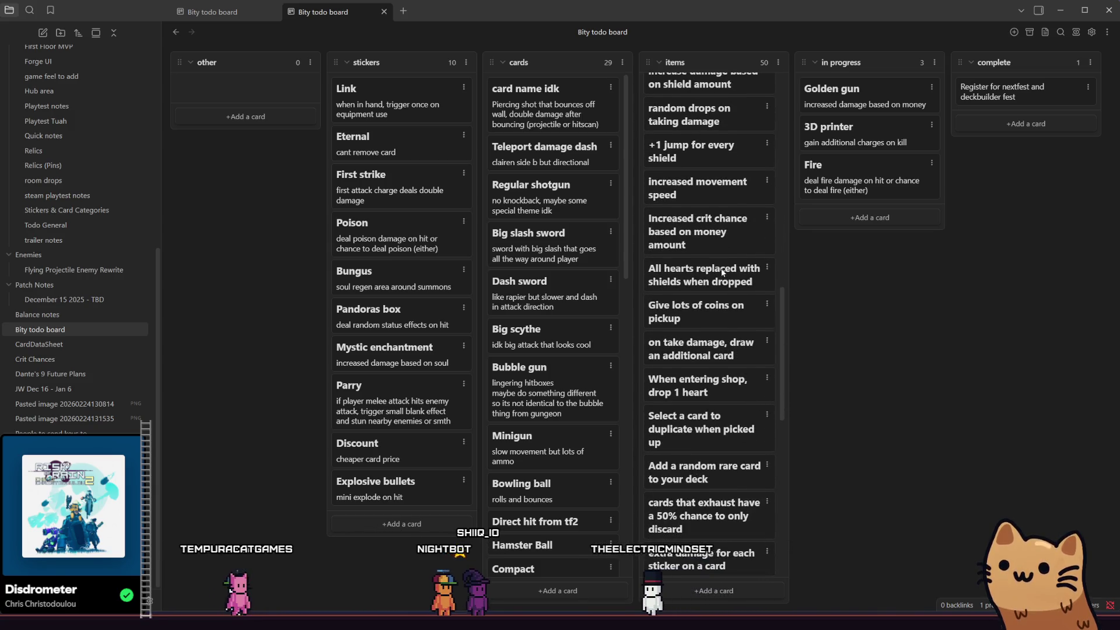
pyautogui.scroll(-5, 722, 268)
pyautogui.scroll(-6, 722, 272)
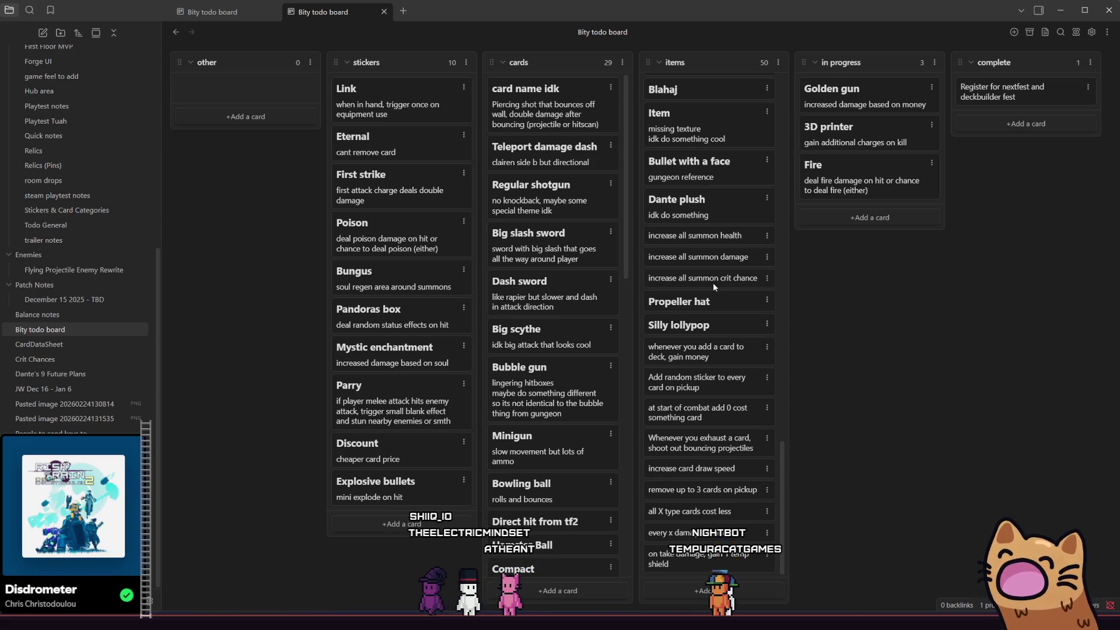
pyautogui.scroll(-15, 660, 241)
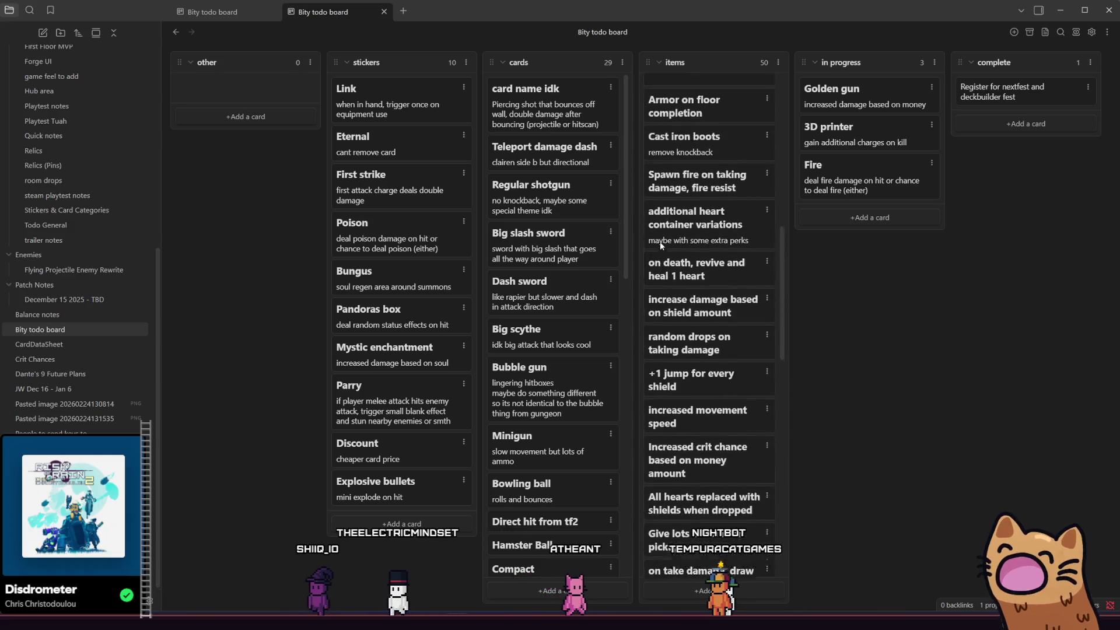
pyautogui.scroll(1, 698, 336)
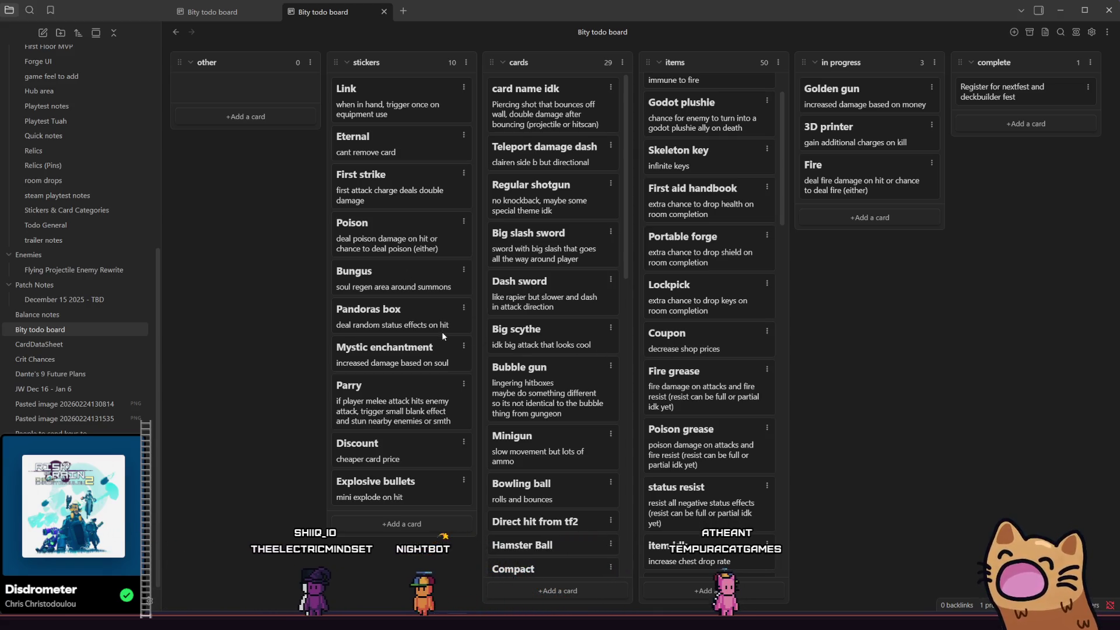
pyautogui.scroll(-10, 550, 332)
pyautogui.scroll(-8, 674, 339)
pyautogui.scroll(-15, 674, 348)
pyautogui.scroll(-2, 558, 374)
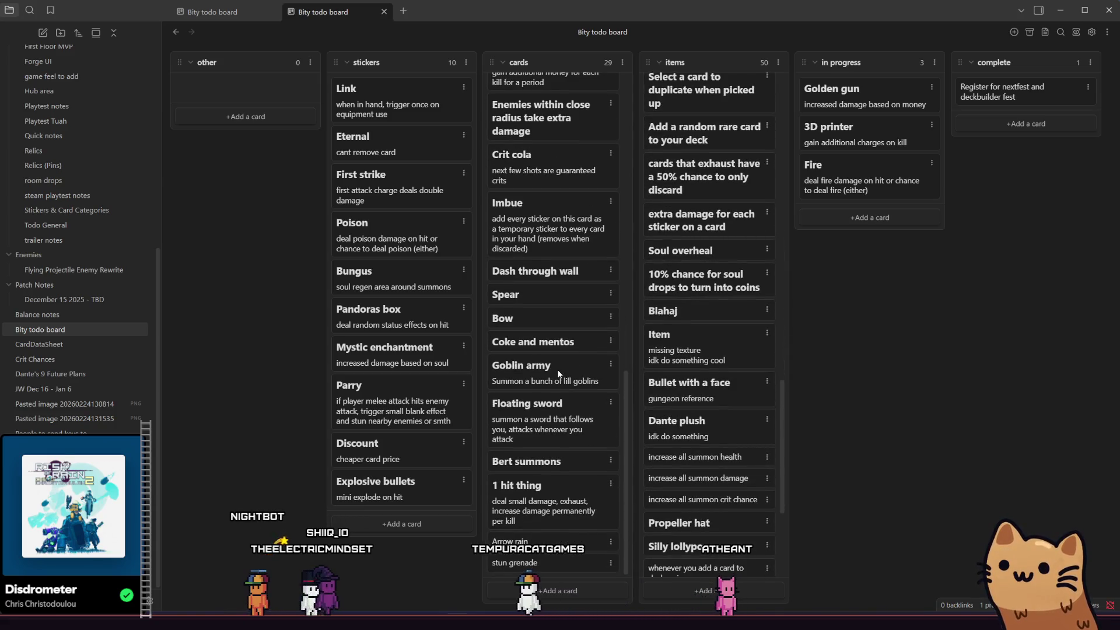
pyautogui.scroll(-4, 688, 373)
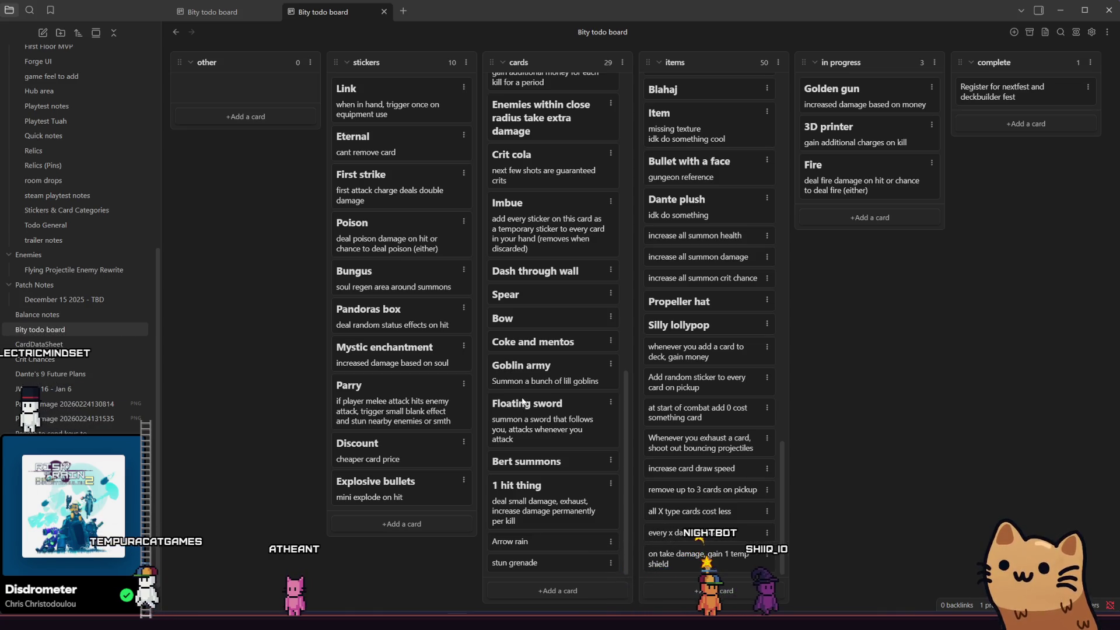
# - Add a 'frying pan' card at the bottom of the cards column
pyautogui.click(574, 592)
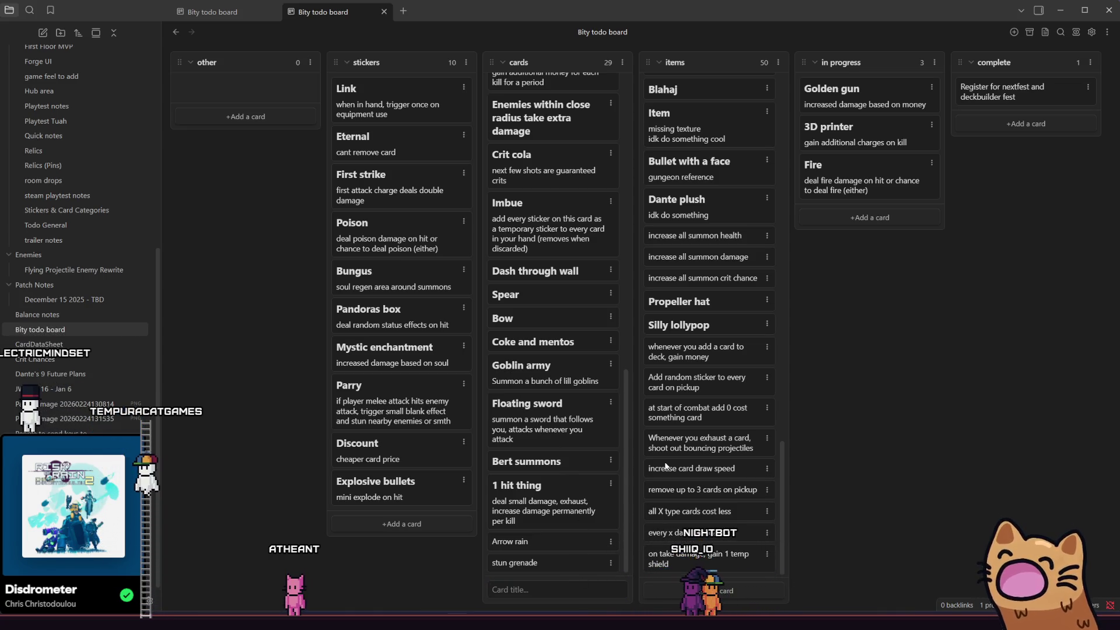
pyautogui.write('frying pan')
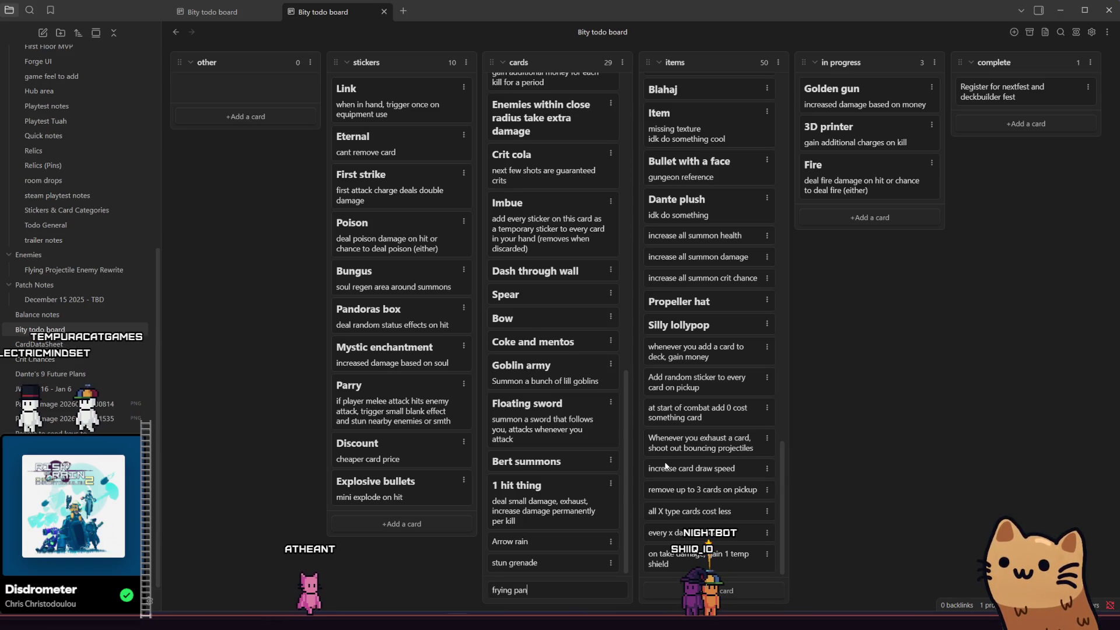
pyautogui.press('Return')
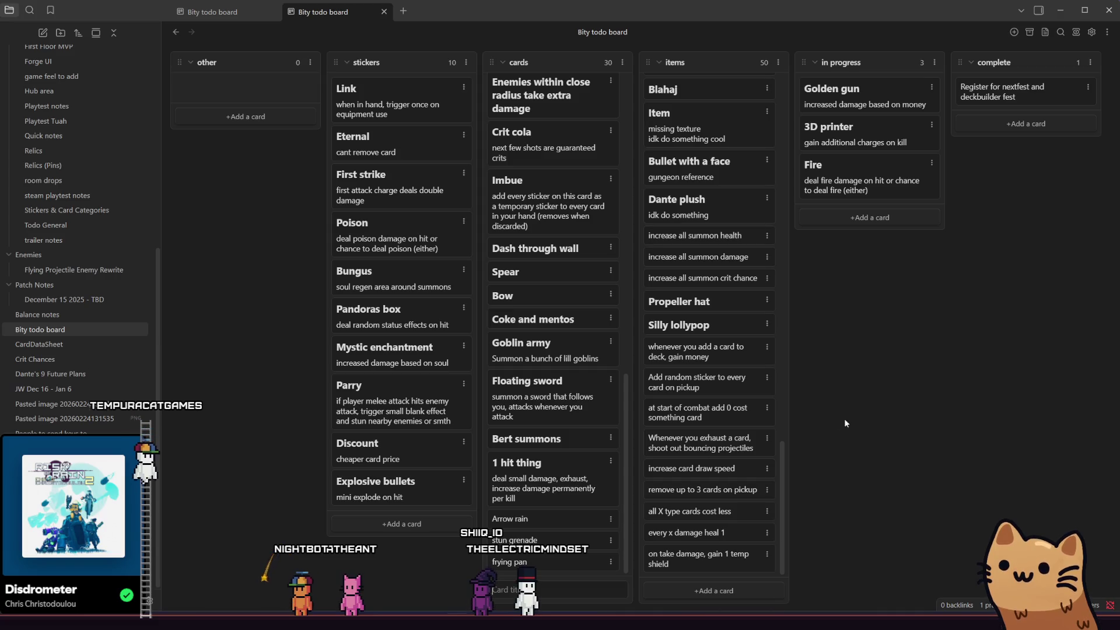
pyautogui.moveTo(783, 458); pyautogui.dragTo(761, 137)
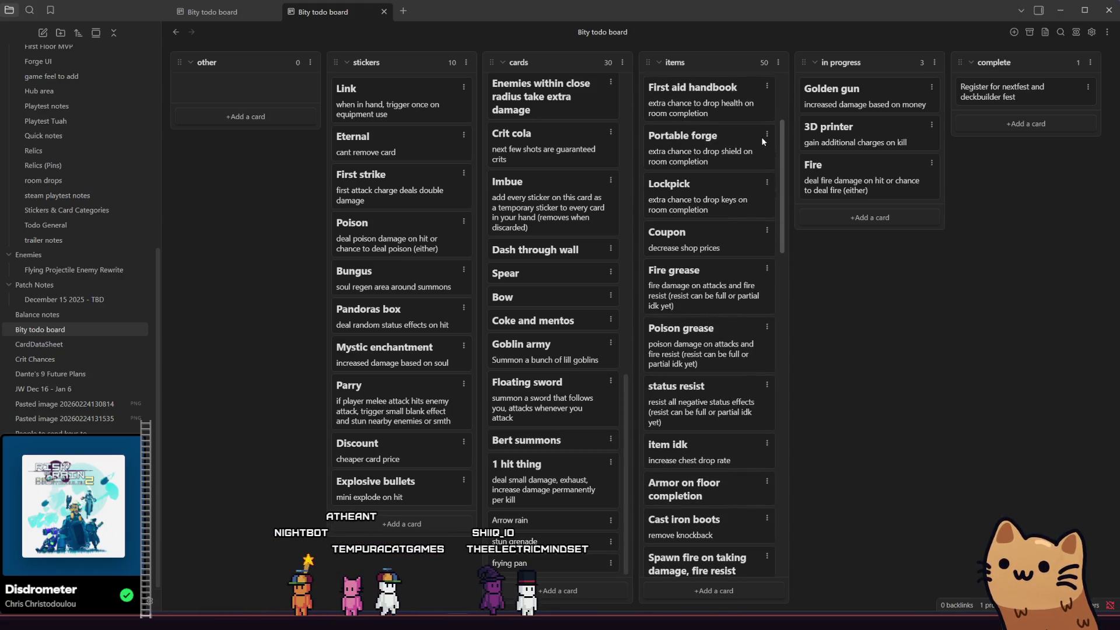
pyautogui.moveTo(761, 137)
pyautogui.mouseDown()
pyautogui.moveTo(773, 90)
pyautogui.moveTo(803, 273)
pyautogui.moveTo(783, 425)
pyautogui.mouseUp()
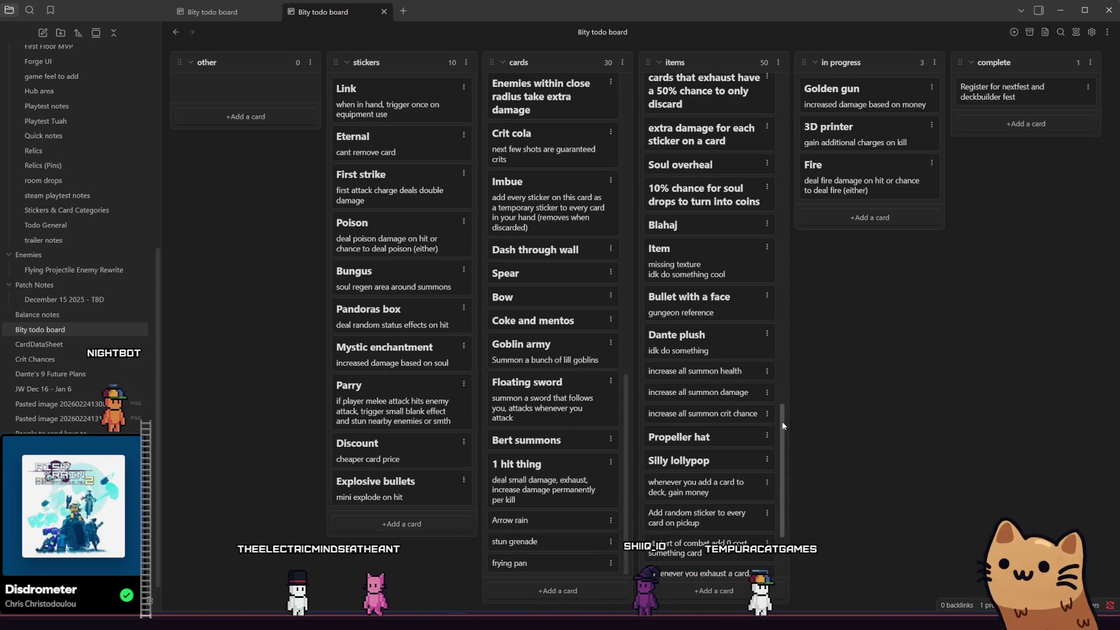
pyautogui.click(515, 591)
pyautogui.write('golf')
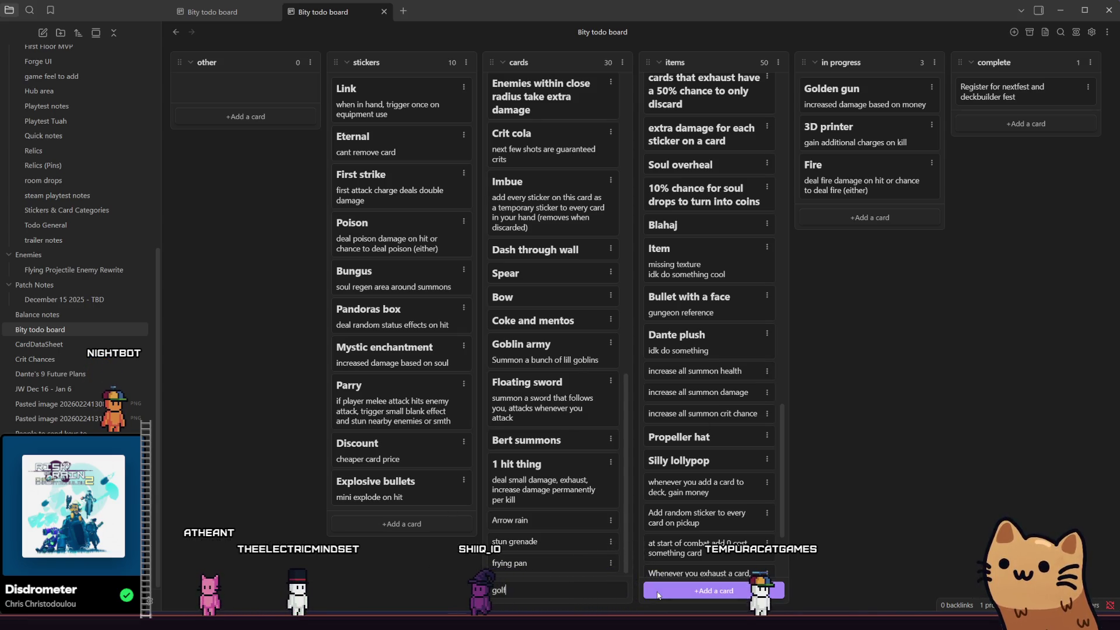
# - Commit the 'golf' card to the cards column and scroll through the board
pyautogui.press('Return')
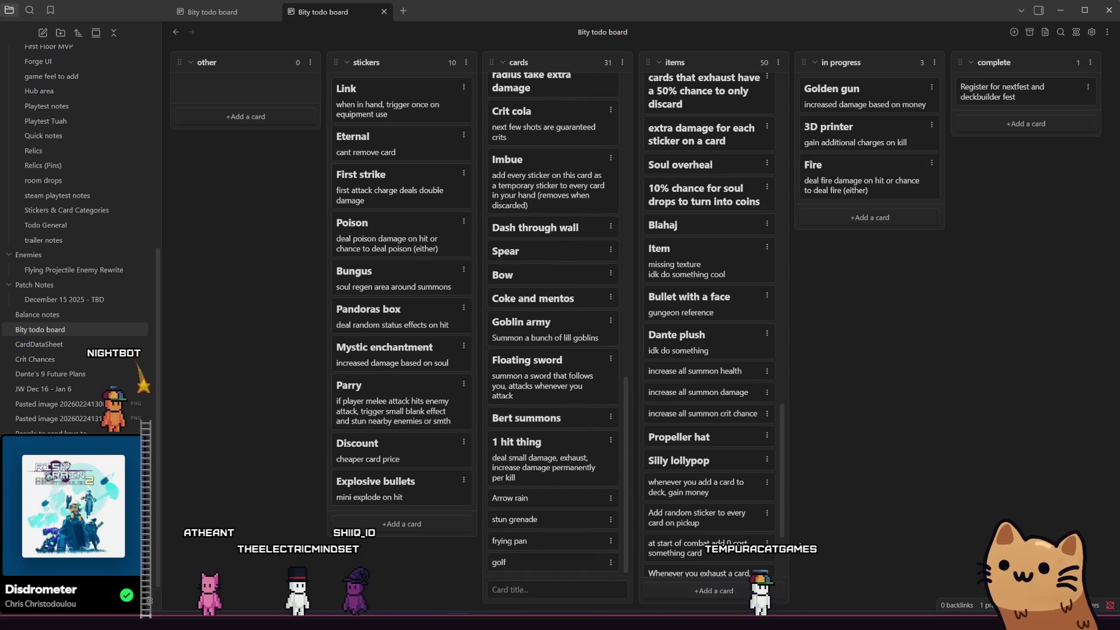
pyautogui.scroll(5, 541, 351)
pyautogui.scroll(5, 542, 353)
pyautogui.scroll(-10, 544, 352)
pyautogui.scroll(-4, 547, 366)
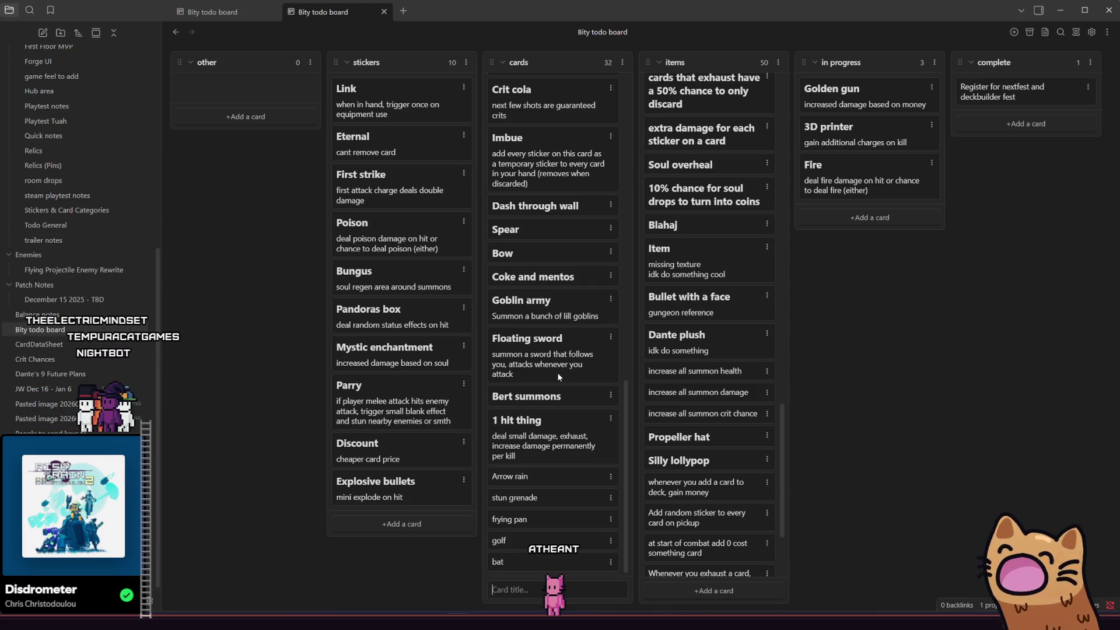
# - Scroll up and down through the cards column on the Obsidian todo board
pyautogui.scroll(10, 562, 352)
pyautogui.scroll(2, 563, 352)
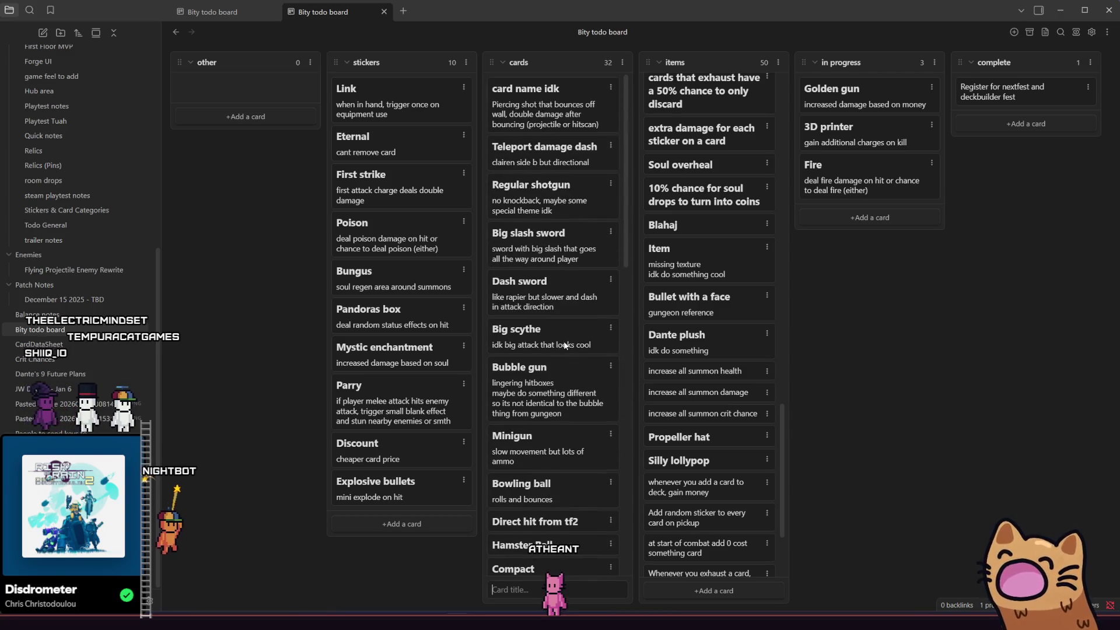
pyautogui.scroll(-4, 658, 308)
pyautogui.scroll(2, 670, 321)
pyautogui.scroll(-2, 683, 332)
pyautogui.scroll(8, 701, 353)
pyautogui.scroll(15, 701, 353)
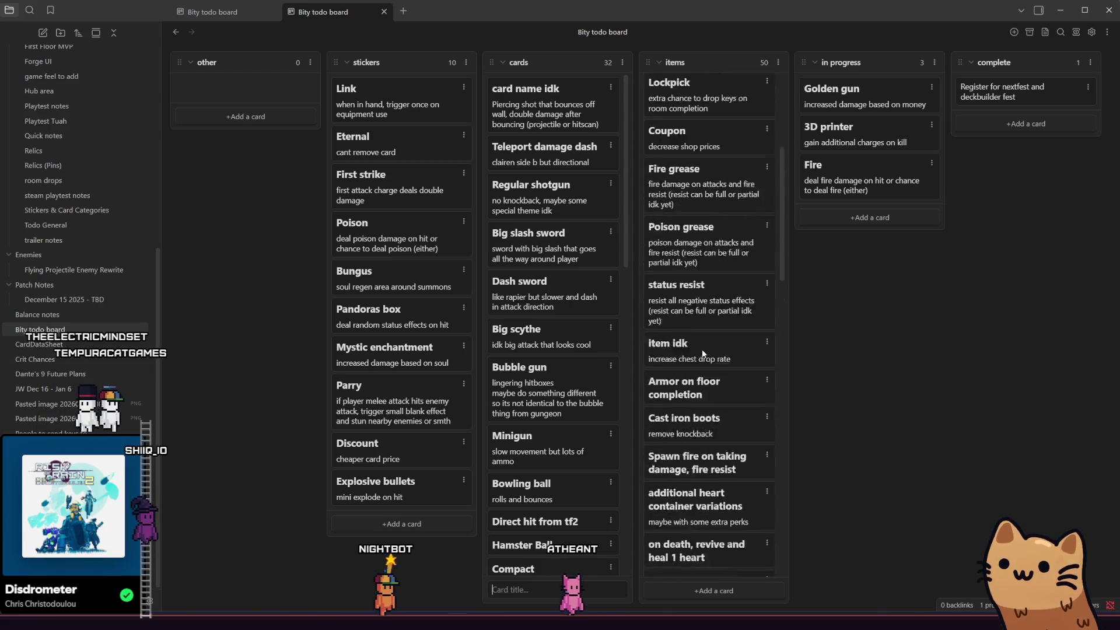
pyautogui.scroll(-3, 717, 260)
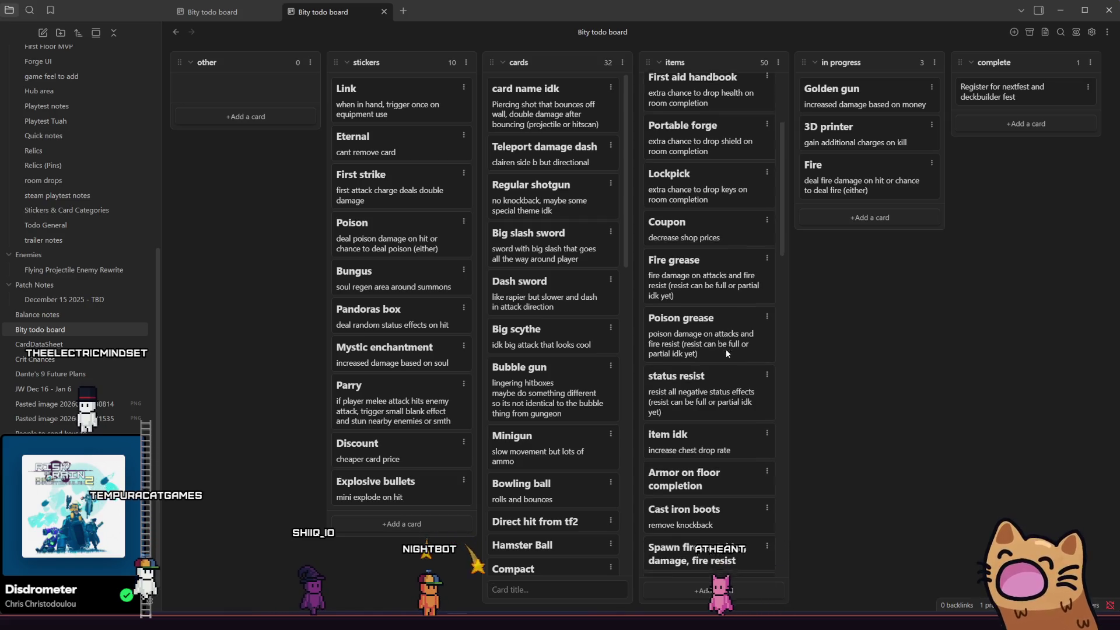
pyautogui.scroll(-2, 729, 291)
pyautogui.scroll(-2, 731, 345)
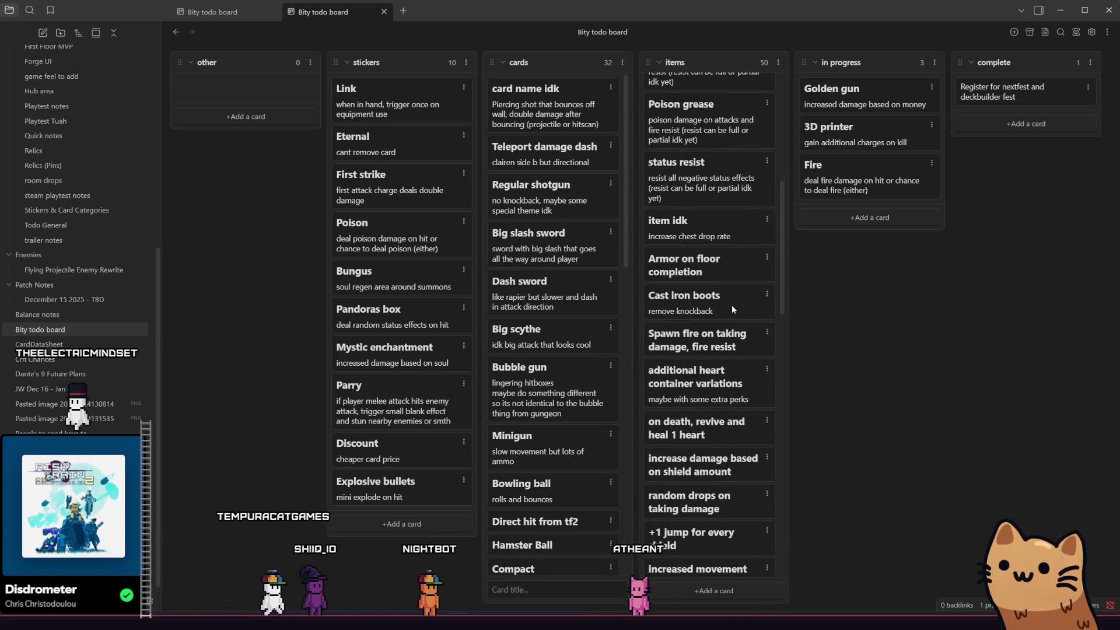
# - Scroll down the items column, then switch to the gatos sprite sheet in Aseprite
pyautogui.scroll(-2, 733, 309)
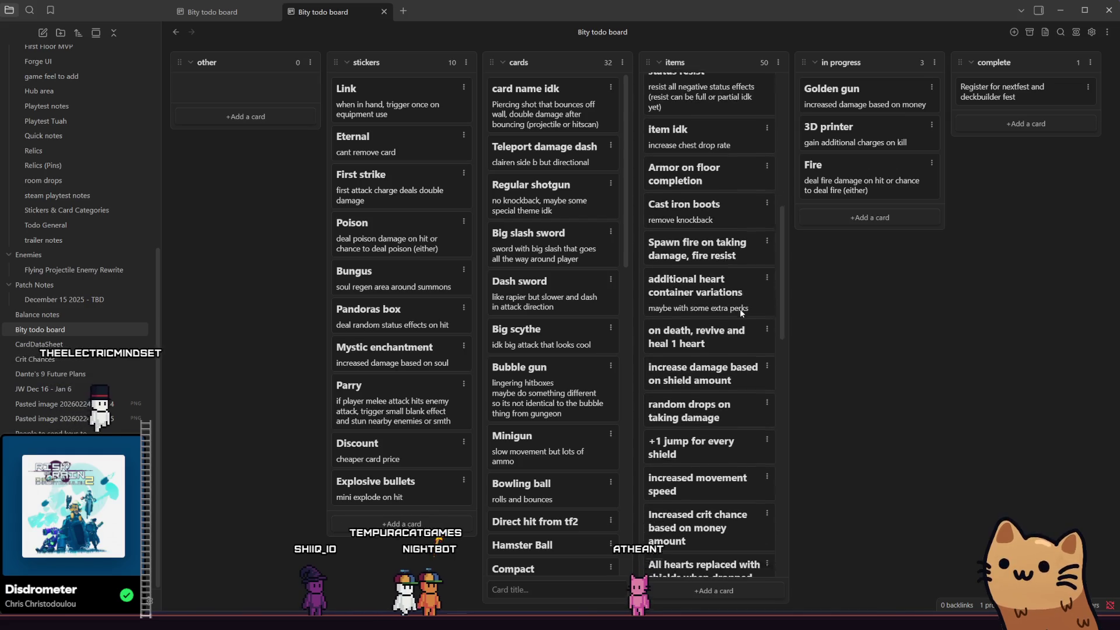
pyautogui.scroll(-1, 741, 334)
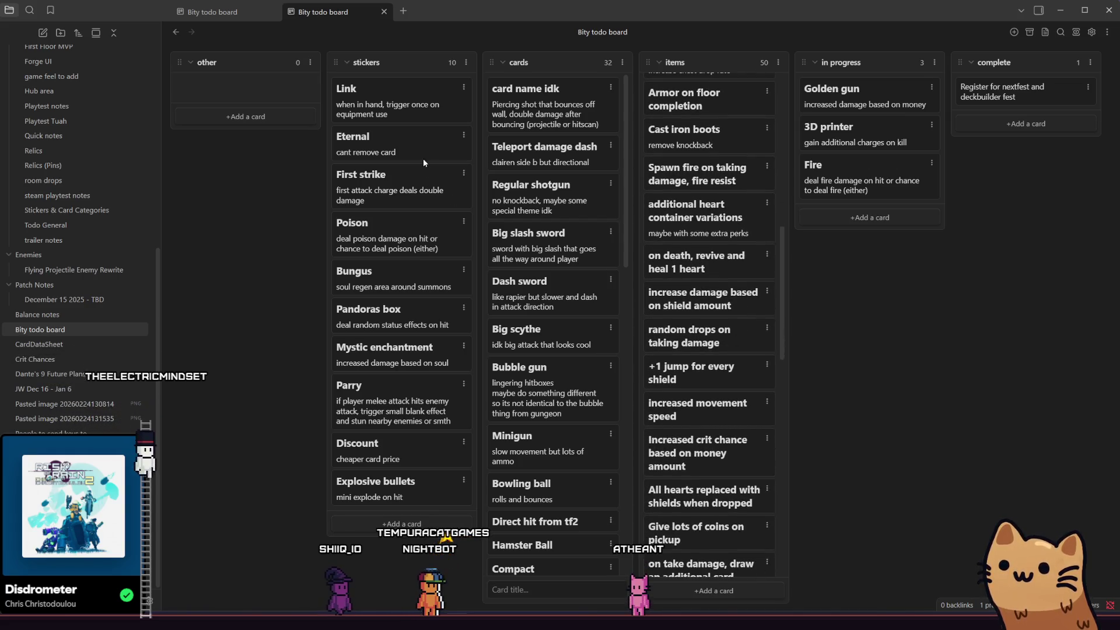
pyautogui.scroll(-5, 522, 184)
pyautogui.scroll(5, 521, 184)
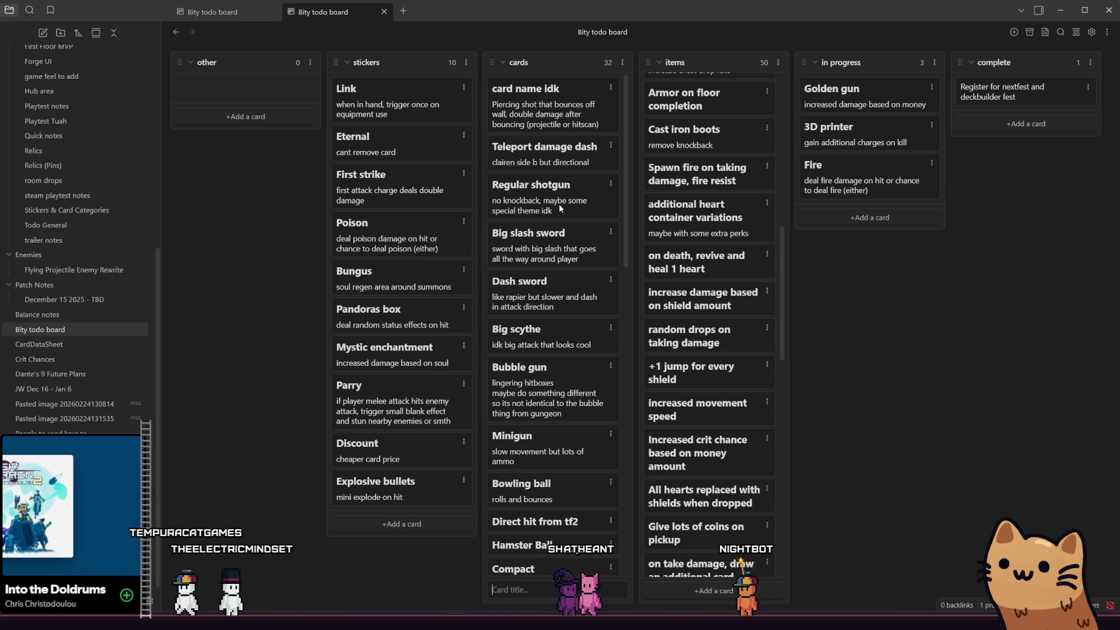
pyautogui.scroll(-3, 558, 223)
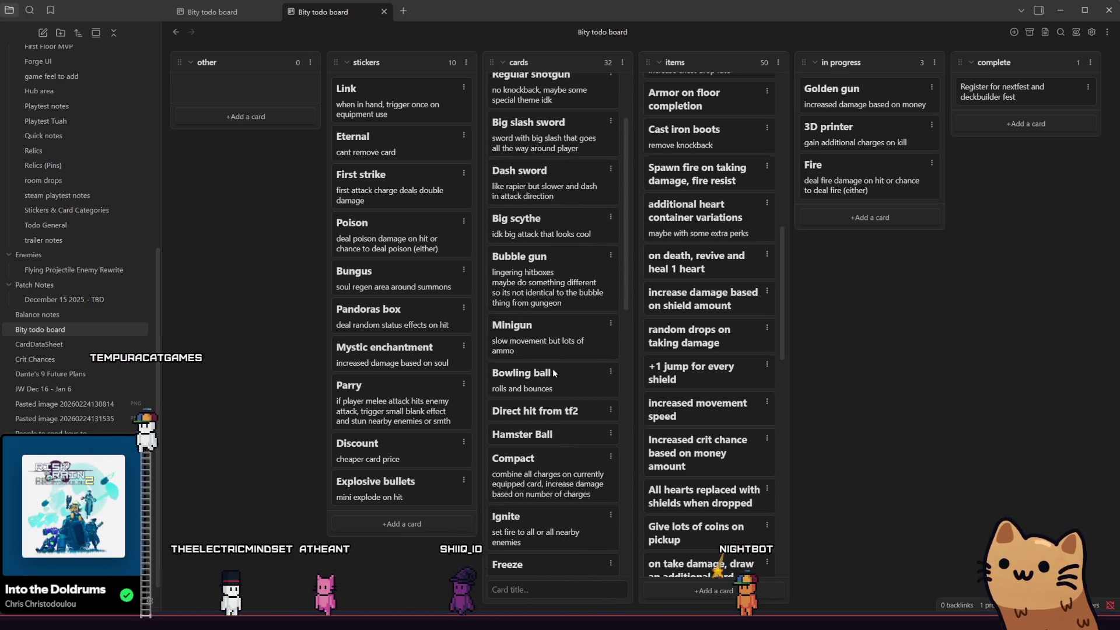
pyautogui.scroll(-1, 558, 369)
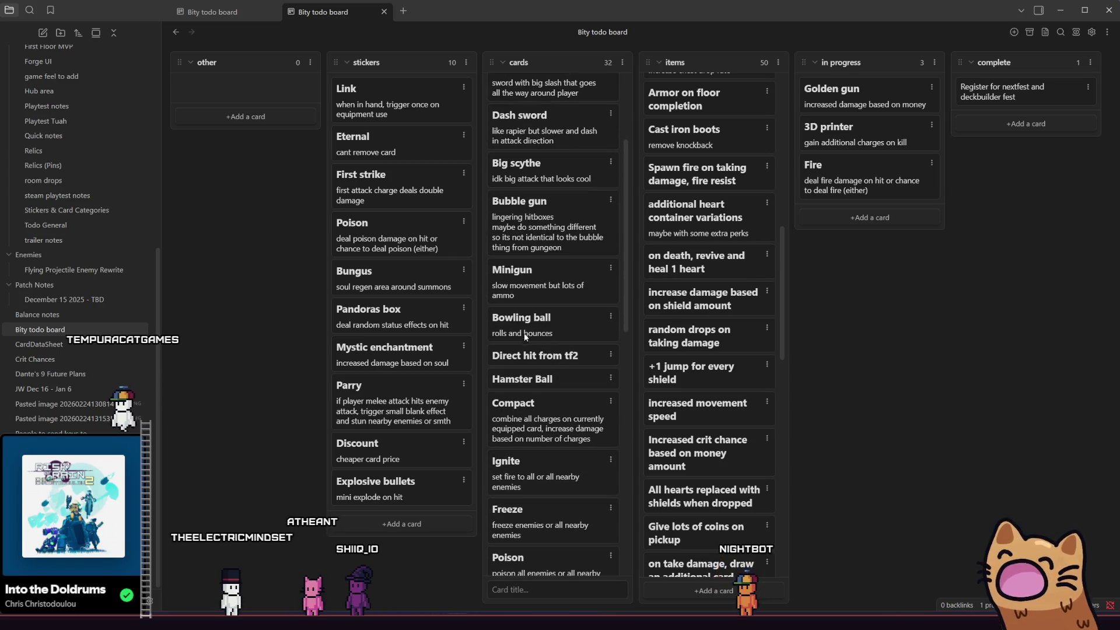
pyautogui.hotkey('alt', 'Tab')
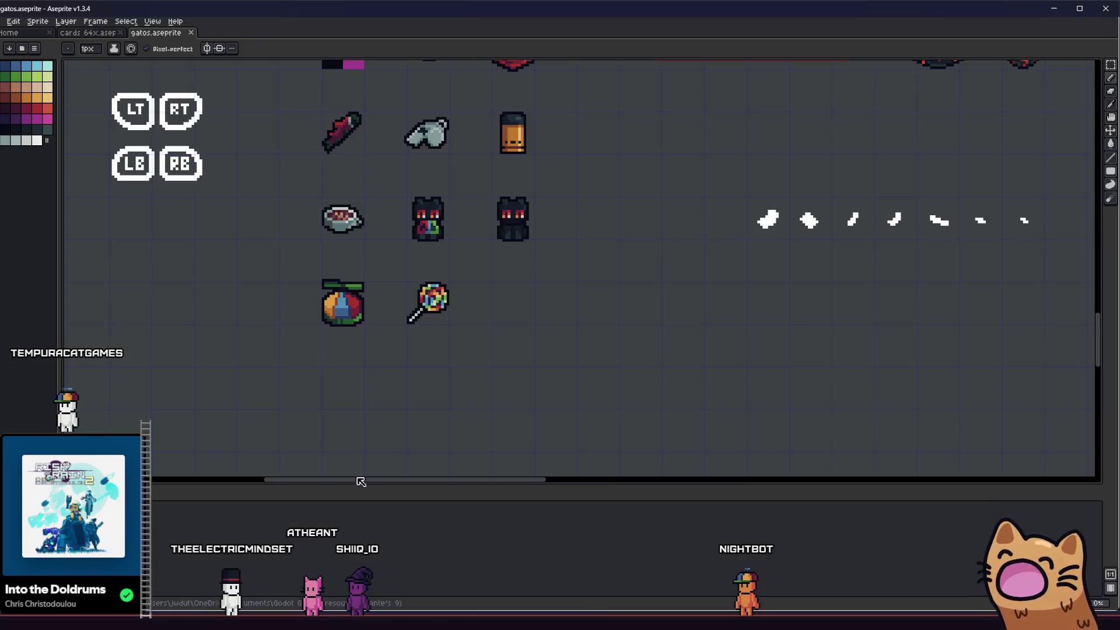
# - Open cards 64x.aseprite and insert a new blank CARD template frame after frame 29
pyautogui.scroll(3, 309, 330)
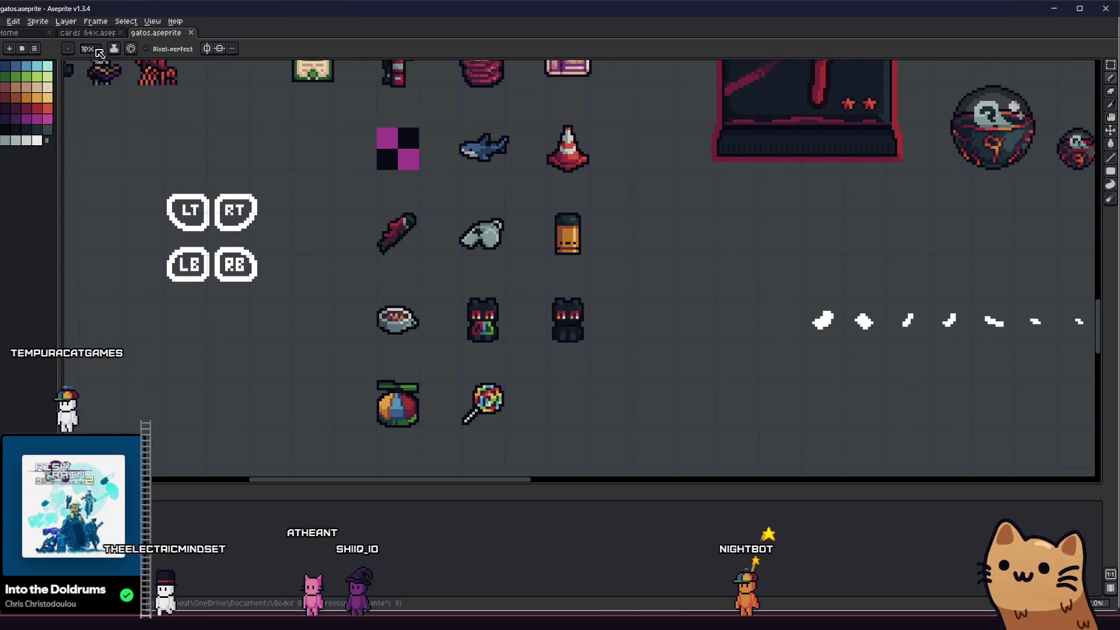
pyautogui.click(87, 33)
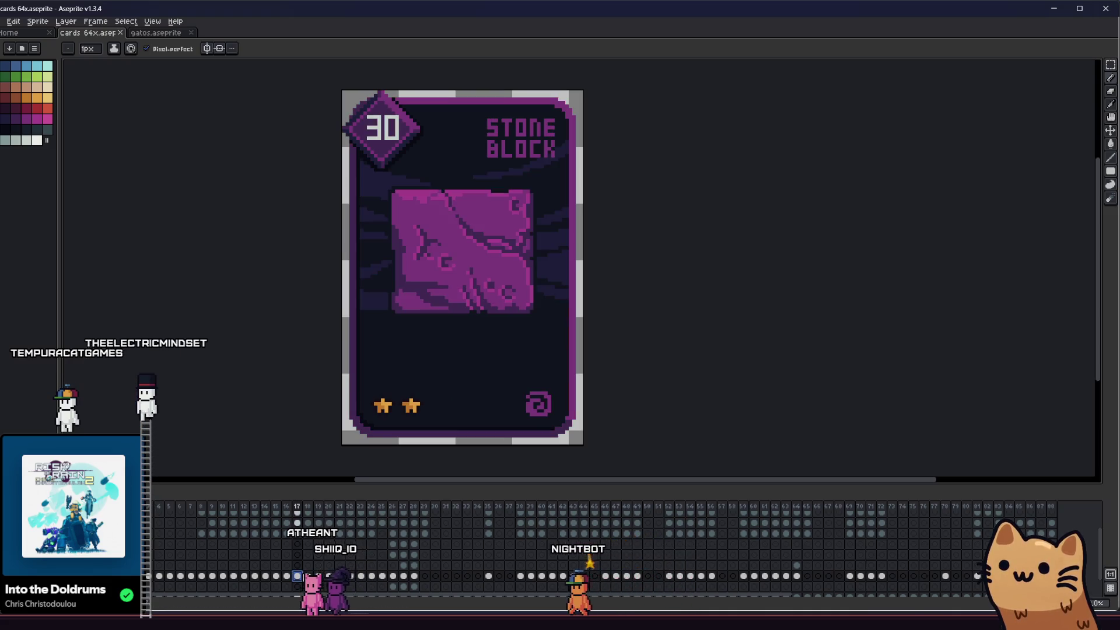
pyautogui.click(424, 579)
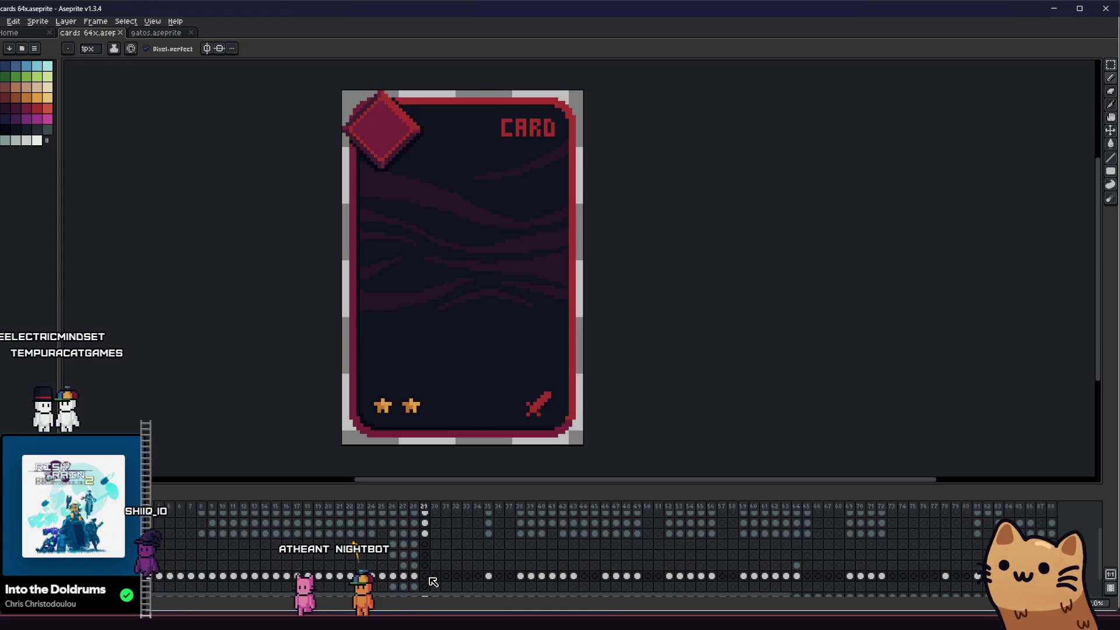
pyautogui.rightClick(429, 510)
pyautogui.click(430, 549)
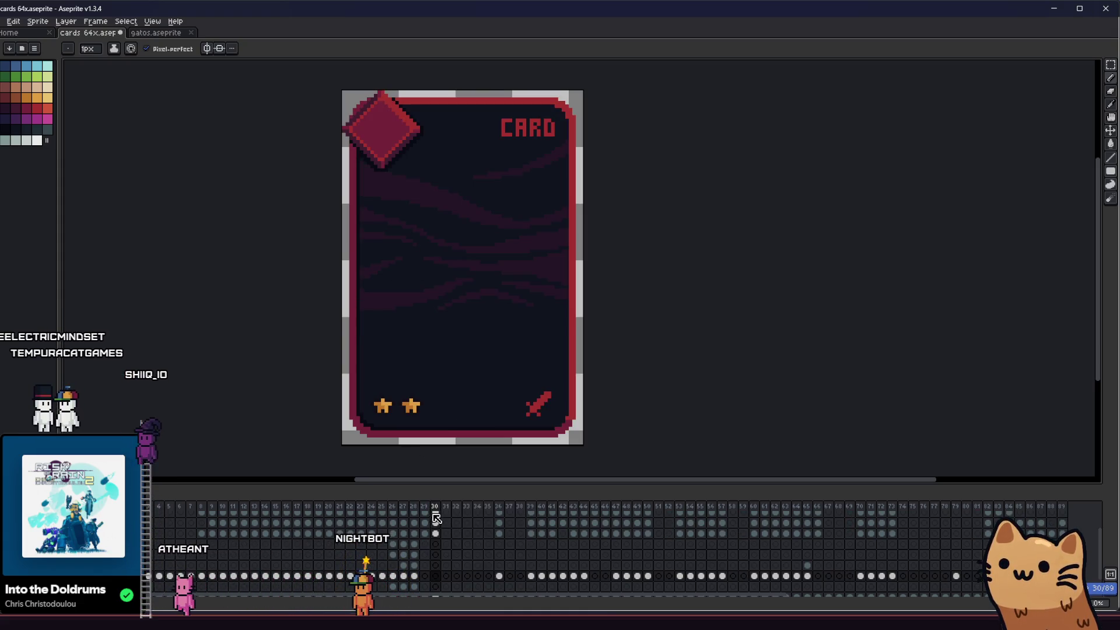
pyautogui.moveTo(297, 249); pyautogui.dragTo(257, 264)
pyautogui.hotkey('shift', 'u')
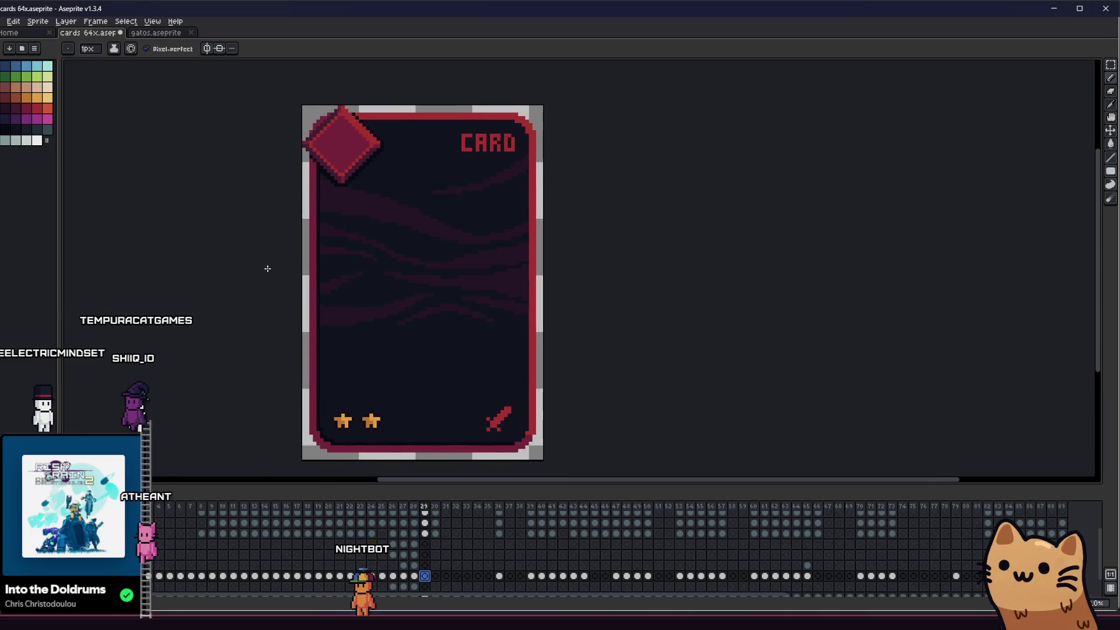
# - Draw a red circle on the card, undo it, and redraw it smaller and centred
pyautogui.click(37, 108)
pyautogui.moveTo(376, 241)
pyautogui.mouseDown()
pyautogui.moveTo(512, 368)
pyautogui.moveTo(516, 383)
pyautogui.moveTo(402, 288)
pyautogui.moveTo(540, 422)
pyautogui.mouseUp()
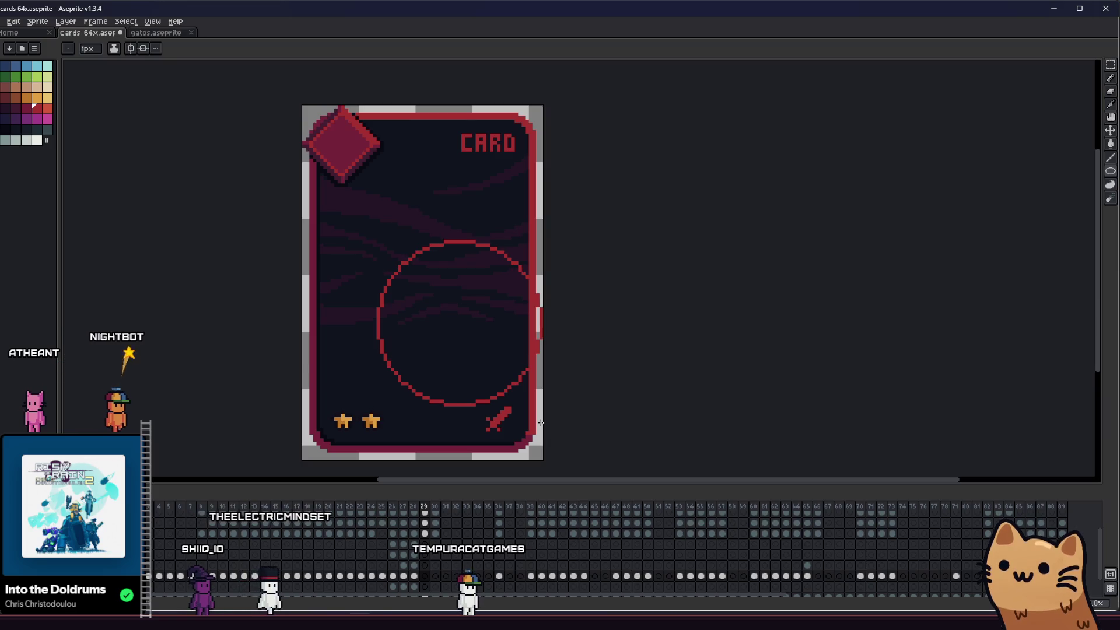
pyautogui.hotkey('ctrl', 'z')
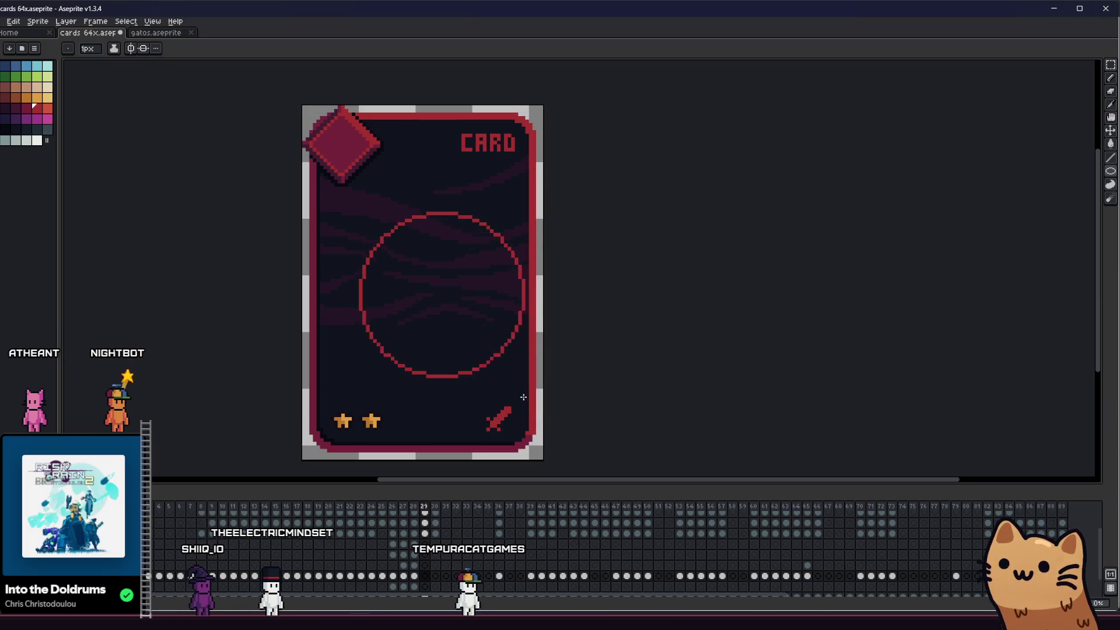
pyautogui.moveTo(528, 403)
pyautogui.mouseDown()
pyautogui.moveTo(465, 355)
pyautogui.moveTo(495, 391)
pyautogui.mouseUp()
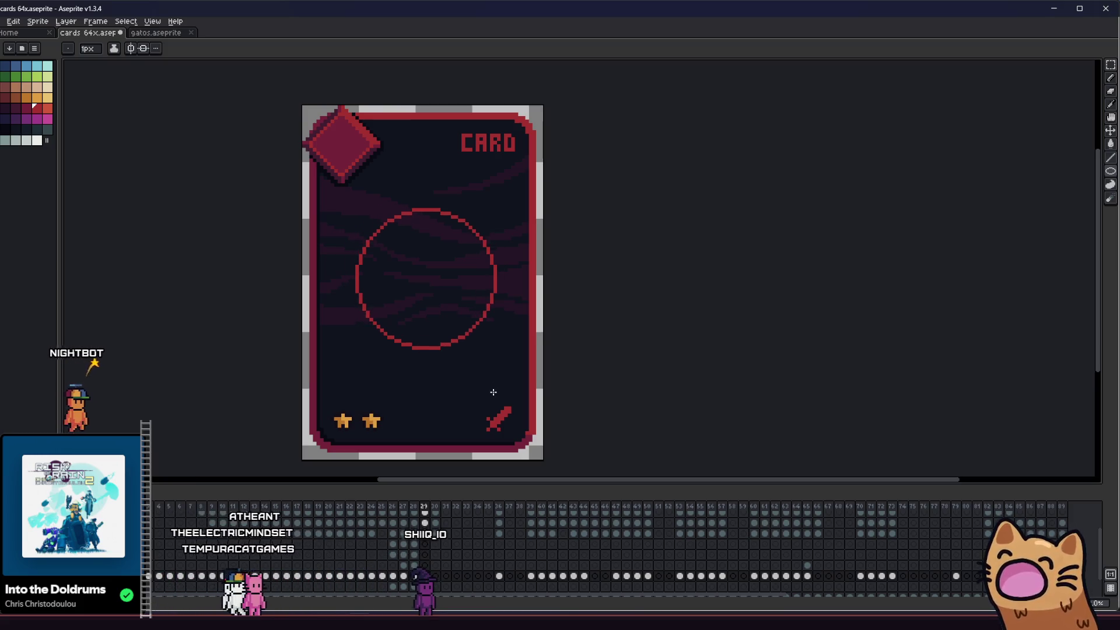
pyautogui.scroll(-2, 491, 392)
pyautogui.scroll(2, 482, 362)
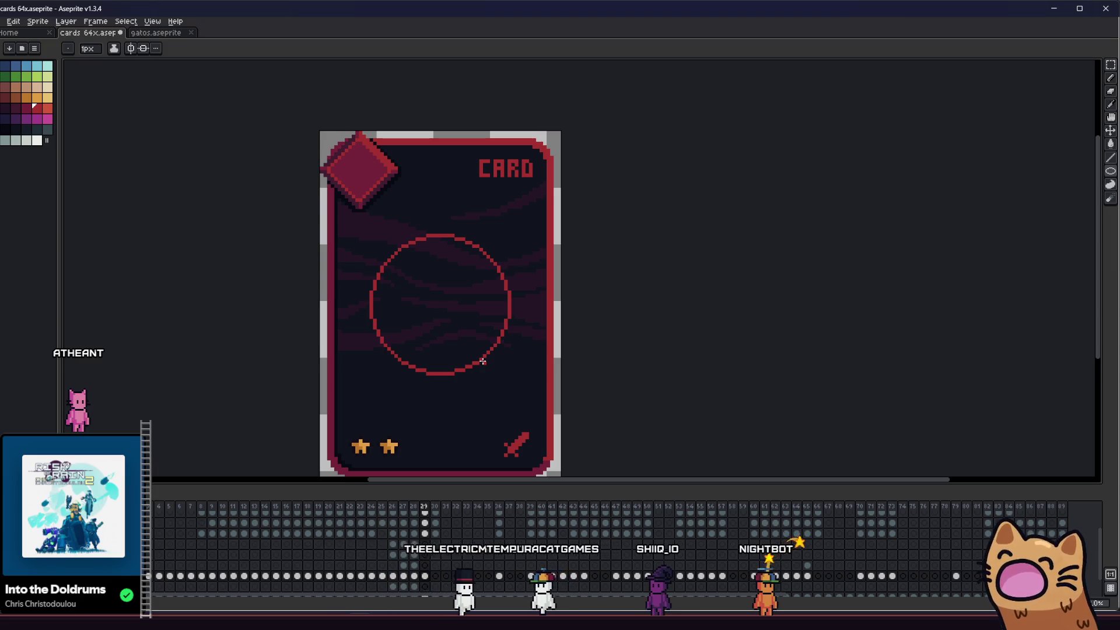
# - Fill the circle outline solid red with the Paint Bucket
pyautogui.press('g')
pyautogui.click(416, 299)
pyautogui.scroll(1, 416, 299)
pyautogui.scroll(1, 416, 300)
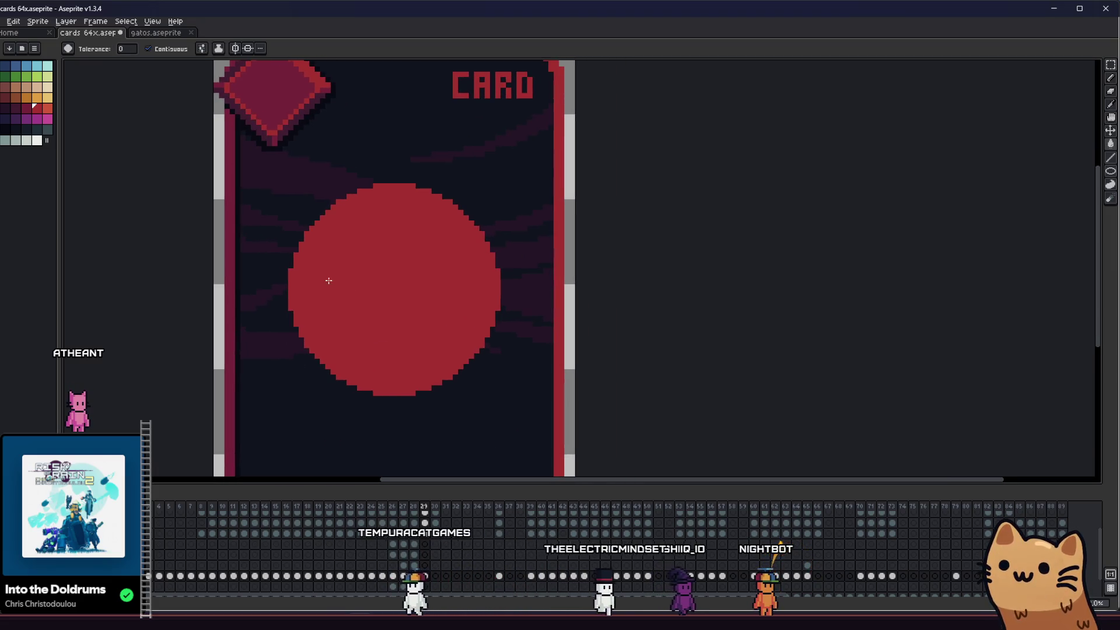
# - Choose the darker red pencil and enlarge the brush toward 34px for shading the ball
pyautogui.click(24, 114)
pyautogui.press('b')
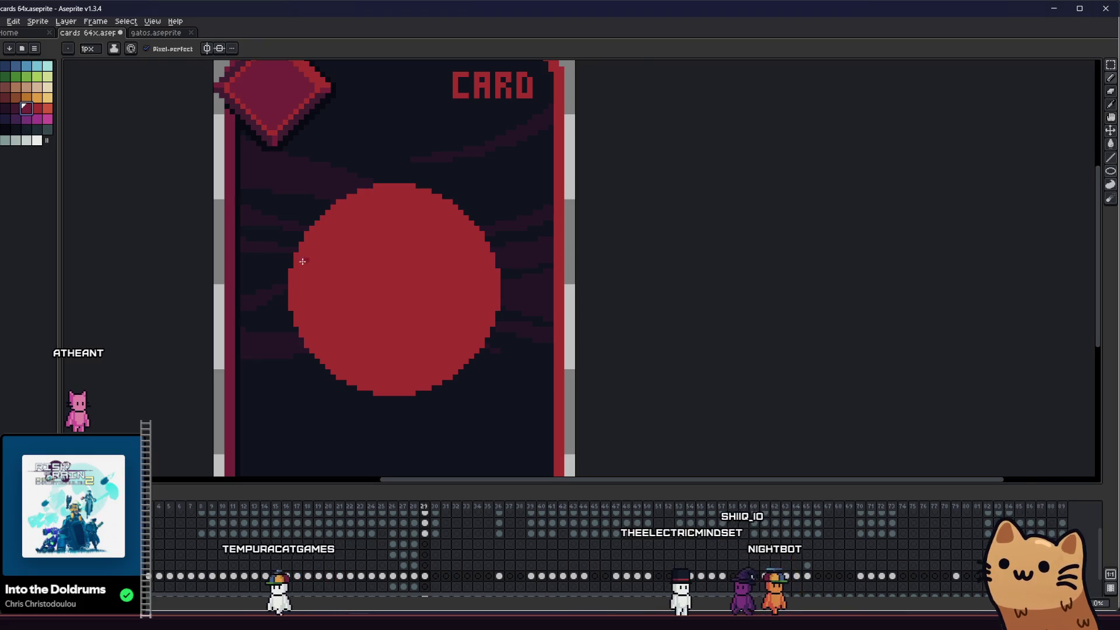
pyautogui.scroll(3, 417, 249)
pyautogui.scroll(-2, 366, 156)
pyautogui.moveTo(366, 157)
pyautogui.mouseDown()
pyautogui.moveTo(392, 295)
pyautogui.moveTo(529, 328)
pyautogui.mouseUp()
pyautogui.hotkey('ctrl', 'z')
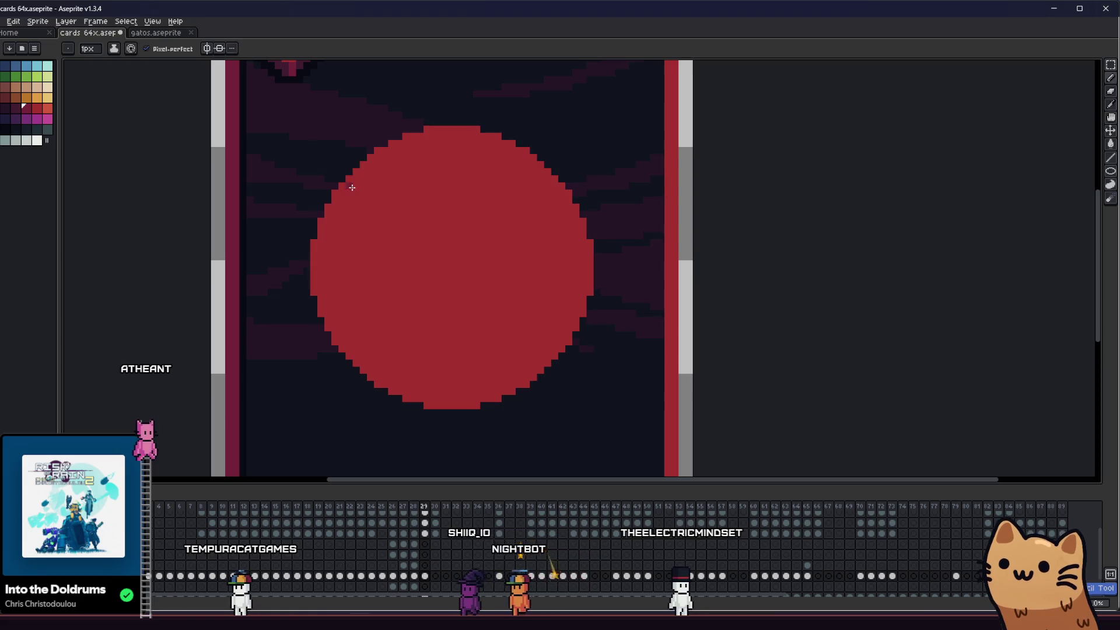
pyautogui.press('+')
pyautogui.press('+')
pyautogui.press('+')
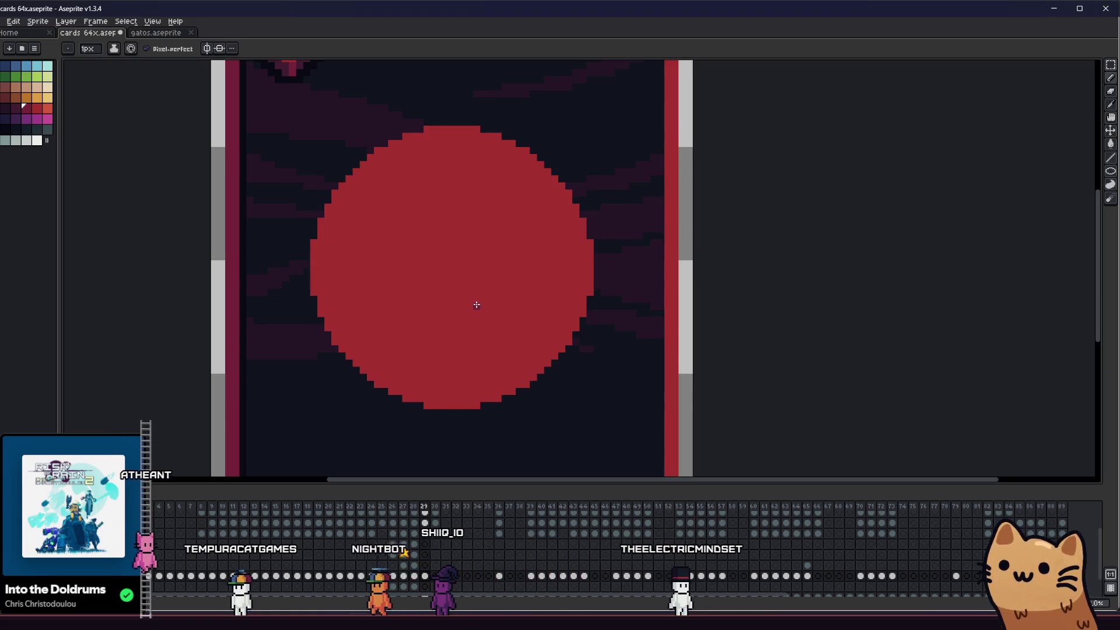
pyautogui.click(467, 285)
pyautogui.press('+')
pyautogui.press('+')
pyautogui.press('+')
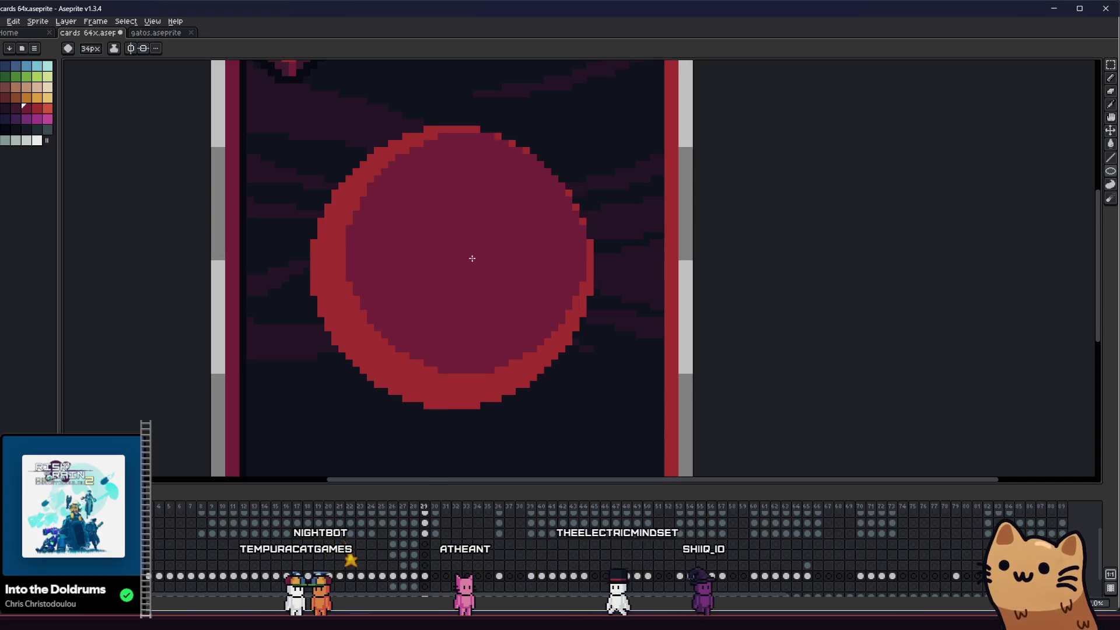
# - Switch the brush to a translucent ink mode and enlarge it slightly
pyautogui.click(114, 48)
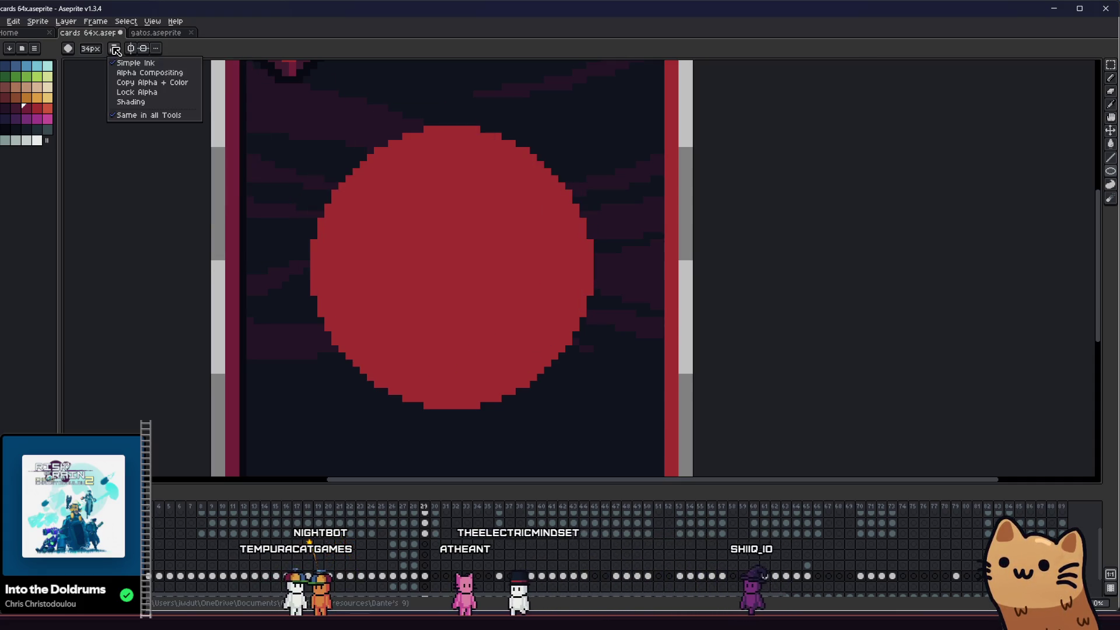
pyautogui.click(130, 74)
pyautogui.press('+')
pyautogui.press('+')
pyautogui.press('+')
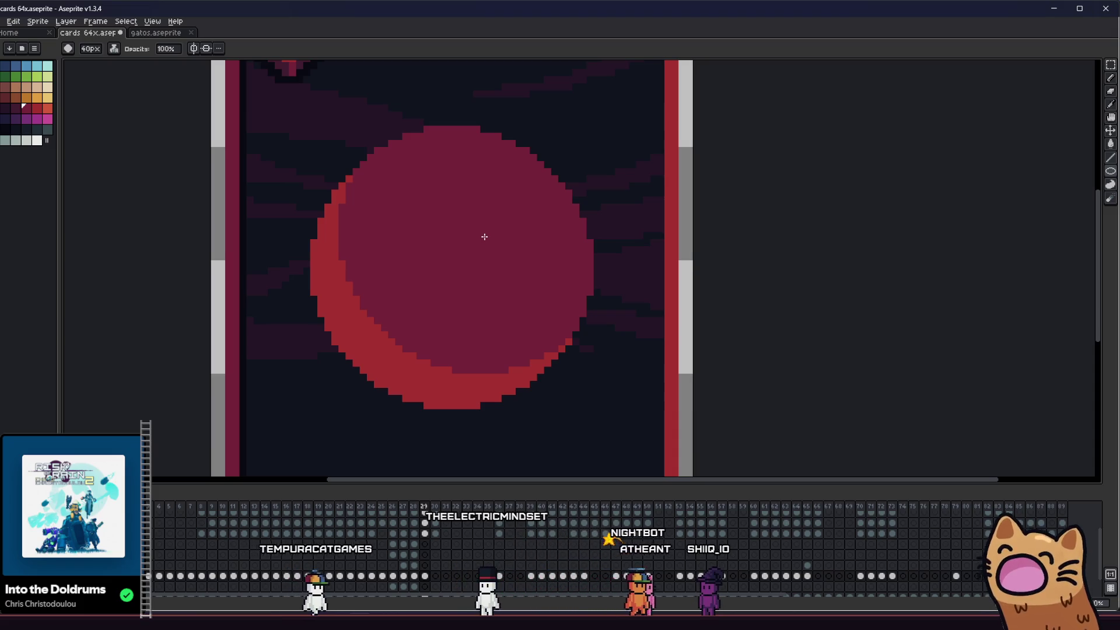
pyautogui.scroll(-4, 484, 236)
pyautogui.scroll(3, 484, 245)
# - Sample the maroon colour and fill the crescent along the ball's lower-left edge
pyautogui.press('i')
pyautogui.scroll(1, 500, 247)
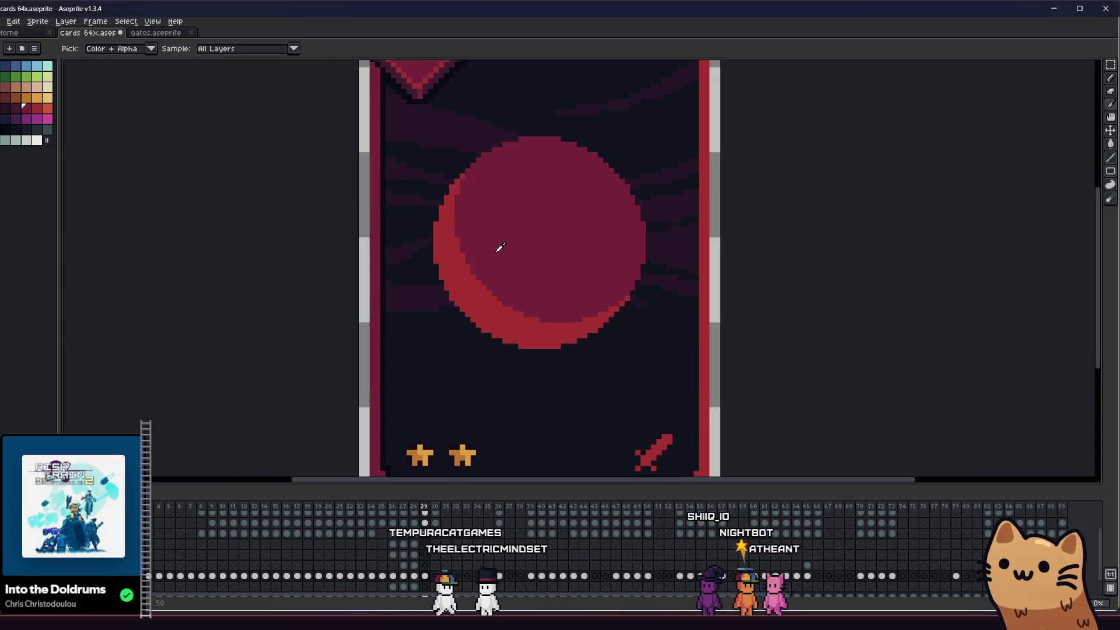
pyautogui.moveTo(401, 209); pyautogui.dragTo(284, 199)
pyautogui.click(16, 108)
pyautogui.press('g')
pyautogui.scroll(1, 333, 256)
pyautogui.click(332, 256)
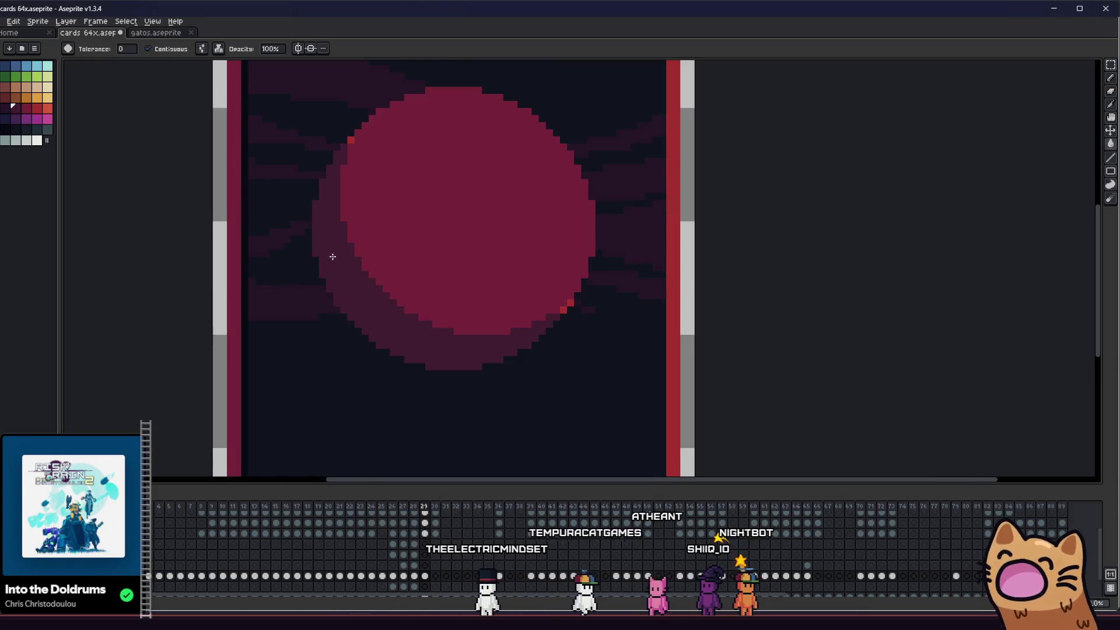
pyautogui.hotkey('ctrl', 'z')
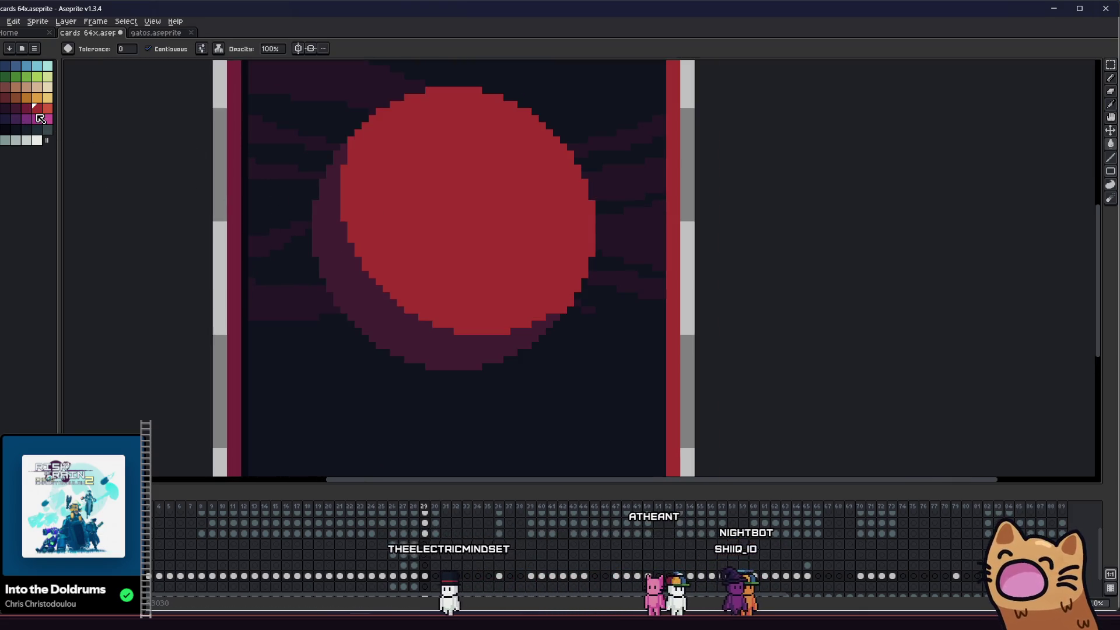
pyautogui.hotkey('ctrl', 'y')
# - Turn off Contiguous fill and undo/redo until the main disc is bright red
pyautogui.click(148, 48)
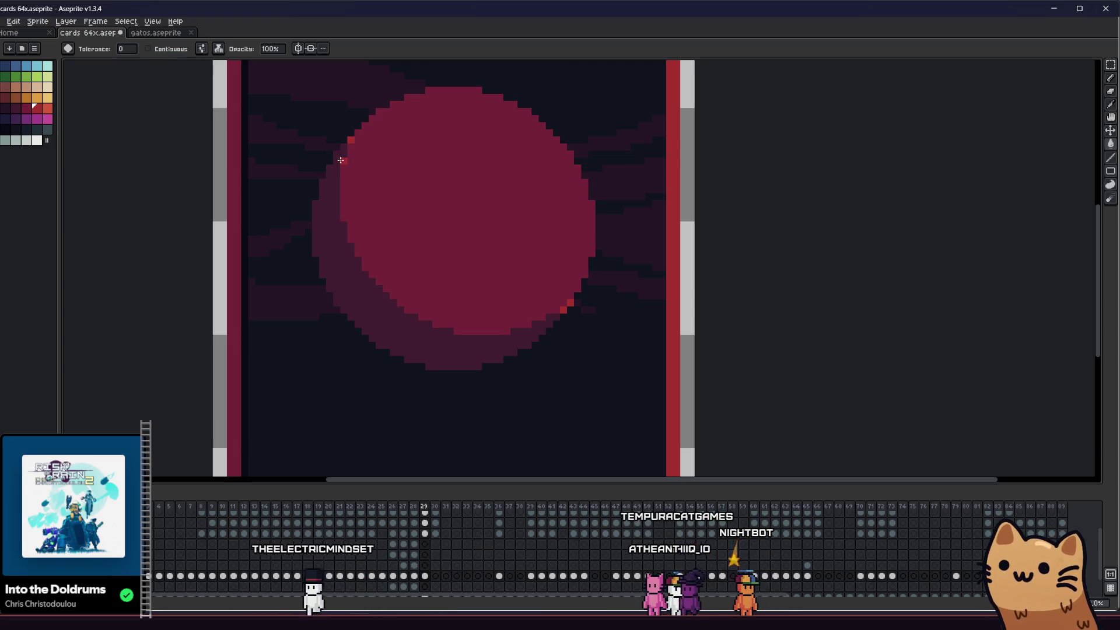
pyautogui.hotkey('ctrl', 'z')
pyautogui.hotkey('ctrl', 'z')
pyautogui.hotkey('ctrl', 'y')
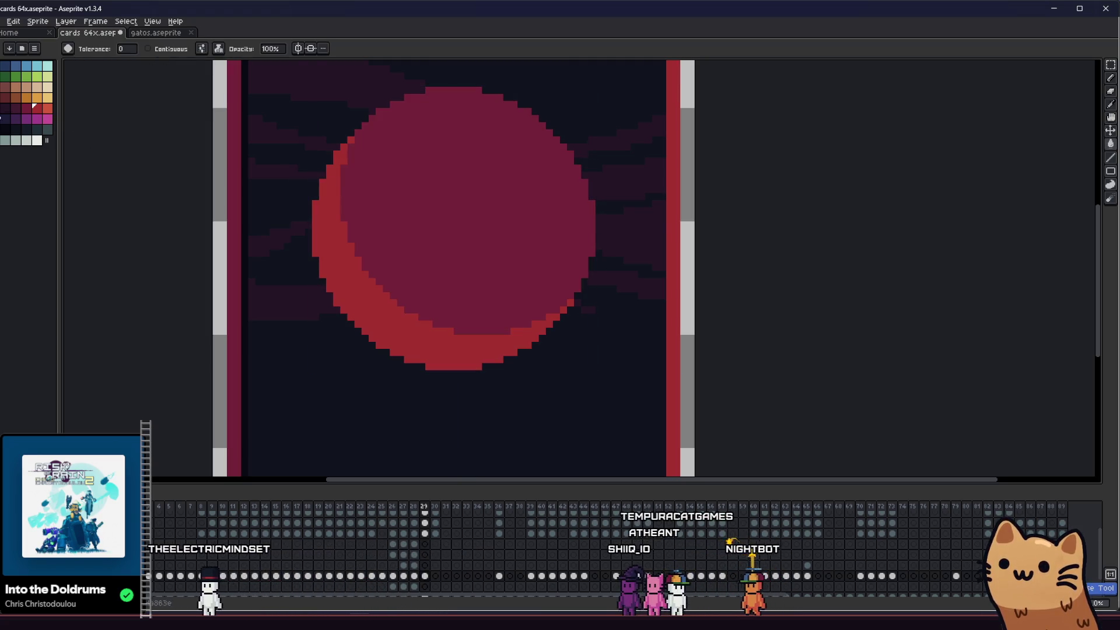
pyautogui.hotkey('ctrl', 'z')
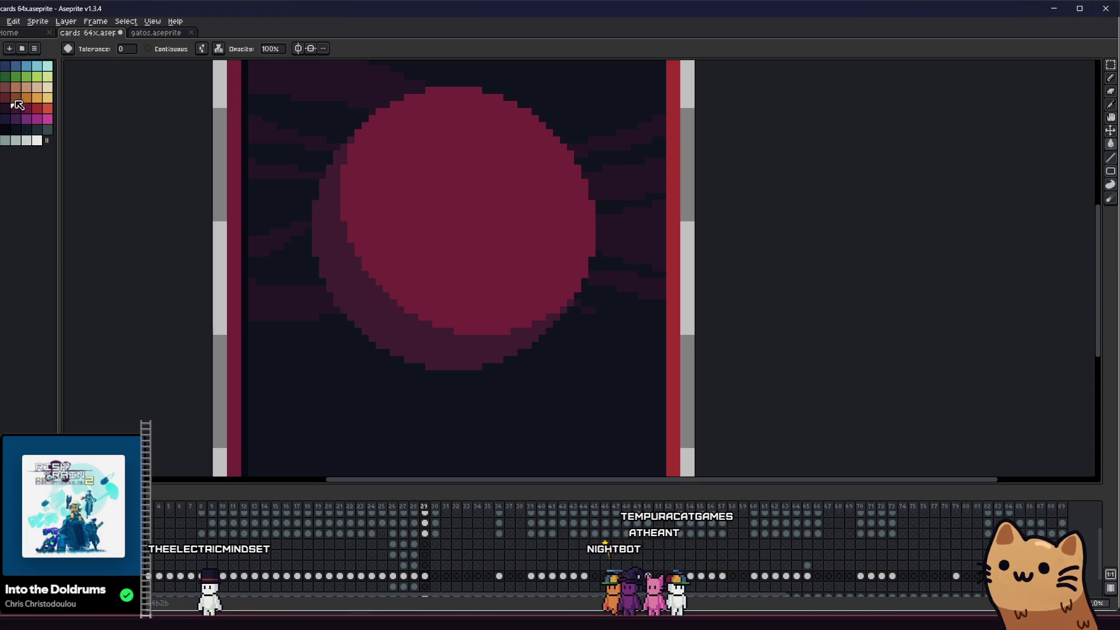
pyautogui.hotkey('ctrl', 'y')
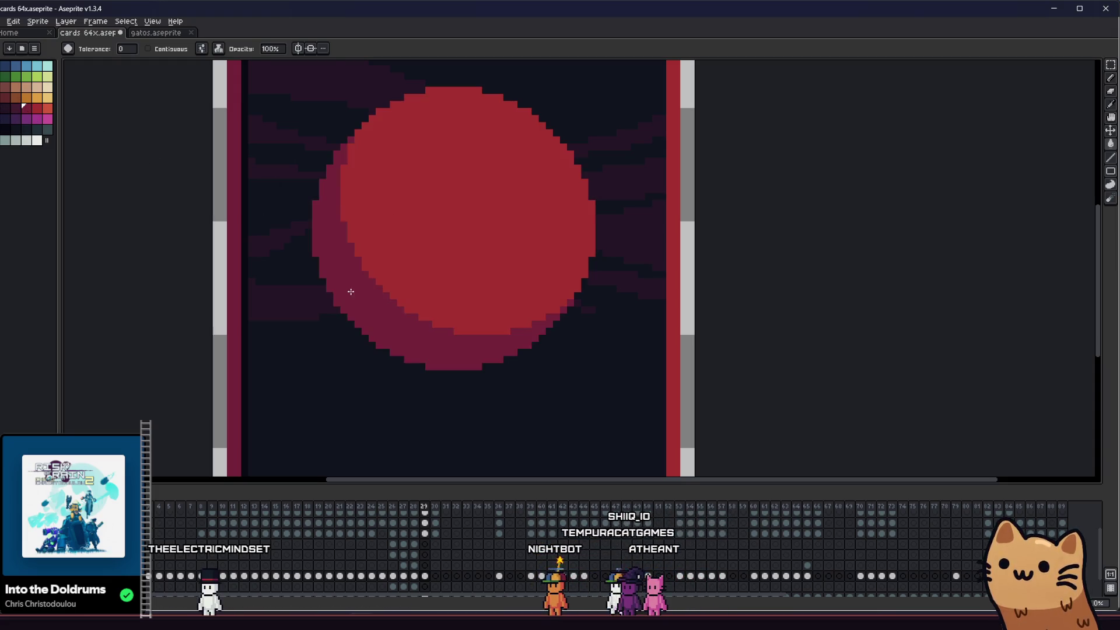
pyautogui.scroll(-4, 333, 344)
pyautogui.scroll(2, 344, 332)
pyautogui.scroll(-4, 404, 338)
pyautogui.scroll(5, 404, 338)
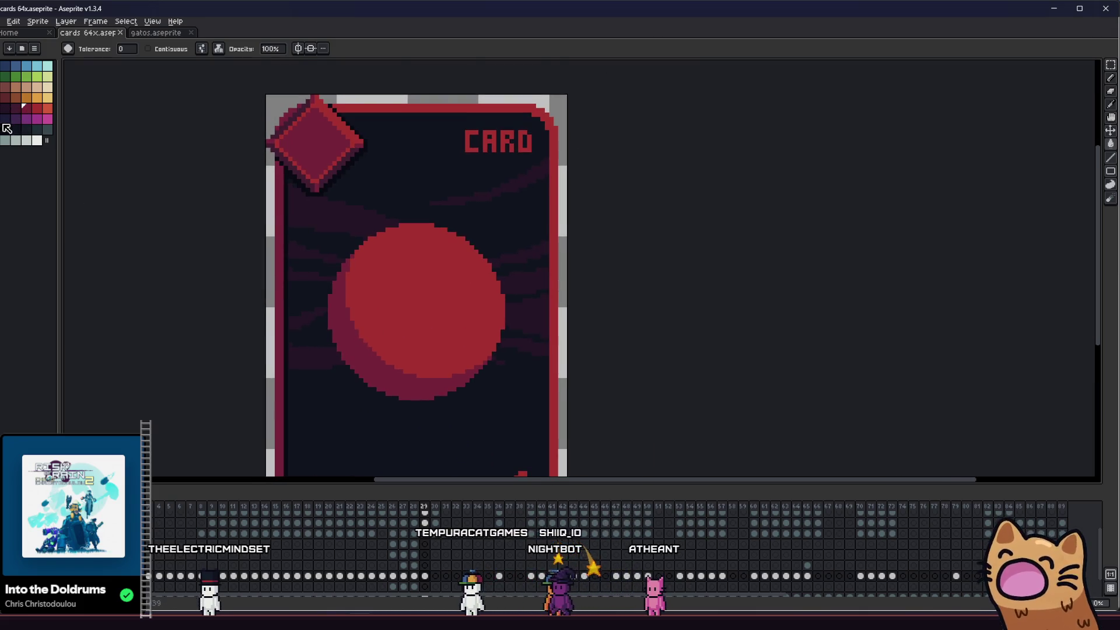
# - Paint a 4px dark finger hole below the top pair, then undo it
pyautogui.scroll(1, 304, 275)
pyautogui.press('+')
pyautogui.press('+')
pyautogui.press('+')
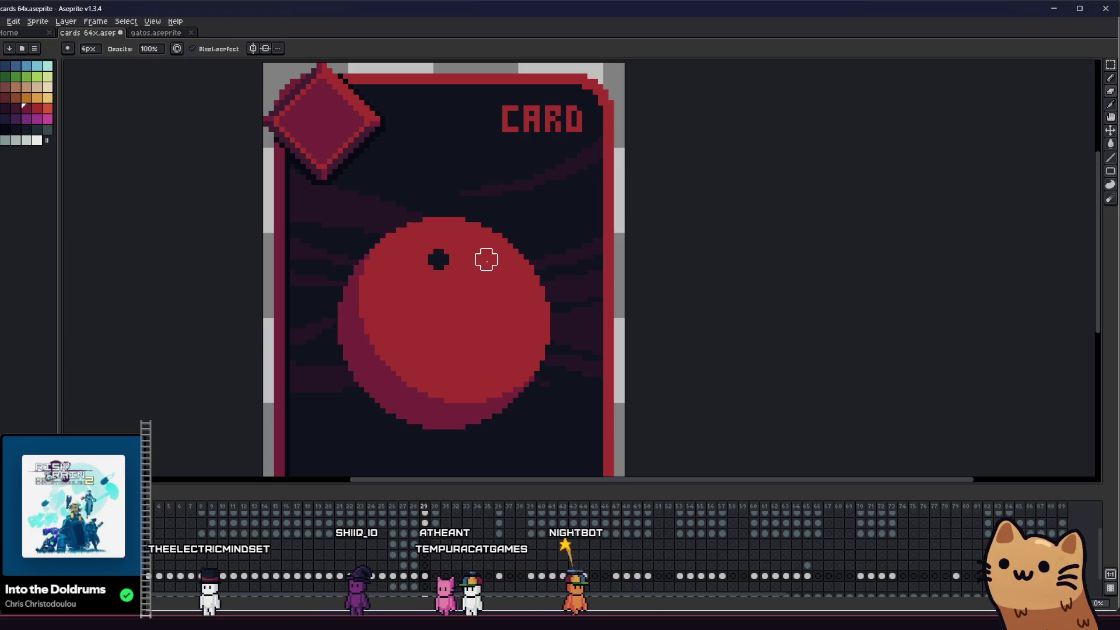
pyautogui.click(465, 293)
pyautogui.moveTo(385, 317); pyautogui.dragTo(461, 343)
pyautogui.scroll(-2, 413, 342)
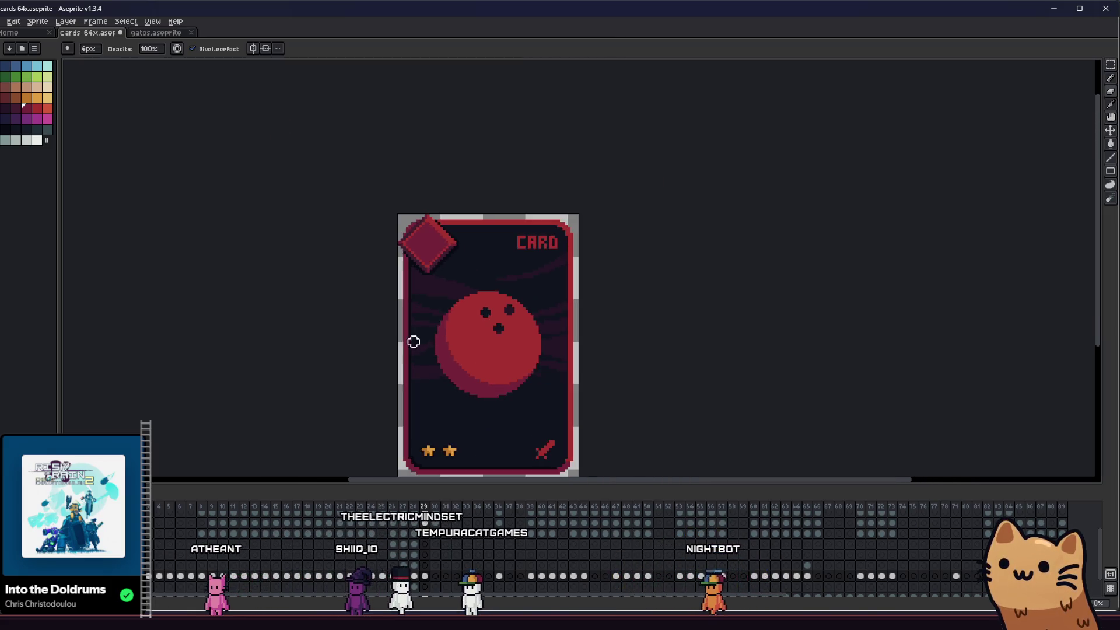
pyautogui.scroll(1, 338, 332)
pyautogui.moveTo(337, 332); pyautogui.dragTo(281, 311)
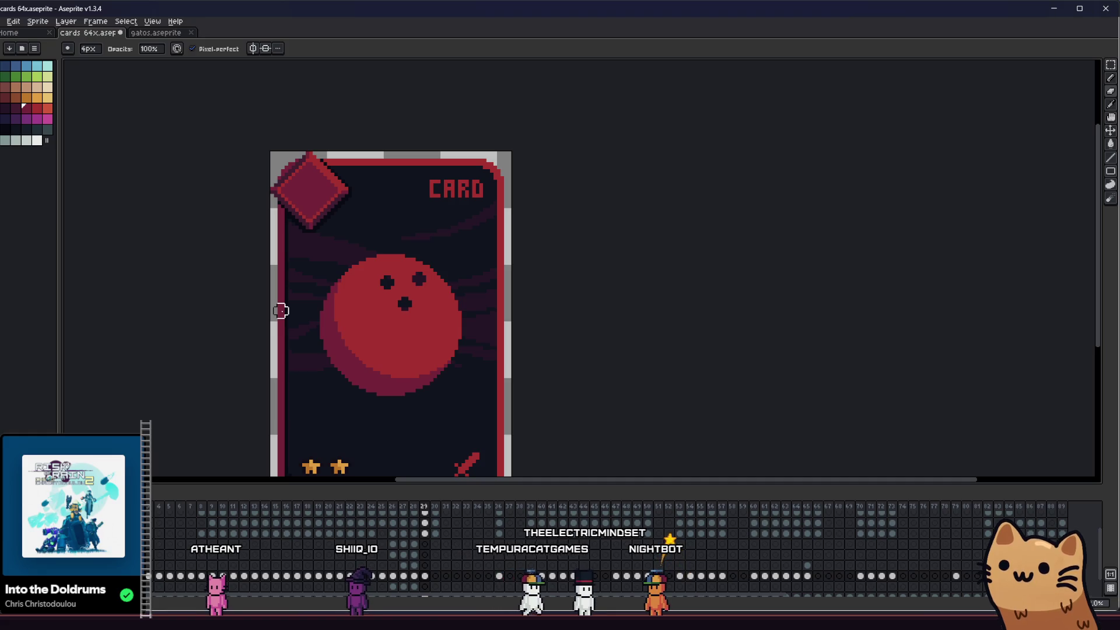
pyautogui.hotkey('ctrl', 'z')
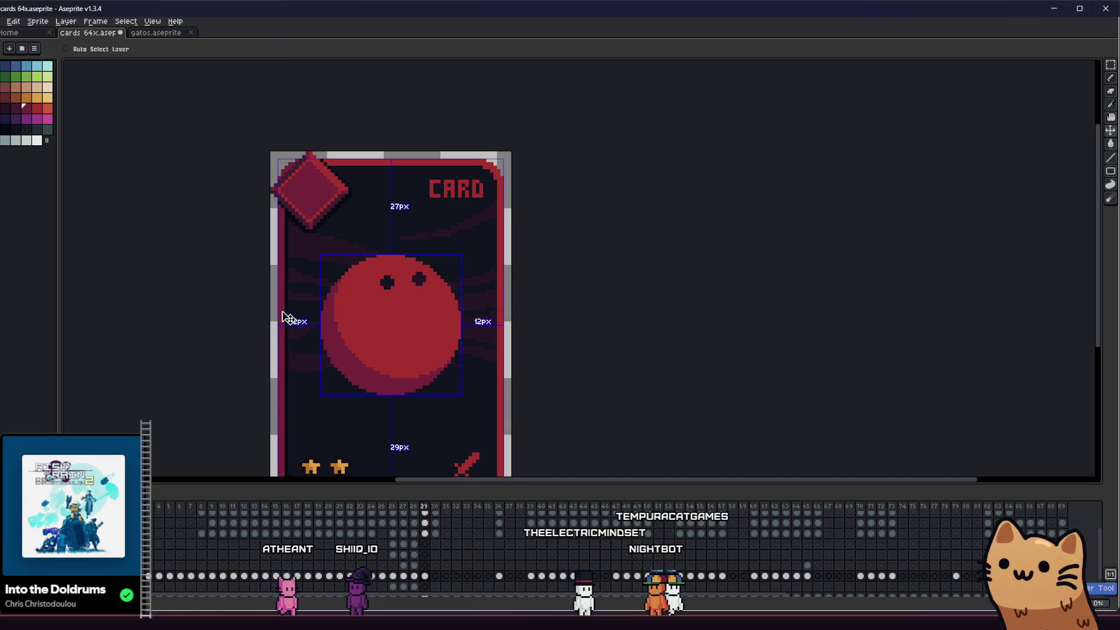
# - Remove another dot and repaint two holes: one beside the first and one centred below
pyautogui.hotkey('ctrl', 'z')
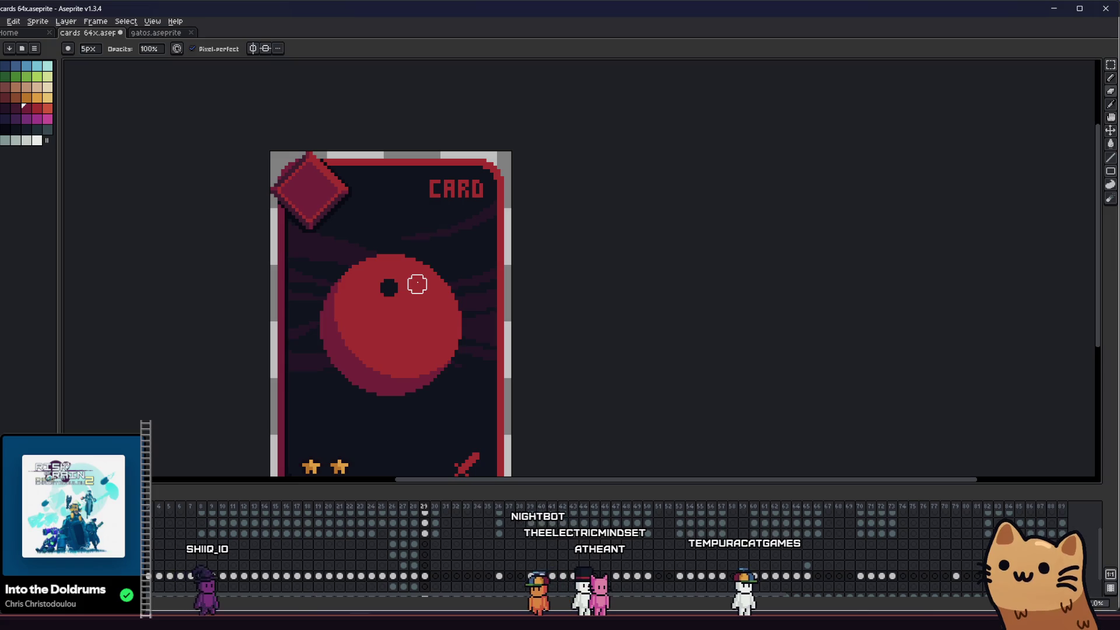
pyautogui.click(417, 284)
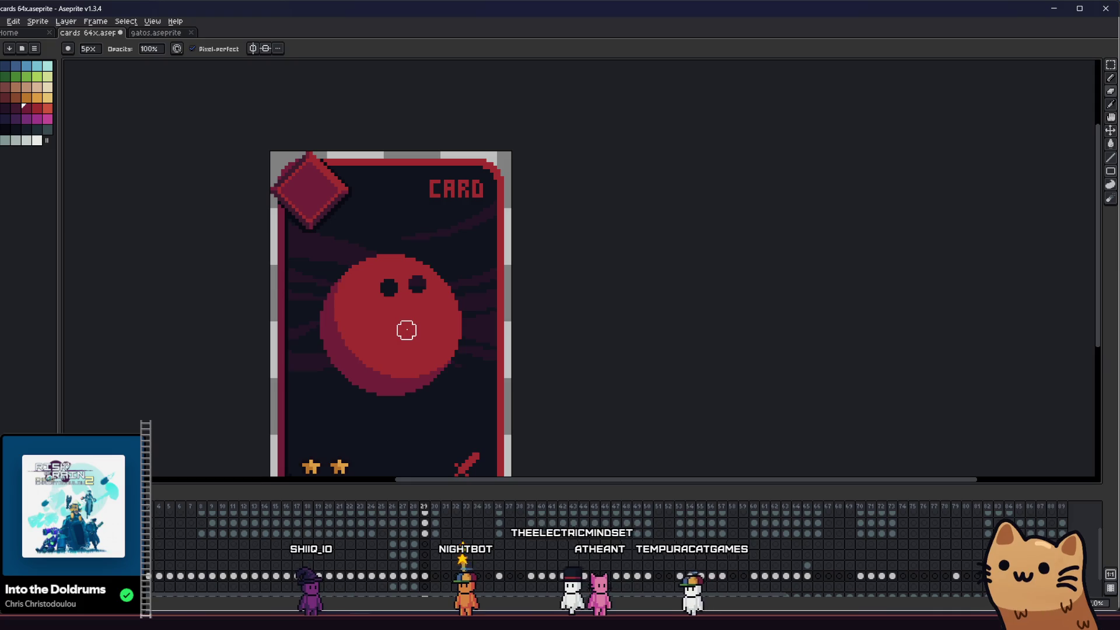
pyautogui.click(406, 330)
pyautogui.scroll(-3, 305, 369)
pyautogui.scroll(3, 326, 381)
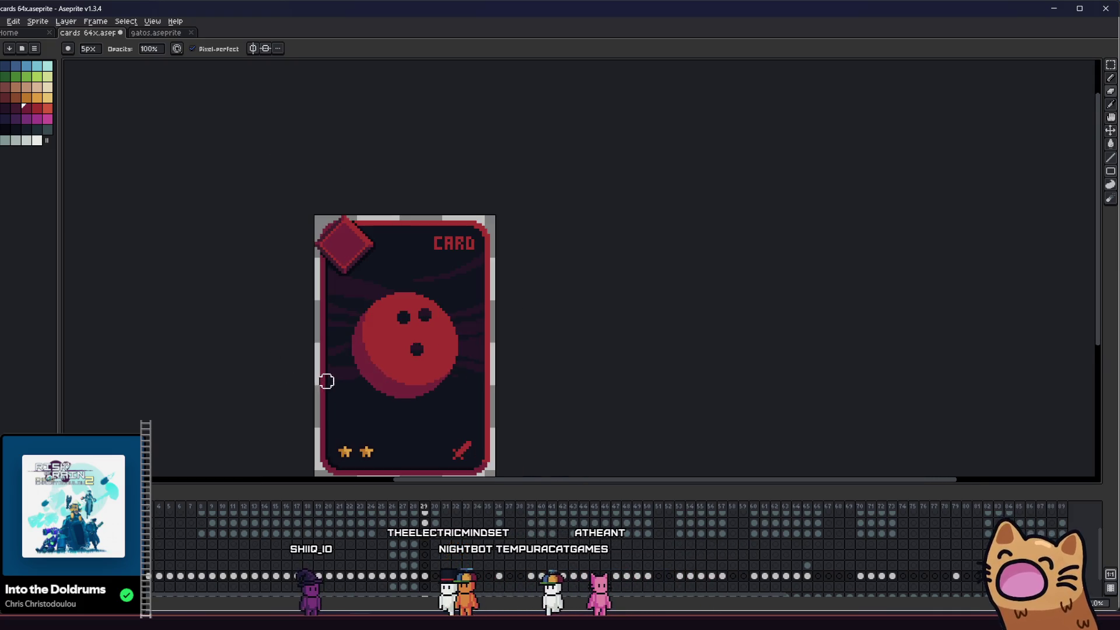
pyautogui.scroll(2, 355, 367)
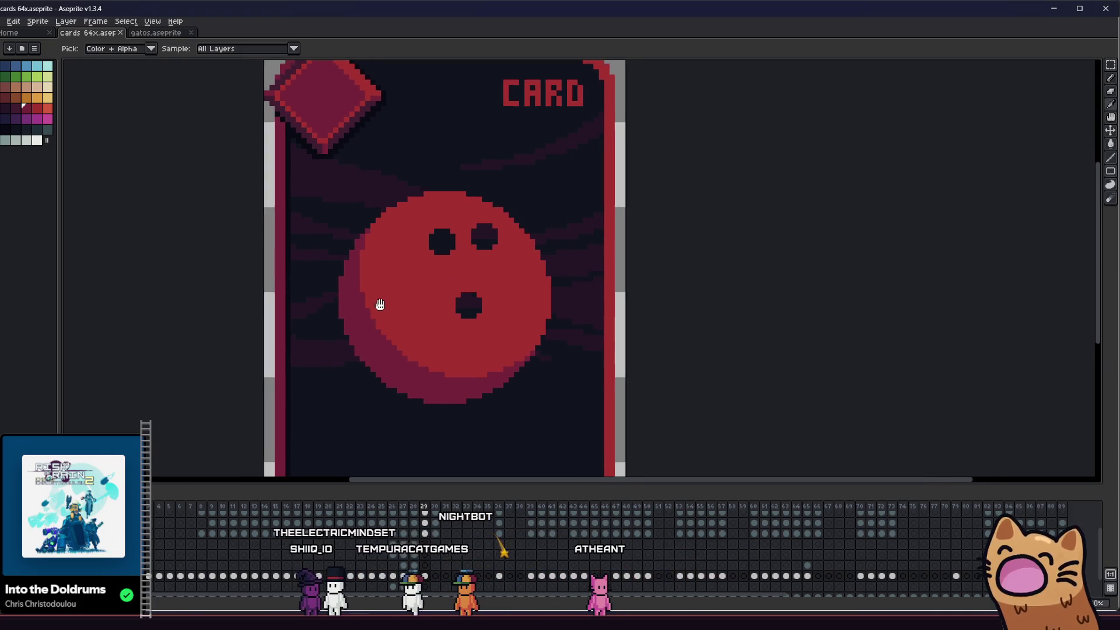
pyautogui.scroll(2, 362, 325)
pyautogui.press('m')
pyautogui.scroll(-5, 449, 325)
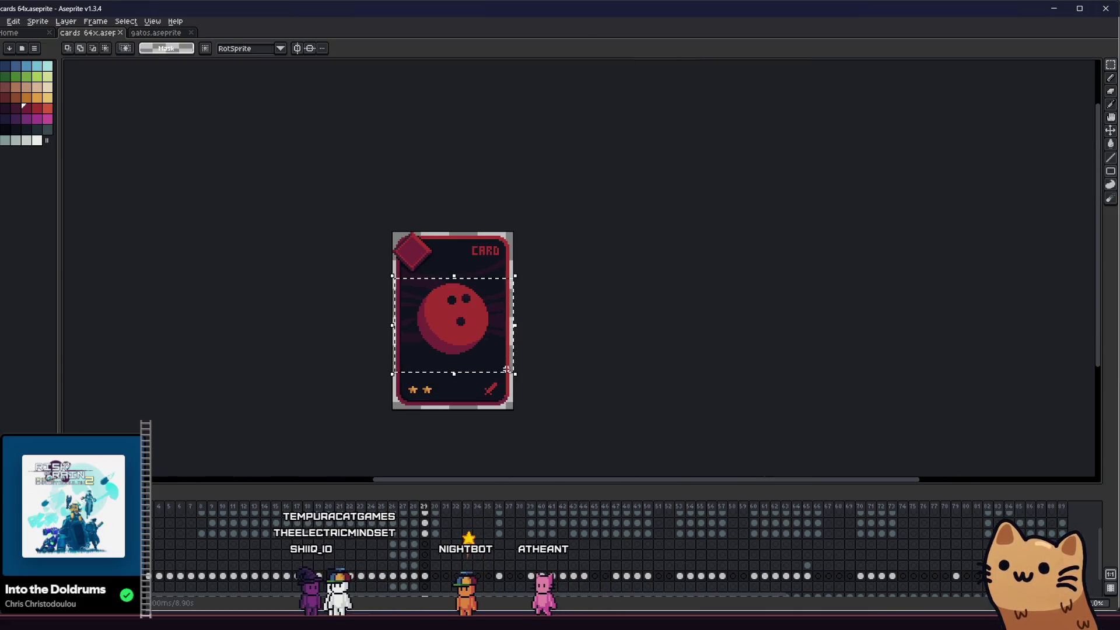
# - Apply an Outline effect in a dark colour to the three finger holes
pyautogui.hotkey('shift', 'o')
pyautogui.scroll(2, 494, 320)
pyautogui.click(703, 224)
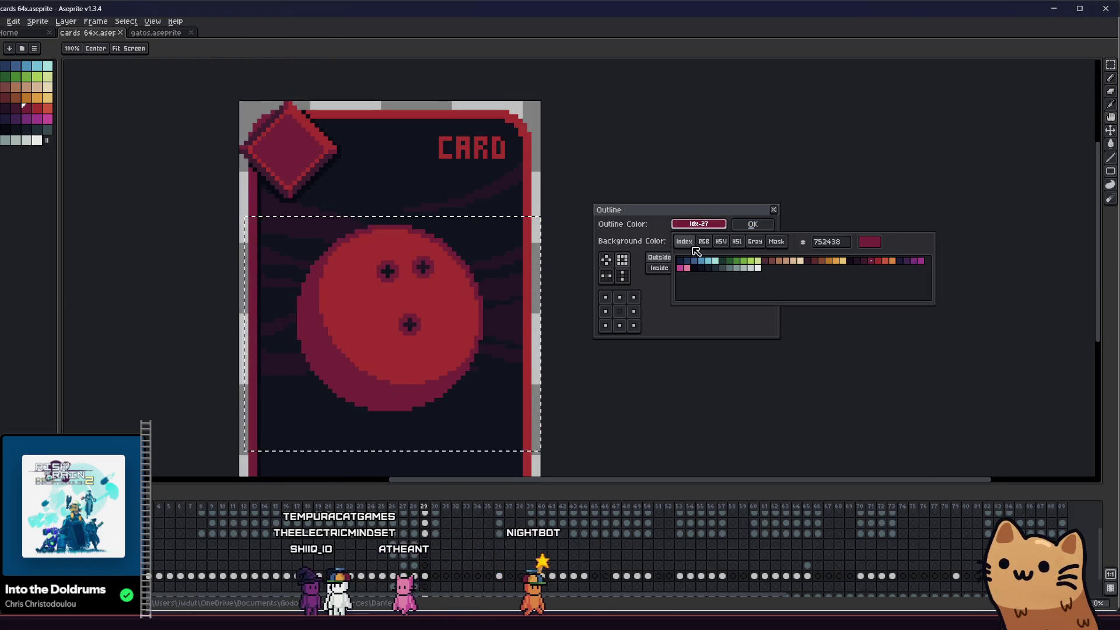
pyautogui.click(703, 267)
pyautogui.click(751, 224)
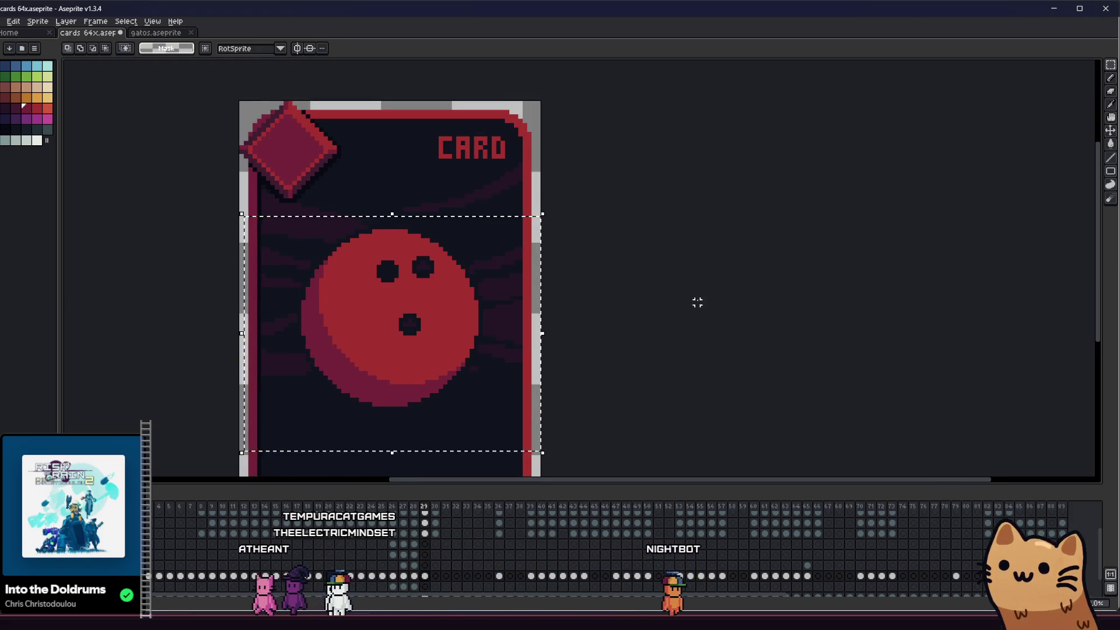
# - Return to the pencil with Simple Ink mode and bring the ball into view
pyautogui.press('b')
pyautogui.scroll(1, 369, 275)
pyautogui.scroll(2, 500, 243)
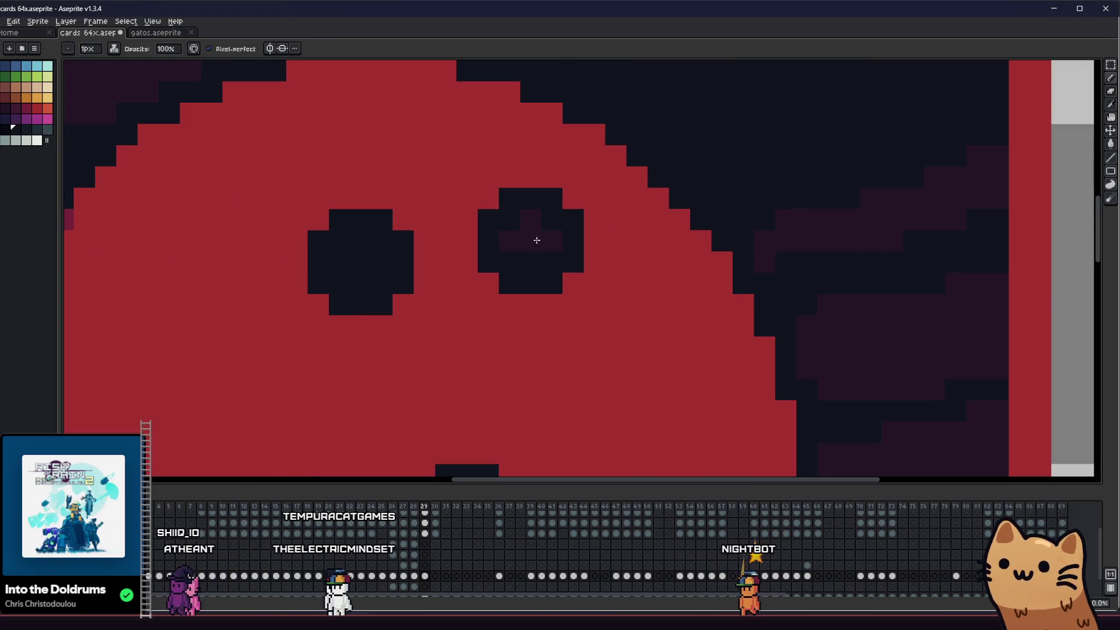
pyautogui.scroll(-3, 496, 255)
pyautogui.click(114, 49)
pyautogui.click(119, 63)
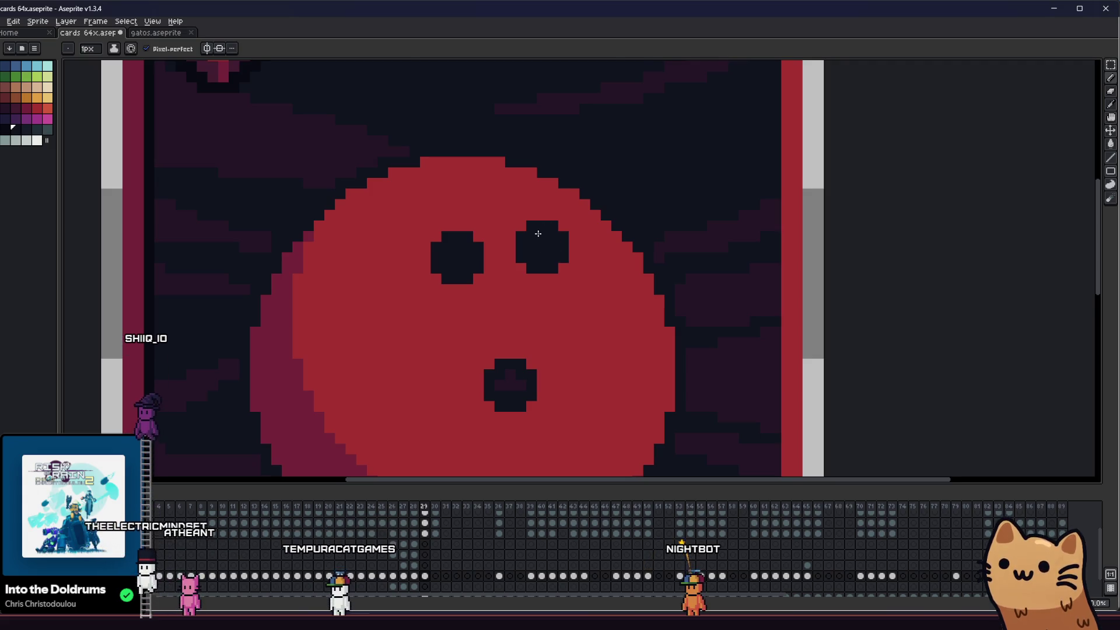
pyautogui.scroll(-1, 526, 245)
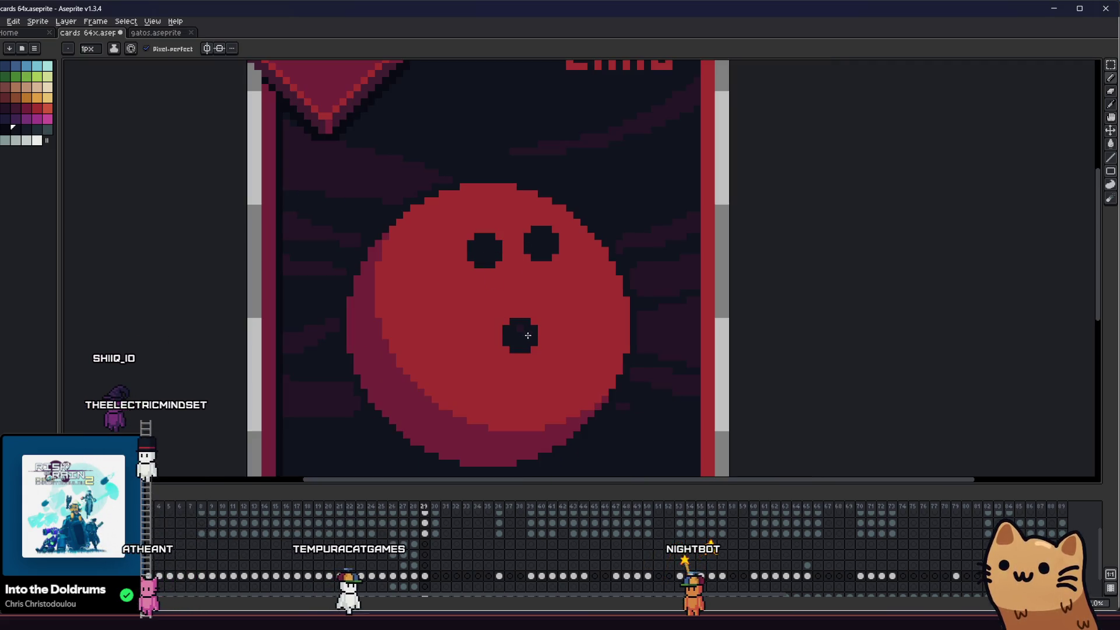
pyautogui.scroll(-2, 502, 351)
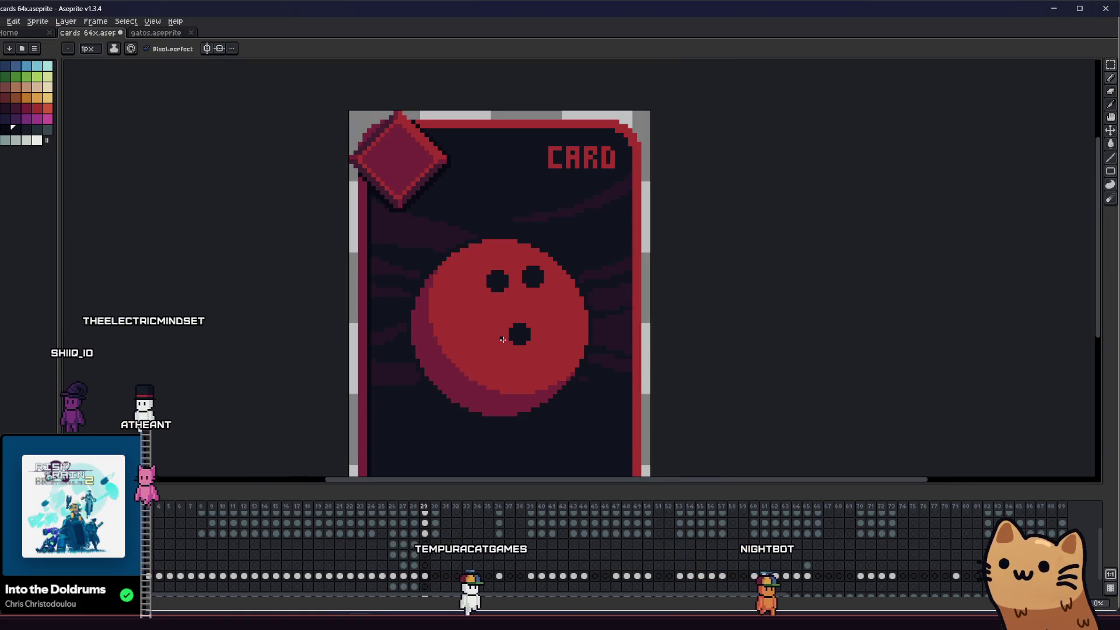
pyautogui.moveTo(474, 359); pyautogui.dragTo(407, 342)
pyautogui.scroll(3, 457, 279)
# - Sample maroon from the canvas for rim shading, then marquee-select around the lower hole
pyautogui.press('i')
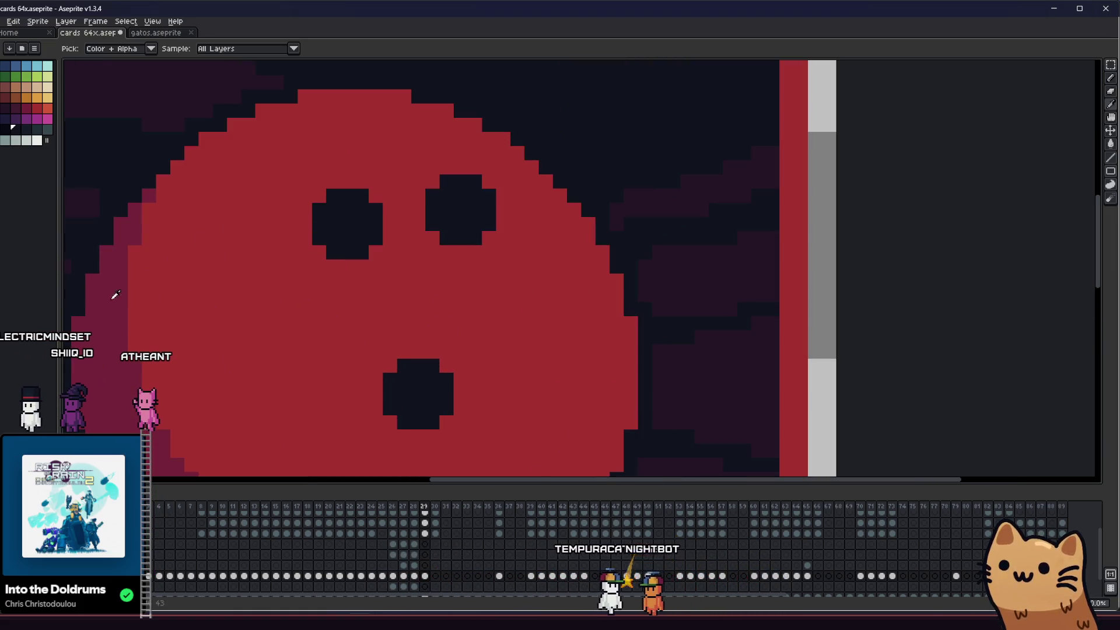
pyautogui.press('b')
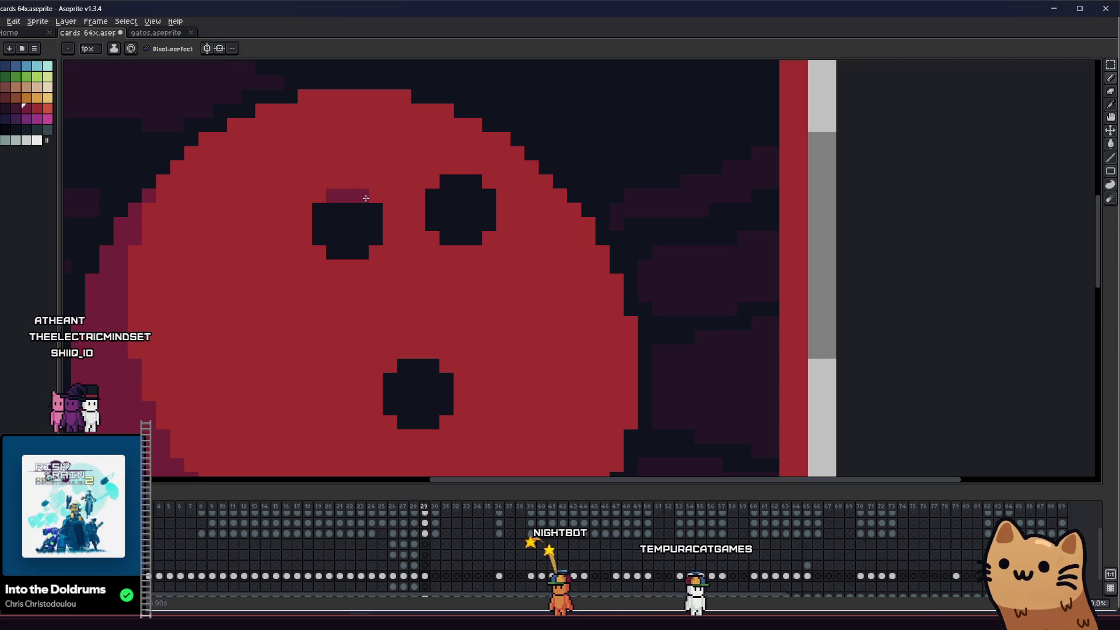
pyautogui.scroll(-8, 363, 210)
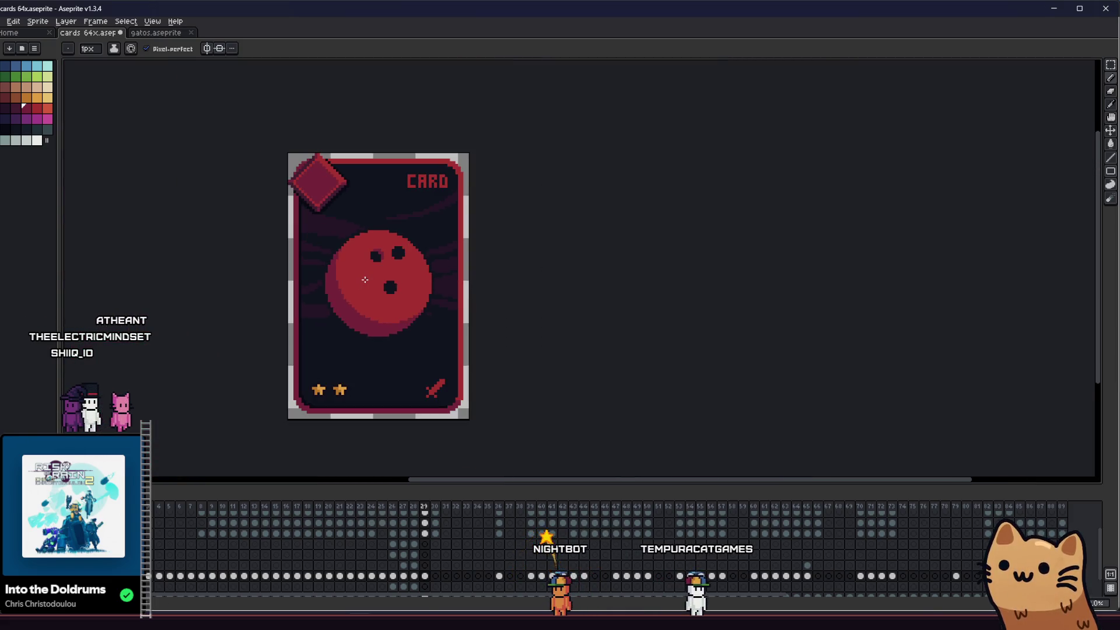
pyautogui.scroll(10, 399, 237)
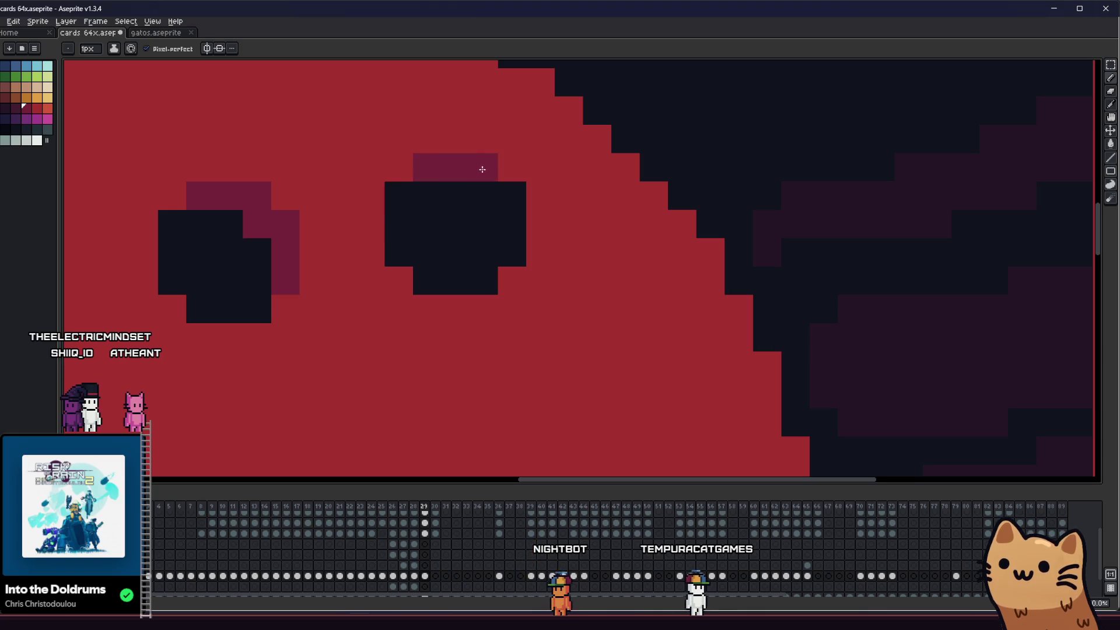
pyautogui.scroll(-5, 512, 238)
pyautogui.scroll(5, 489, 323)
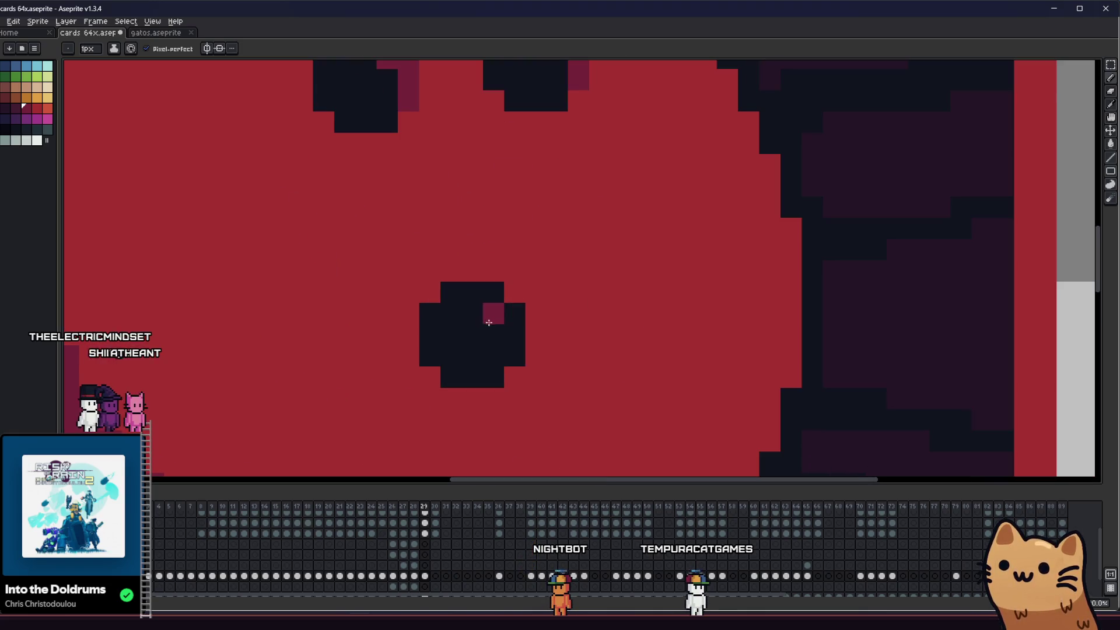
pyautogui.scroll(-8, 517, 348)
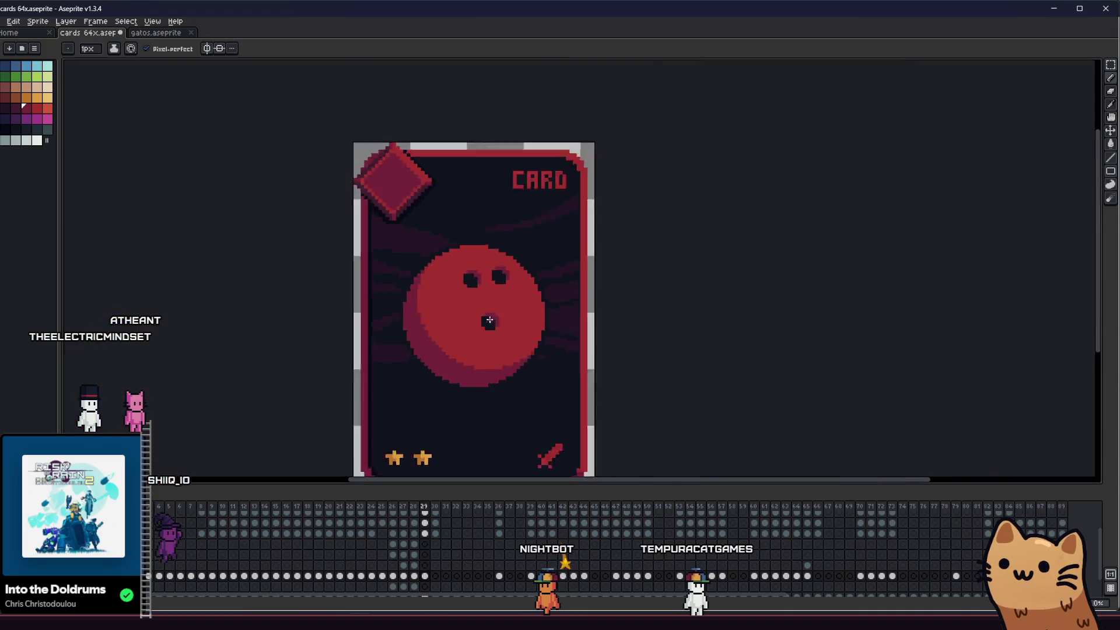
pyautogui.scroll(3, 449, 365)
pyautogui.moveTo(449, 366)
pyautogui.mouseDown()
pyautogui.moveTo(307, 358)
pyautogui.moveTo(529, 348)
pyautogui.moveTo(355, 346)
pyautogui.mouseUp()
pyautogui.scroll(2, 324, 357)
pyautogui.press('m')
pyautogui.scroll(1, 477, 307)
pyautogui.moveTo(458, 300); pyautogui.dragTo(525, 355)
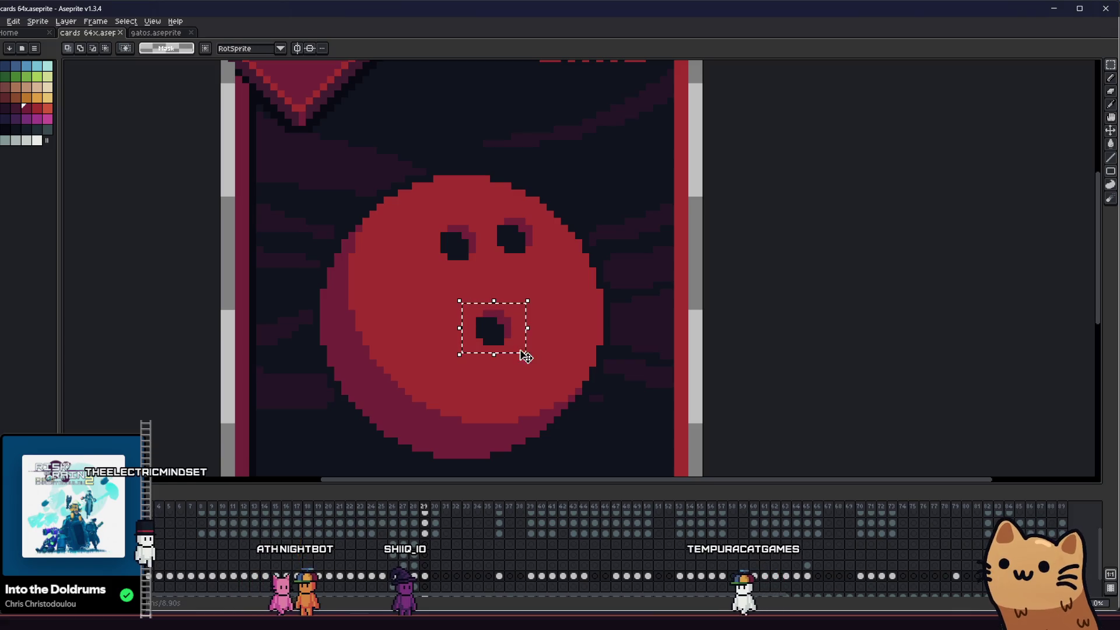
# - Shift the lower finger hole up and right, then fill the dark gap it left with red
pyautogui.moveTo(478, 327); pyautogui.dragTo(492, 320)
pyautogui.press('b')
pyautogui.press('m')
pyautogui.press('g')
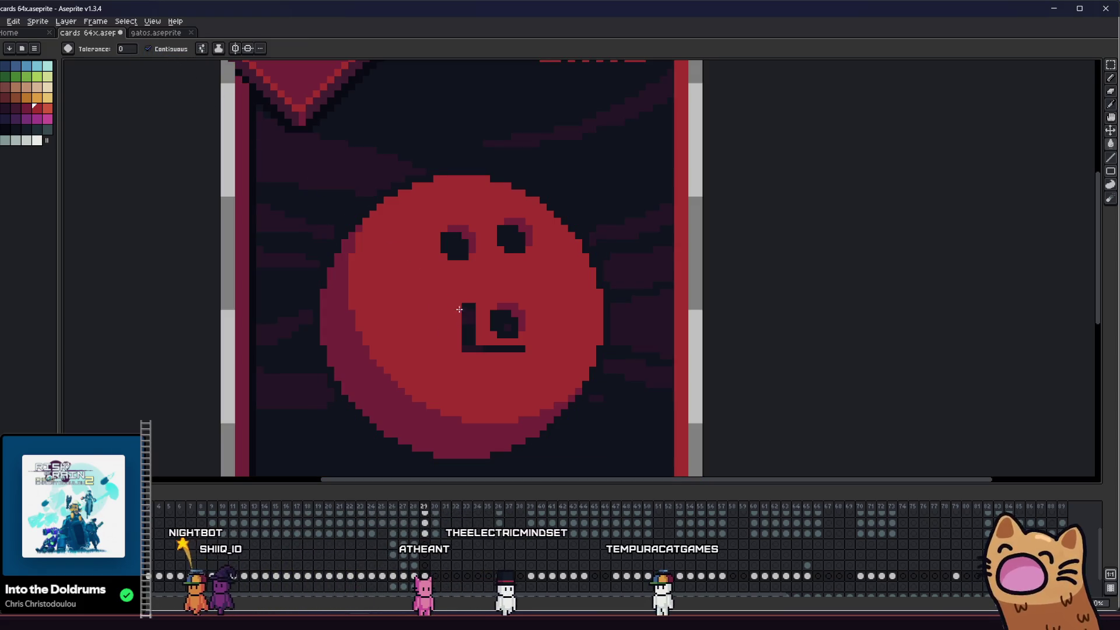
pyautogui.click(467, 330)
pyautogui.scroll(-3, 438, 327)
pyautogui.scroll(6, 428, 317)
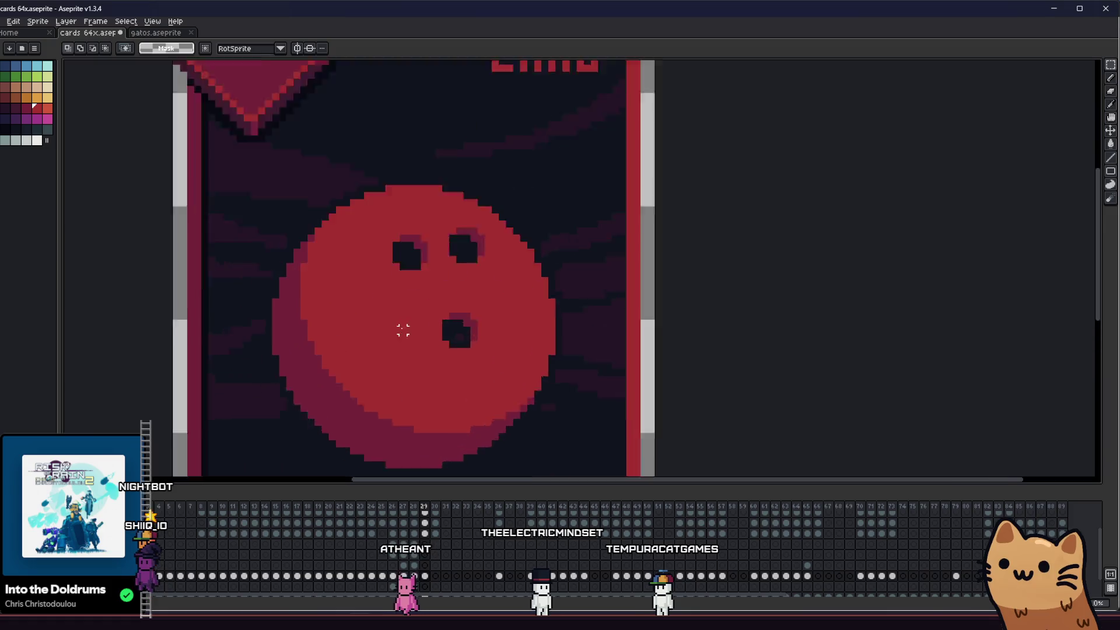
# - Erase the stray mouth line across the ball by bucket-filling it with the ball's red
pyautogui.press('b')
pyautogui.scroll(-5, 494, 345)
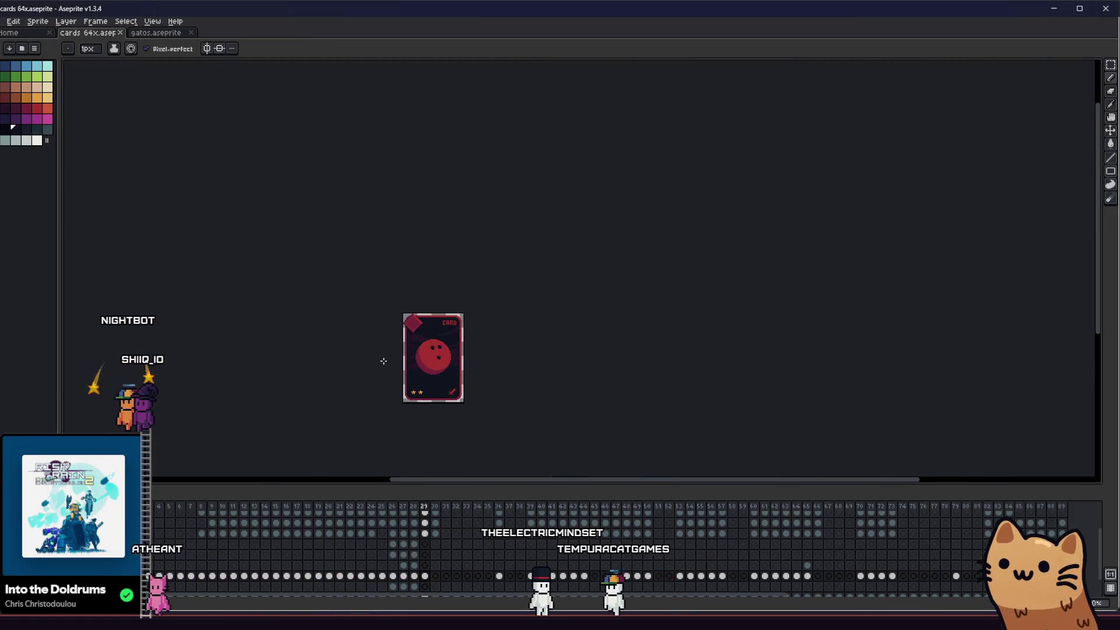
pyautogui.scroll(3, 408, 353)
pyautogui.press('m')
pyautogui.moveTo(449, 302); pyautogui.dragTo(544, 401)
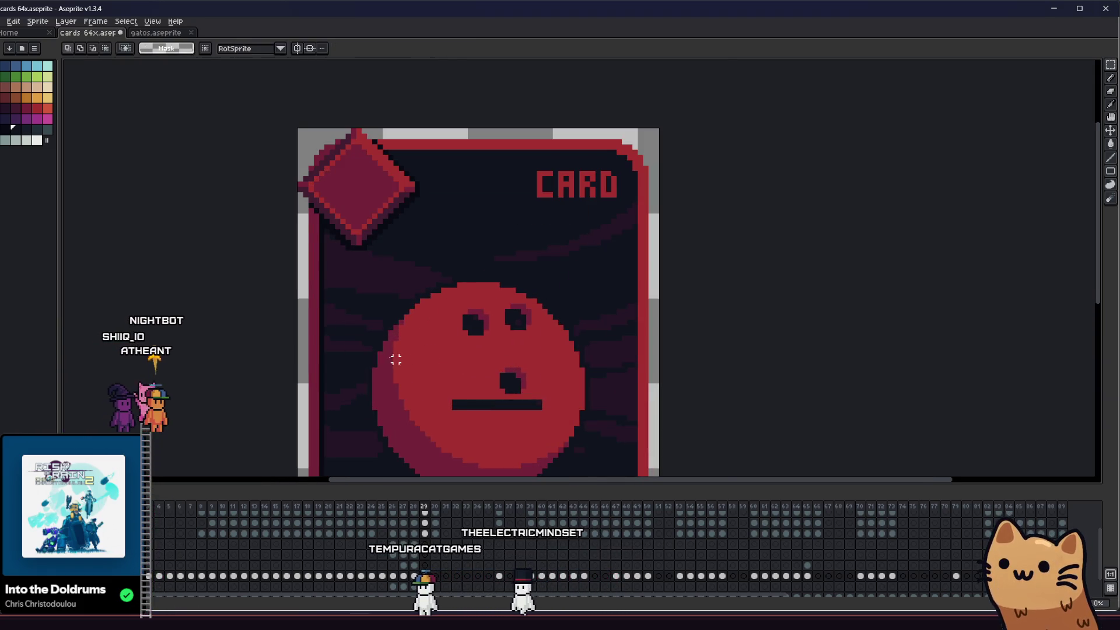
pyautogui.scroll(1, 450, 373)
pyautogui.press('g')
pyautogui.click(479, 414)
# - Raise the left finger hole and commit its new position
pyautogui.press('m')
pyautogui.moveTo(462, 290)
pyautogui.mouseDown()
pyautogui.moveTo(509, 337)
pyautogui.moveTo(488, 294)
pyautogui.mouseUp()
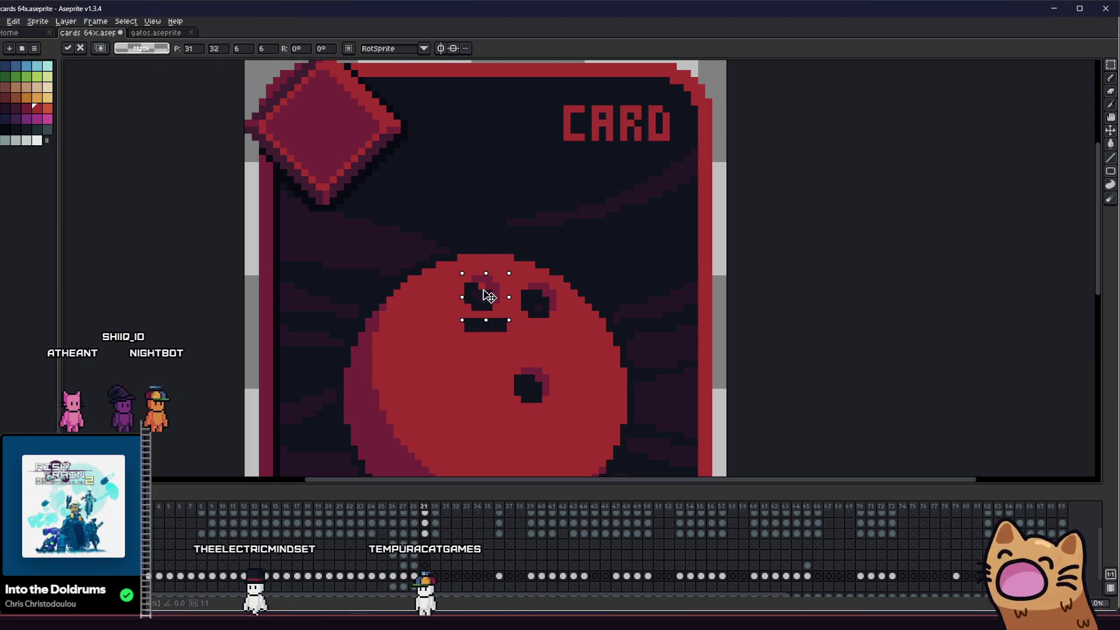
pyautogui.click(455, 327)
pyautogui.press('g')
pyautogui.scroll(-4, 466, 331)
pyautogui.moveTo(434, 350); pyautogui.dragTo(340, 350)
pyautogui.scroll(-1, 340, 350)
pyautogui.scroll(3, 353, 379)
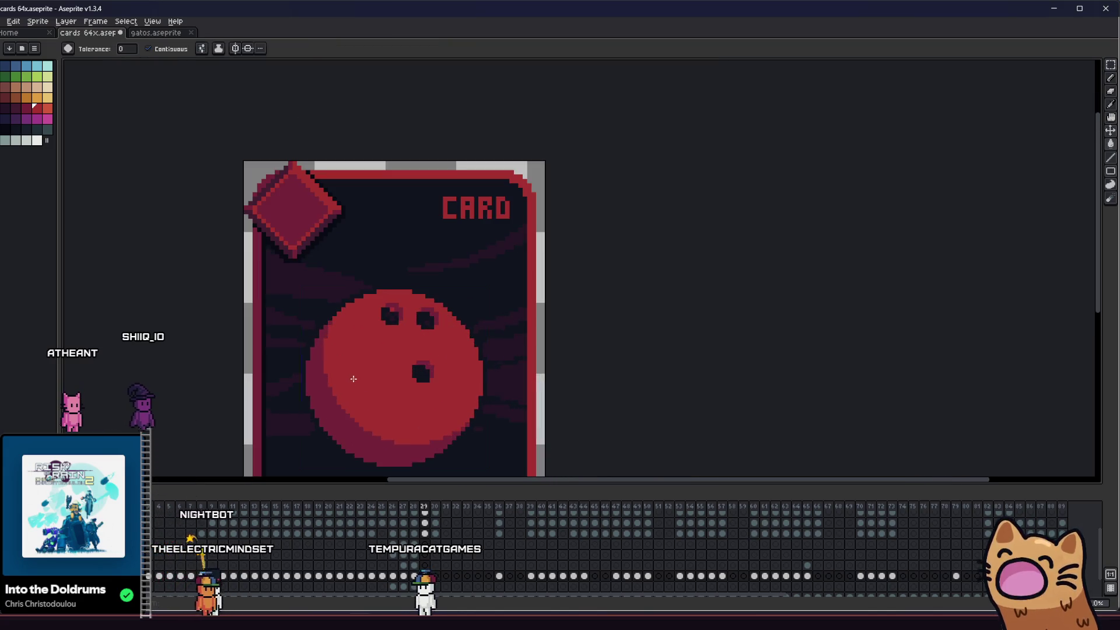
pyautogui.scroll(2, 363, 367)
# - Nudge the lower finger hole one pixel to the left
pyautogui.press('m')
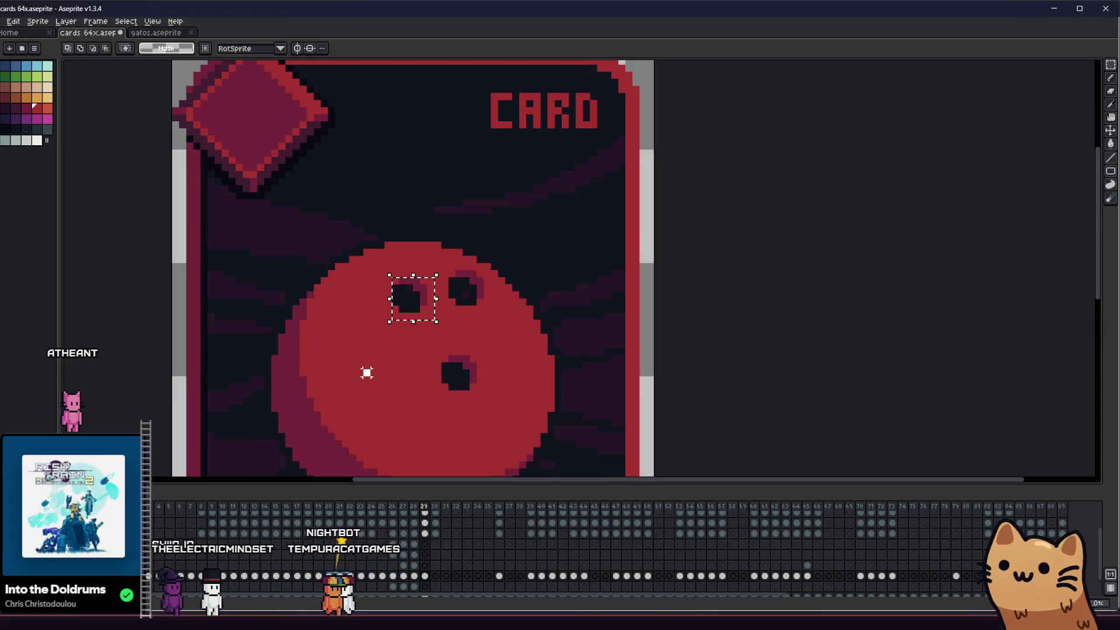
pyautogui.scroll(-6, 366, 368)
pyautogui.moveTo(320, 373); pyautogui.dragTo(394, 362)
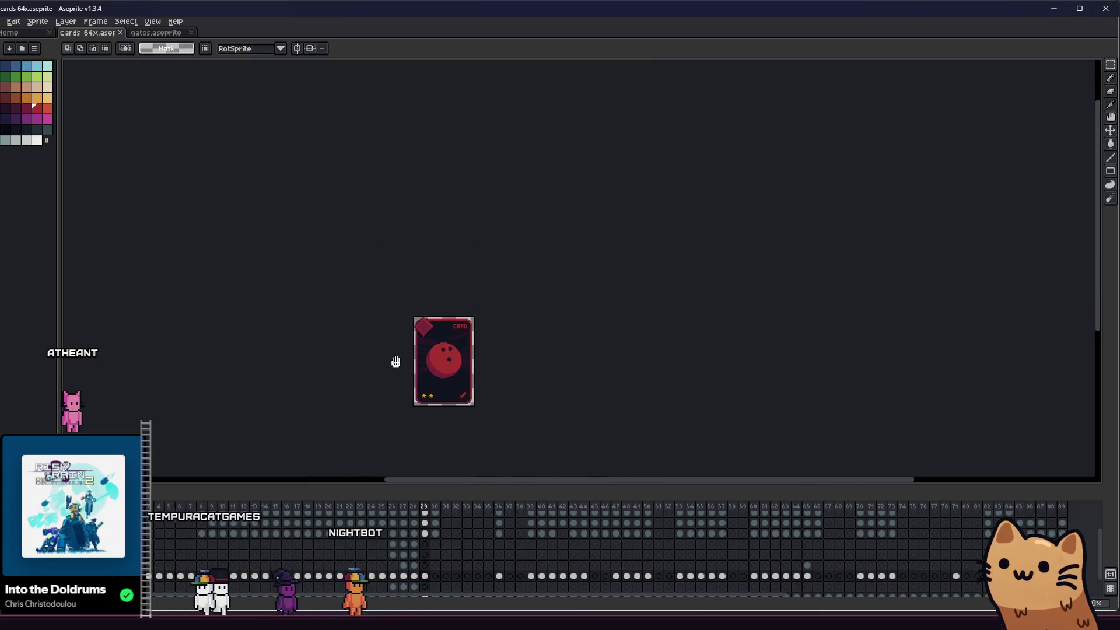
pyautogui.scroll(4, 440, 359)
pyautogui.moveTo(483, 398); pyautogui.dragTo(431, 340)
pyautogui.moveTo(464, 377); pyautogui.dragTo(458, 379)
pyautogui.hotkey('ctrl', 'd')
pyautogui.press('b')
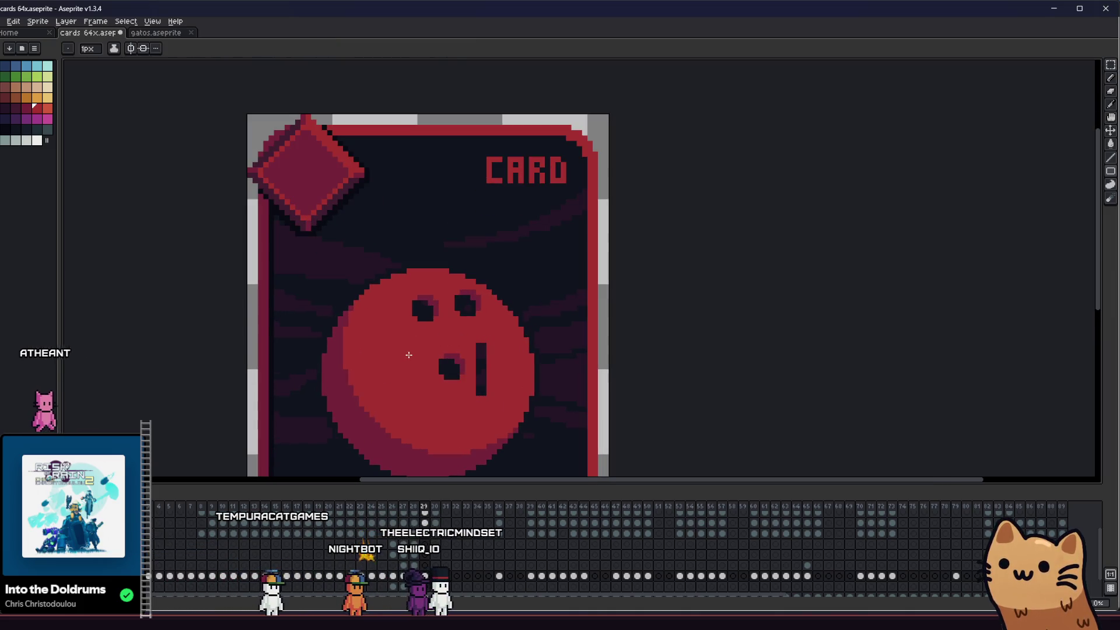
pyautogui.scroll(-7, 482, 352)
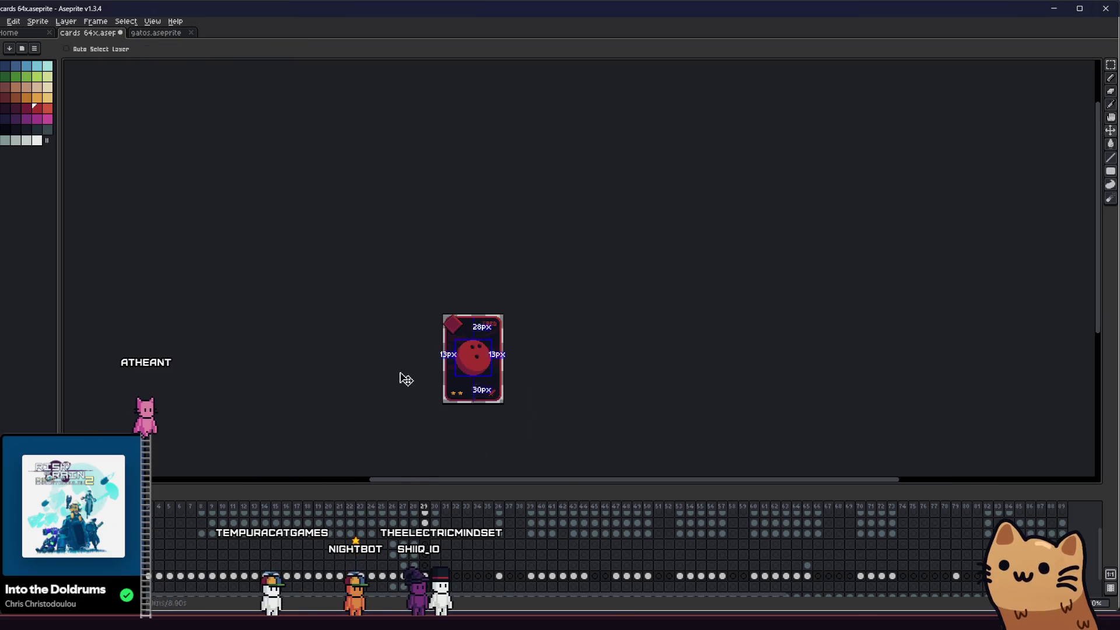
# - Lower the right finger hole by one pixel and fill the dark strip above it red
pyautogui.scroll(6, 467, 368)
pyautogui.press('Left')
pyautogui.press('Left')
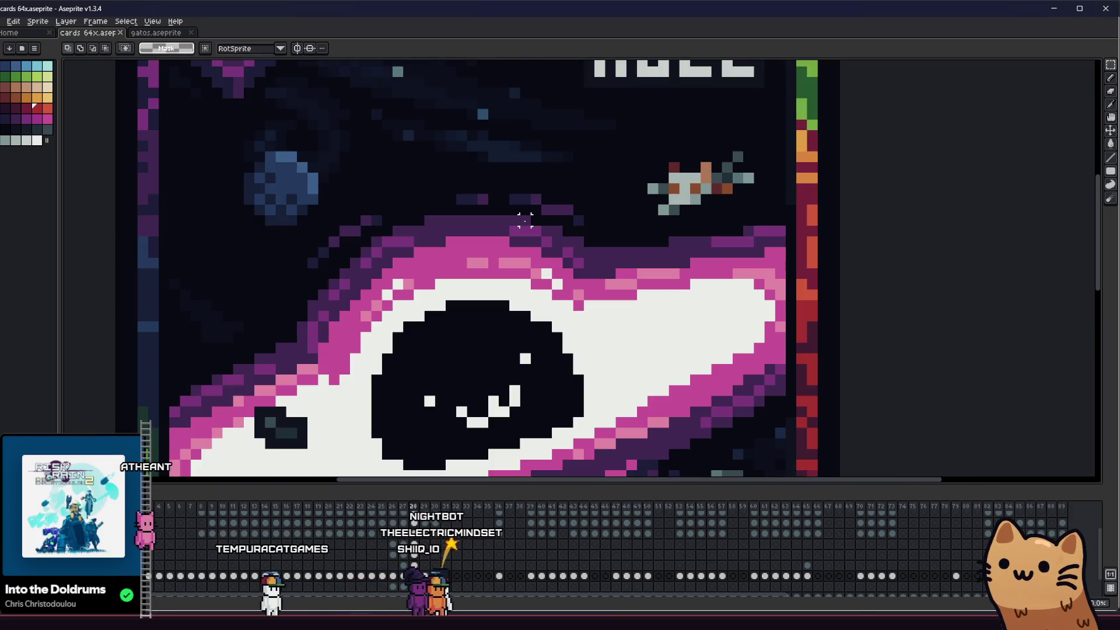
pyautogui.press('m')
pyautogui.press('Right')
pyautogui.press('Right')
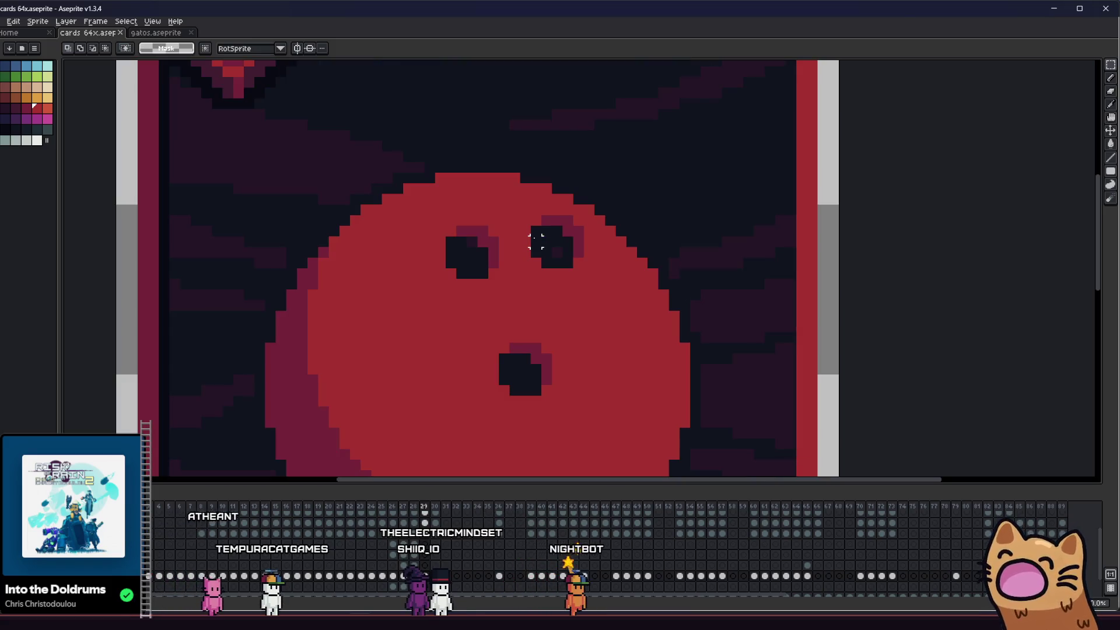
pyautogui.moveTo(547, 231); pyautogui.dragTo(593, 288)
pyautogui.press('Down')
pyautogui.hotkey('ctrl', 'd')
pyautogui.press('g')
pyautogui.click(525, 220)
pyautogui.scroll(-4, 525, 220)
pyautogui.moveTo(432, 271)
pyautogui.mouseDown()
pyautogui.moveTo(387, 312)
pyautogui.moveTo(285, 338)
pyautogui.moveTo(309, 332)
pyautogui.mouseUp()
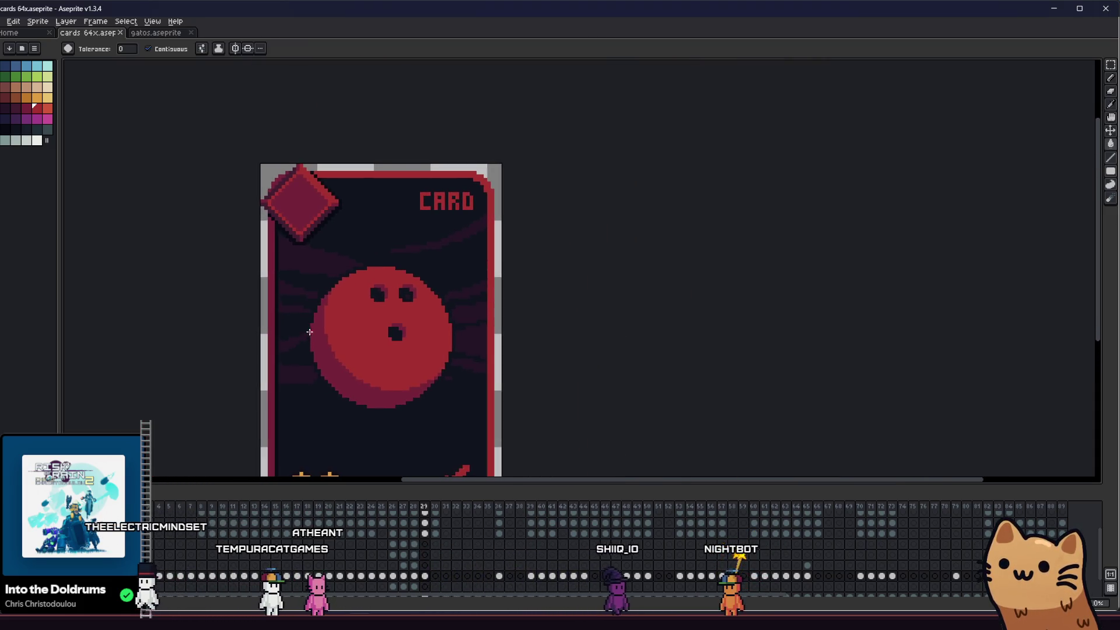
pyautogui.scroll(2, 390, 288)
pyautogui.scroll(4, 390, 288)
# - Move the lower finger hole to the right and fill the leftover gap with red
pyautogui.press('b')
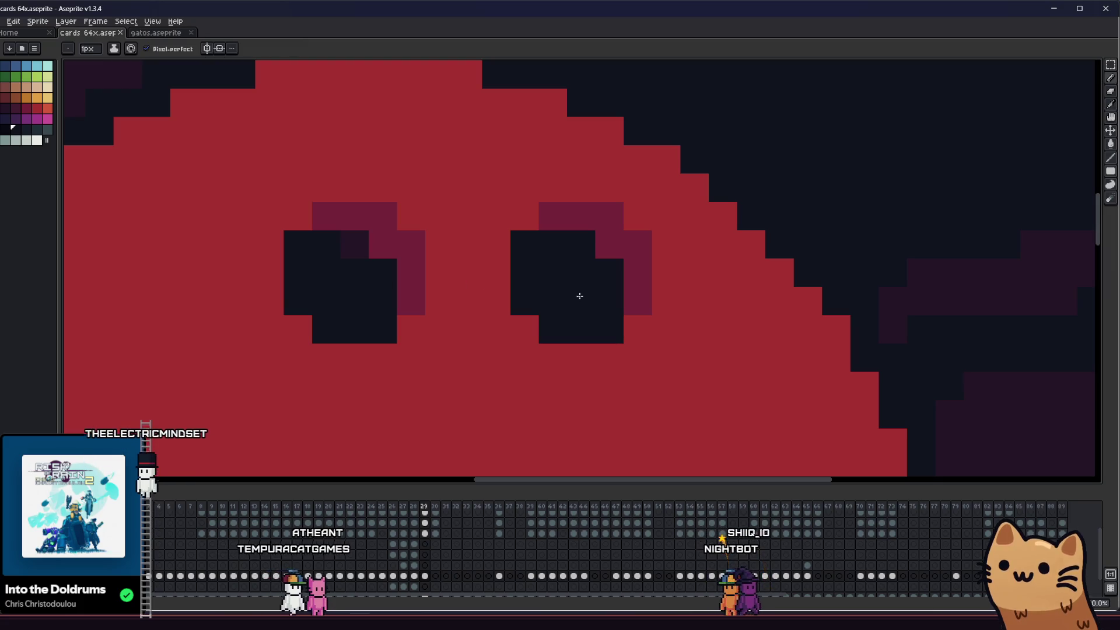
pyautogui.scroll(-5, 347, 245)
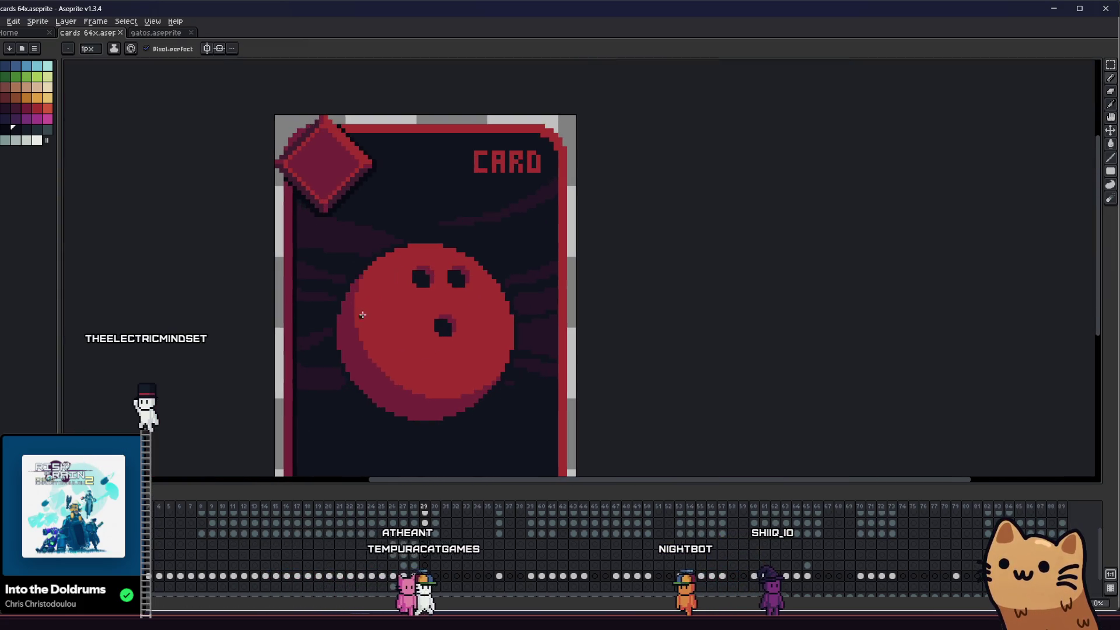
pyautogui.scroll(-1, 324, 321)
pyautogui.scroll(-1, 332, 307)
pyautogui.scroll(1, 332, 307)
pyautogui.moveTo(333, 308)
pyautogui.mouseDown()
pyautogui.moveTo(78, 335)
pyautogui.moveTo(375, 327)
pyautogui.moveTo(341, 349)
pyautogui.mouseUp()
pyautogui.scroll(1, 474, 356)
pyautogui.scroll(2, 429, 305)
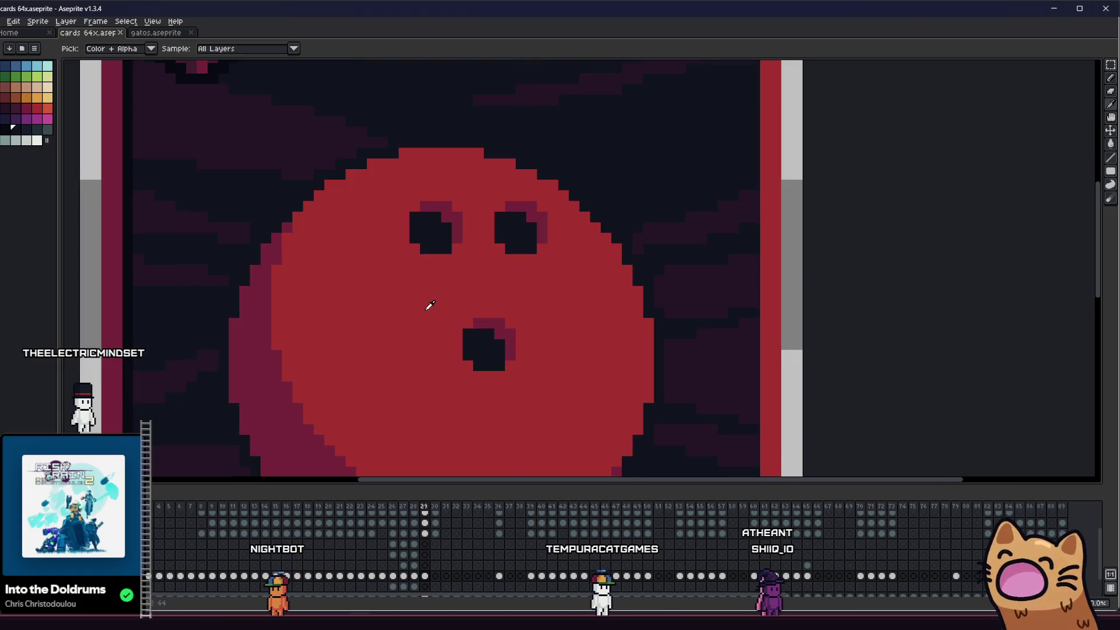
pyautogui.scroll(-1, 358, 305)
pyautogui.scroll(-2, 390, 305)
pyautogui.scroll(1, 390, 304)
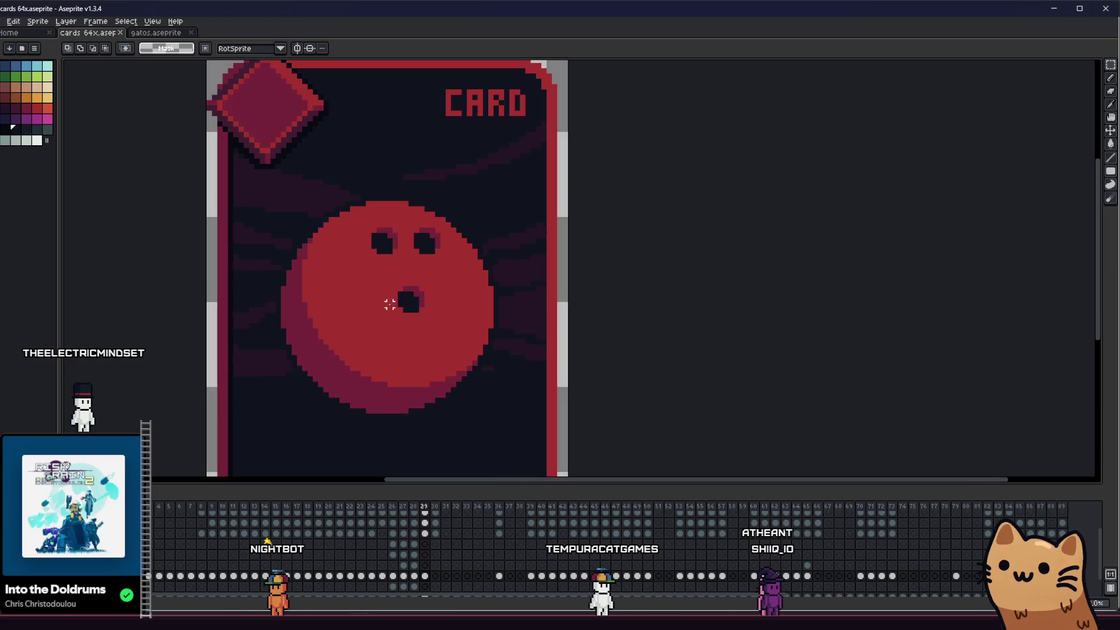
pyautogui.moveTo(443, 325); pyautogui.dragTo(455, 336)
pyautogui.moveTo(424, 315); pyautogui.dragTo(438, 315)
pyautogui.scroll(2, 350, 299)
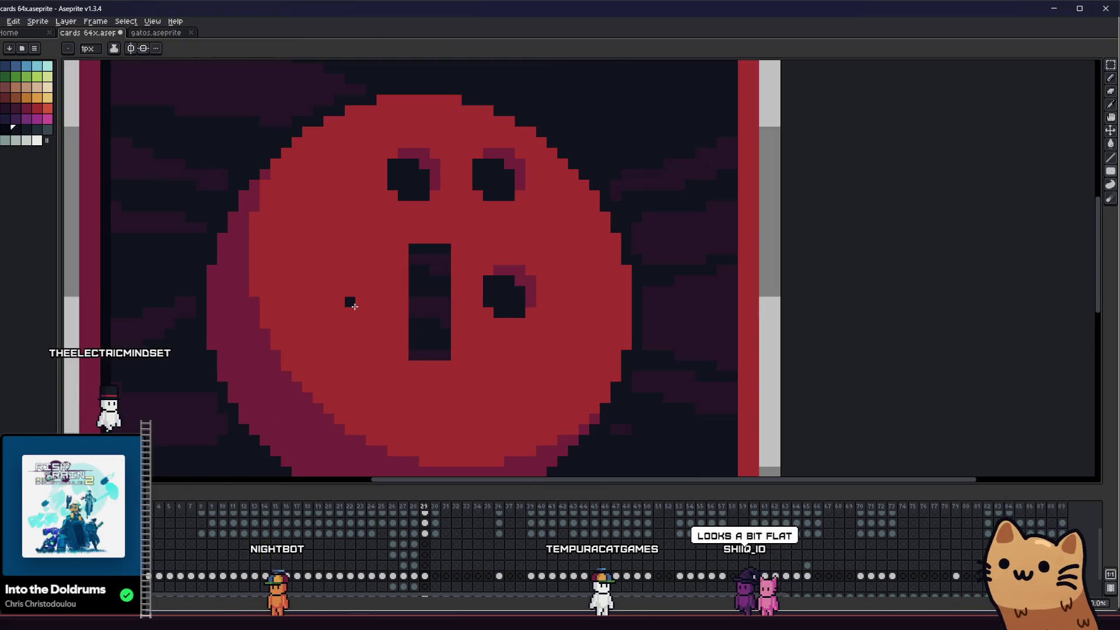
pyautogui.press('g')
pyautogui.click(412, 300)
# - Sample the darker red from the ball with the eyedropper
pyautogui.scroll(-3, 428, 297)
pyautogui.scroll(-5, 428, 297)
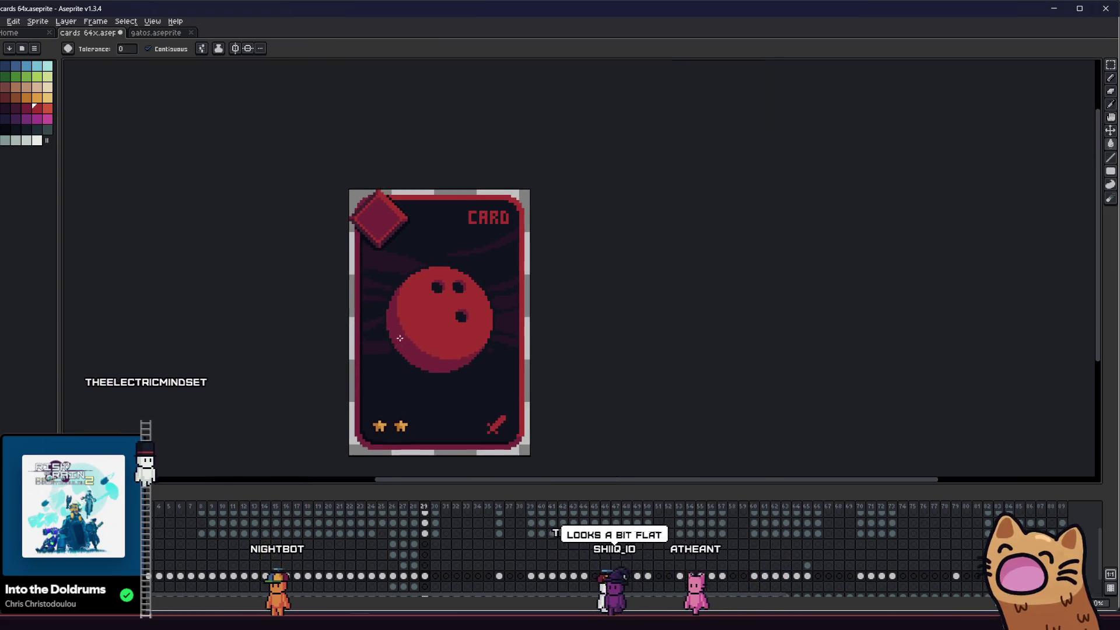
pyautogui.scroll(-1, 391, 337)
pyautogui.scroll(3, 391, 337)
pyautogui.press('i')
pyautogui.scroll(2, 432, 333)
pyautogui.click(432, 333)
pyautogui.scroll(-1, 426, 332)
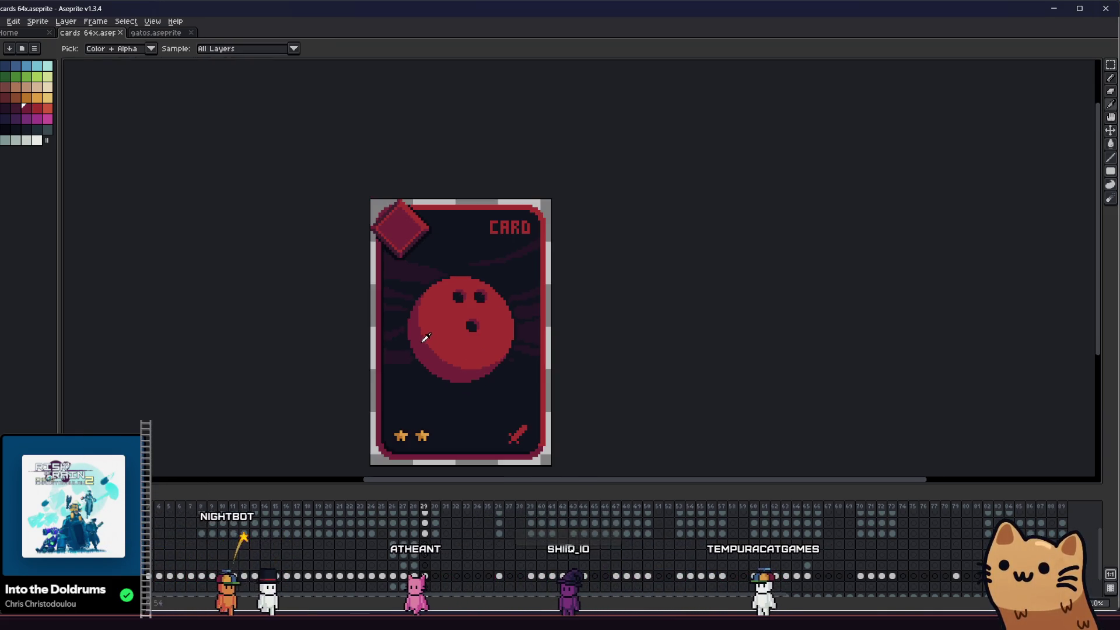
pyautogui.press('b')
pyautogui.scroll(2, 427, 332)
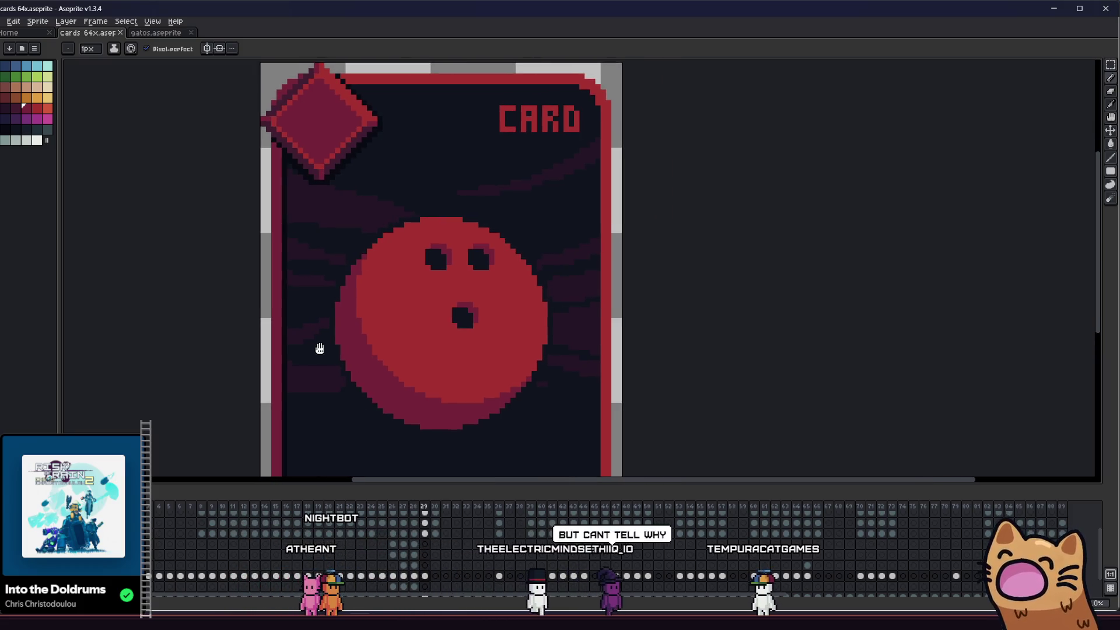
pyautogui.scroll(1, 362, 350)
# - Reframe the card in view and marquee-select the lower finger hole
pyautogui.press('i')
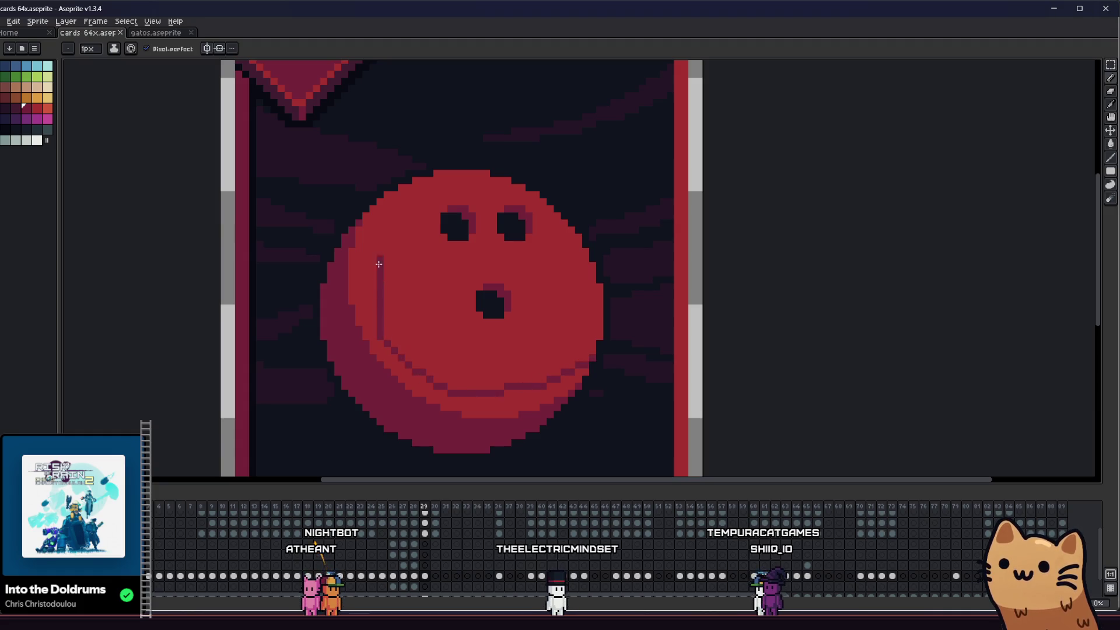
pyautogui.scroll(-5, 377, 242)
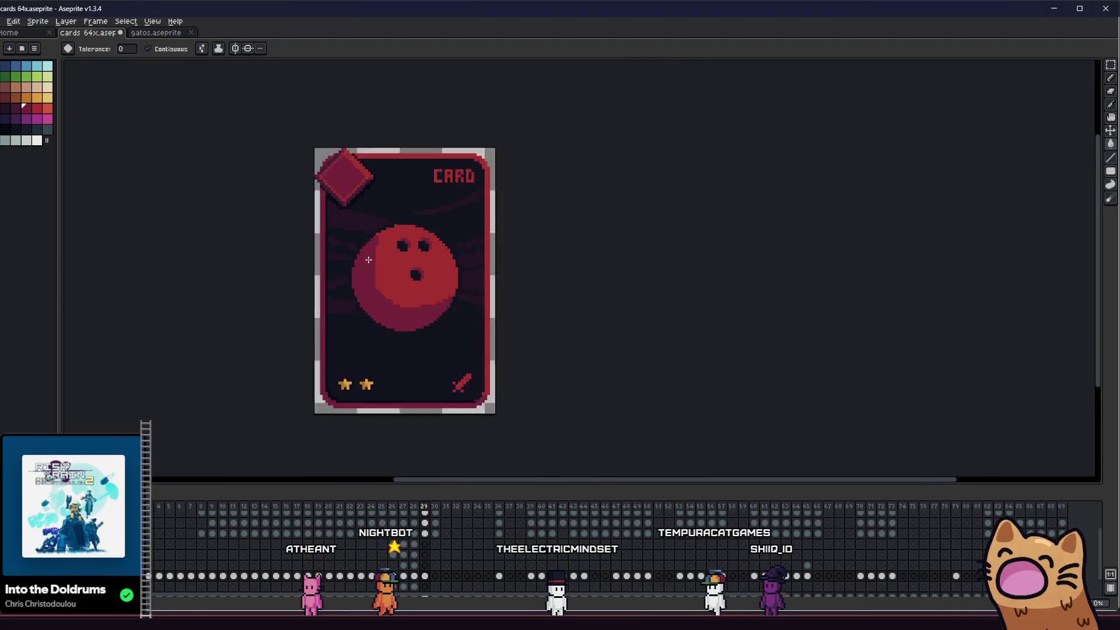
pyautogui.scroll(-1, 357, 330)
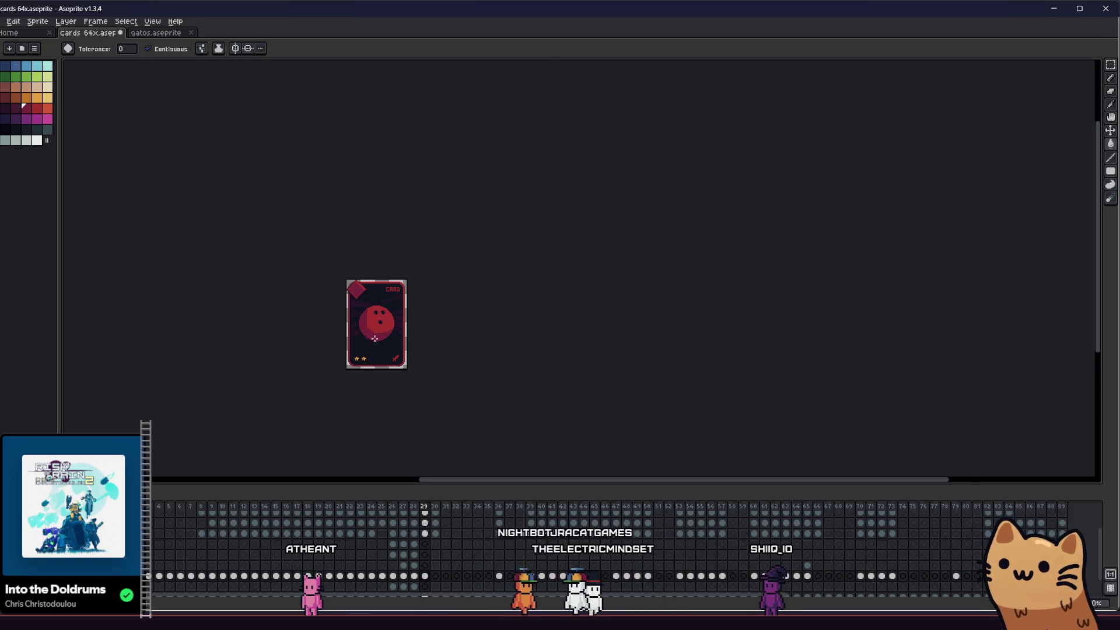
pyautogui.scroll(5, 374, 338)
pyautogui.moveTo(309, 310); pyautogui.dragTo(327, 338)
pyautogui.scroll(1, 352, 308)
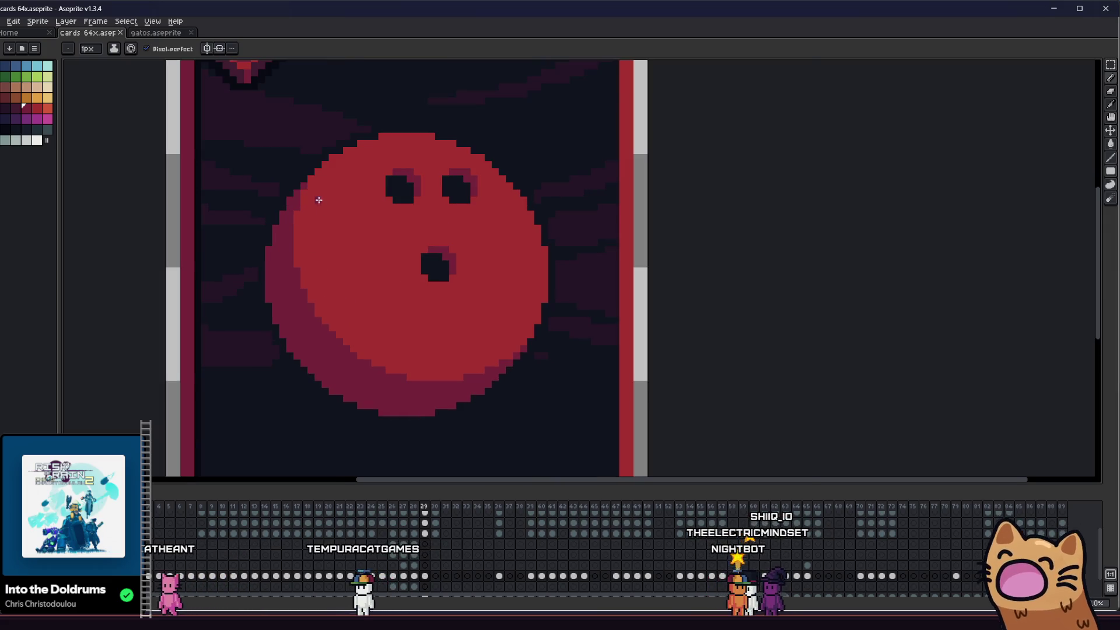
pyautogui.scroll(1, 319, 200)
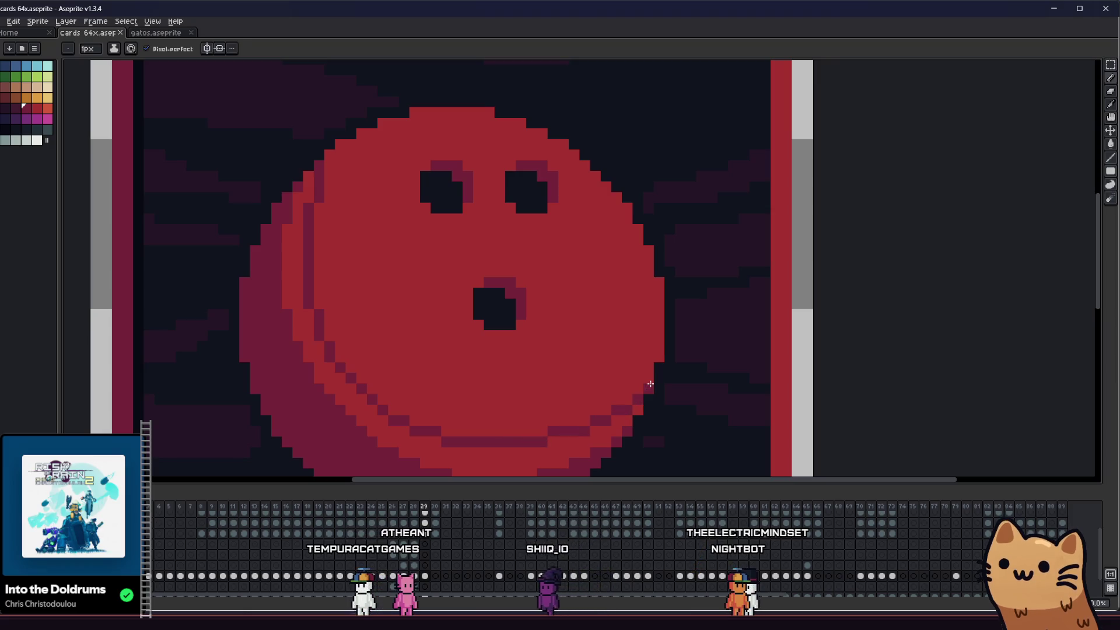
pyautogui.scroll(-1, 447, 432)
pyautogui.scroll(-2, 412, 424)
pyautogui.moveTo(354, 387)
pyautogui.mouseDown()
pyautogui.moveTo(258, 391)
pyautogui.moveTo(312, 379)
pyautogui.moveTo(237, 395)
pyautogui.moveTo(489, 362)
pyautogui.moveTo(561, 368)
pyautogui.moveTo(487, 367)
pyautogui.mouseUp()
pyautogui.scroll(-1, 258, 390)
pyautogui.scroll(1, 345, 373)
pyautogui.press('i')
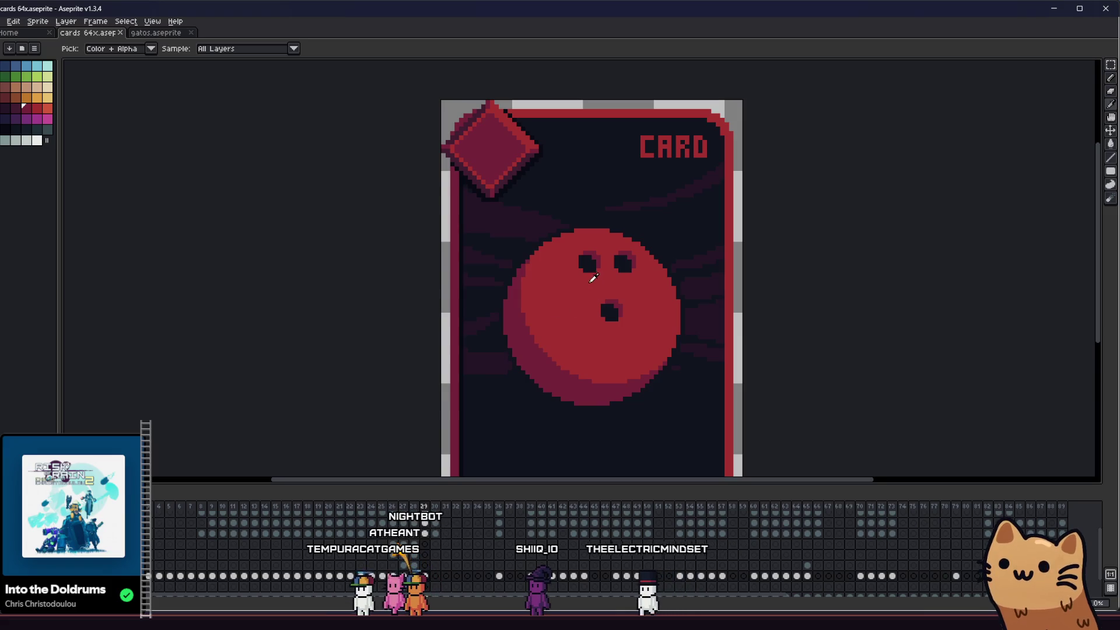
pyautogui.scroll(-1, 537, 275)
pyautogui.moveTo(488, 294); pyautogui.dragTo(446, 294)
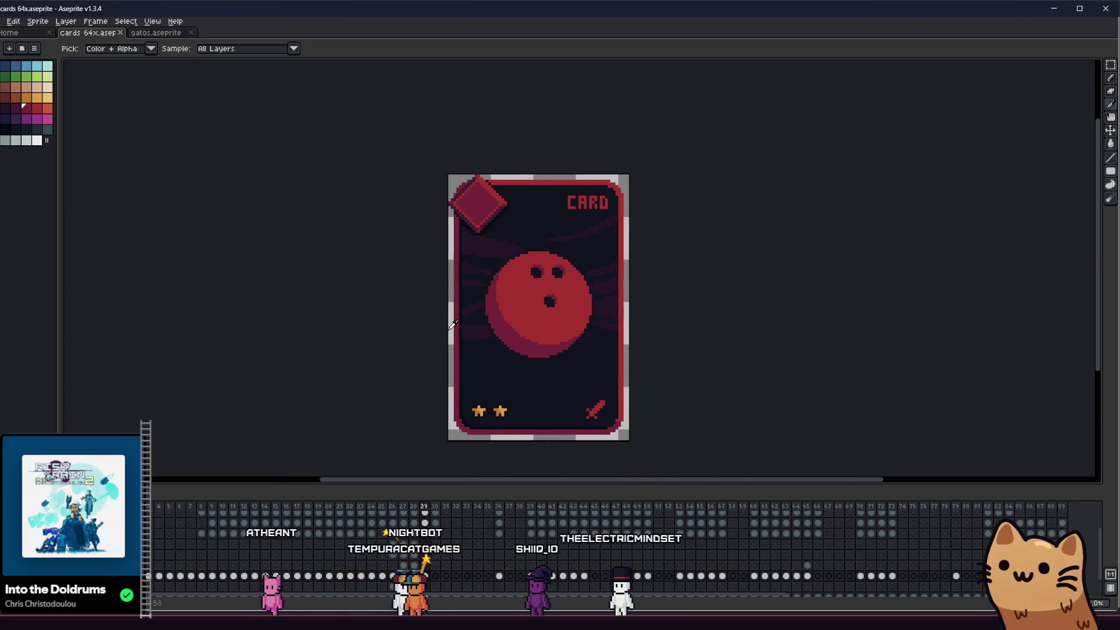
pyautogui.scroll(7, 532, 281)
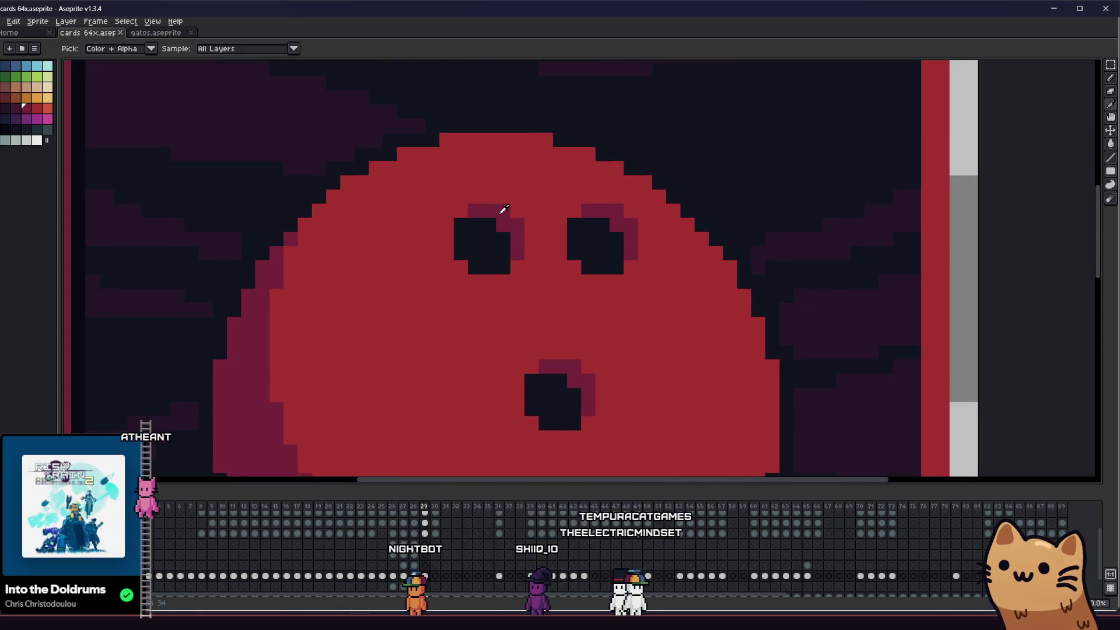
pyautogui.scroll(-7, 502, 213)
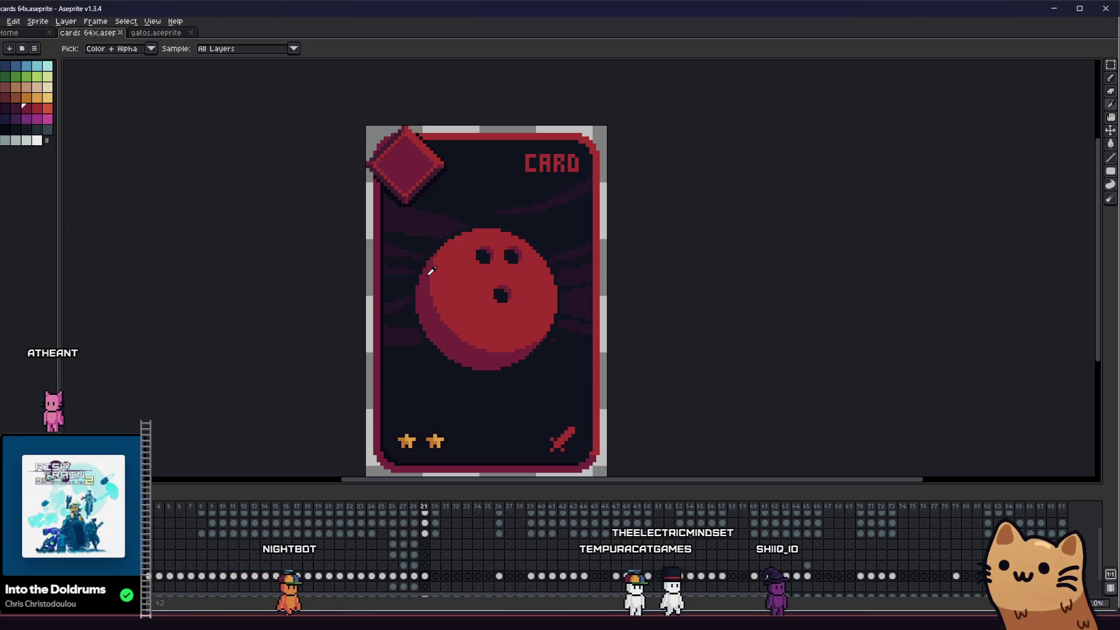
pyautogui.press('m')
pyautogui.moveTo(491, 269); pyautogui.dragTo(589, 370)
# - Move the lower finger hole right and fill the gap left behind with red
pyautogui.moveTo(537, 323); pyautogui.dragTo(563, 322)
pyautogui.hotkey('ctrl', 'd')
pyautogui.press('g')
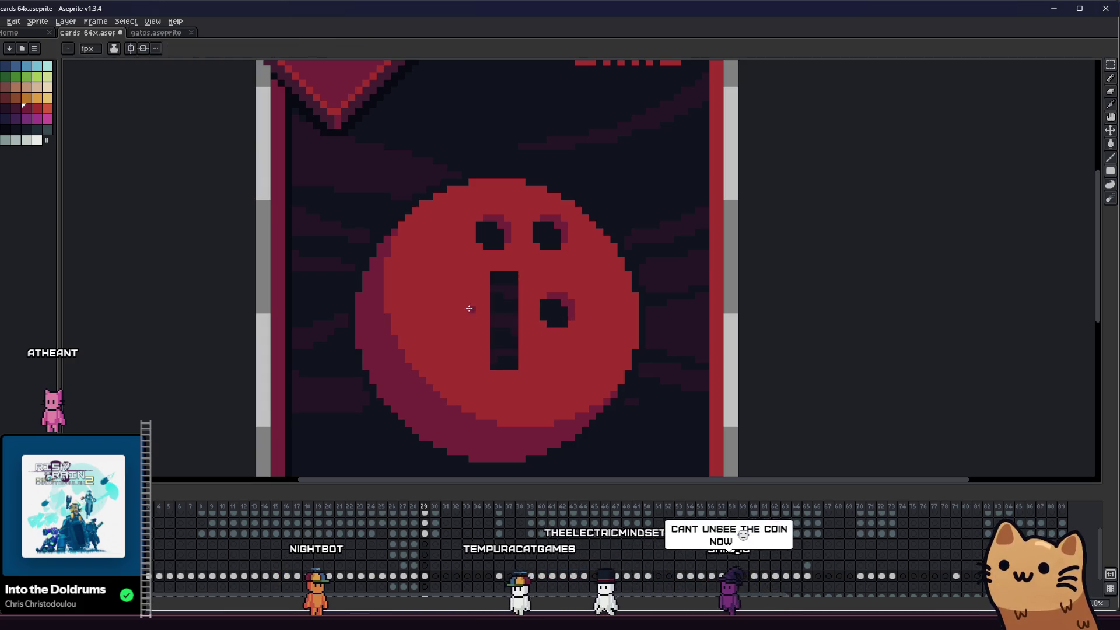
pyautogui.click(507, 297)
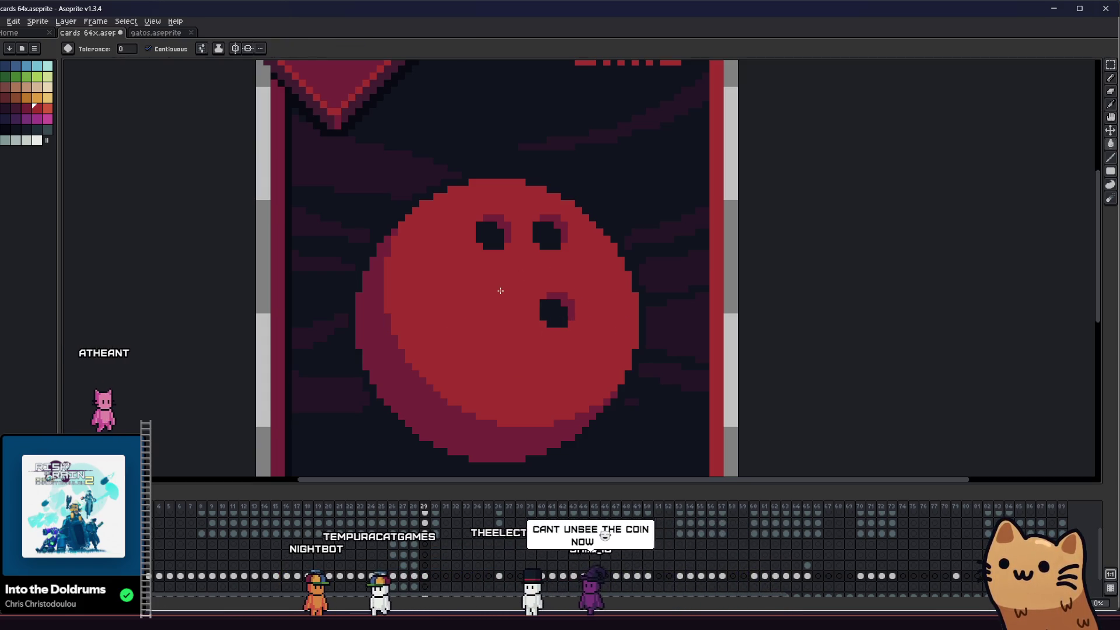
# - Select the right finger hole and shift it further to the right
pyautogui.press('m')
pyautogui.moveTo(501, 288)
pyautogui.mouseDown()
pyautogui.moveTo(492, 300)
pyautogui.moveTo(513, 325)
pyautogui.mouseUp()
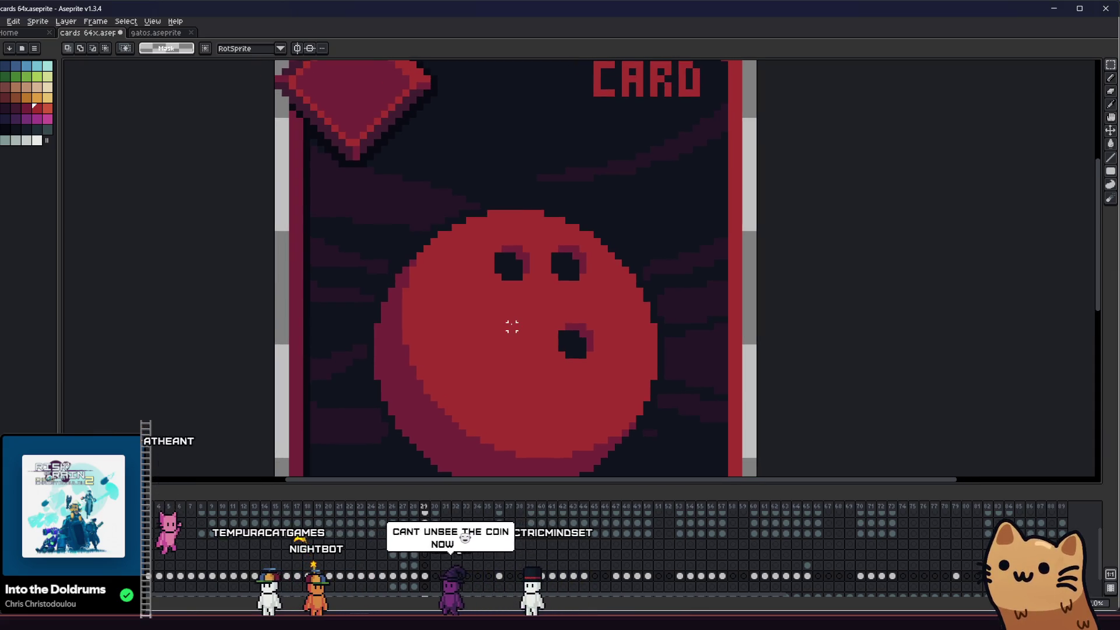
pyautogui.moveTo(540, 241)
pyautogui.mouseDown()
pyautogui.moveTo(600, 292)
pyautogui.moveTo(586, 280)
pyautogui.mouseUp()
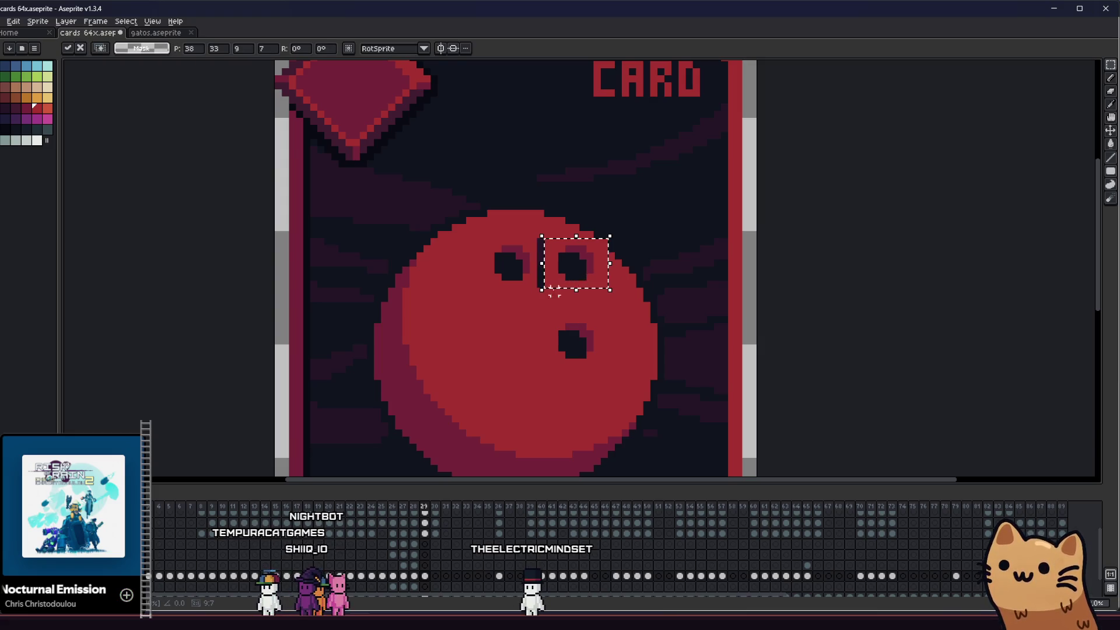
pyautogui.hotkey('ctrl', 'd')
pyautogui.moveTo(580, 281); pyautogui.dragTo(588, 277)
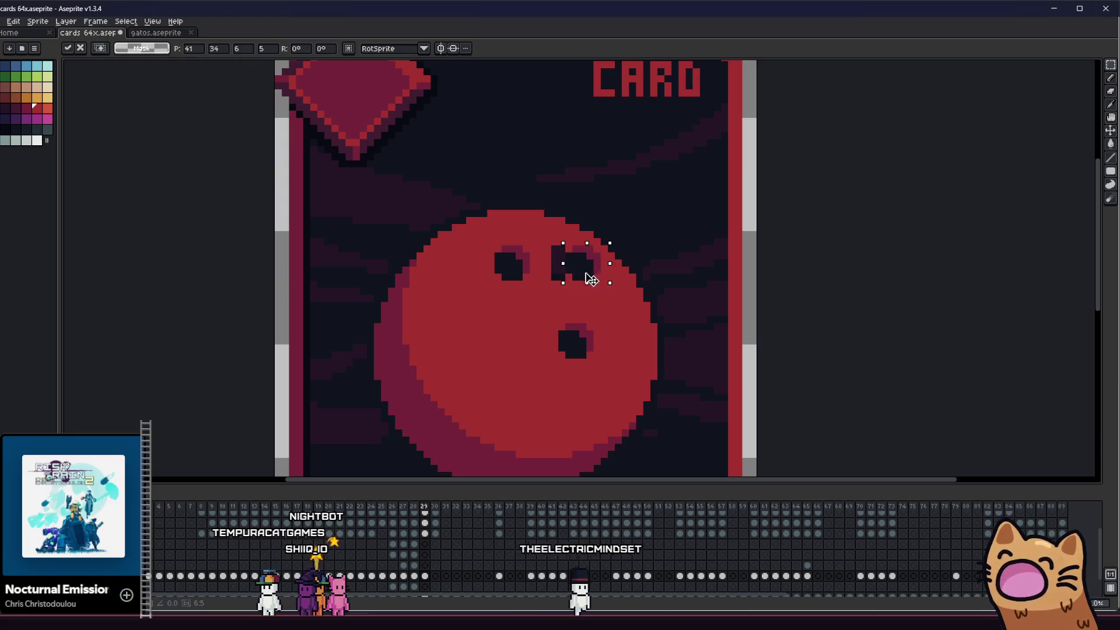
pyautogui.hotkey('ctrl', 'd')
# - Reposition the left finger hole and fill its leftover dark strip with red
pyautogui.scroll(1, 540, 289)
pyautogui.press('g')
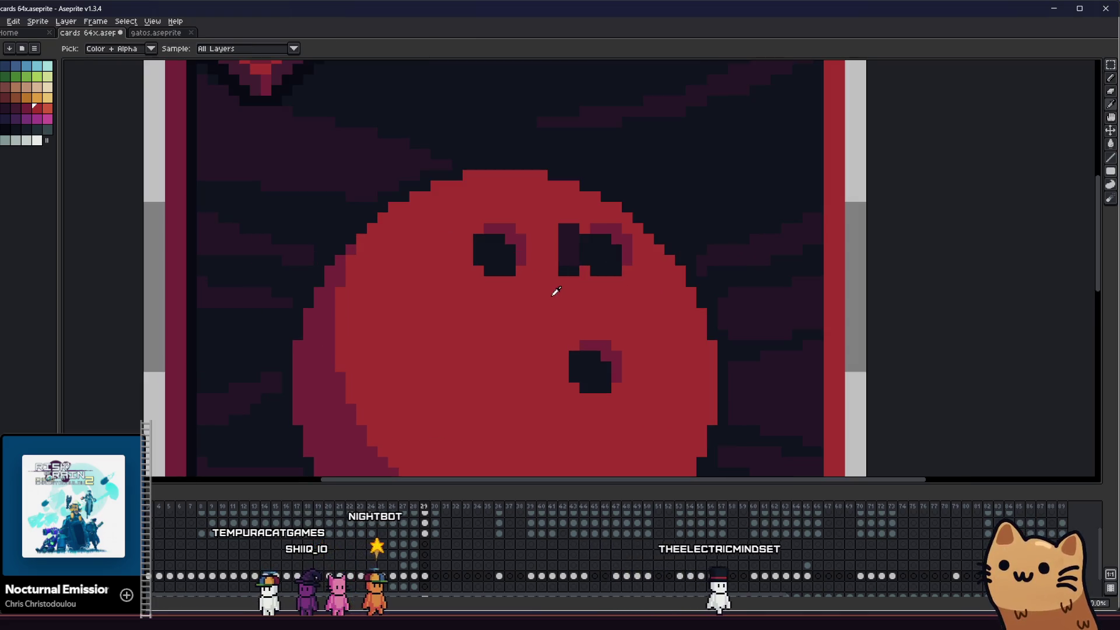
pyautogui.scroll(-2, 559, 257)
pyautogui.press('m')
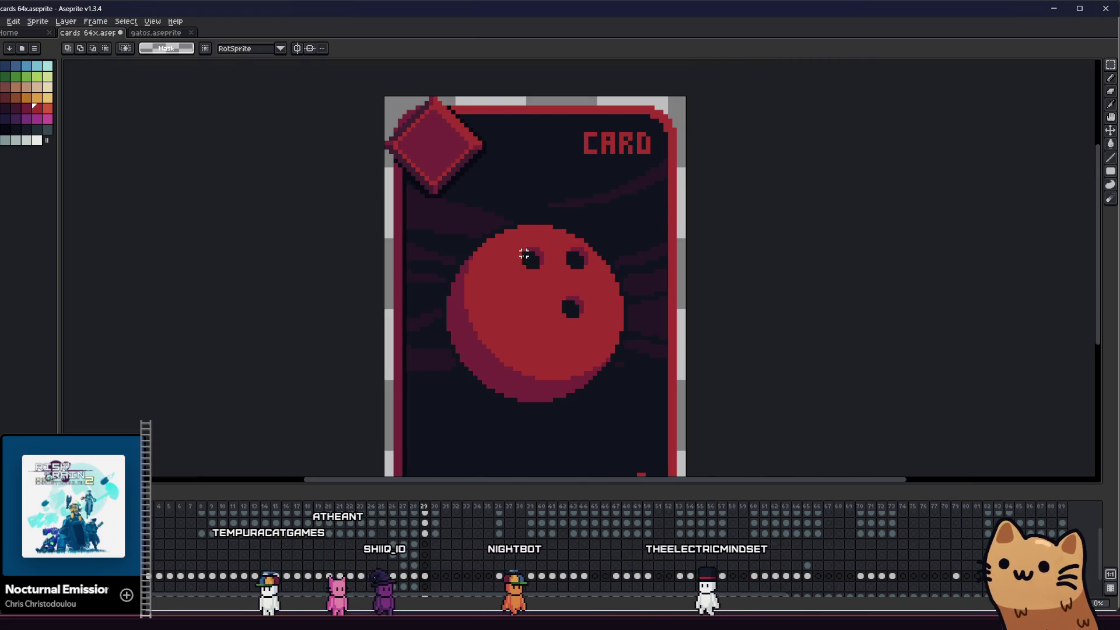
pyautogui.press('Left')
pyautogui.press('Left')
pyautogui.press('Right')
pyautogui.press('Right')
pyautogui.moveTo(512, 242)
pyautogui.mouseDown()
pyautogui.moveTo(550, 282)
pyautogui.moveTo(555, 270)
pyautogui.mouseUp()
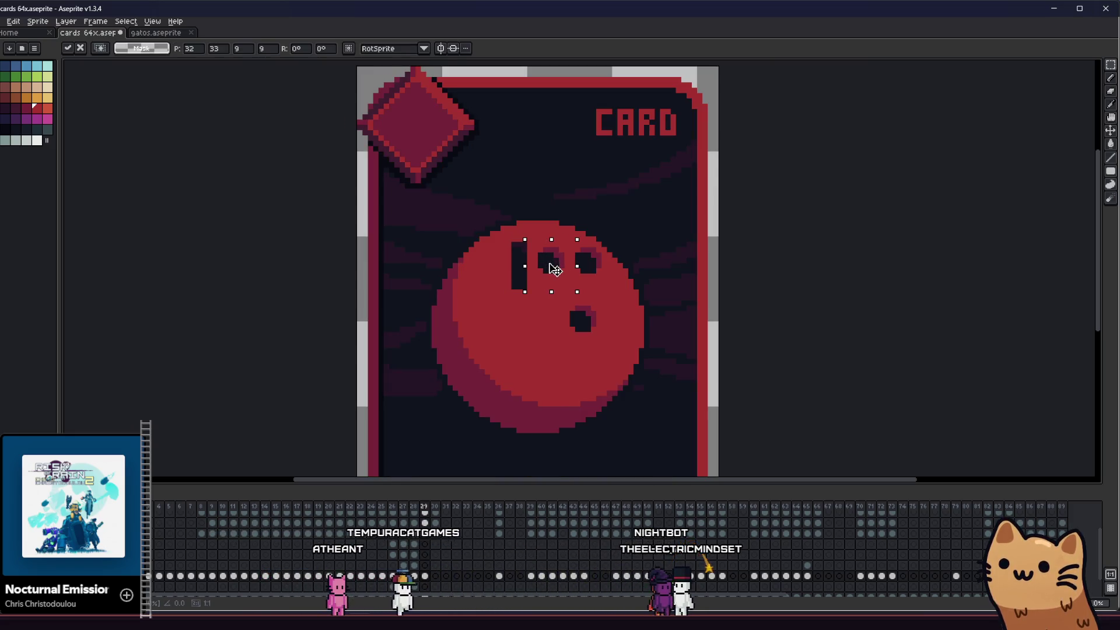
pyautogui.press('b')
pyautogui.scroll(2, 537, 294)
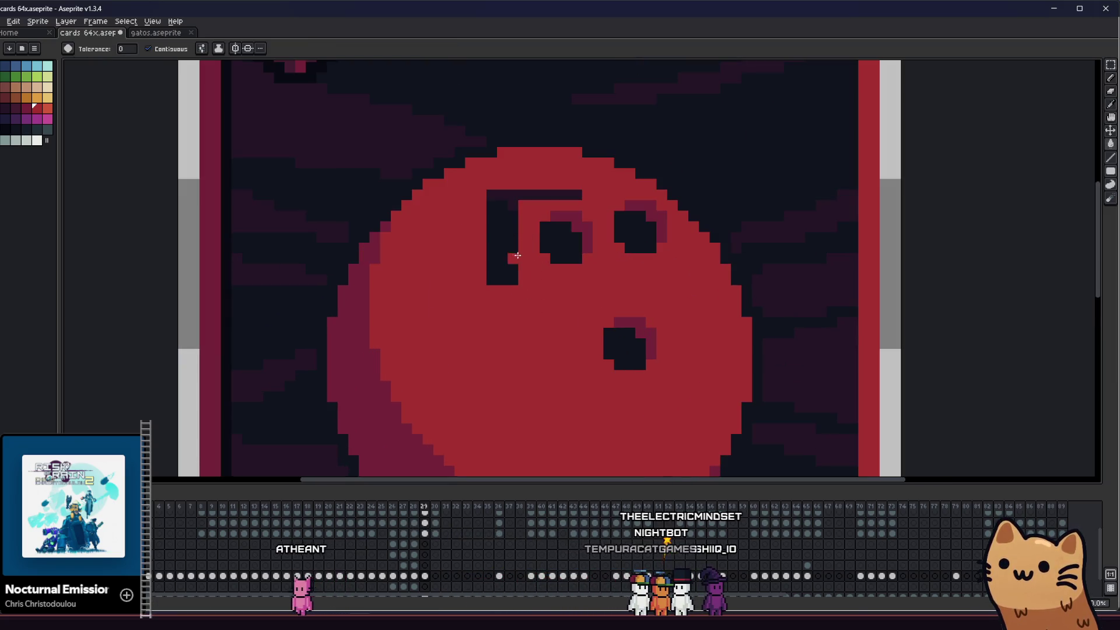
pyautogui.click(518, 255)
# - Move the lower finger hole up and right, then fill the leftover dark L shape red
pyautogui.scroll(1, 568, 212)
pyautogui.press('b')
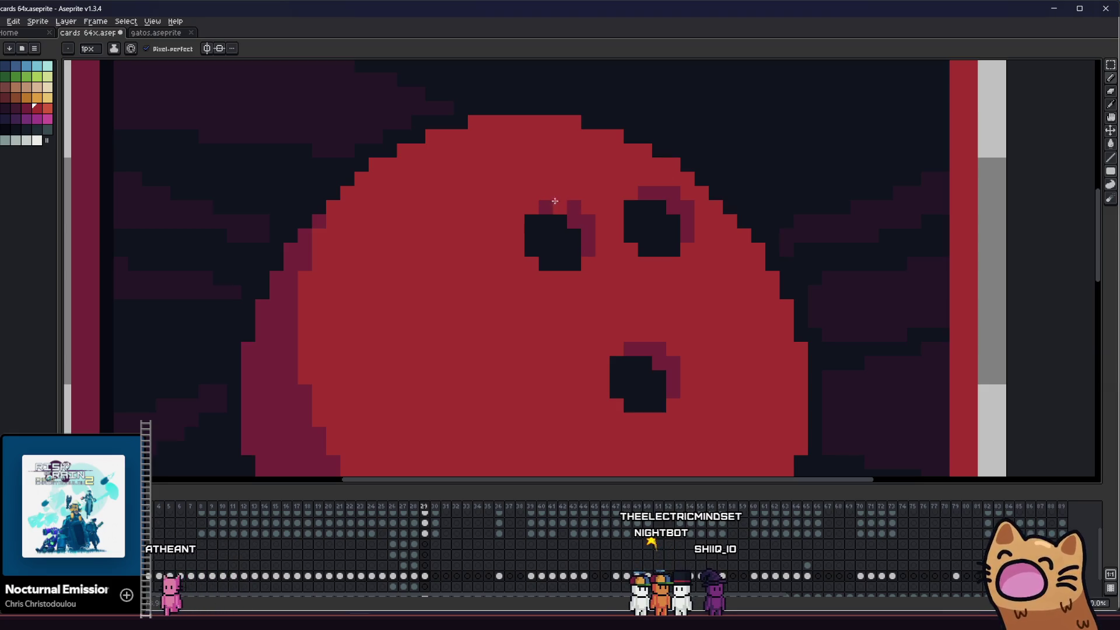
pyautogui.scroll(-4, 528, 193)
pyautogui.scroll(4, 472, 247)
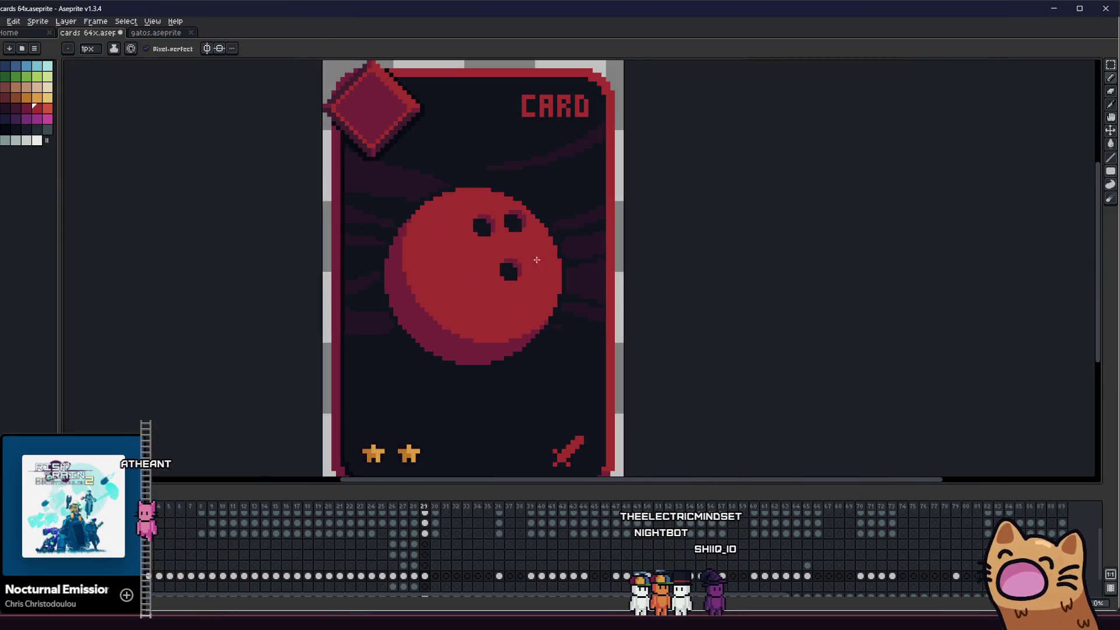
pyautogui.press('m')
pyautogui.press(',')
pyautogui.press(',')
pyautogui.press('.')
pyautogui.press('.')
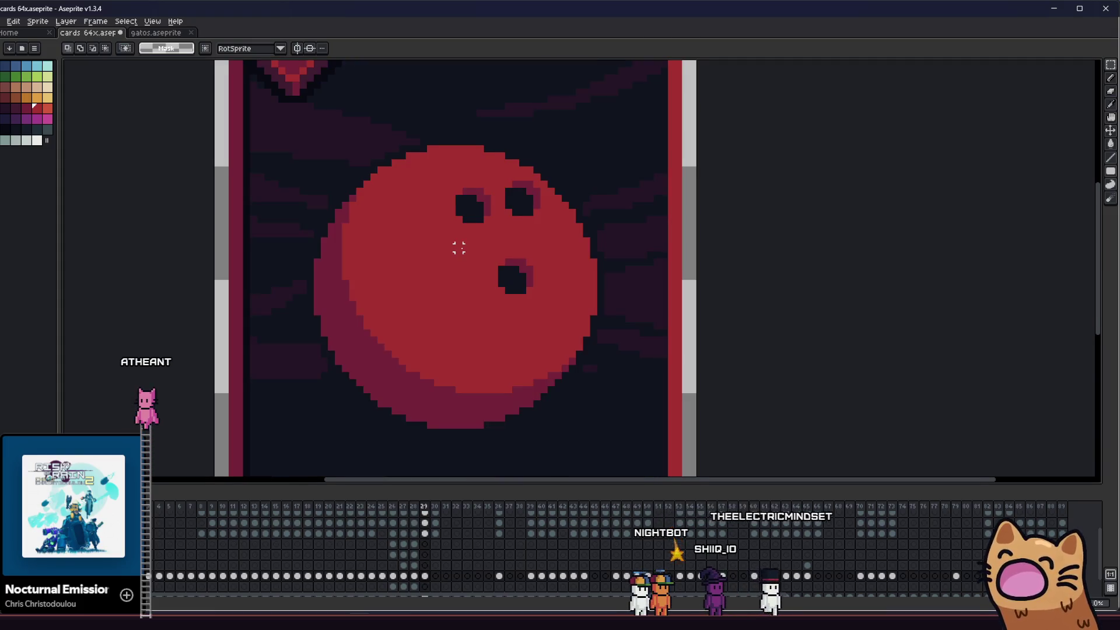
pyautogui.moveTo(458, 248); pyautogui.dragTo(464, 264)
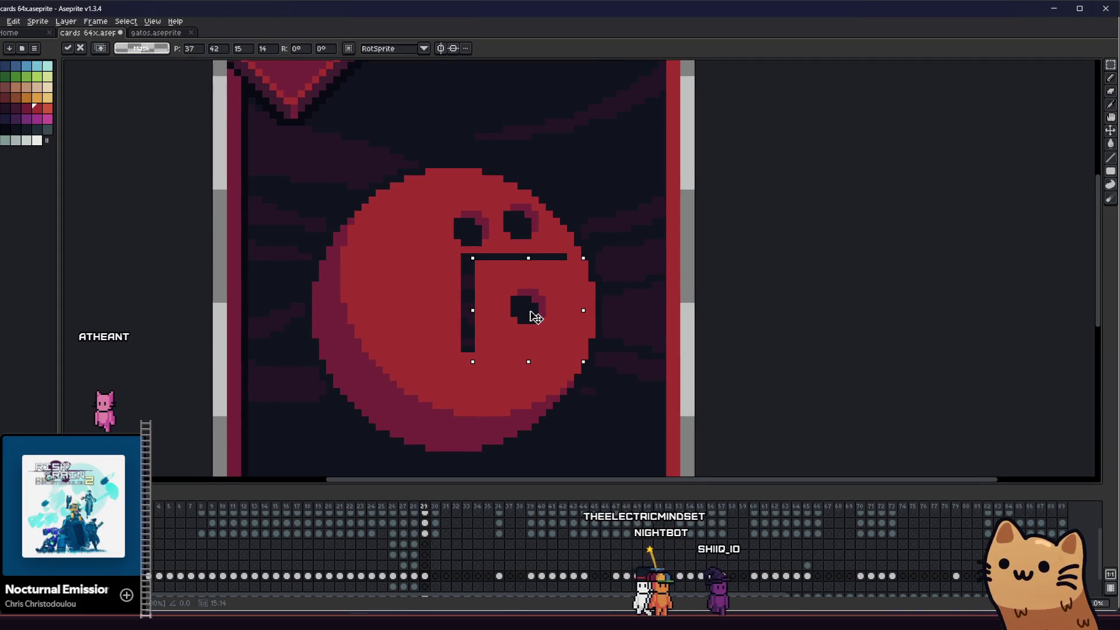
pyautogui.click(471, 278)
pyautogui.moveTo(469, 269)
pyautogui.mouseDown()
pyautogui.moveTo(543, 329)
pyautogui.moveTo(530, 303)
pyautogui.mouseUp()
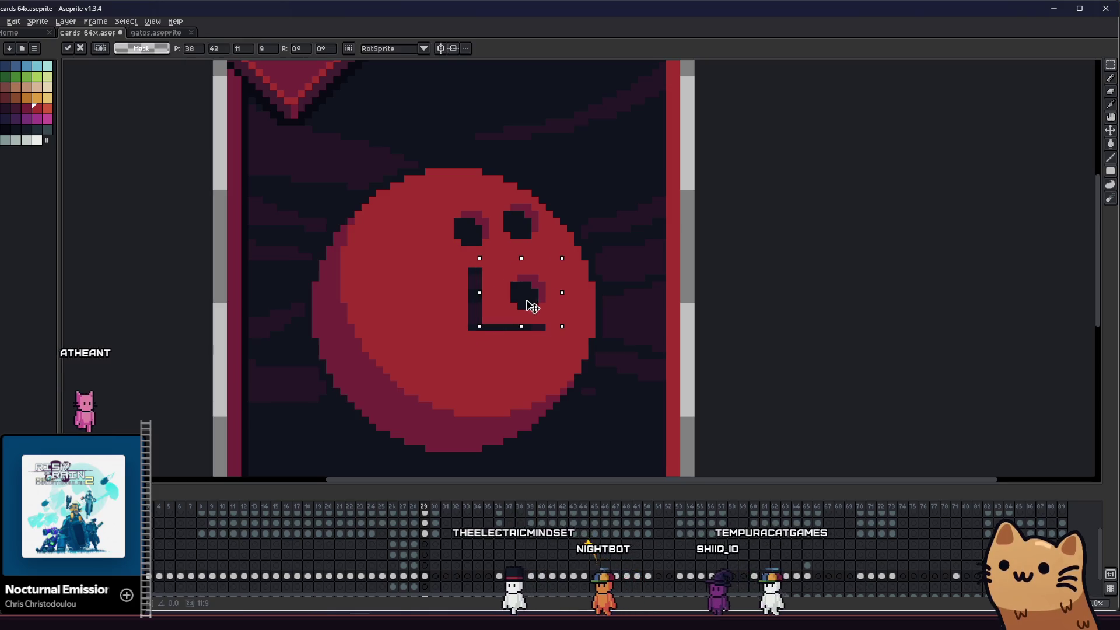
pyautogui.click(437, 313)
pyautogui.press('g')
pyautogui.click(475, 295)
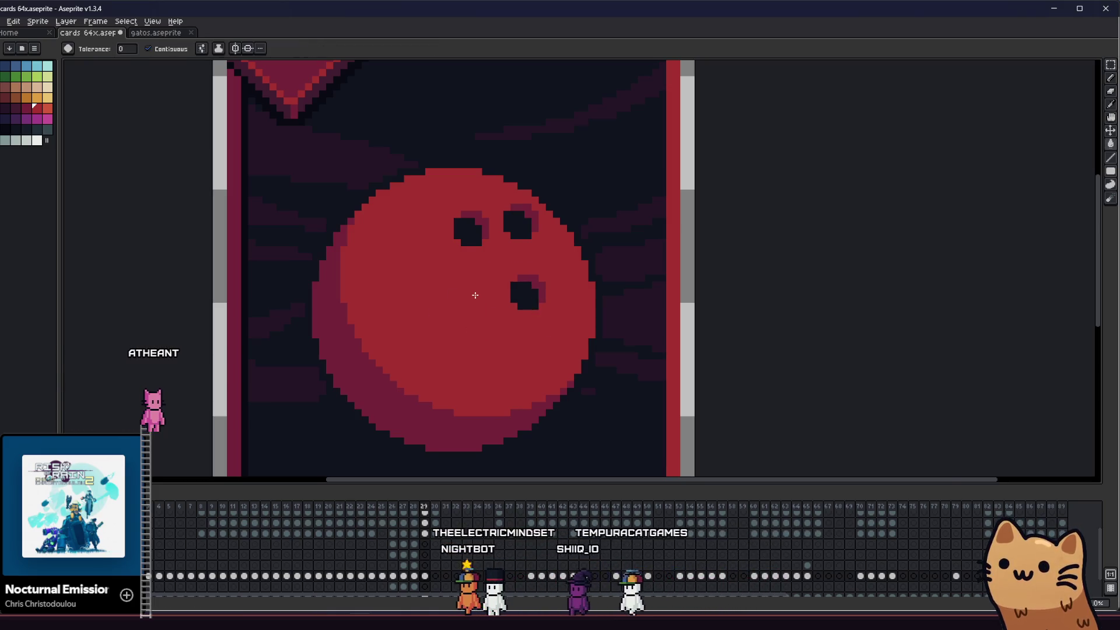
# - Nudge the selected dark strip down one pixel
pyautogui.scroll(-3, 476, 295)
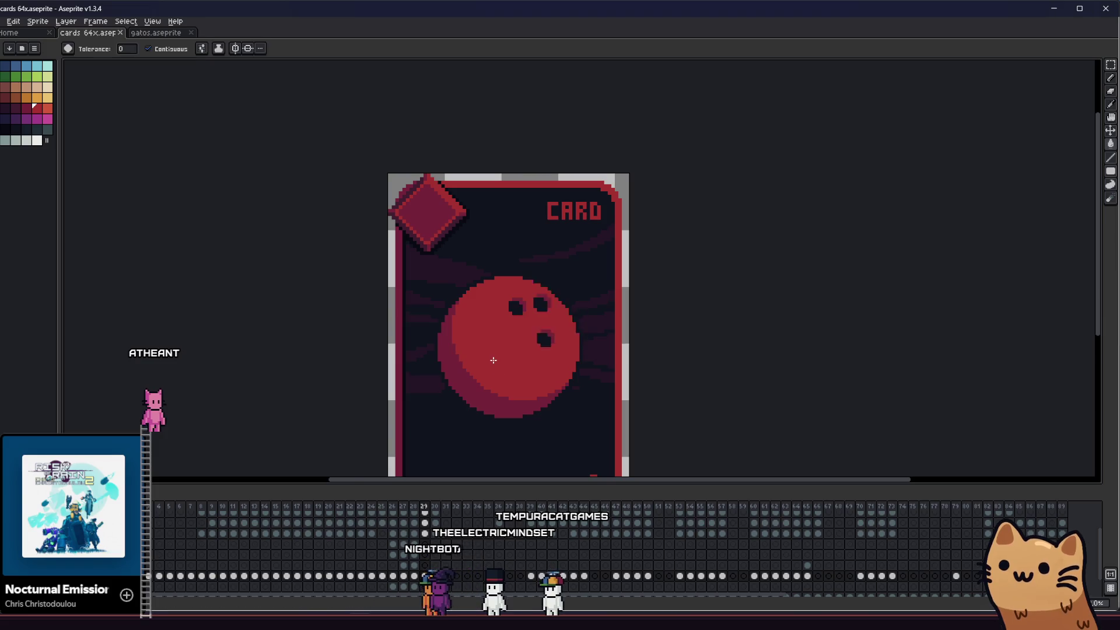
pyautogui.scroll(-2, 493, 360)
pyautogui.scroll(4, 452, 338)
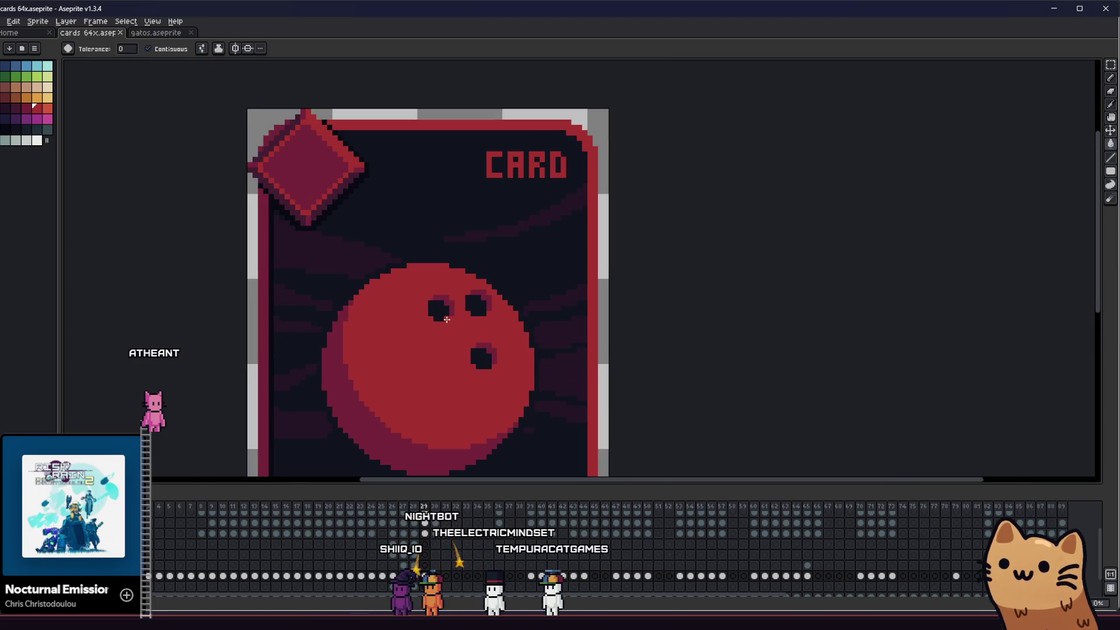
pyautogui.press('Right')
pyautogui.press('Left')
pyautogui.scroll(2, 446, 319)
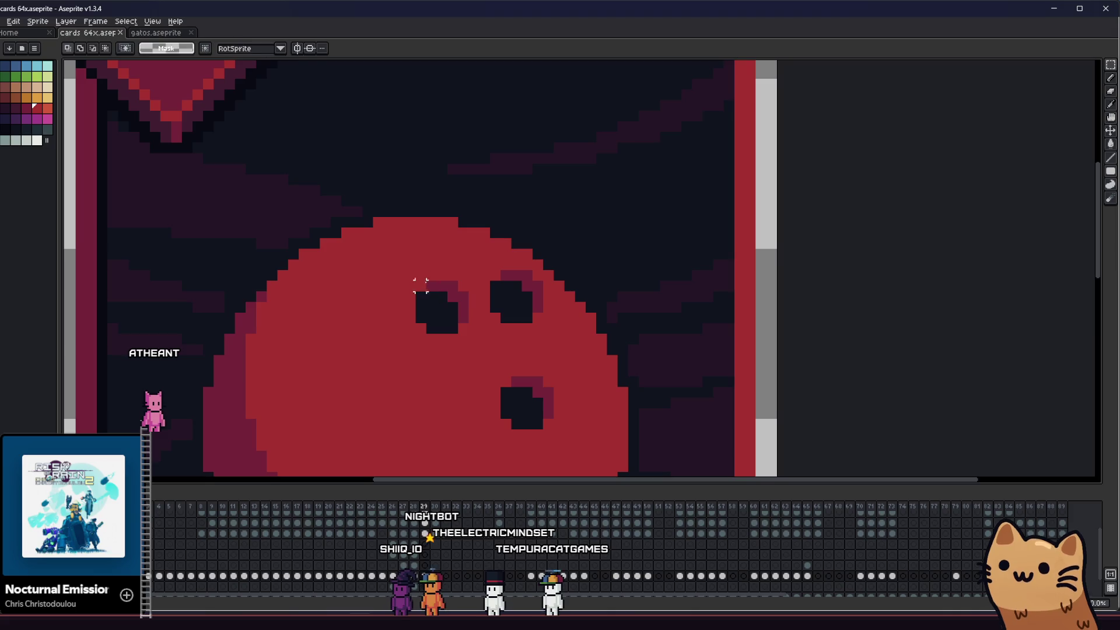
pyautogui.moveTo(474, 328); pyautogui.dragTo(460, 336)
pyautogui.press('Return')
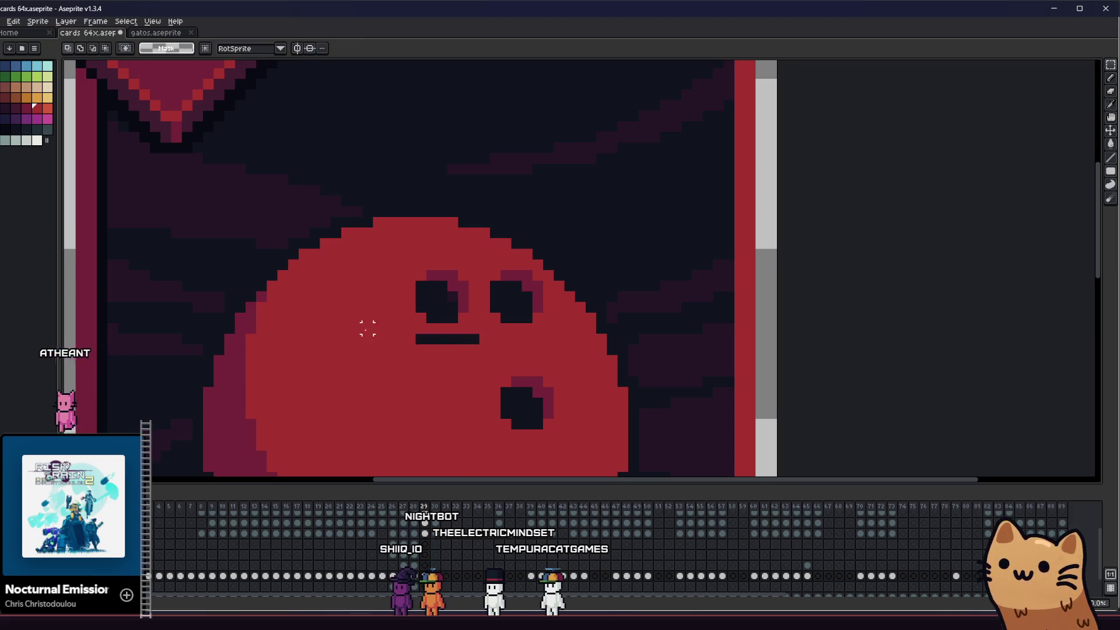
# - Nudge the right finger hole up one pixel and drop the selection
pyautogui.press('m')
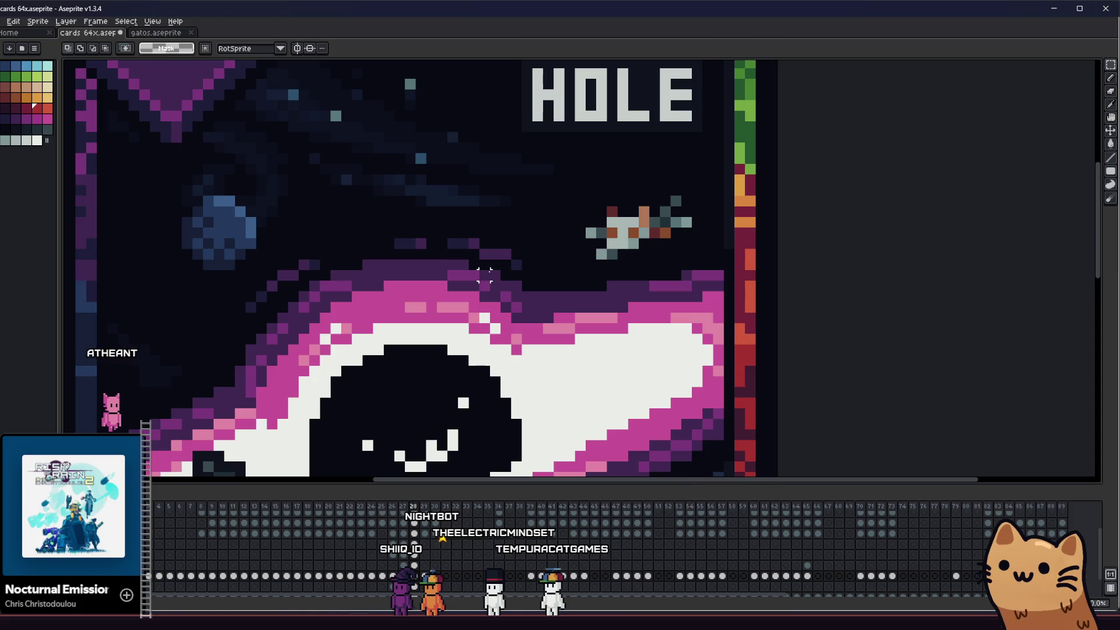
pyautogui.press('Left')
pyautogui.press('Left')
pyautogui.press('Right')
pyautogui.press('Right')
pyautogui.moveTo(484, 264); pyautogui.dragTo(537, 328)
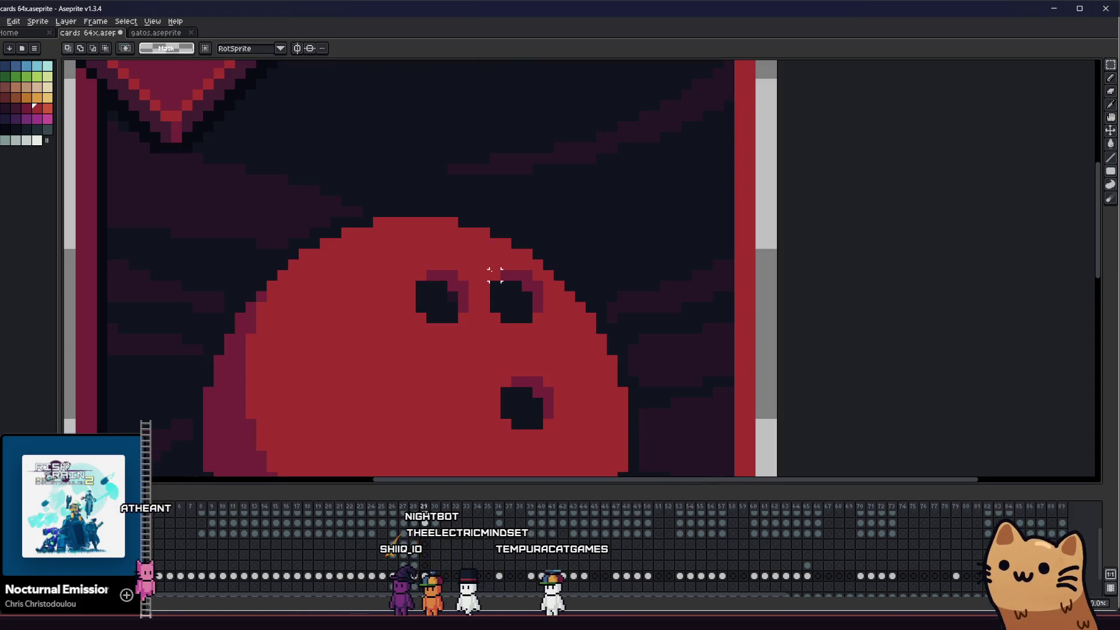
pyautogui.press('Up')
pyautogui.hotkey('ctrl', 'd')
pyautogui.press('i')
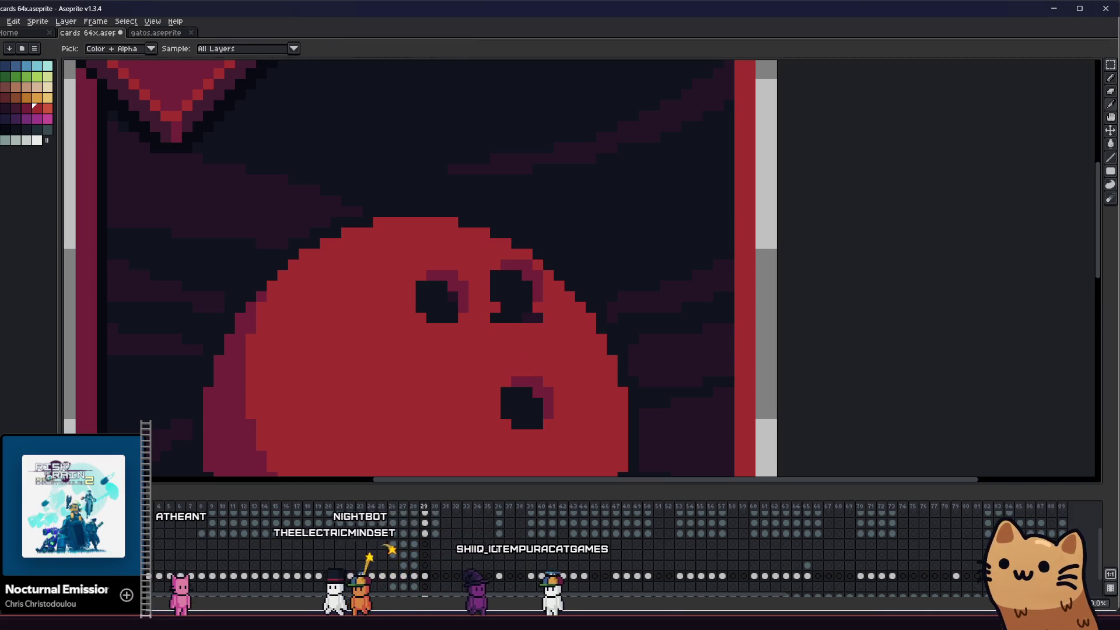
# - Zoom in and out to inspect the tightened cluster of finger holes
pyautogui.press('v')
pyautogui.scroll(-3, 490, 321)
pyautogui.press('g')
pyautogui.scroll(-4, 469, 355)
pyautogui.moveTo(463, 363)
pyautogui.mouseDown()
pyautogui.moveTo(429, 363)
pyautogui.moveTo(528, 375)
pyautogui.moveTo(460, 362)
pyautogui.mouseUp()
pyautogui.scroll(4, 367, 362)
pyautogui.scroll(-1, 462, 370)
pyautogui.scroll(3, 461, 371)
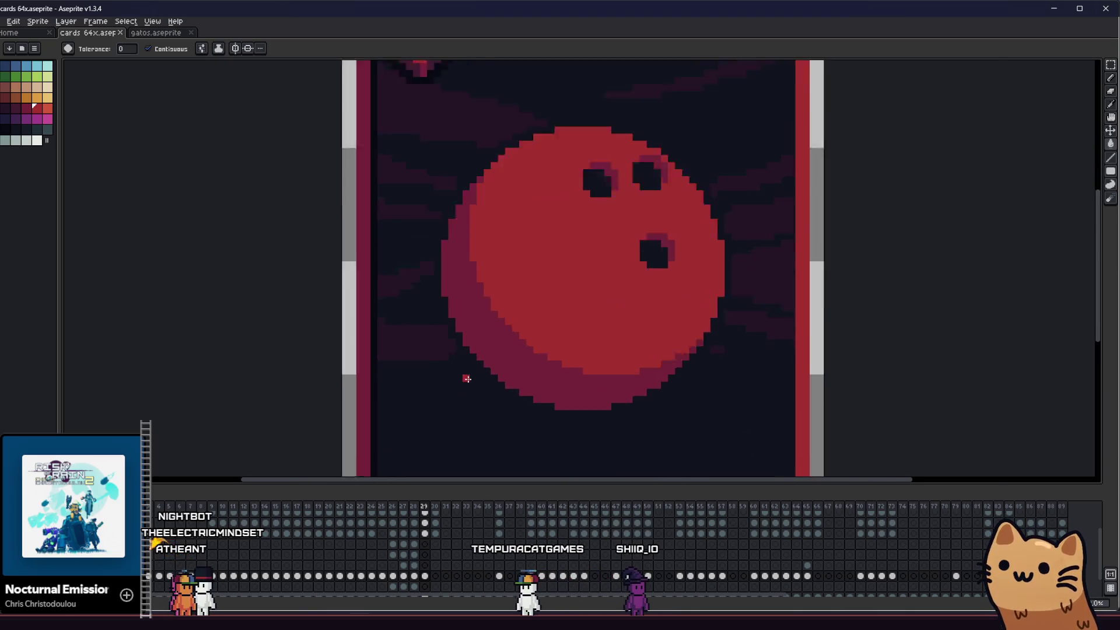
pyautogui.scroll(-2, 489, 330)
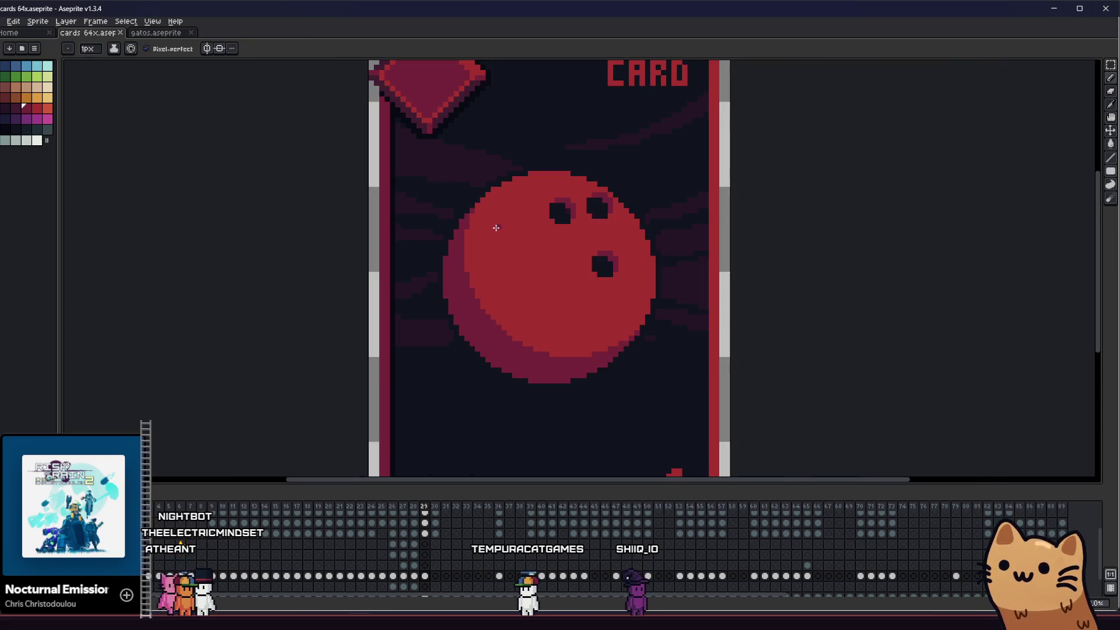
# - Lasso the ball's shadowed left and lower part and set the ink to Lock Alpha
pyautogui.press('q')
pyautogui.moveTo(504, 172)
pyautogui.mouseDown()
pyautogui.moveTo(536, 301)
pyautogui.moveTo(675, 402)
pyautogui.moveTo(400, 195)
pyautogui.moveTo(504, 175)
pyautogui.mouseUp()
pyautogui.hscroll(1, 393, 216)
pyautogui.press('b')
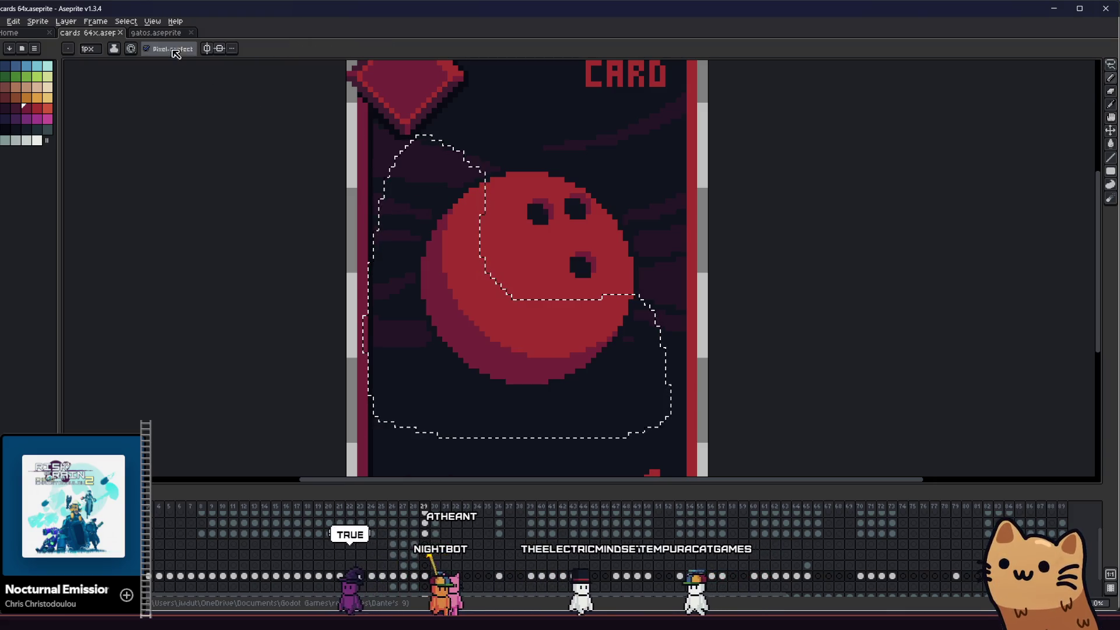
pyautogui.click(118, 52)
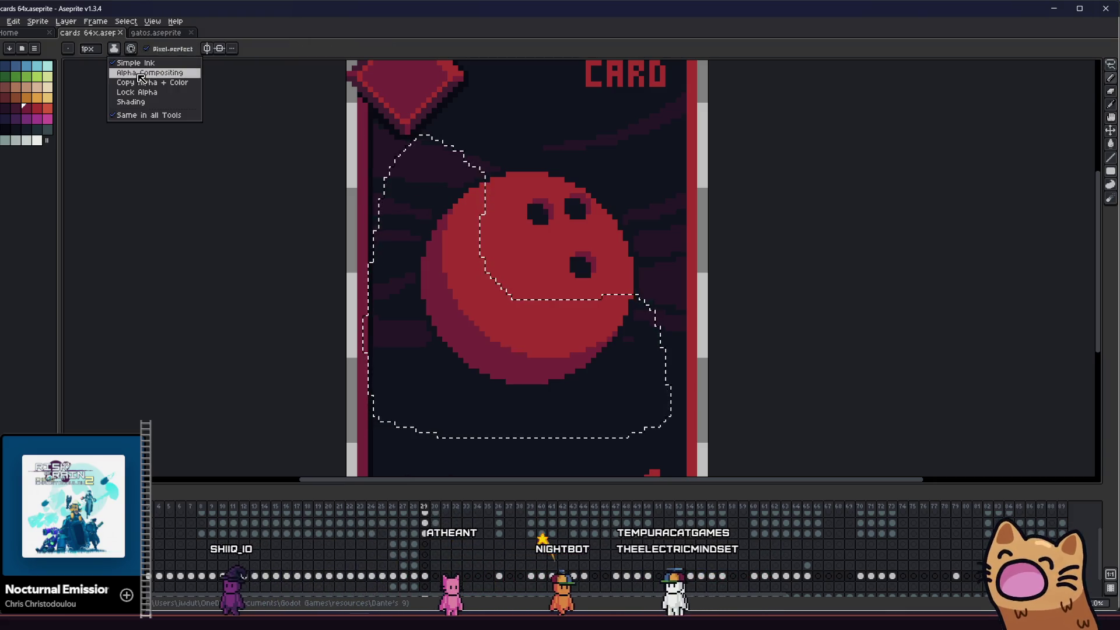
pyautogui.click(163, 94)
# - Enlarge the brush by one pixel and paint a lighter red highlight onto the ball
pyautogui.press('g')
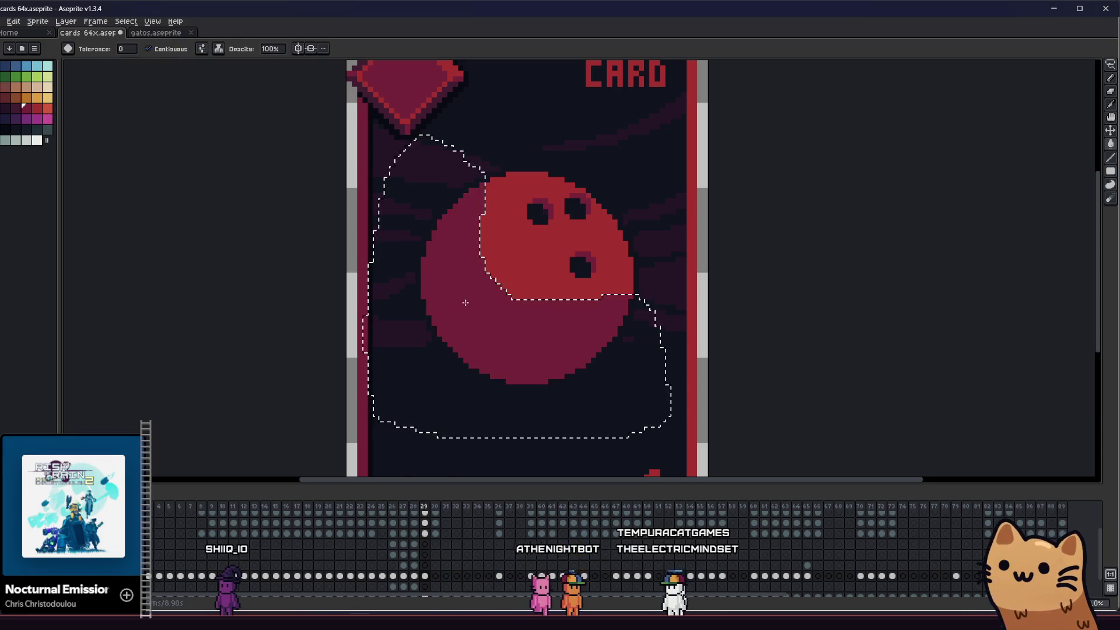
pyautogui.press('v')
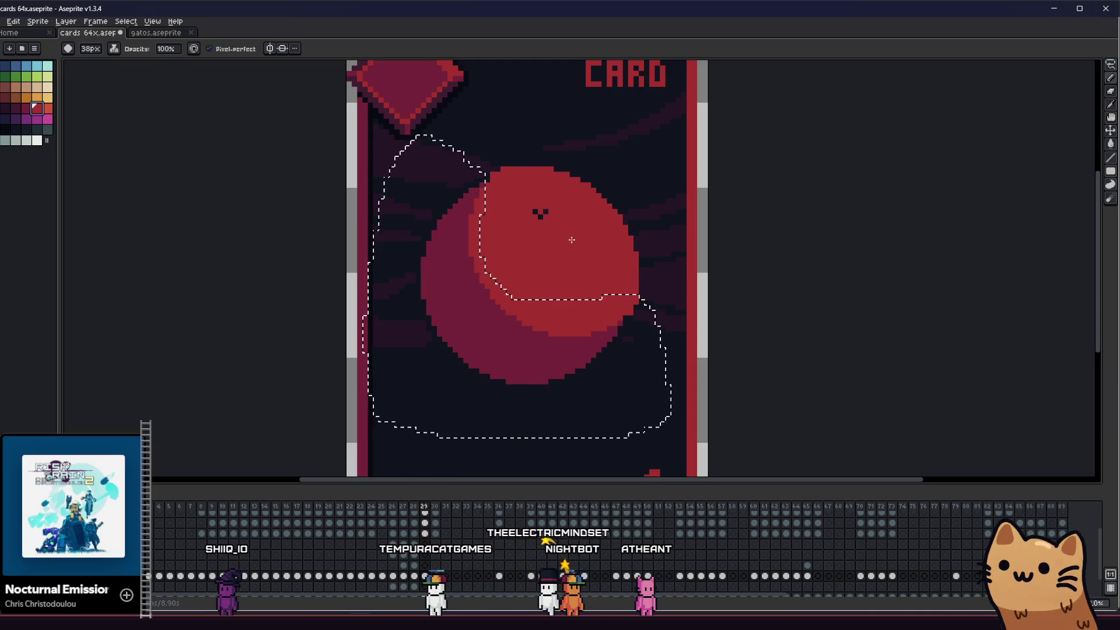
pyautogui.press('+')
pyautogui.click(571, 240)
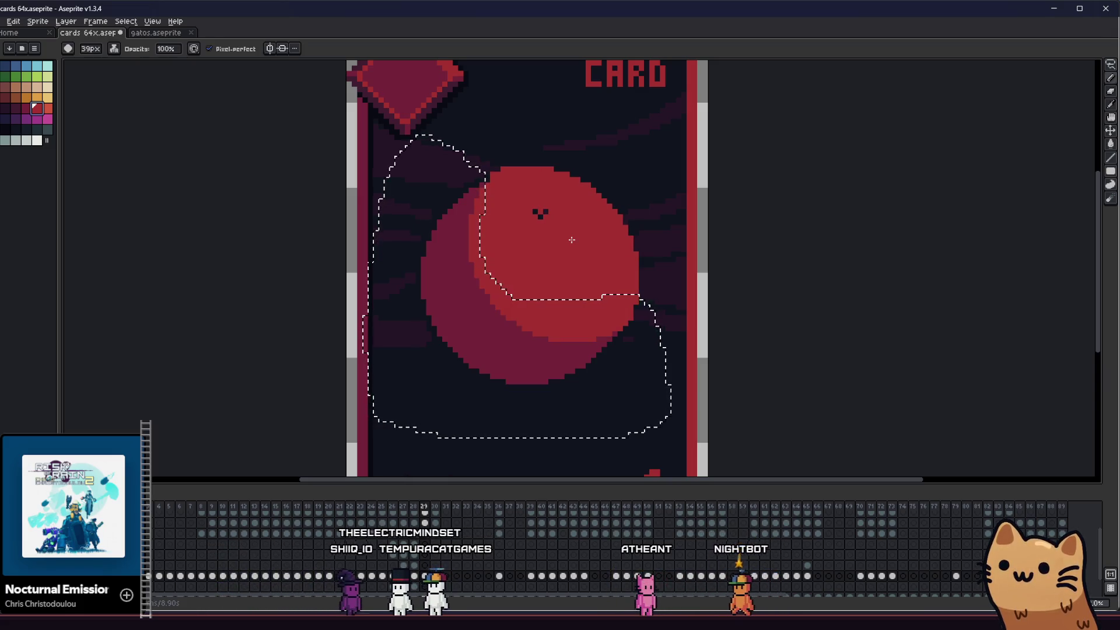
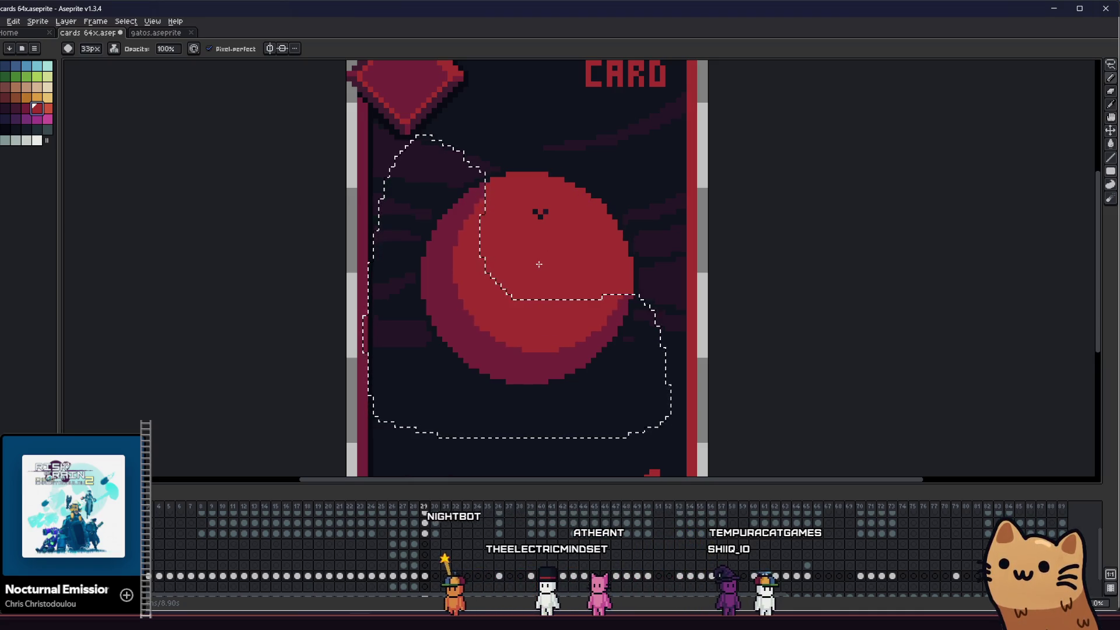
# - Undo the last stroke and repaint the lighter red highlight larger across the ball's upper side
pyautogui.press('v')
pyautogui.hotkey('ctrl', 'z')
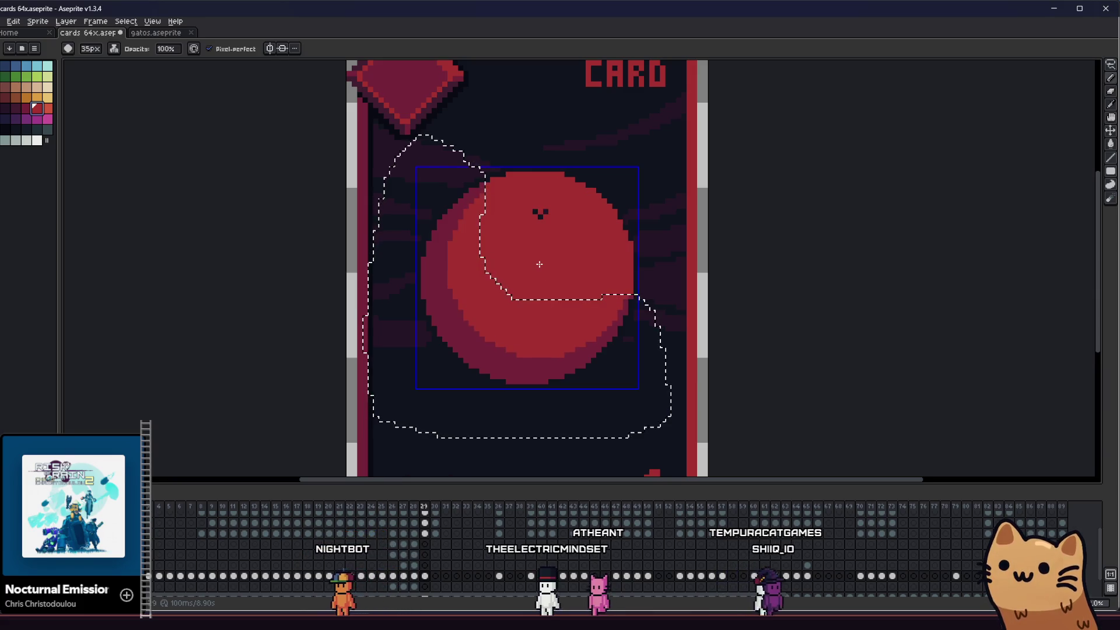
pyautogui.moveTo(546, 258); pyautogui.dragTo(557, 247)
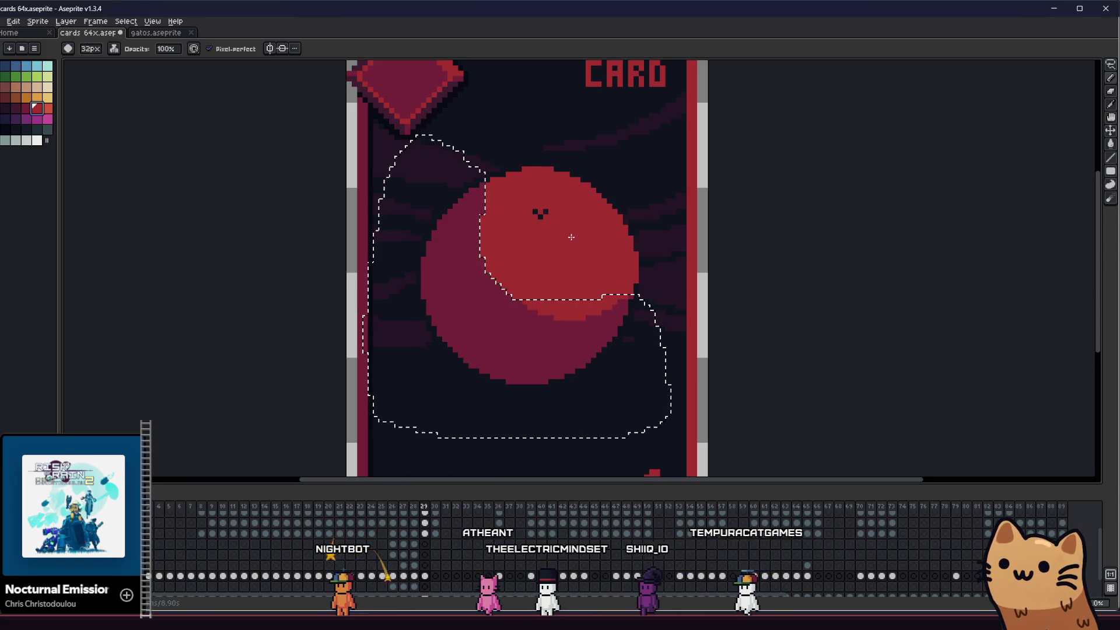
pyautogui.press('+')
pyautogui.press('+')
pyautogui.click(551, 248)
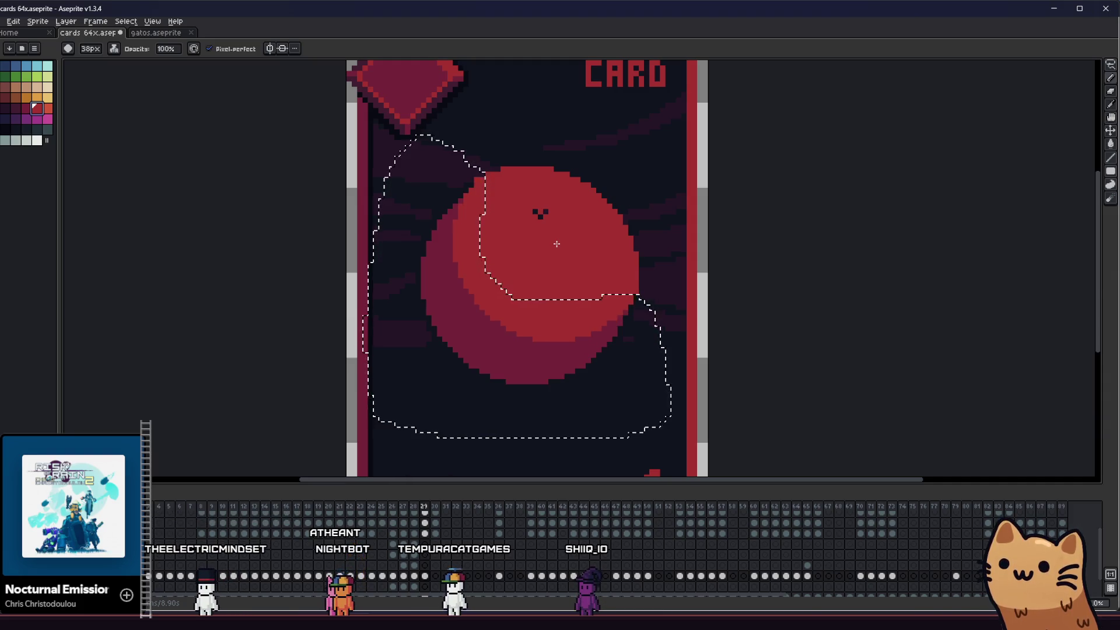
pyautogui.scroll(-5, 556, 244)
pyautogui.press('m')
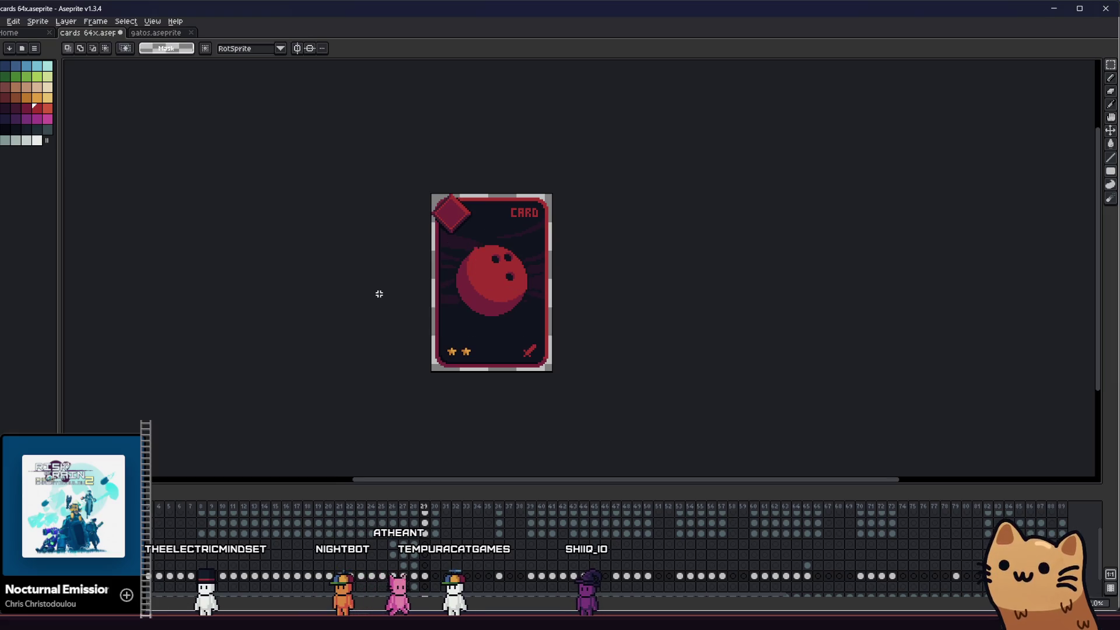
pyautogui.scroll(5, 460, 257)
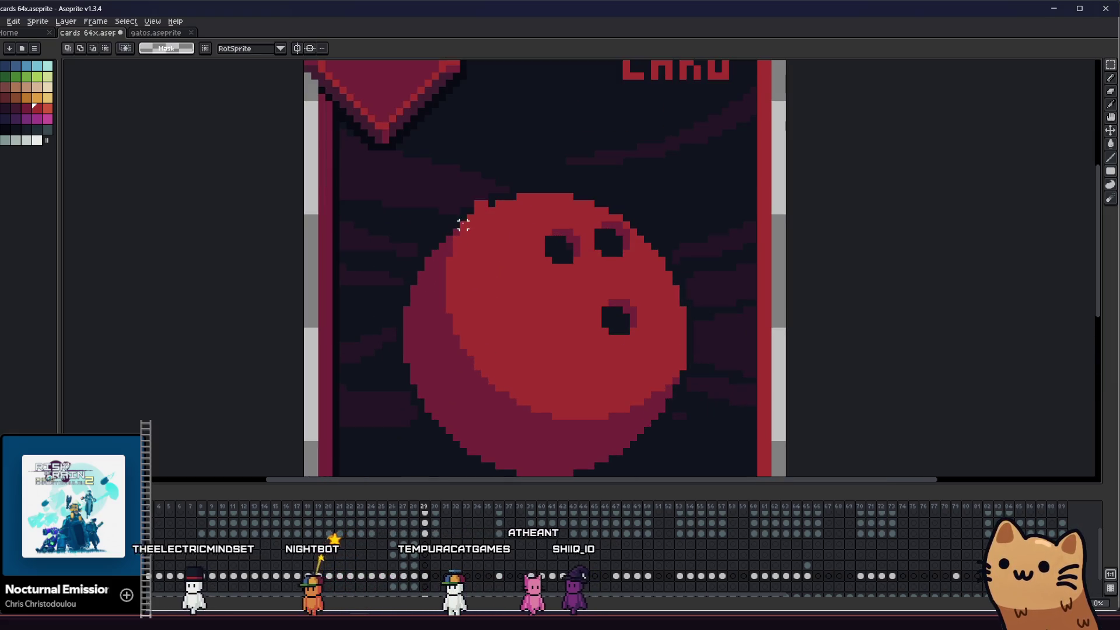
pyautogui.scroll(5, 463, 225)
pyautogui.press('b')
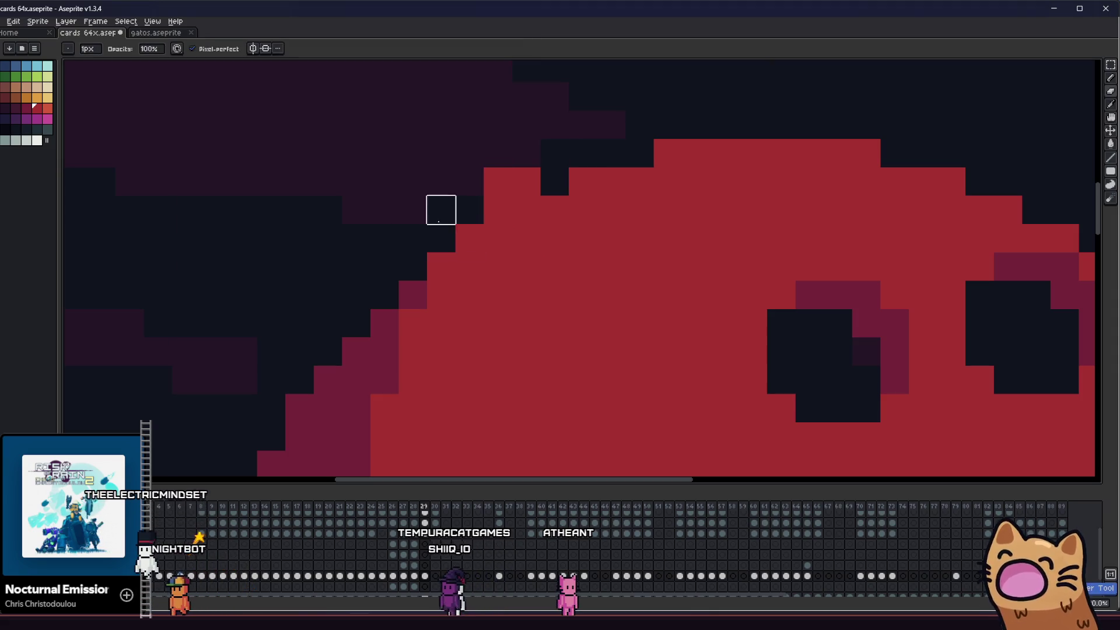
pyautogui.scroll(-3, 525, 180)
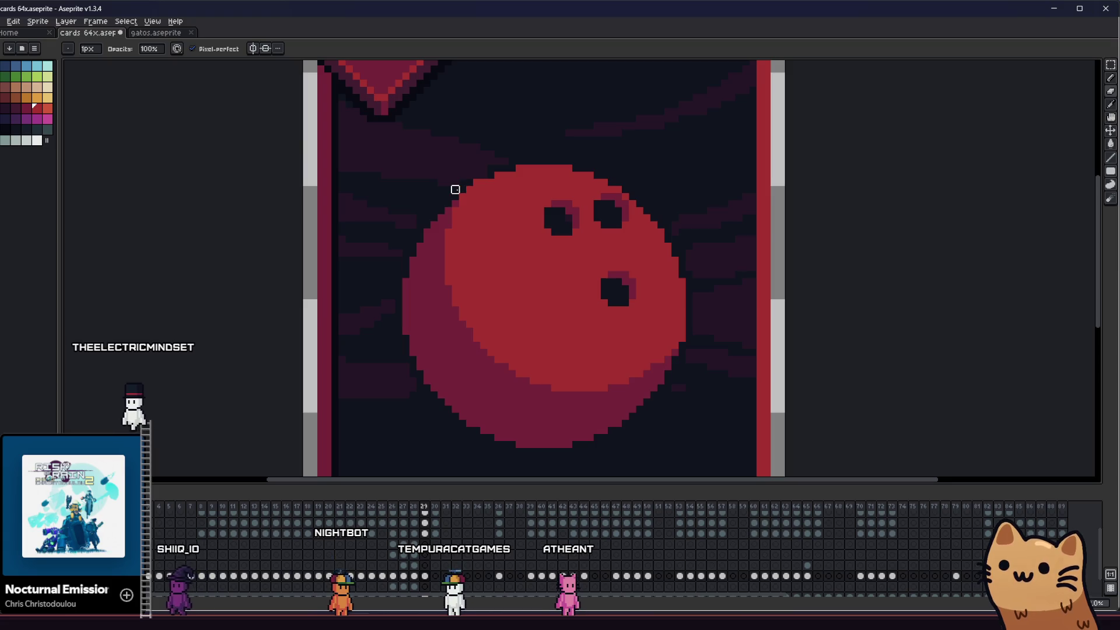
pyautogui.scroll(2, 475, 181)
pyautogui.scroll(-3, 469, 193)
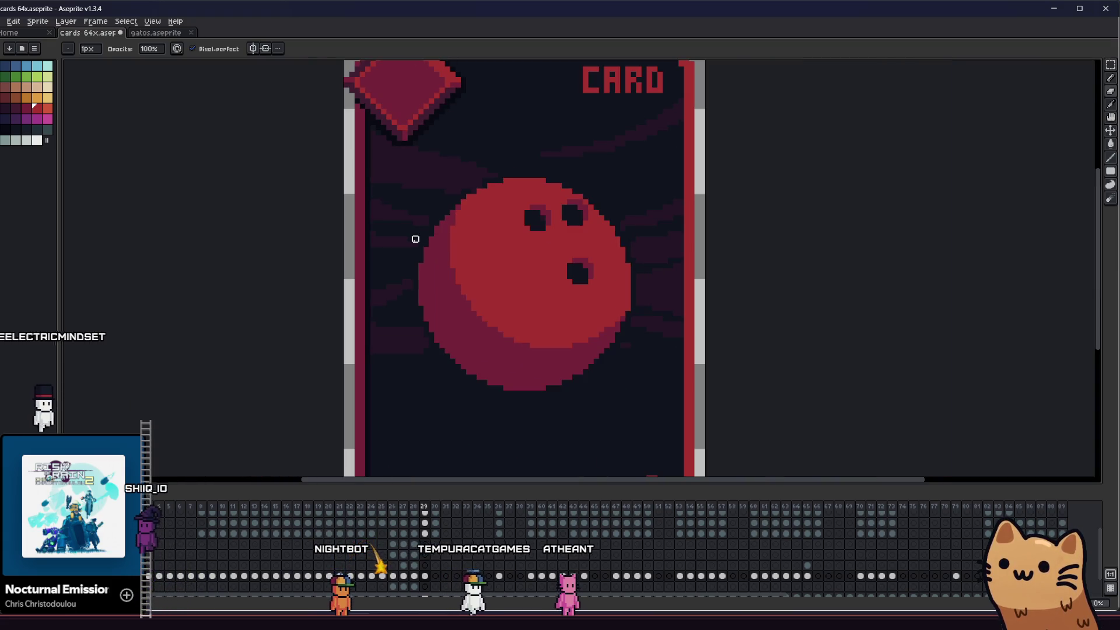
pyautogui.scroll(-2, 402, 257)
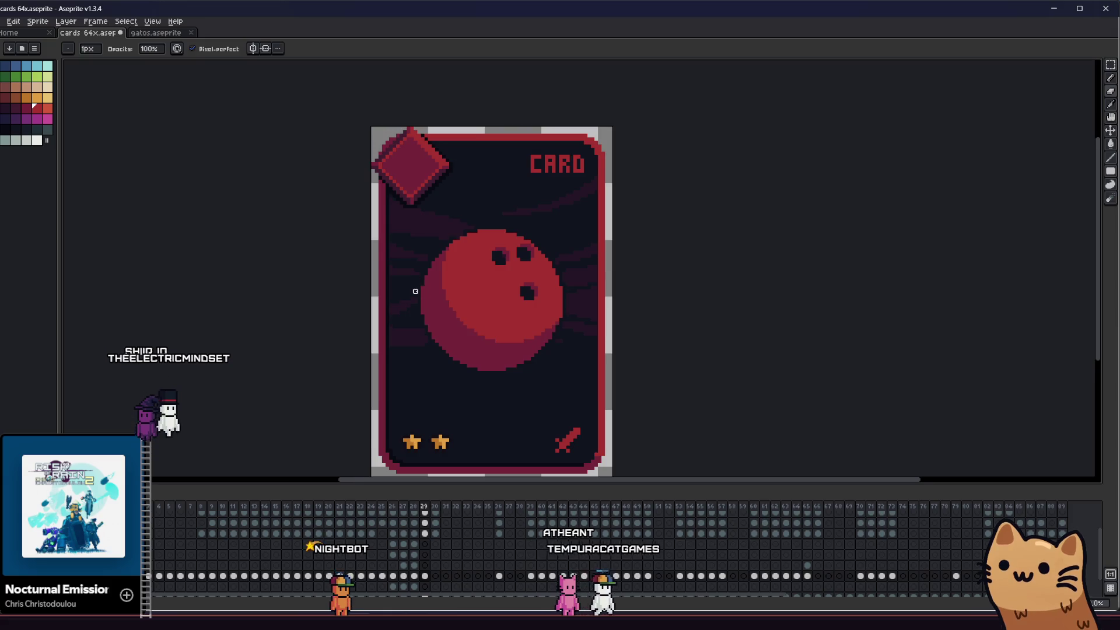
pyautogui.scroll(-1, 415, 291)
pyautogui.moveTo(388, 305)
pyautogui.mouseDown()
pyautogui.moveTo(270, 302)
pyautogui.moveTo(335, 303)
pyautogui.mouseUp()
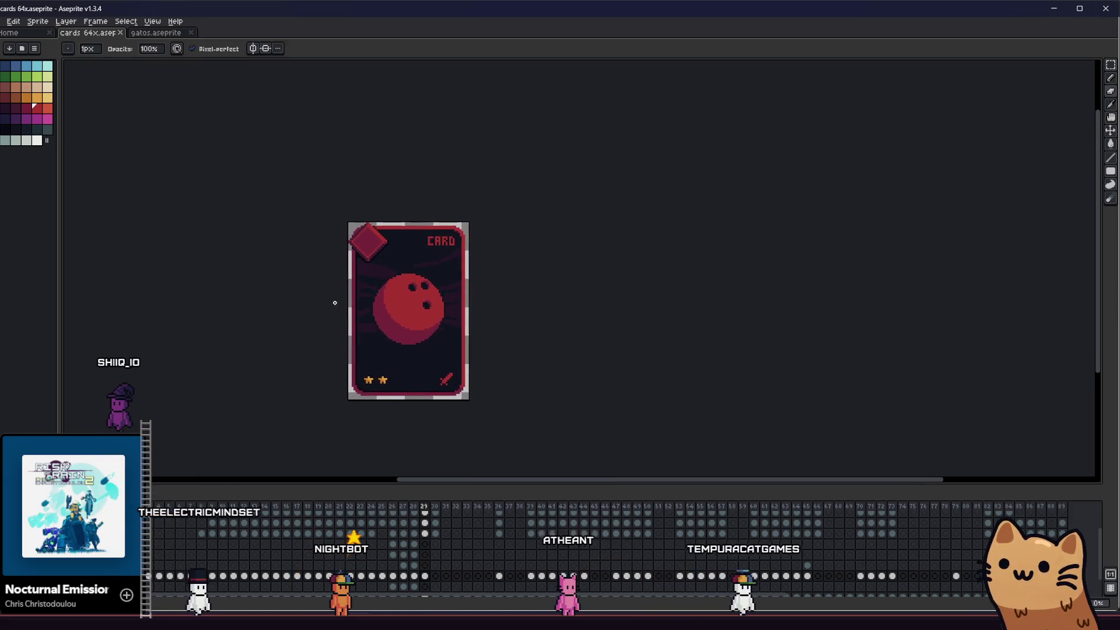
pyautogui.scroll(4, 334, 303)
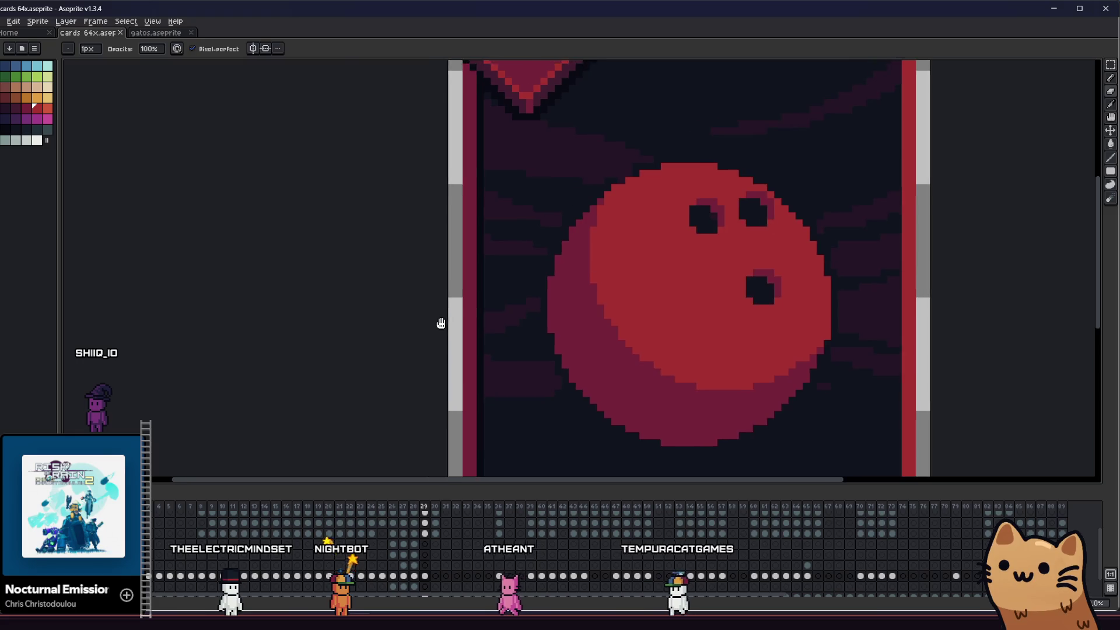
pyautogui.scroll(-4, 358, 317)
pyautogui.scroll(2, 373, 309)
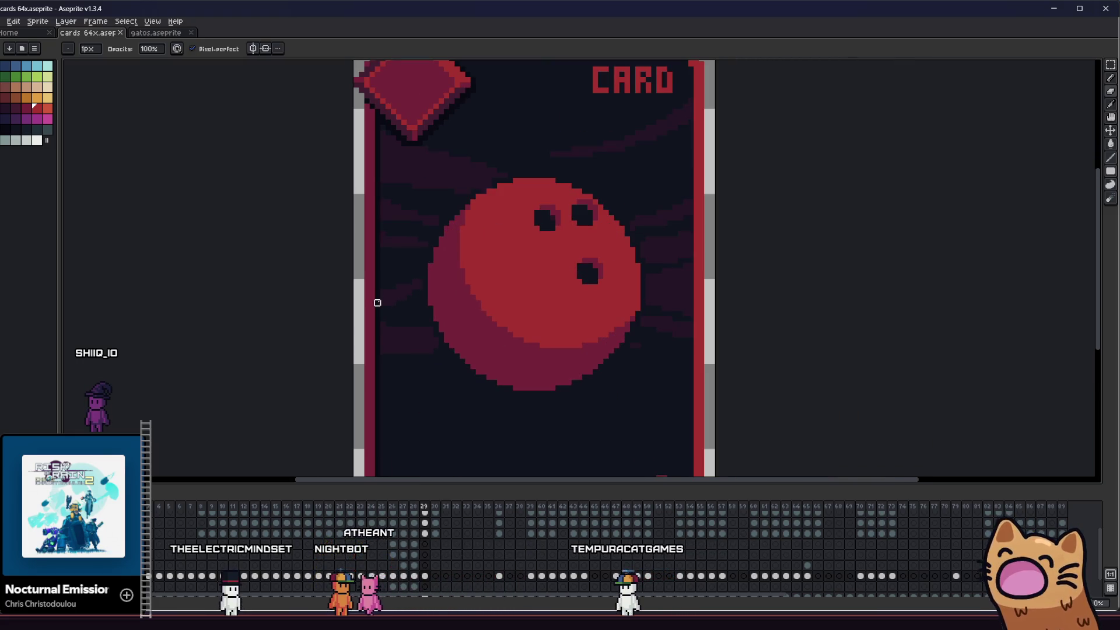
pyautogui.moveTo(378, 303); pyautogui.dragTo(355, 302)
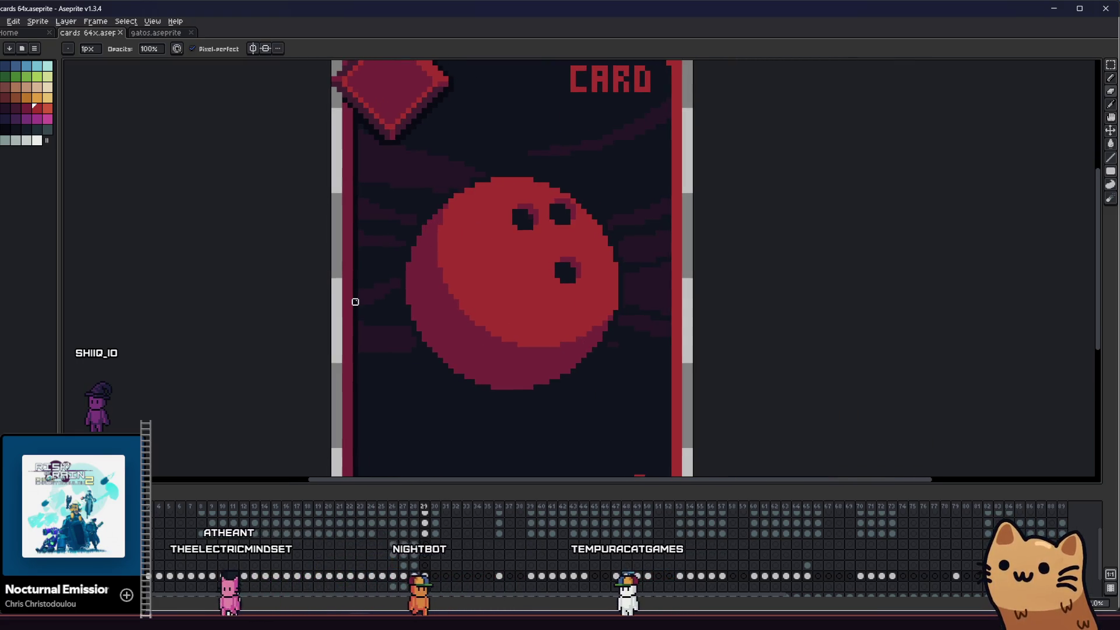
pyautogui.scroll(-3, 355, 301)
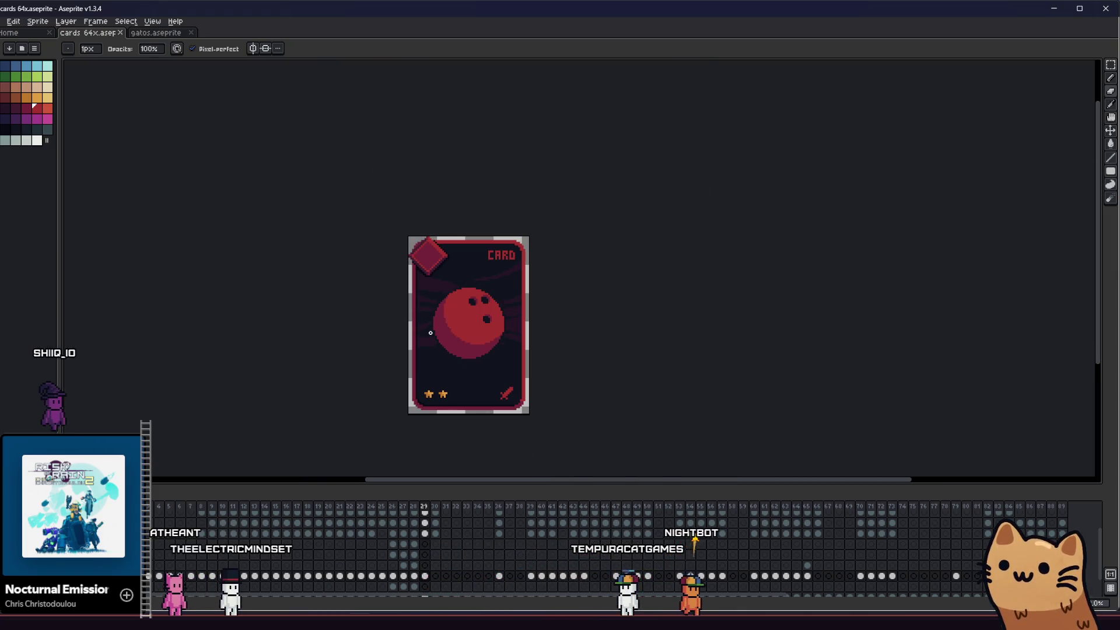
pyautogui.hscroll(-2, 431, 333)
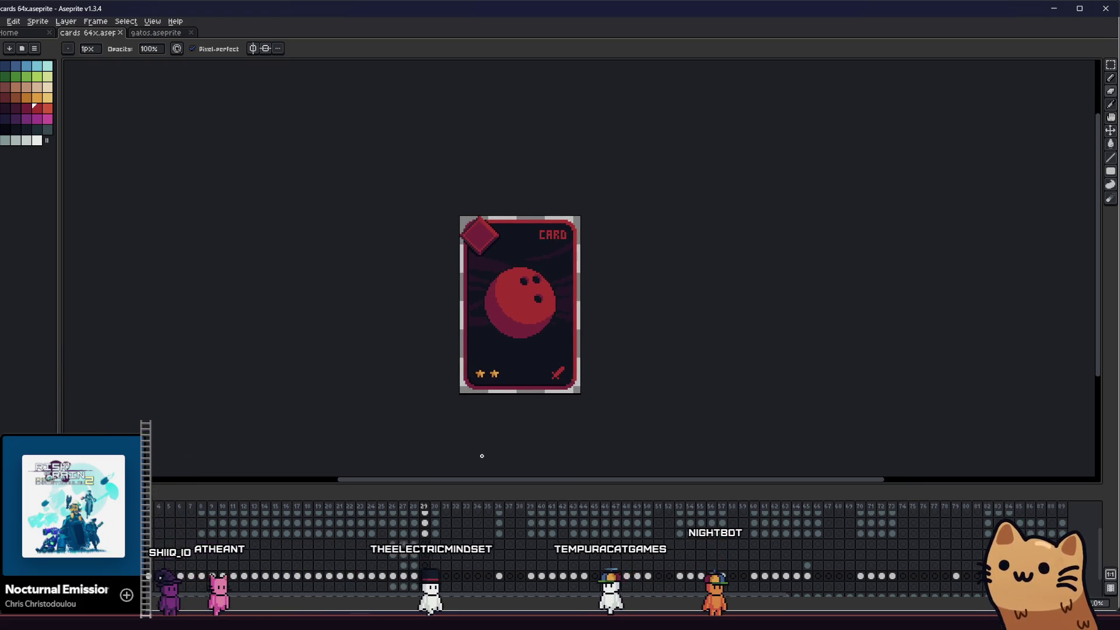
# - Flip through neighbouring card frames, including Rusty Pistol and UFO, then return to the bowling-ball card
pyautogui.press('Left')
pyautogui.press('Left')
pyautogui.press('Left')
pyautogui.press('Left')
pyautogui.press('Left')
pyautogui.press('Right')
pyautogui.press('Left')
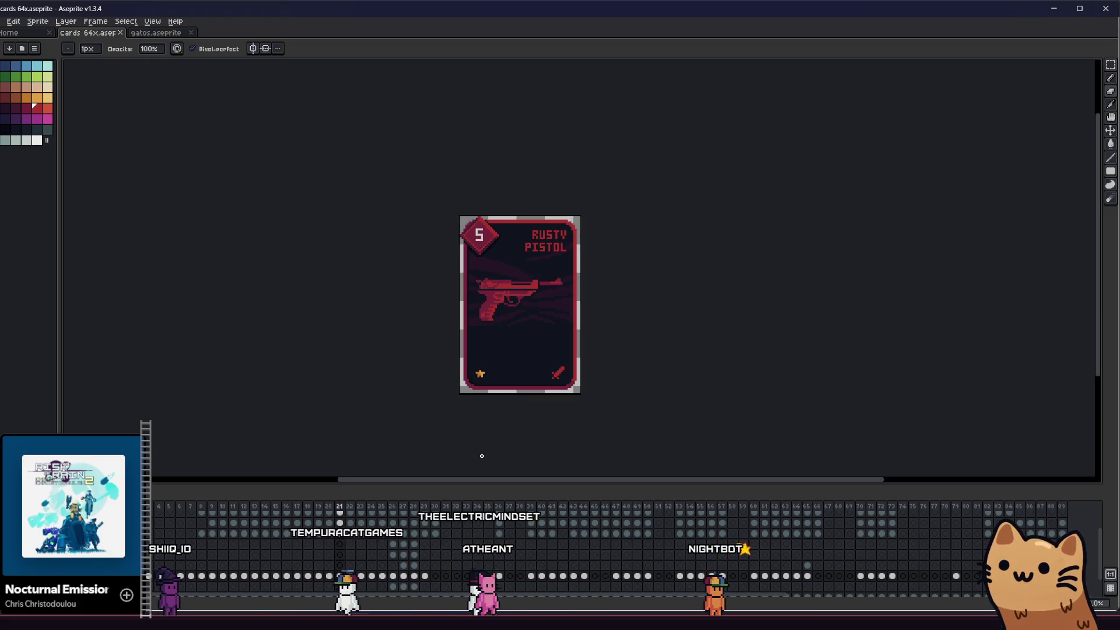
pyautogui.press('Left')
pyautogui.press('Left')
pyautogui.press('Left')
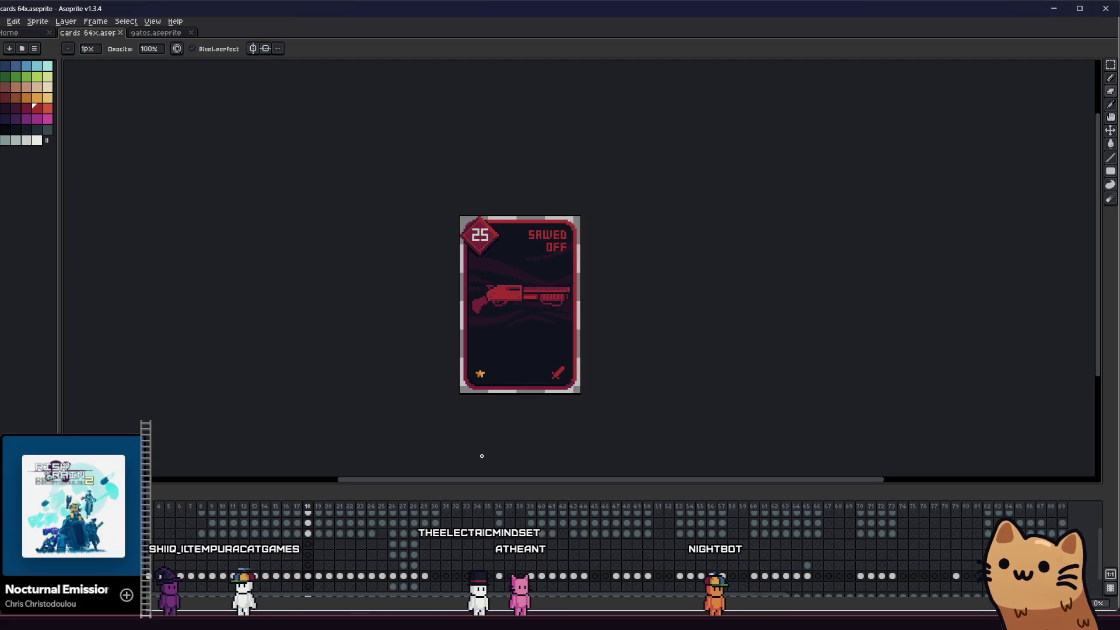
pyautogui.press('Right')
pyautogui.press('Right')
pyautogui.press('Right')
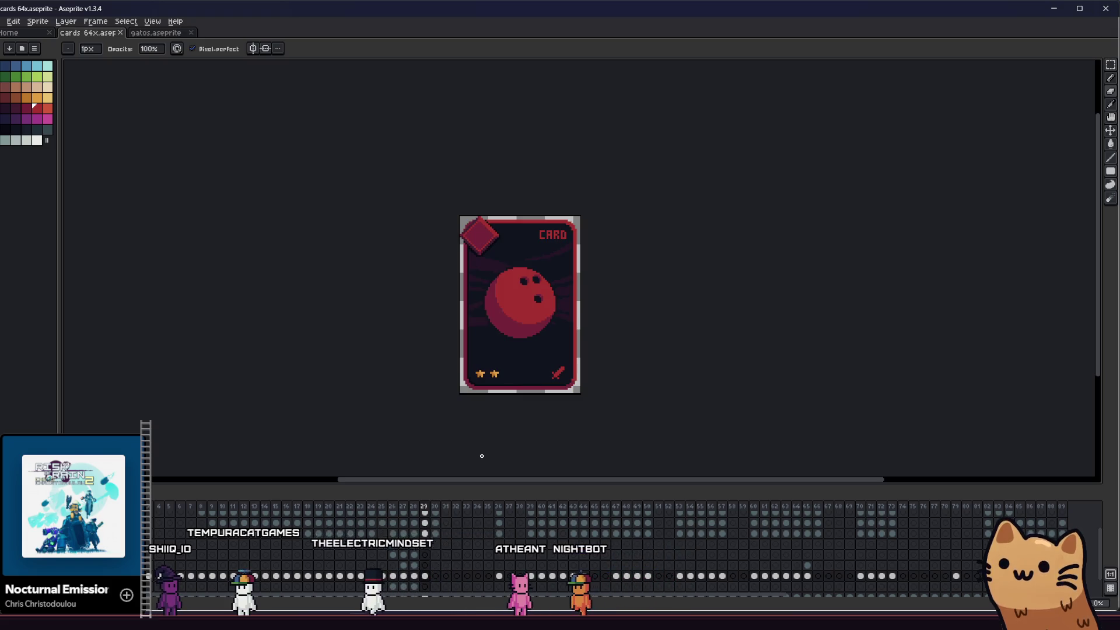
pyautogui.moveTo(473, 292)
pyautogui.mouseDown()
pyautogui.moveTo(256, 306)
pyautogui.moveTo(424, 296)
pyautogui.mouseUp()
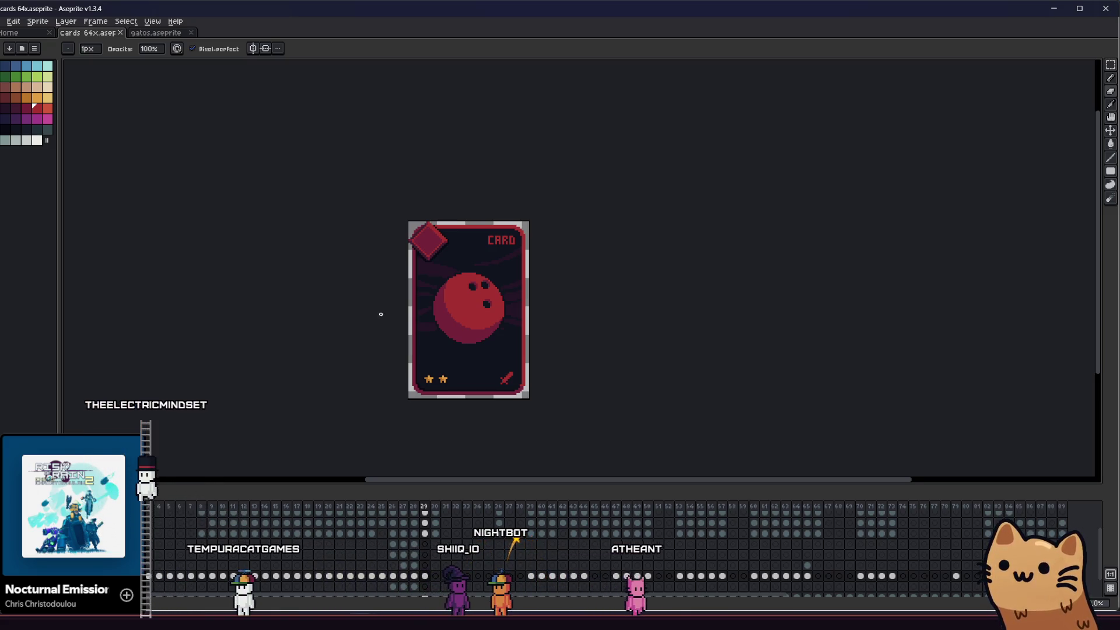
pyautogui.moveTo(370, 320); pyautogui.dragTo(428, 318)
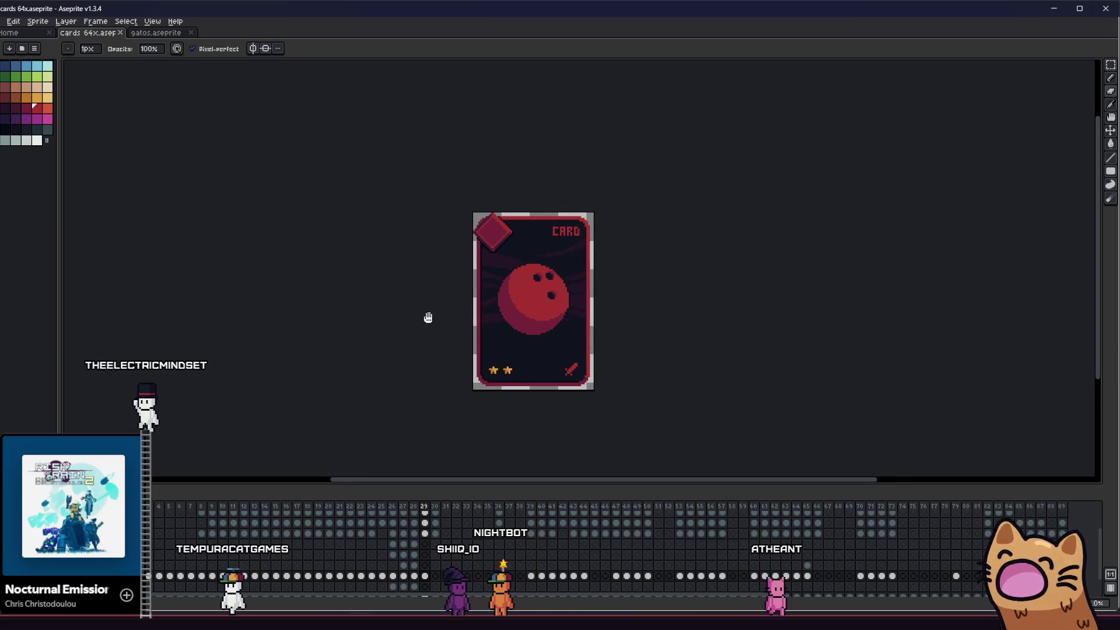
pyautogui.press('Left')
pyautogui.press('Left')
pyautogui.press('Left')
pyautogui.press('Left')
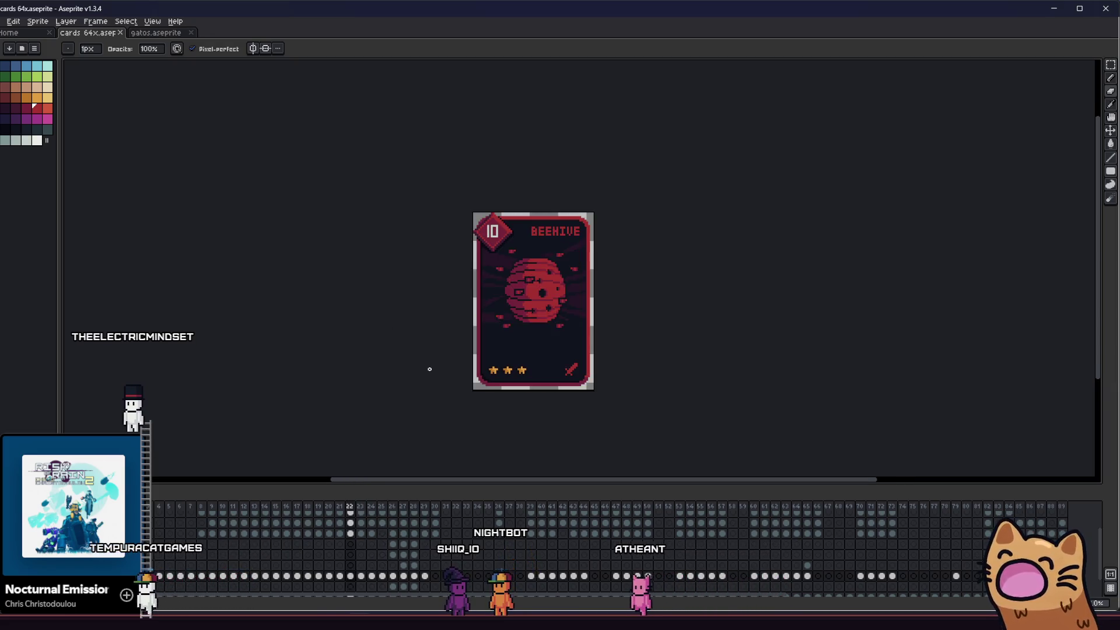
pyautogui.press('Right')
pyautogui.press('Right')
pyautogui.press('Right')
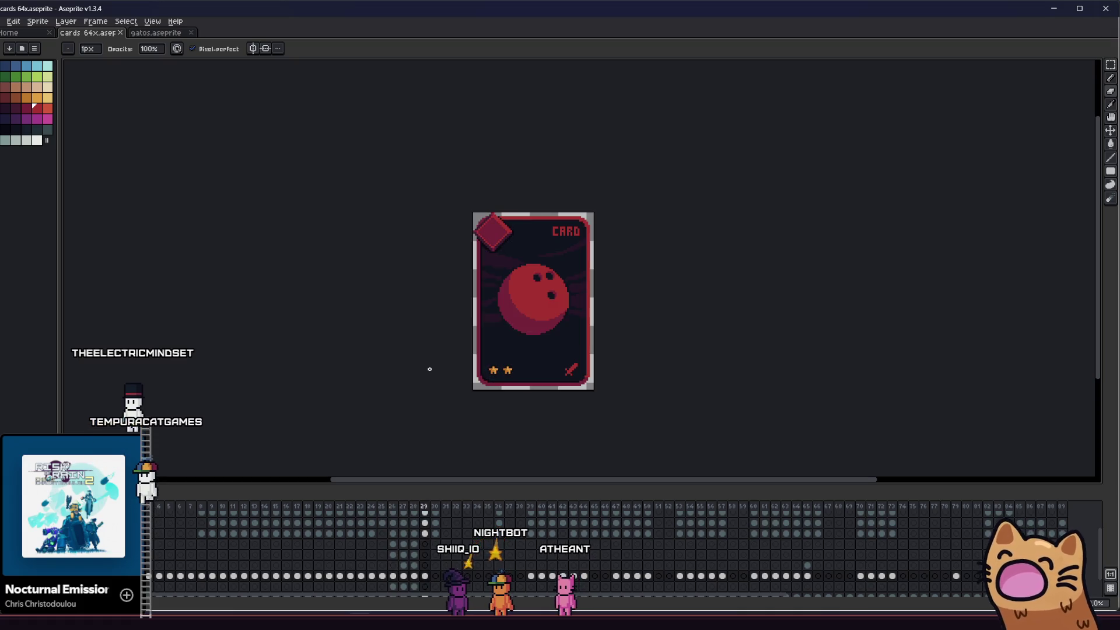
# - Move the selected bowling-ball art up 4 pixels
pyautogui.press('v')
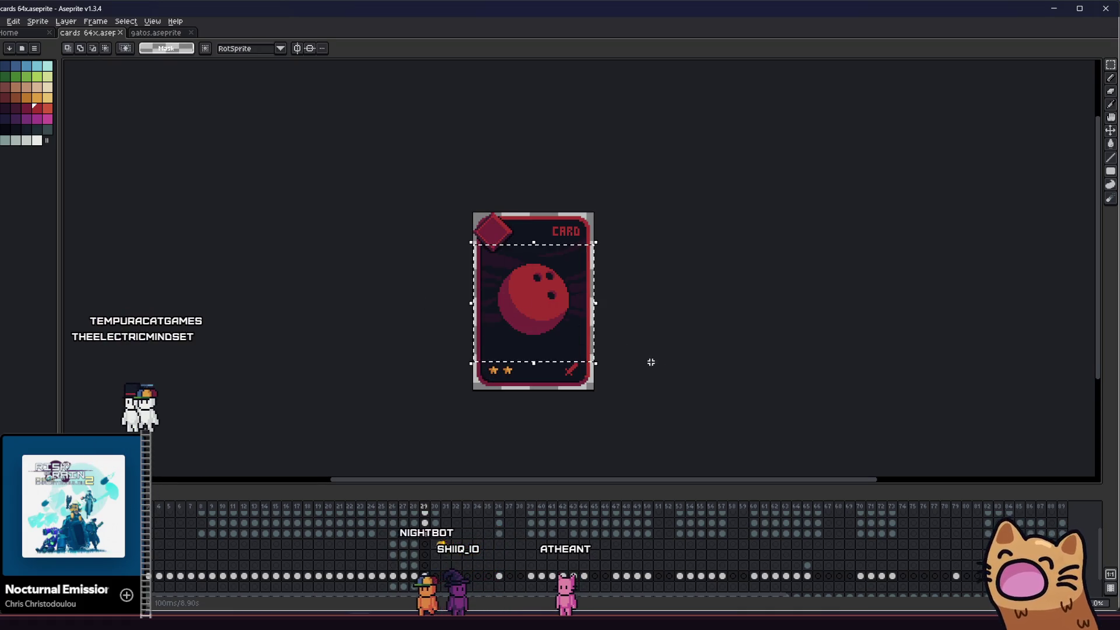
pyautogui.scroll(1, 502, 320)
pyautogui.click(527, 303)
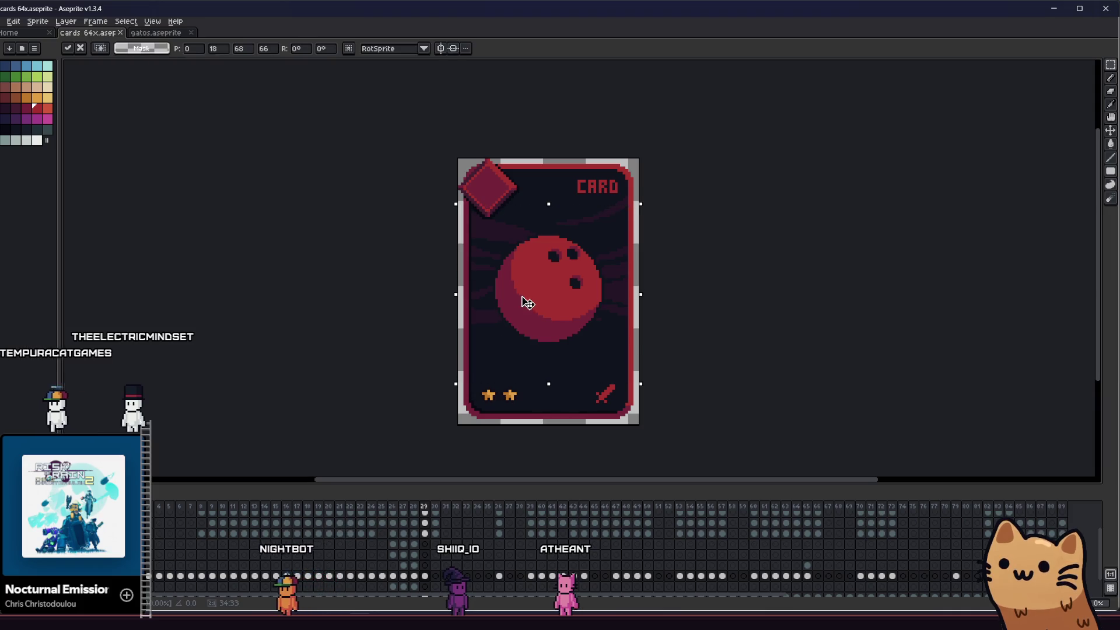
pyautogui.moveTo(527, 303); pyautogui.dragTo(530, 291)
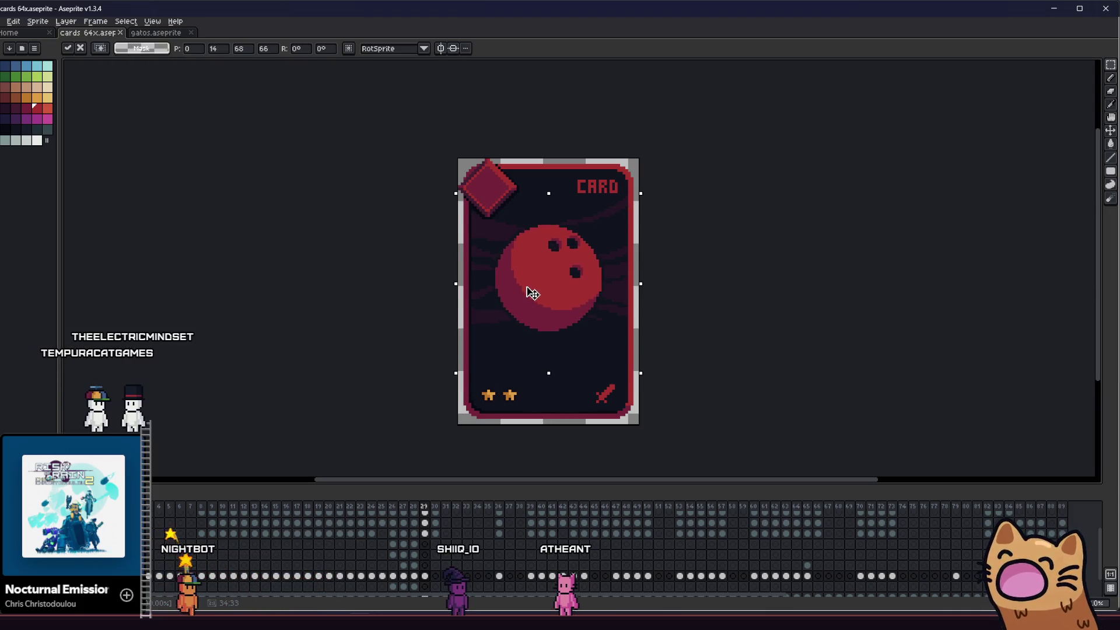
pyautogui.scroll(1, 560, 243)
pyautogui.scroll(1, 530, 226)
# - Pick the dark finger-hole colour, set a 6px pencil, and save the card file
pyautogui.press('i')
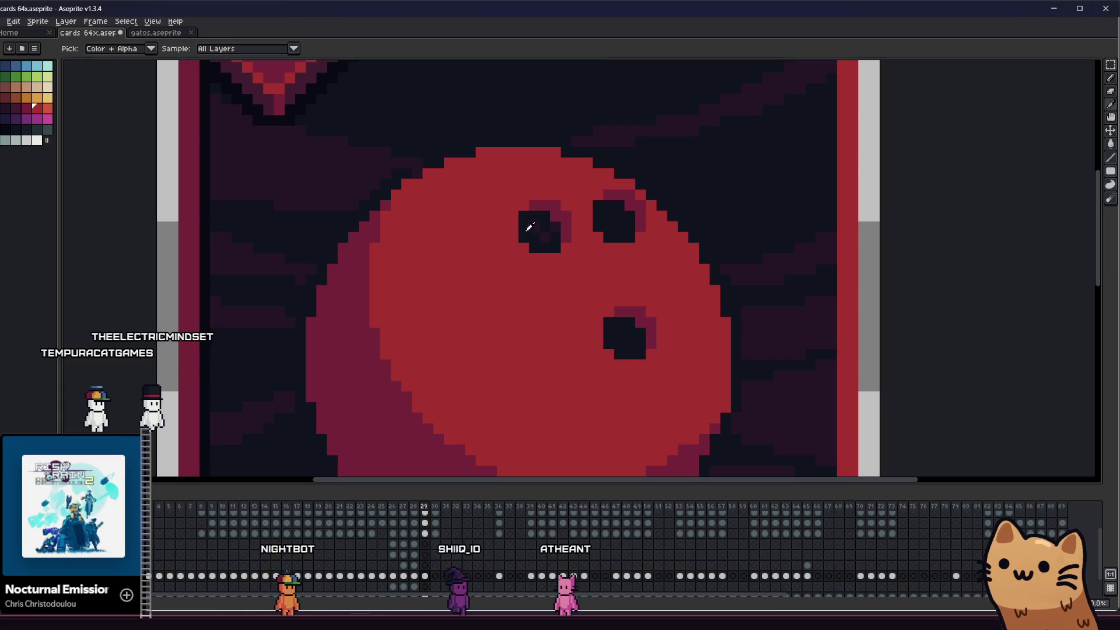
pyautogui.click(530, 226)
pyautogui.press('b')
pyautogui.click(114, 48)
pyautogui.click(117, 47)
pyautogui.press('v')
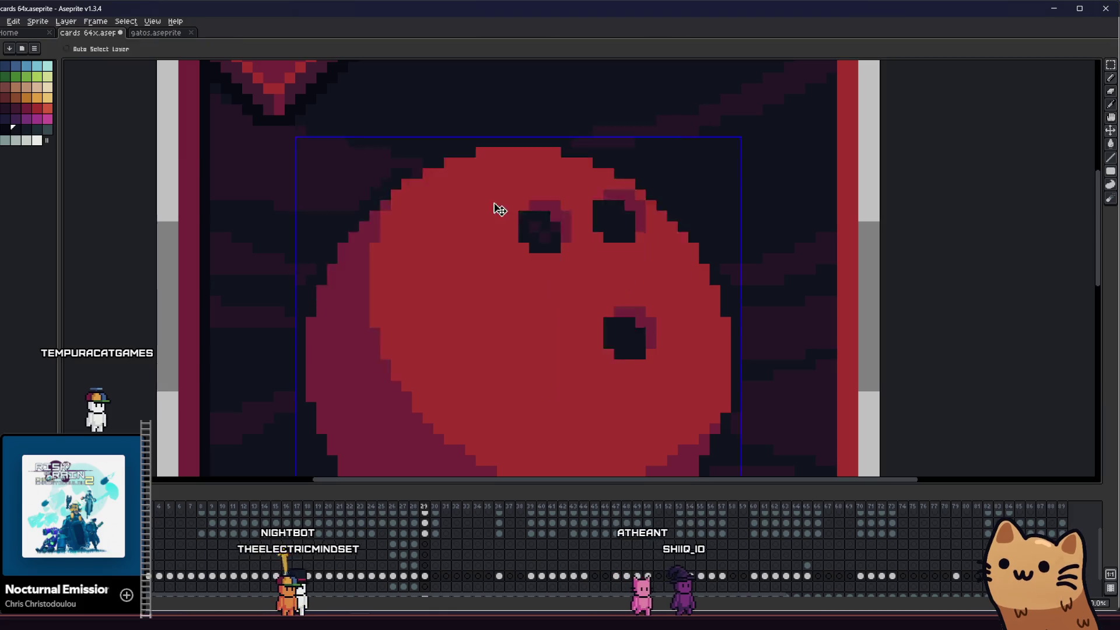
pyautogui.press('b')
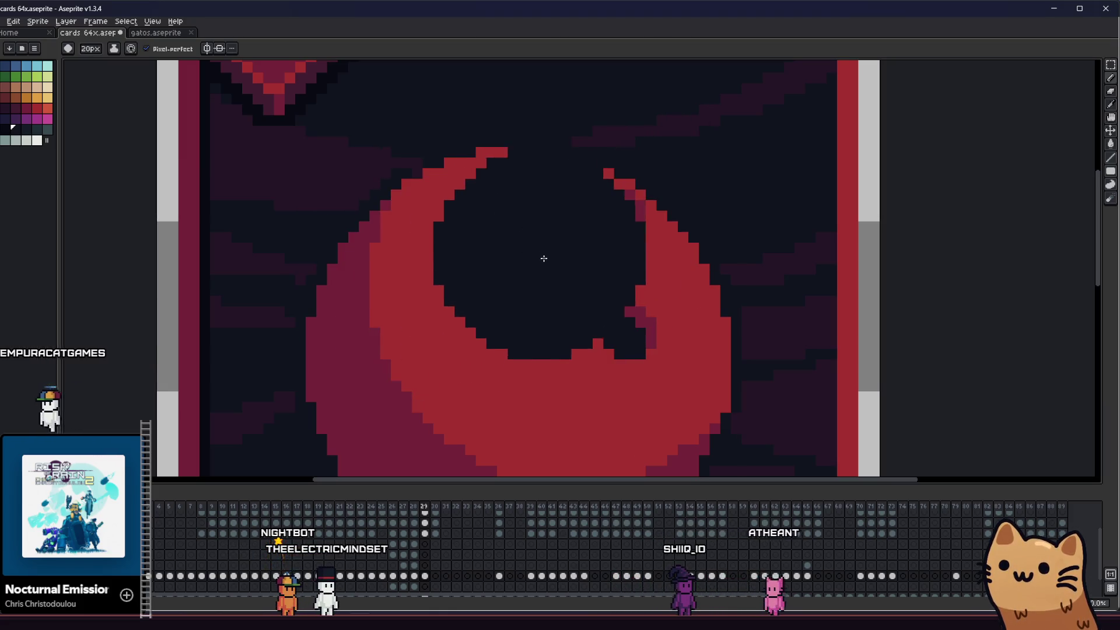
pyautogui.press('-')
pyautogui.press('-')
pyautogui.press('-')
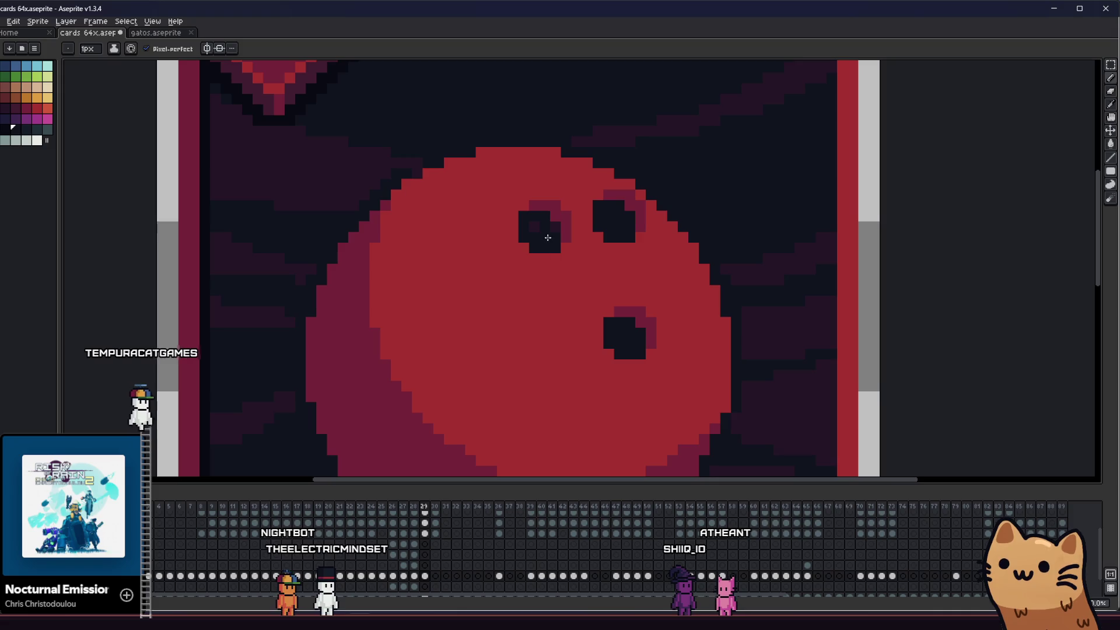
pyautogui.hotkey('ctrl', 's')
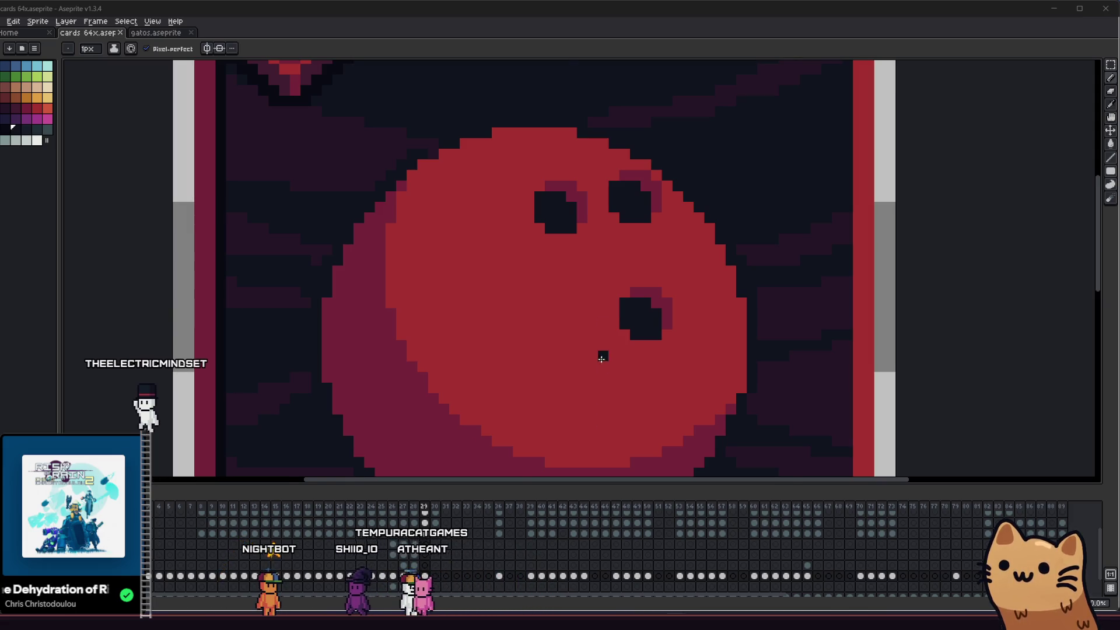
pyautogui.scroll(-4, 602, 358)
# - Export the card through Export As with output file bowling.png, then alt-tab to Obsidian
pyautogui.press('m')
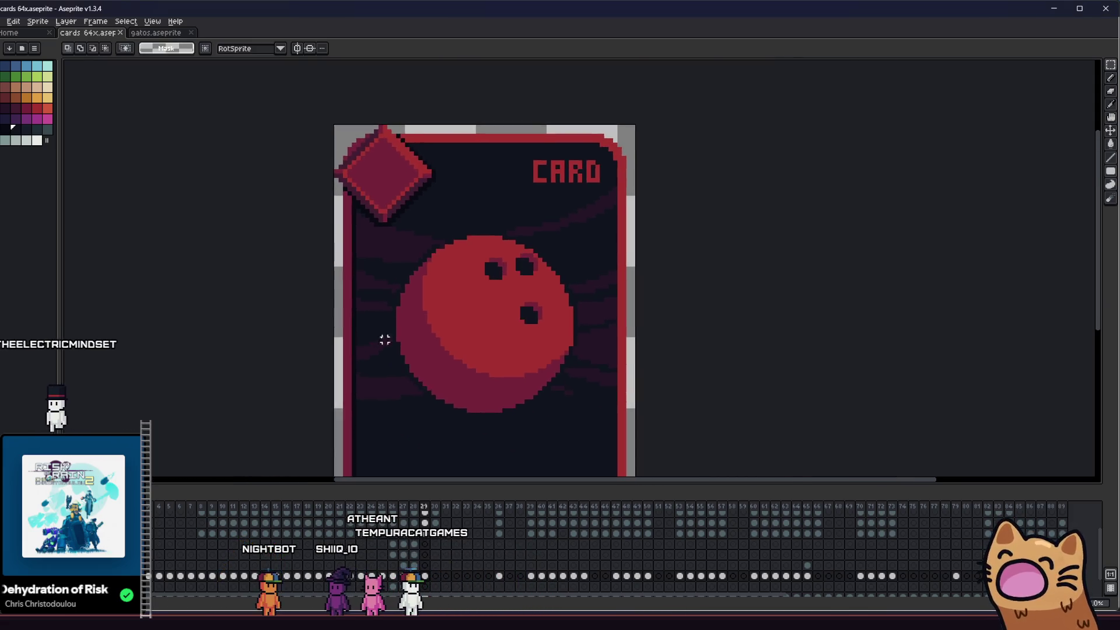
pyautogui.scroll(-4, 385, 340)
pyautogui.scroll(5, 400, 299)
pyautogui.scroll(-3, 457, 316)
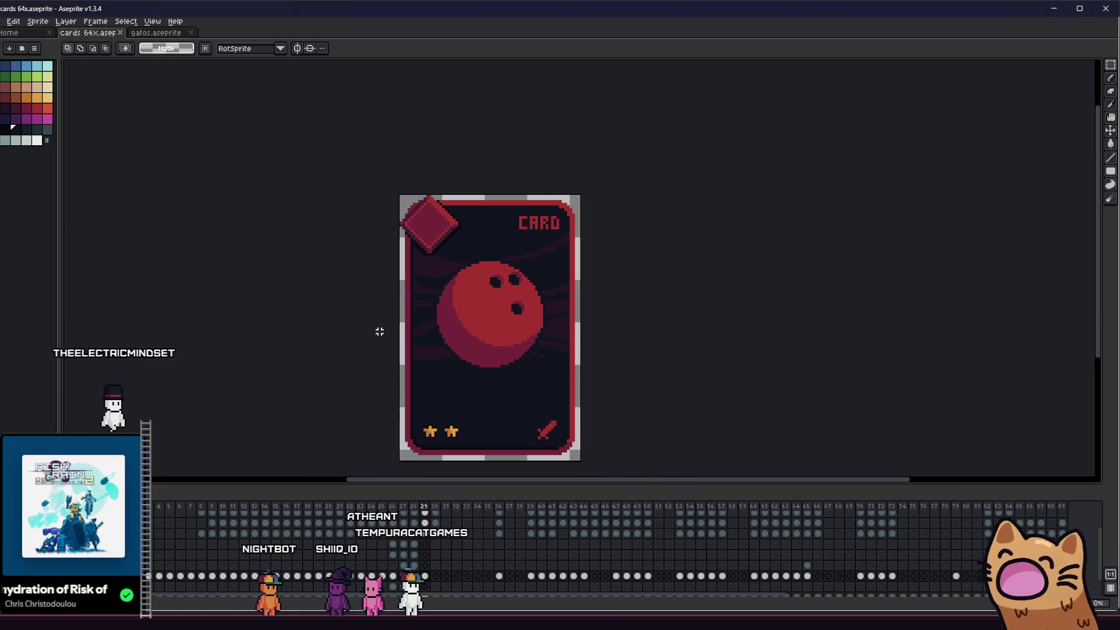
pyautogui.scroll(3, 484, 317)
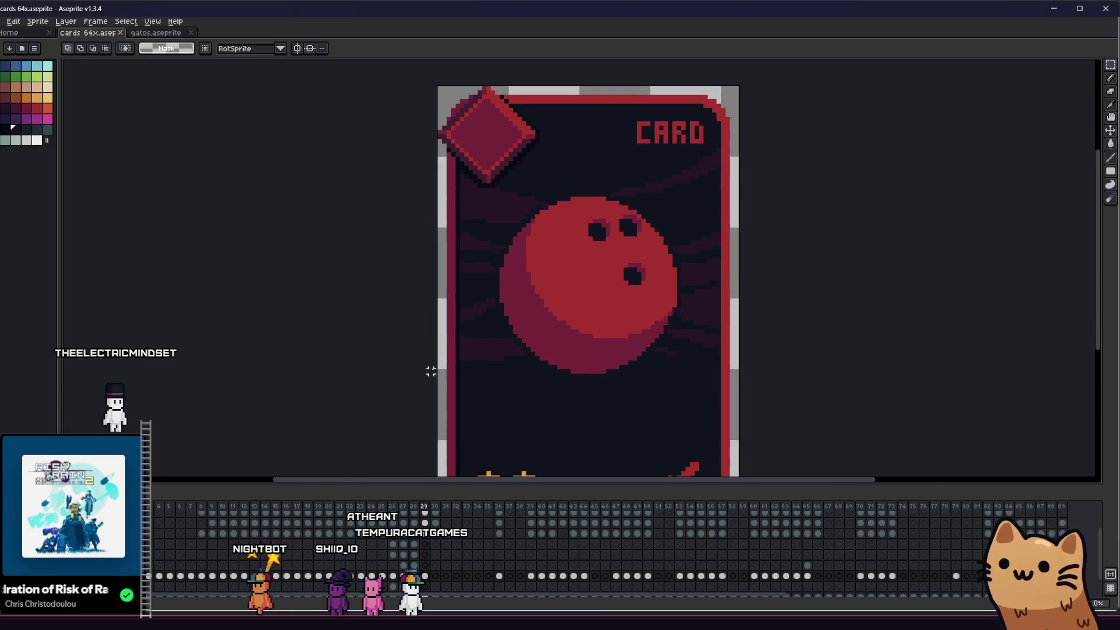
pyautogui.click(4, 21)
pyautogui.moveTo(26, 111)
pyautogui.click(122, 112)
pyautogui.write('bowling')
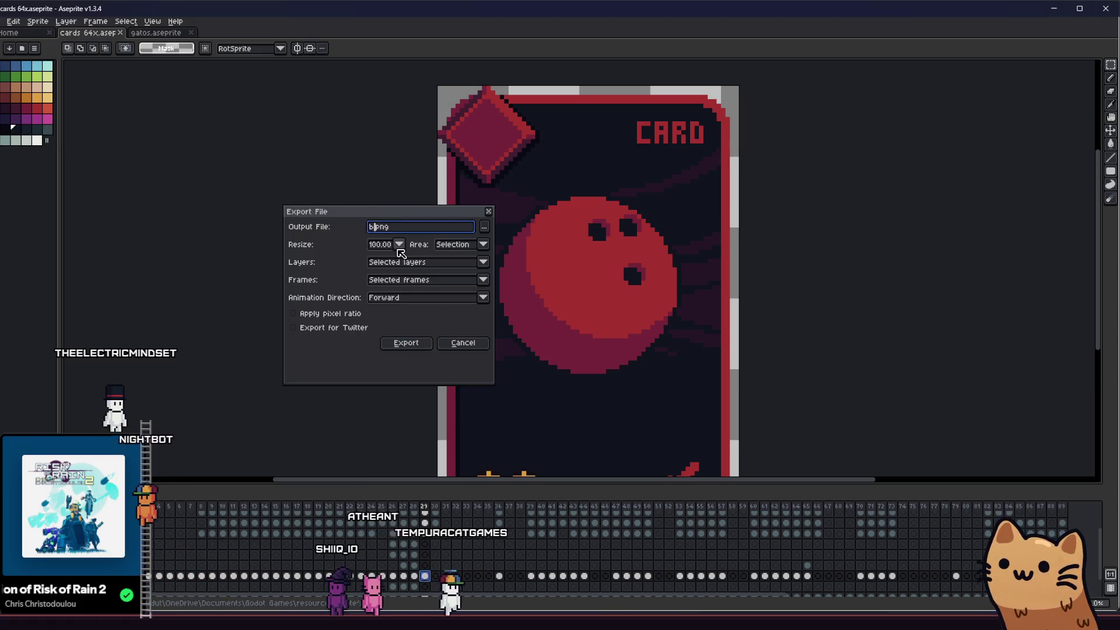
pyautogui.press('Return')
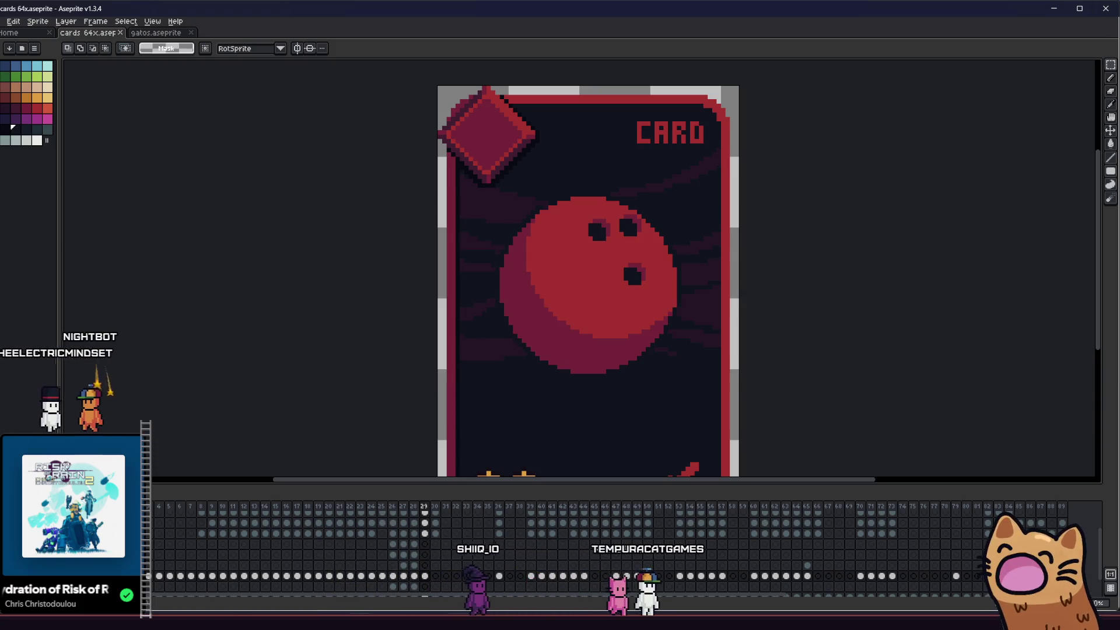
pyautogui.hotkey('alt', 'Tab')
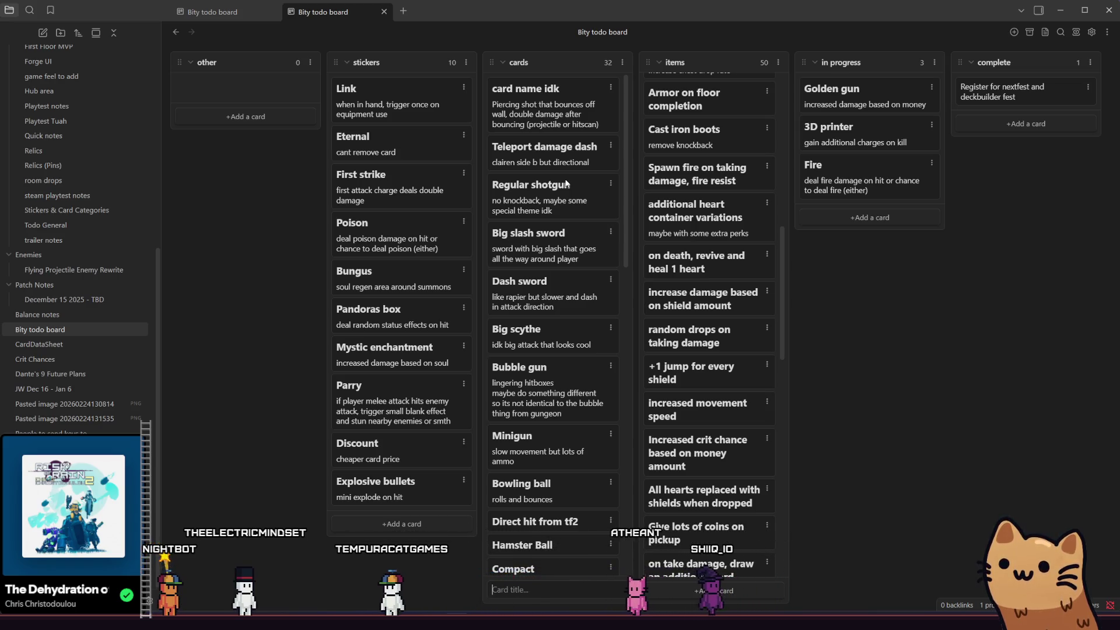
# - Scroll up and down through the board's cards and items columns, then return to Aseprite
pyautogui.scroll(-5, 565, 183)
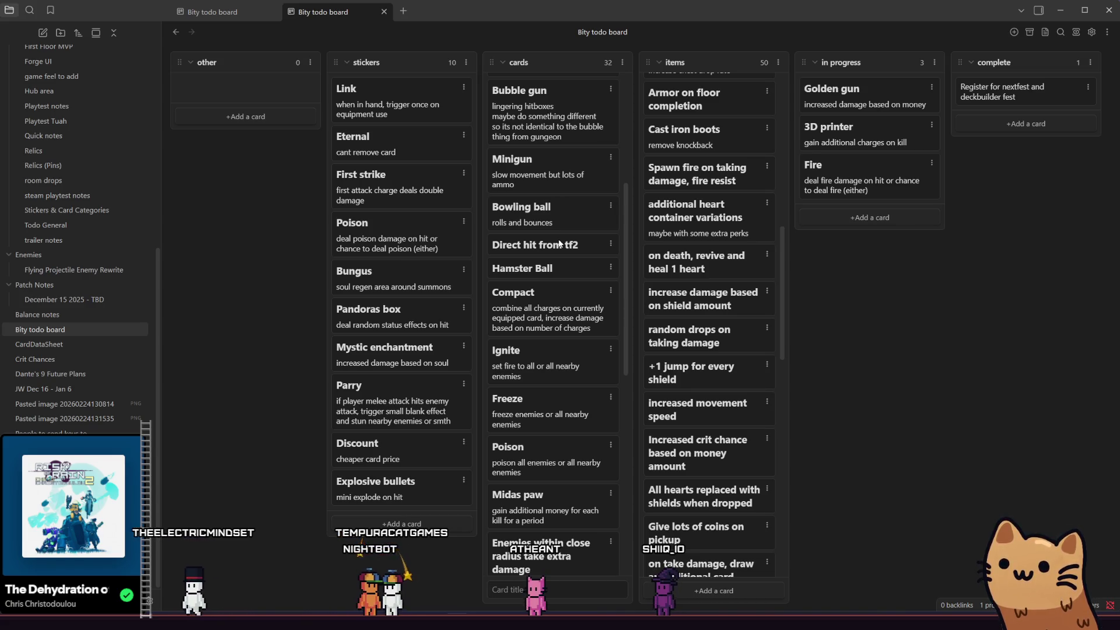
pyautogui.scroll(-1, 562, 242)
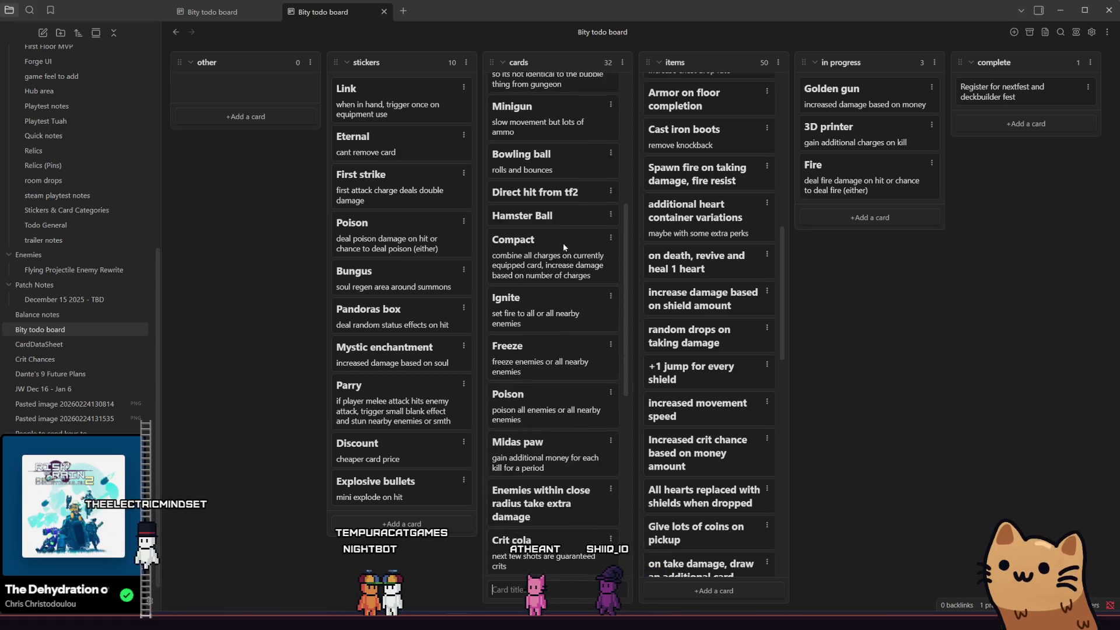
pyautogui.scroll(-2, 564, 246)
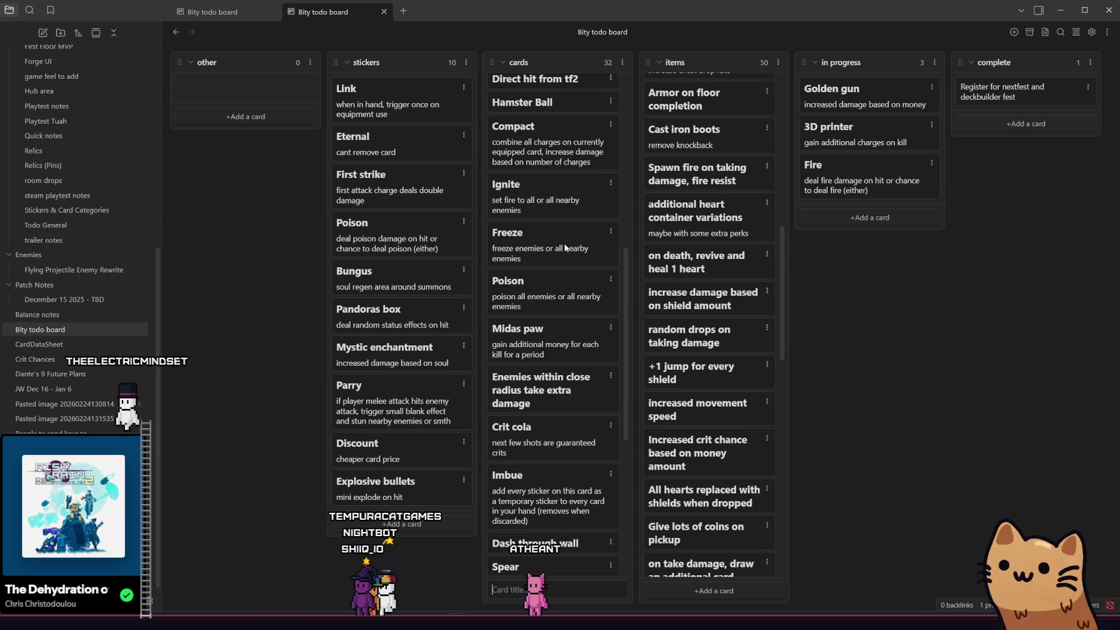
pyautogui.scroll(-2, 592, 247)
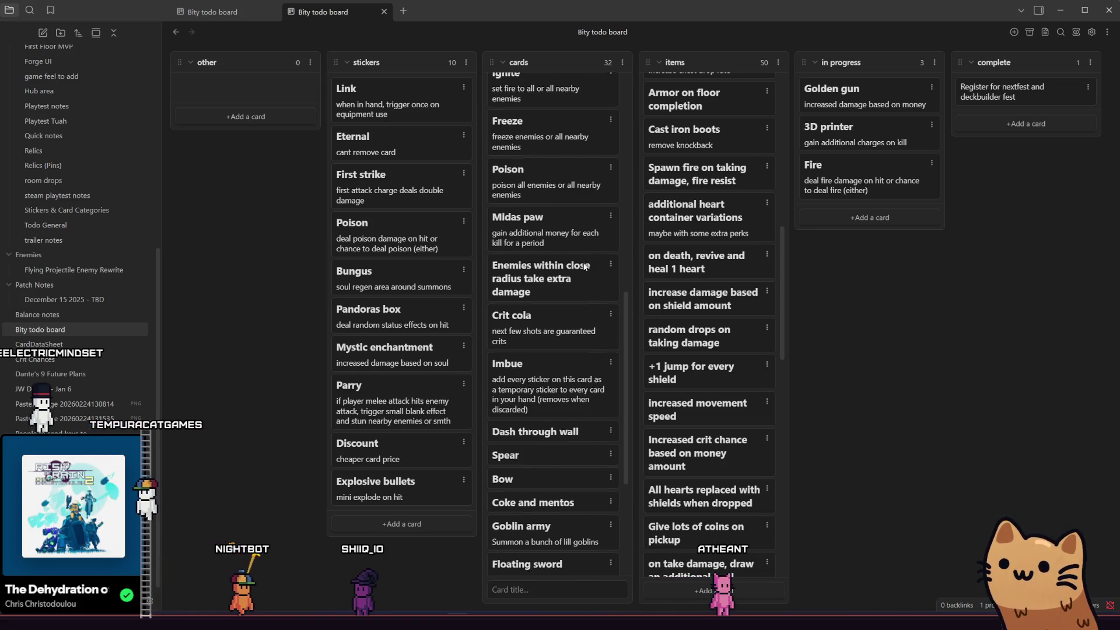
pyautogui.scroll(-1, 584, 261)
pyautogui.scroll(-3, 590, 281)
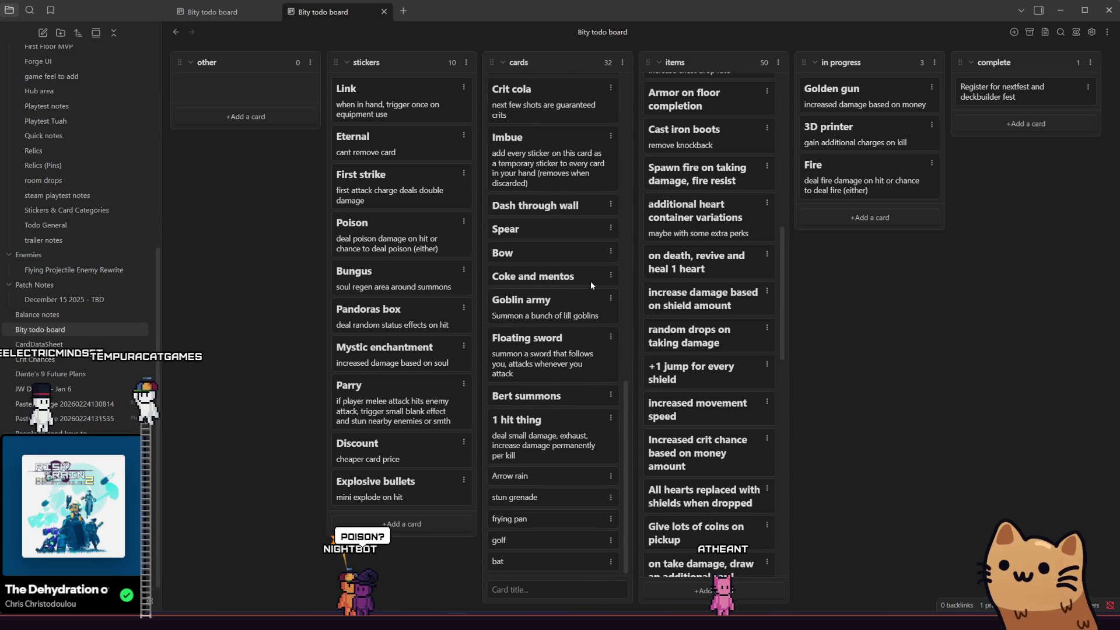
pyautogui.scroll(14, 590, 273)
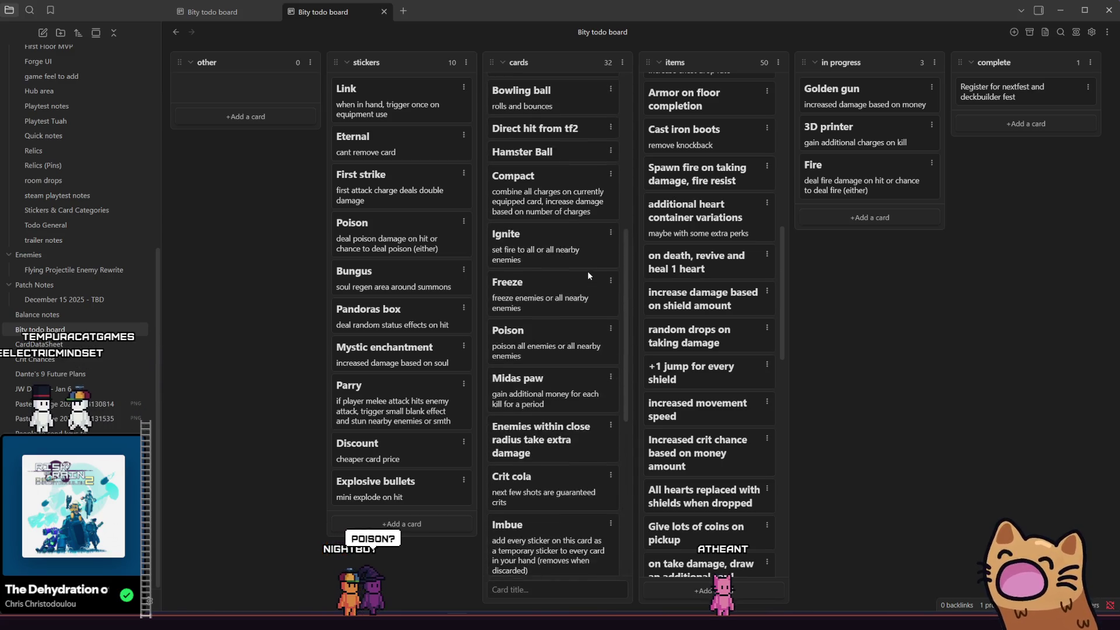
pyautogui.scroll(-7, 586, 271)
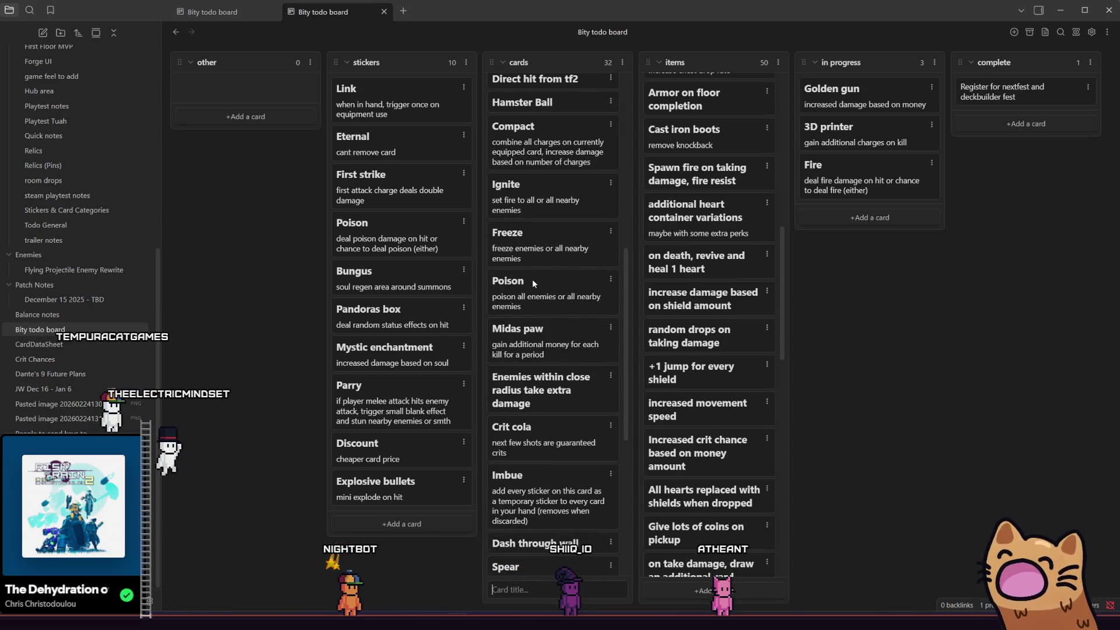
pyautogui.scroll(8, 708, 292)
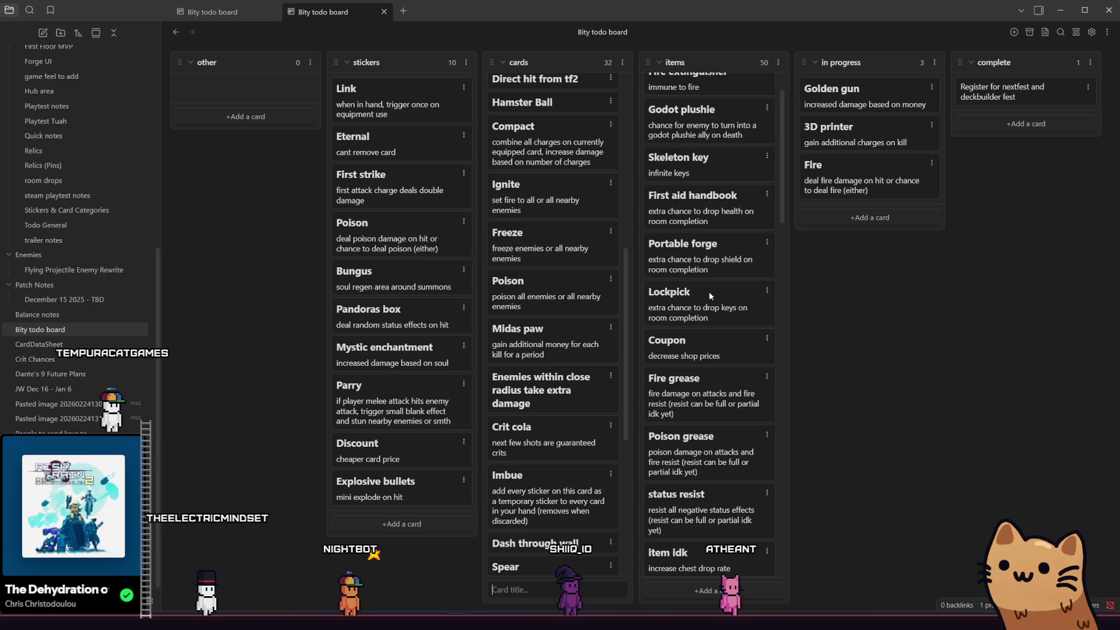
pyautogui.scroll(-5, 708, 292)
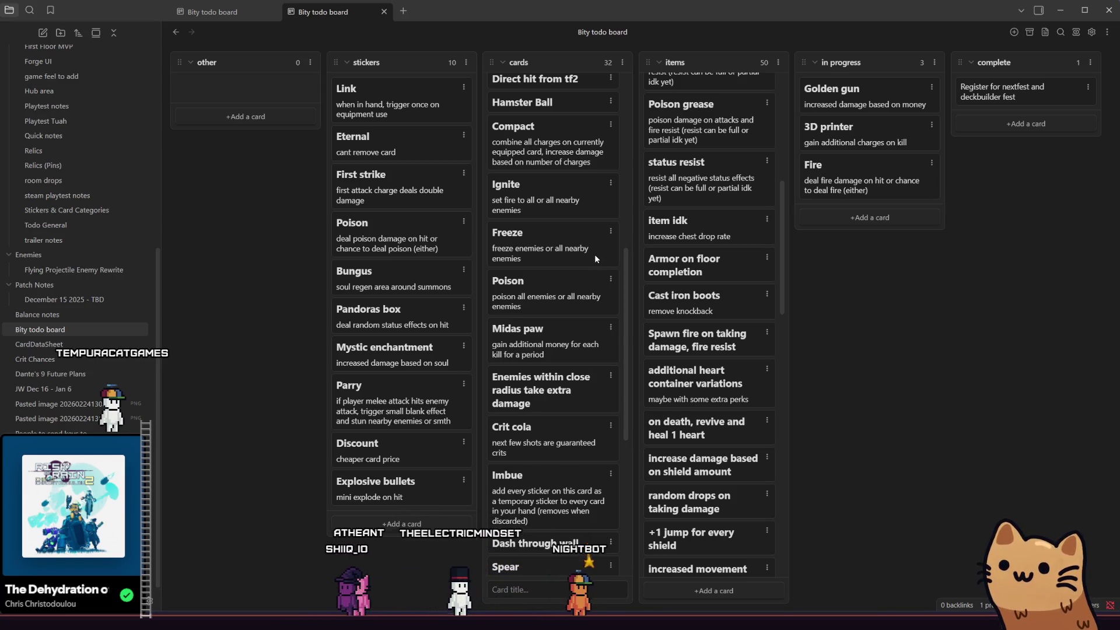
pyautogui.scroll(6, 736, 253)
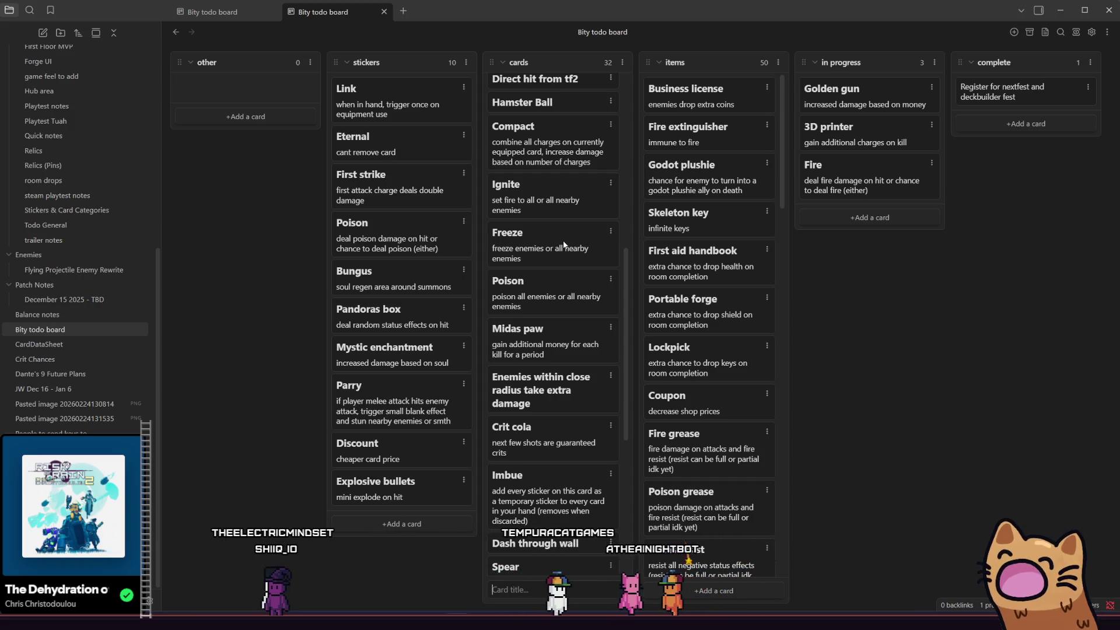
pyautogui.hotkey('alt', 'Tab')
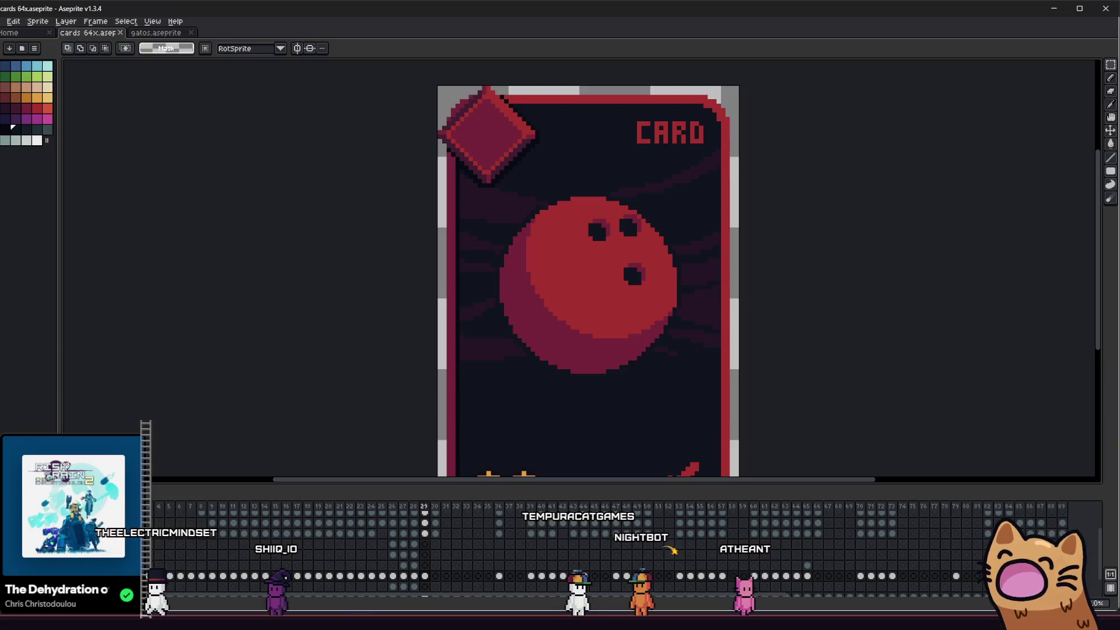
# - Compare the bowling-ball card with the neighbouring Black Hole card frame, then alt-tab to Obsidian
pyautogui.scroll(-2, 350, 391)
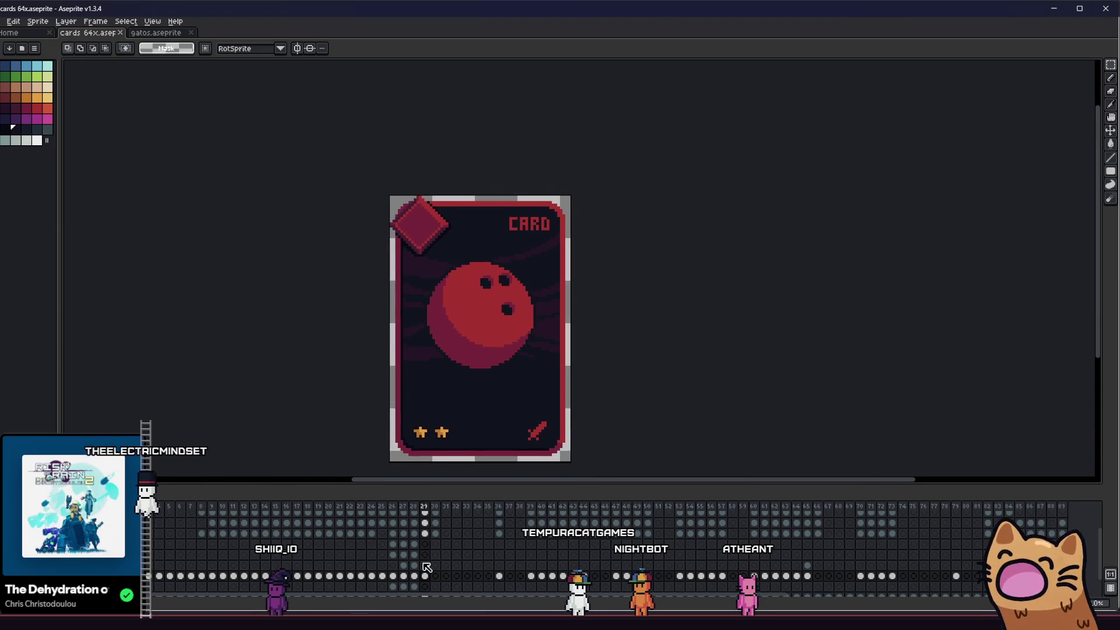
pyautogui.click(414, 576)
pyautogui.click(425, 576)
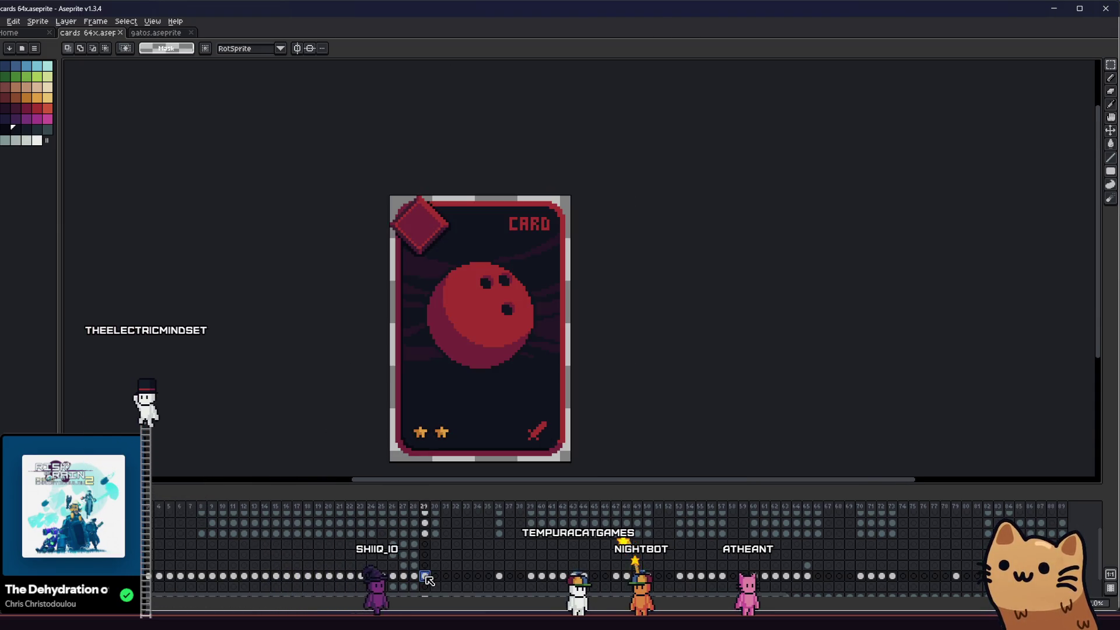
pyautogui.press('Left')
pyautogui.press('Left')
pyautogui.press('Left')
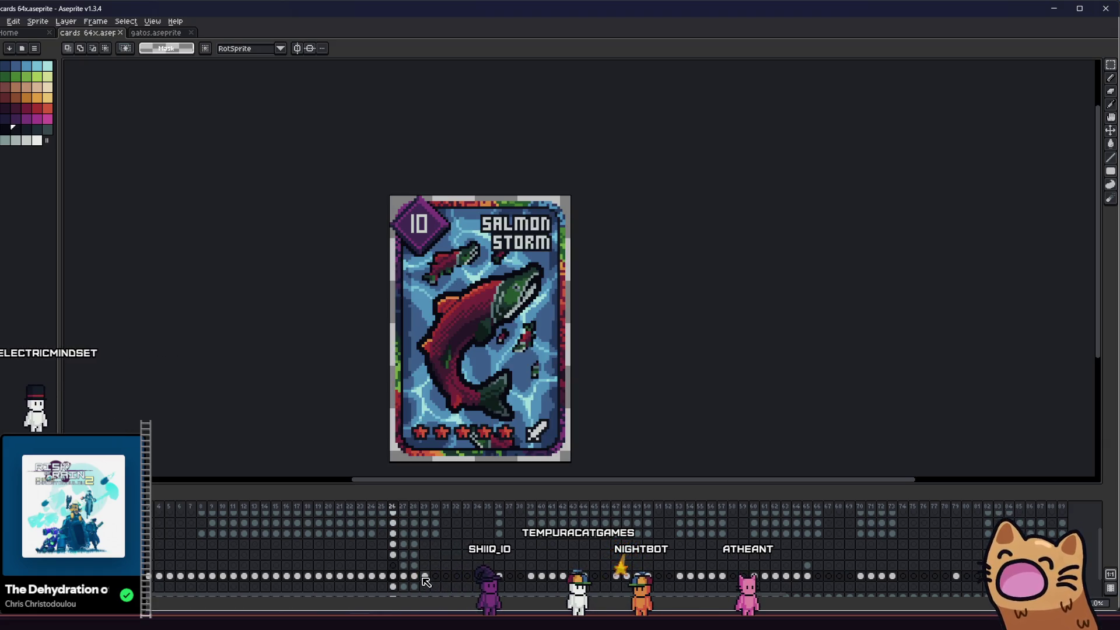
pyautogui.scroll(1, 328, 301)
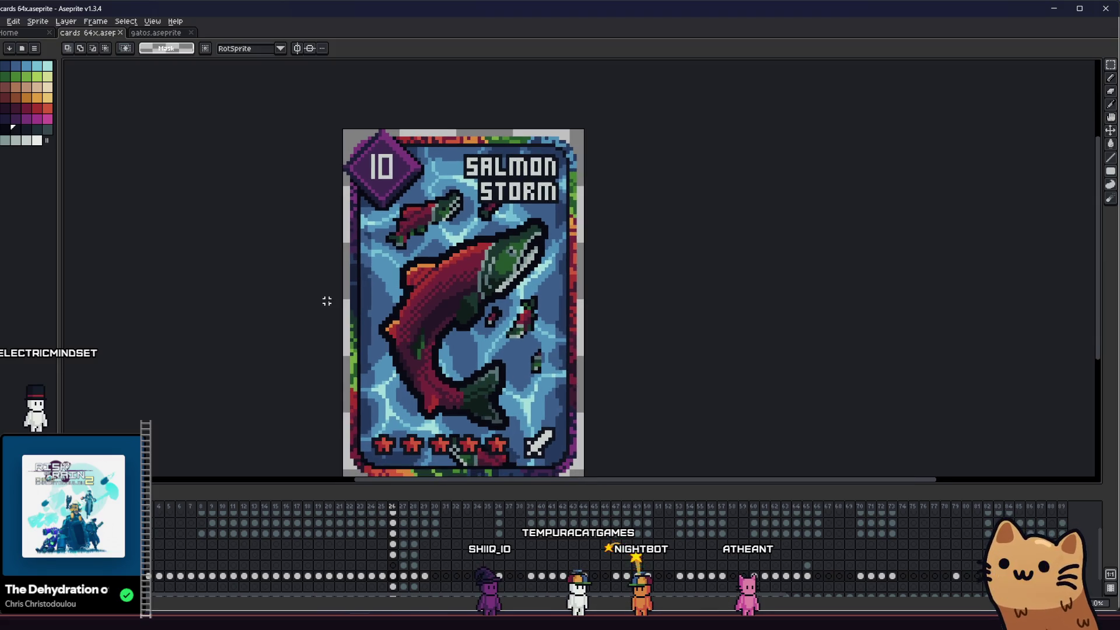
pyautogui.press('Right')
pyautogui.press('Right')
pyautogui.press('Right')
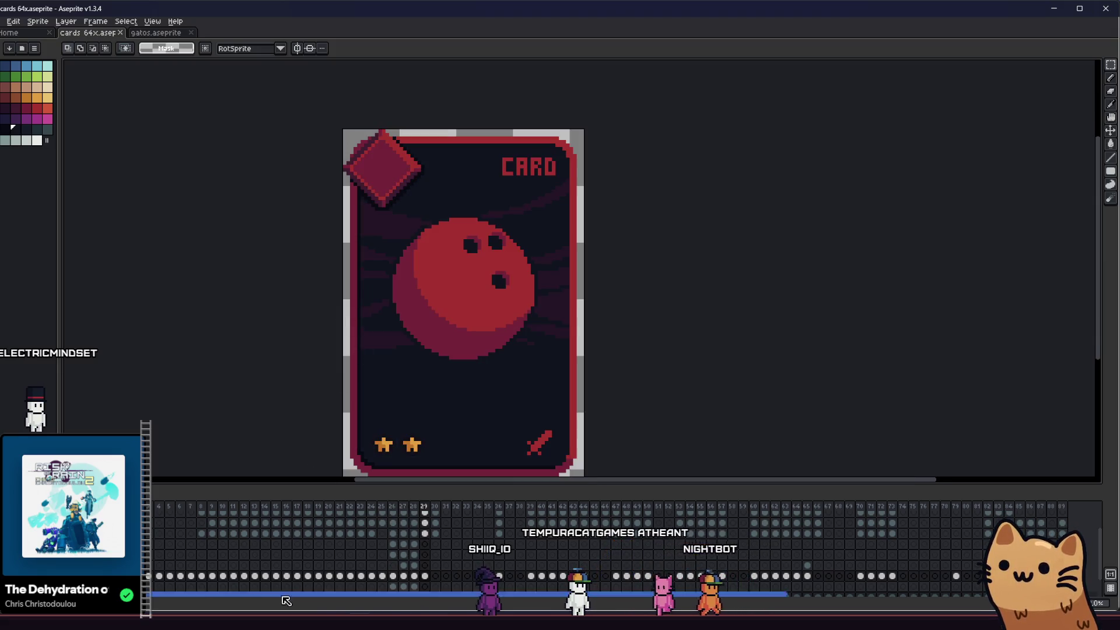
pyautogui.hotkey('alt', 'Tab')
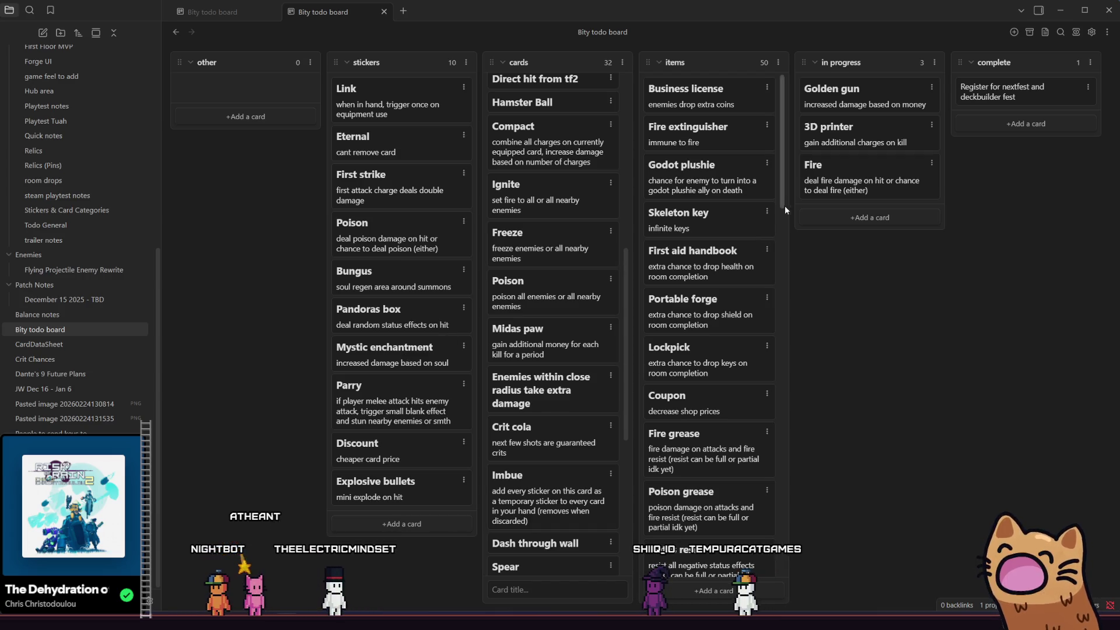
# - Drag the items list to its bottom, scroll the cards column, then return to Aseprite and pan the card
pyautogui.moveTo(782, 190)
pyautogui.mouseDown()
pyautogui.moveTo(782, 439)
pyautogui.moveTo(799, 583)
pyautogui.moveTo(792, 182)
pyautogui.moveTo(785, 574)
pyautogui.mouseUp()
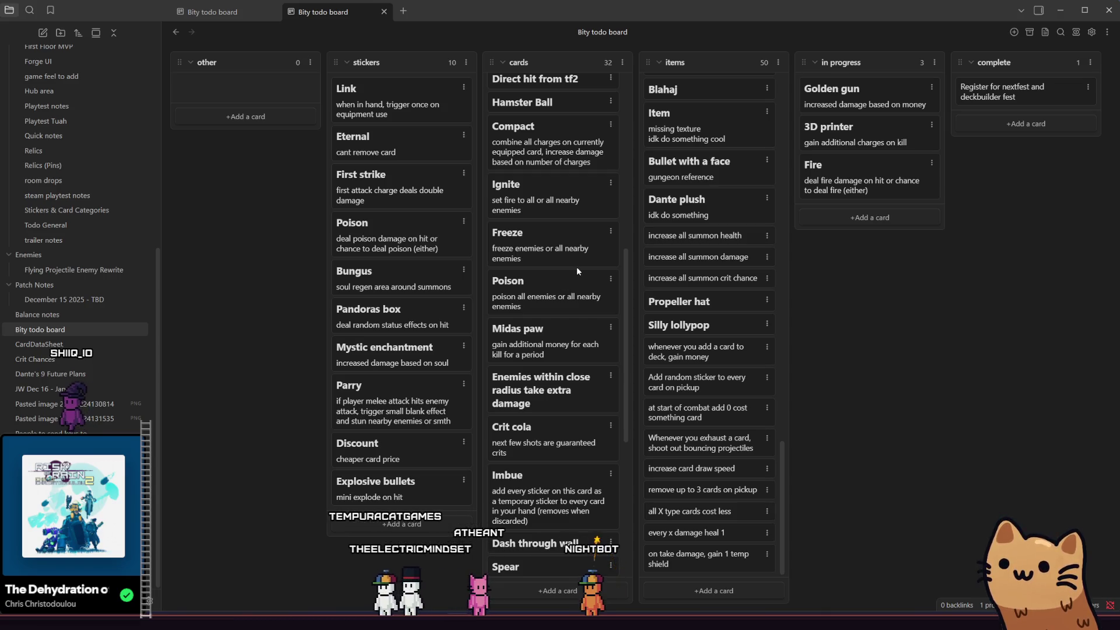
pyautogui.scroll(5, 561, 272)
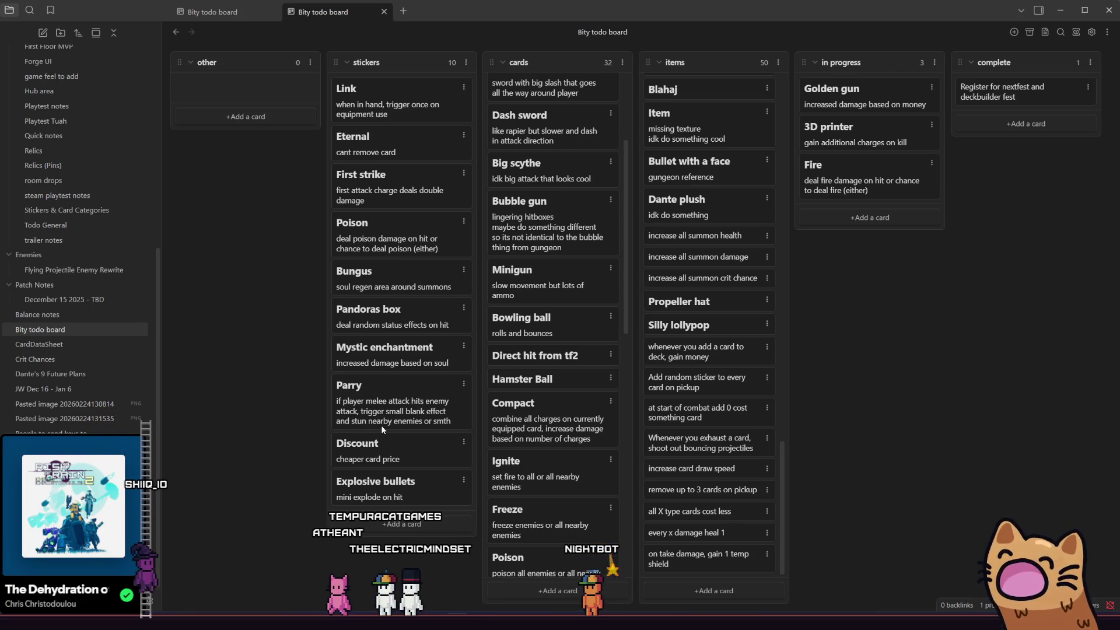
pyautogui.hotkey('alt', 'Tab')
pyautogui.moveTo(320, 342)
pyautogui.mouseDown()
pyautogui.moveTo(458, 343)
pyautogui.moveTo(343, 348)
pyautogui.moveTo(404, 343)
pyautogui.moveTo(395, 342)
pyautogui.mouseUp()
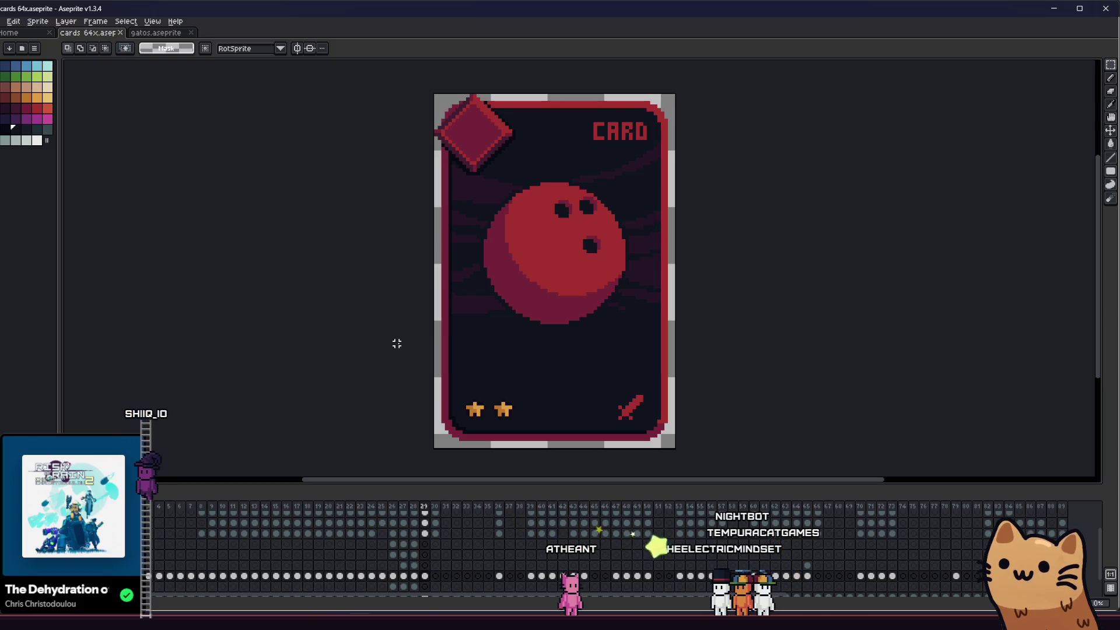
pyautogui.moveTo(382, 332)
pyautogui.mouseDown()
pyautogui.moveTo(347, 321)
pyautogui.moveTo(330, 368)
pyautogui.moveTo(342, 369)
pyautogui.moveTo(350, 327)
pyautogui.mouseUp()
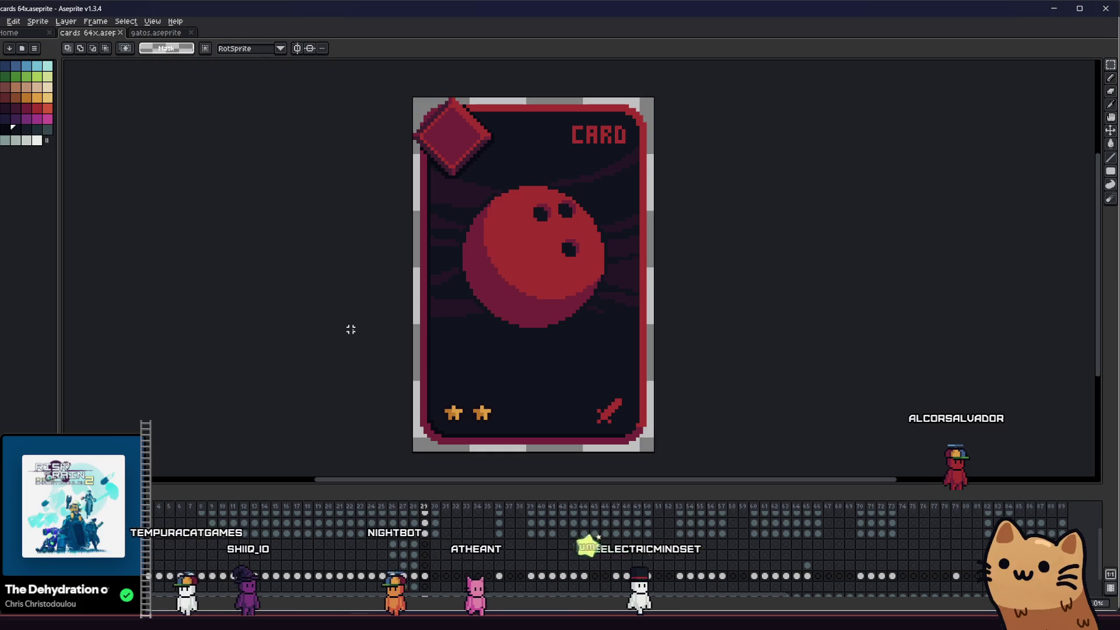
# - Go to frame 30 and clear the bowling ball, leaving the border, stars and sword, then alt-tab away
pyautogui.hotkey('ctrl', 'z')
pyautogui.hotkey('ctrl', 'y')
pyautogui.press('Right')
pyautogui.press('Left')
pyautogui.press('Right')
pyautogui.press('Left')
pyautogui.press('Right')
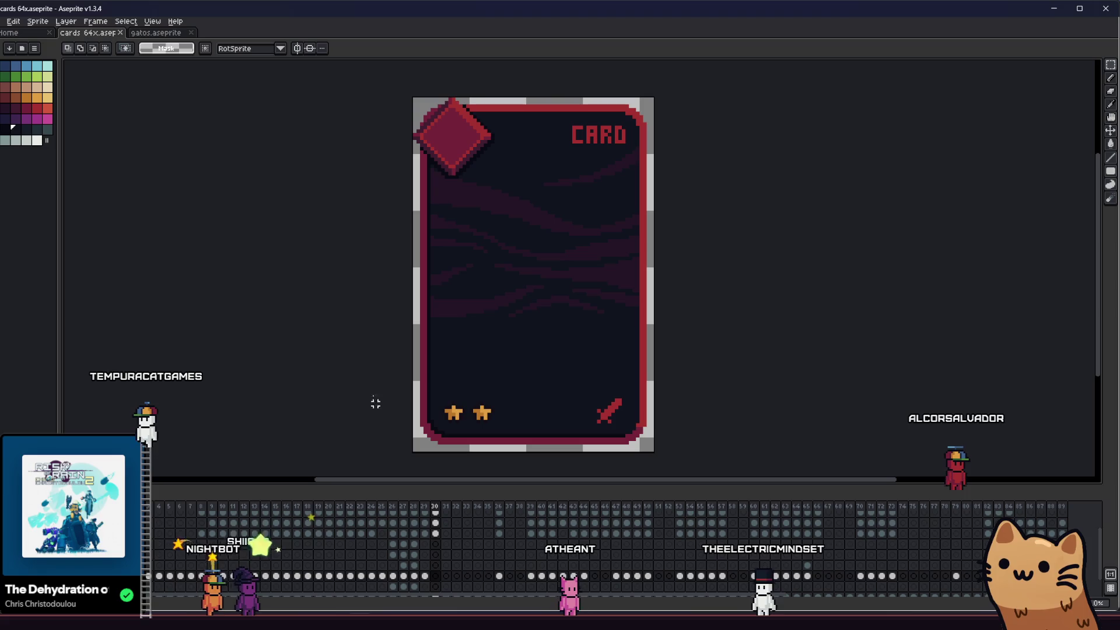
pyautogui.press('Right')
pyautogui.click(435, 576)
pyautogui.moveTo(370, 328)
pyautogui.mouseDown()
pyautogui.moveTo(407, 323)
pyautogui.moveTo(347, 328)
pyautogui.mouseUp()
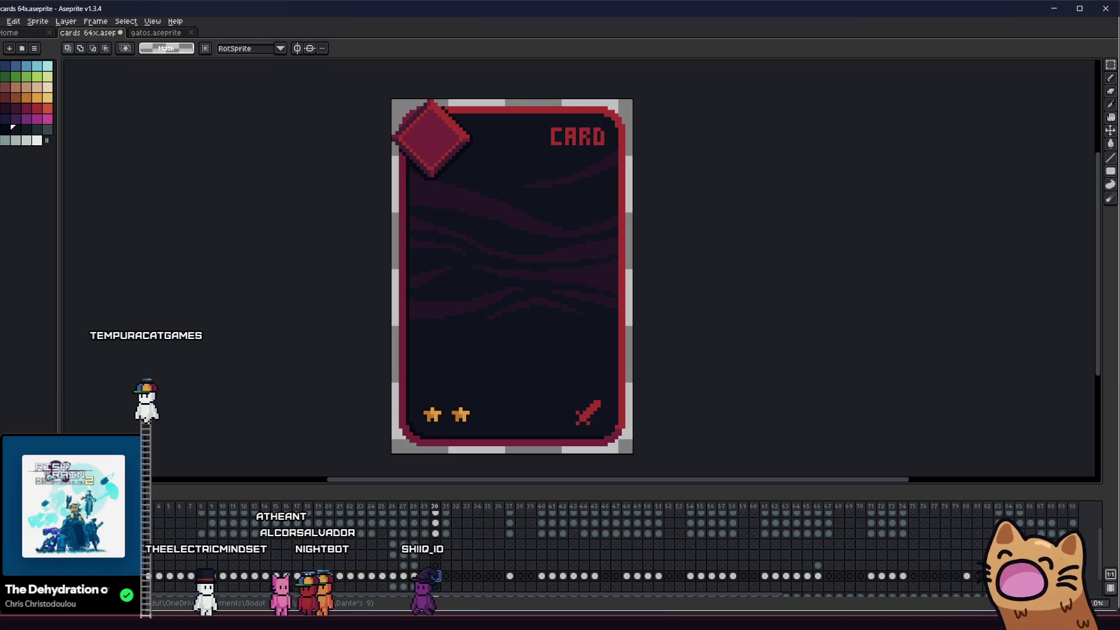
pyautogui.hotkey('alt', 'Tab')
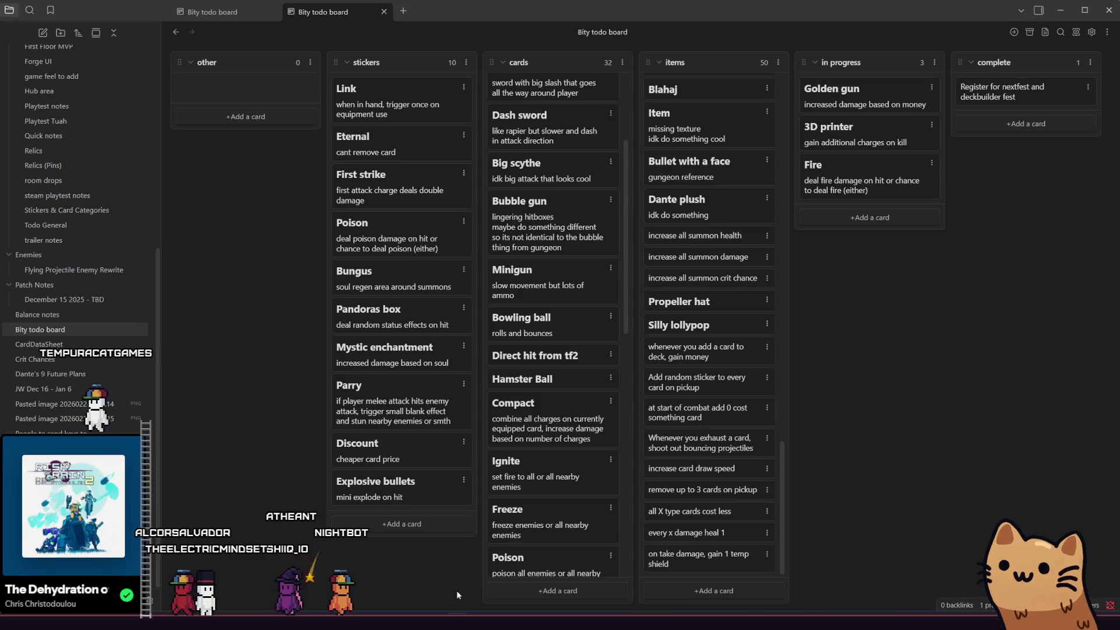
# - Scroll the board's columns and nudge the items scrollbar before alt-tabbing
pyautogui.scroll(-5, 530, 360)
pyautogui.scroll(5, 551, 355)
pyautogui.scroll(4, 708, 358)
pyautogui.scroll(-4, 716, 362)
pyautogui.moveTo(783, 469)
pyautogui.mouseDown()
pyautogui.moveTo(782, 327)
pyautogui.moveTo(782, 478)
pyautogui.mouseUp()
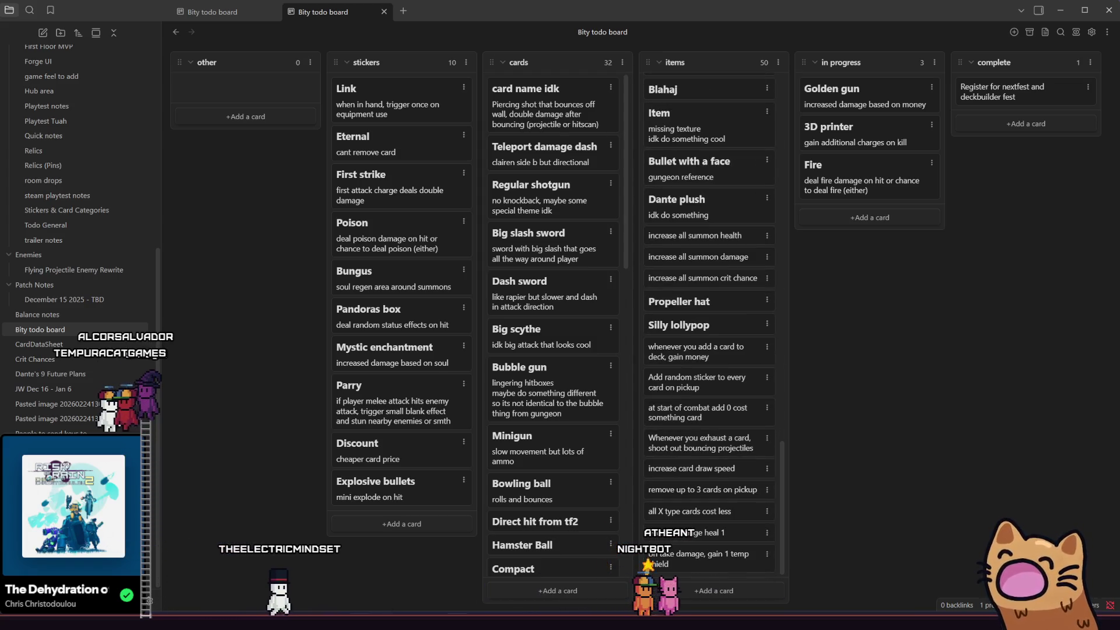
pyautogui.hotkey('alt', 'Tab')
pyautogui.hotkey('alt', 'Tab')
# - Scroll through the 32 cards and 50 items, including Bowling ball, Hamster Ball and Crit cola
pyautogui.scroll(10, 746, 379)
pyautogui.scroll(-10, 743, 371)
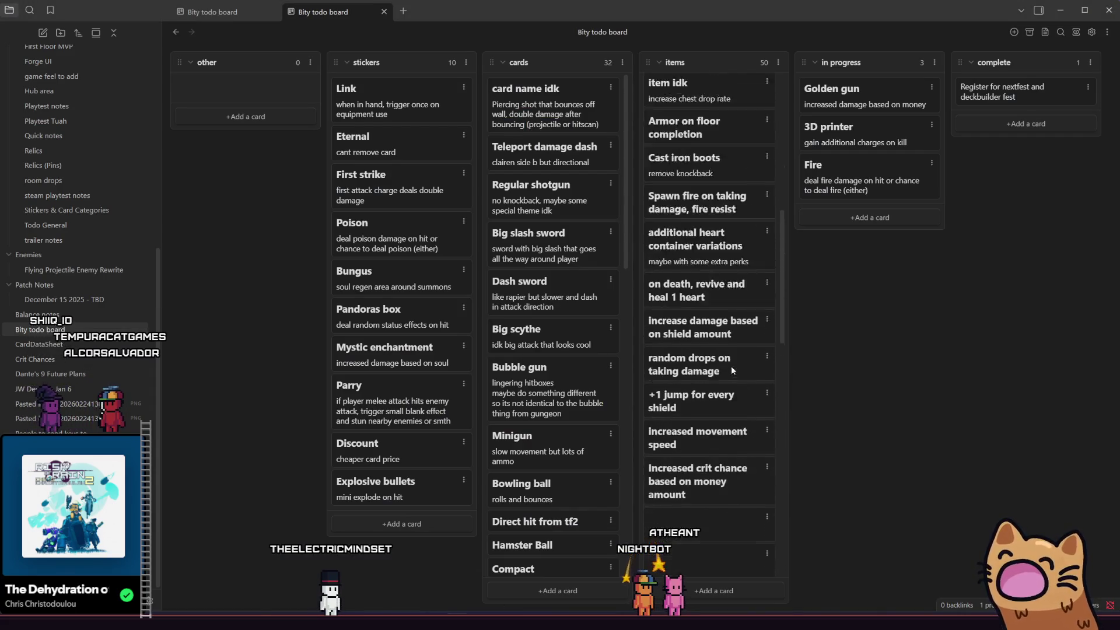
pyautogui.scroll(-2, 714, 366)
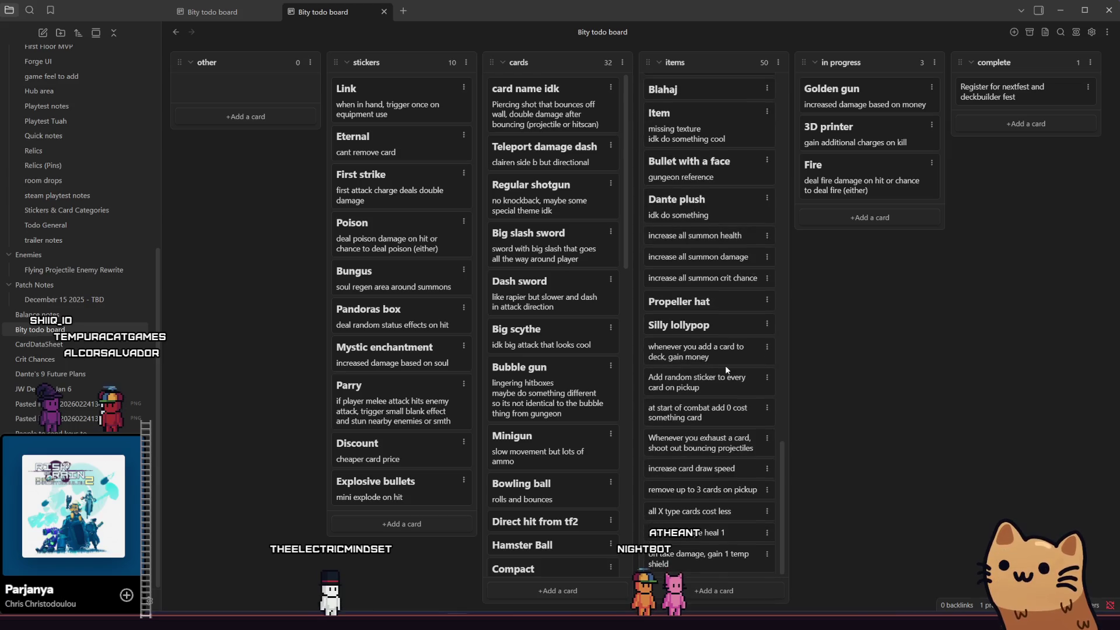
pyautogui.moveTo(778, 453)
pyautogui.mouseDown()
pyautogui.moveTo(795, 278)
pyautogui.moveTo(772, 208)
pyautogui.moveTo(771, 65)
pyautogui.mouseUp()
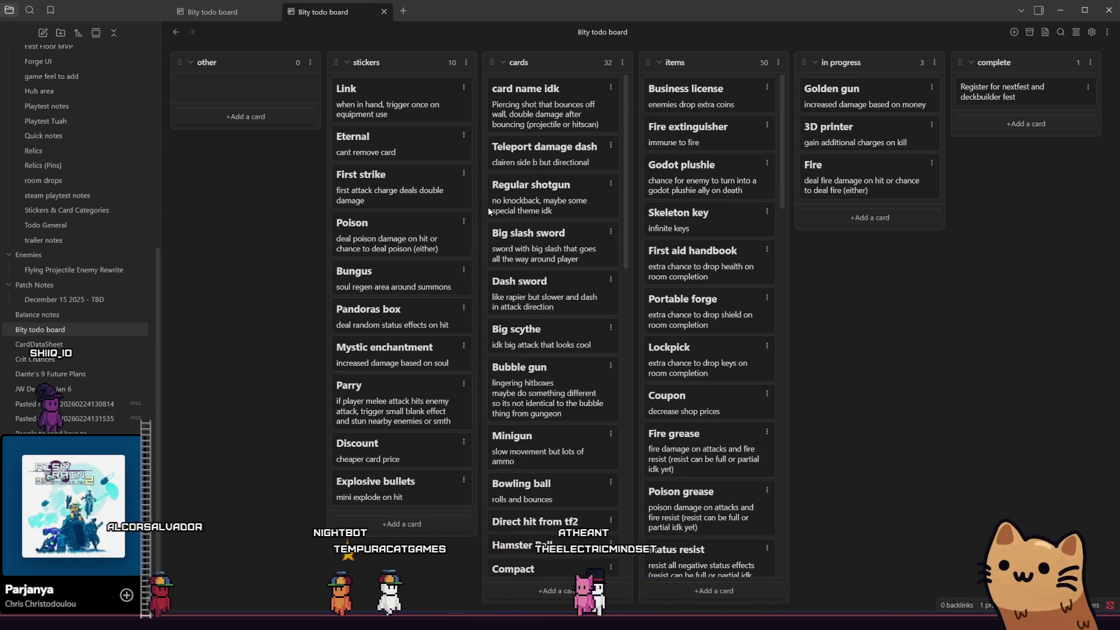
pyautogui.scroll(-3, 610, 315)
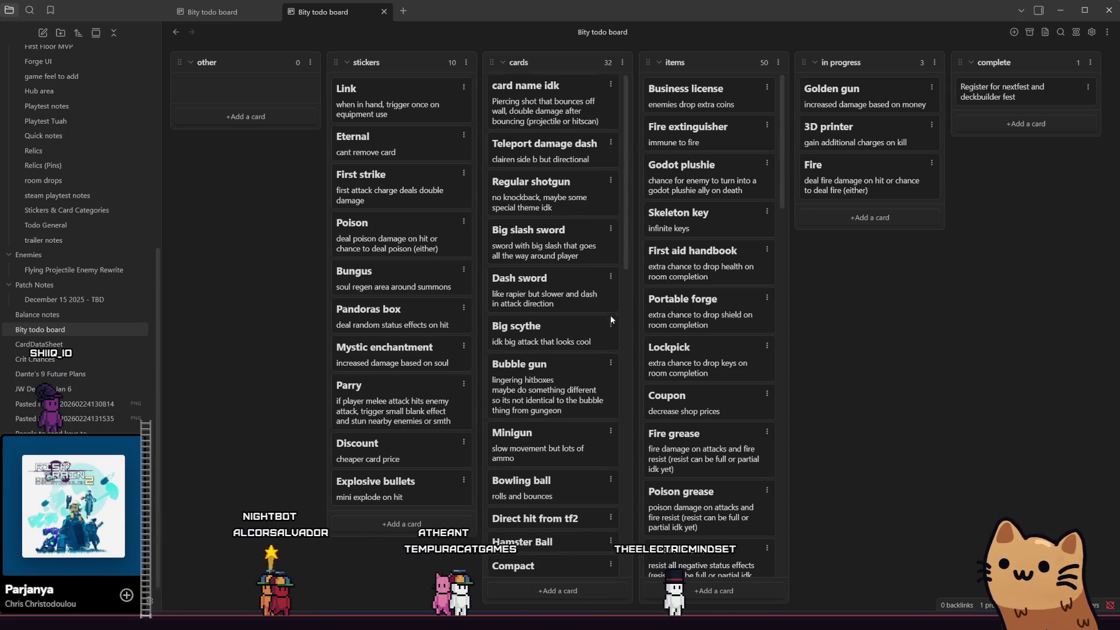
pyautogui.scroll(-3, 627, 224)
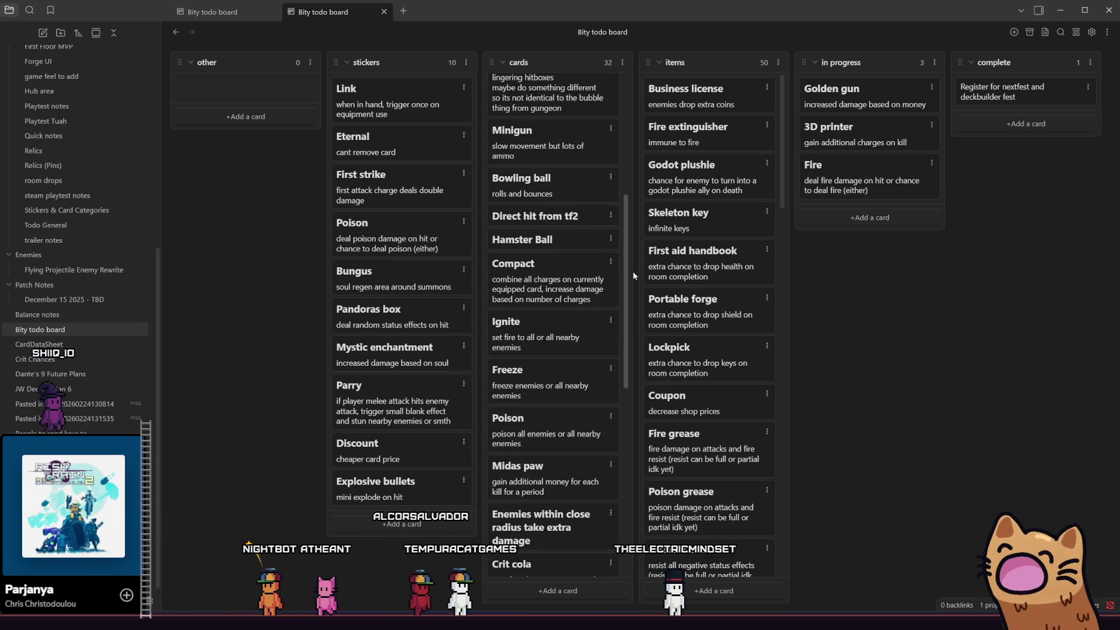
pyautogui.scroll(-1, 630, 289)
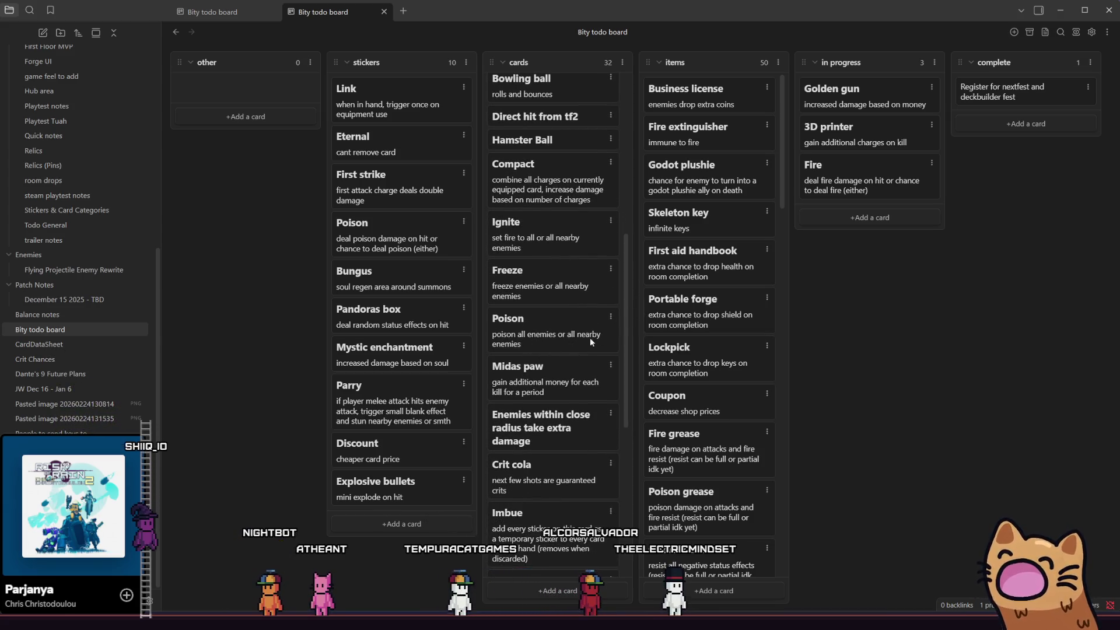
pyautogui.moveTo(625, 314)
pyautogui.mouseDown()
pyautogui.moveTo(624, 298)
pyautogui.moveTo(618, 312)
pyautogui.mouseUp()
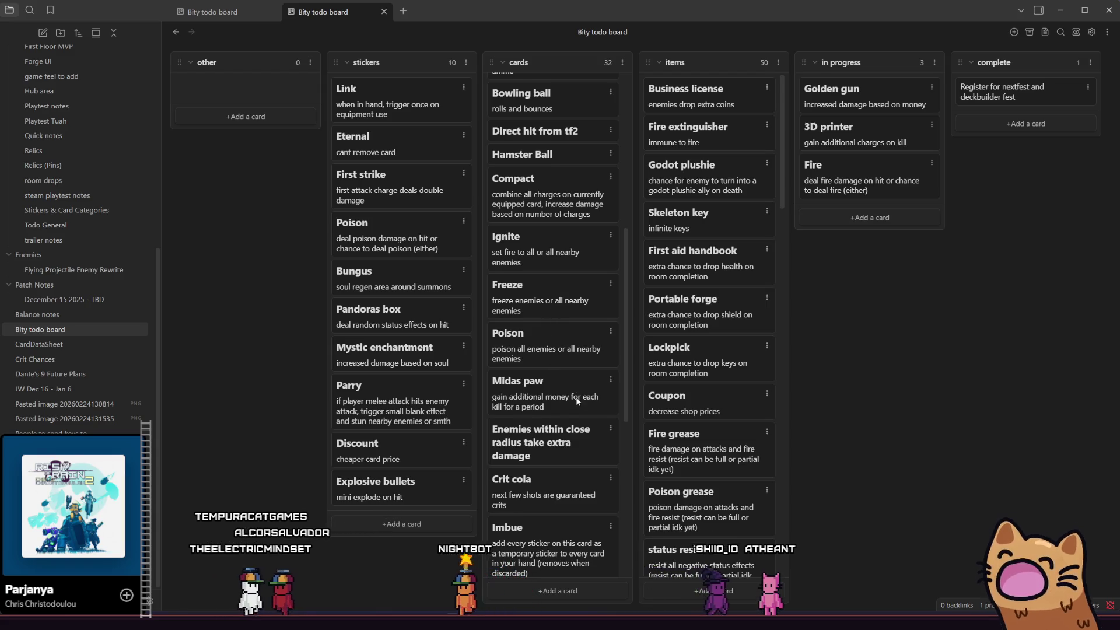
pyautogui.scroll(-1, 578, 395)
pyautogui.moveTo(629, 320)
pyautogui.mouseDown()
pyautogui.moveTo(629, 348)
pyautogui.moveTo(623, 113)
pyautogui.moveTo(638, 440)
pyautogui.moveTo(613, 289)
pyautogui.moveTo(611, 306)
pyautogui.mouseUp()
pyautogui.scroll(1, 607, 304)
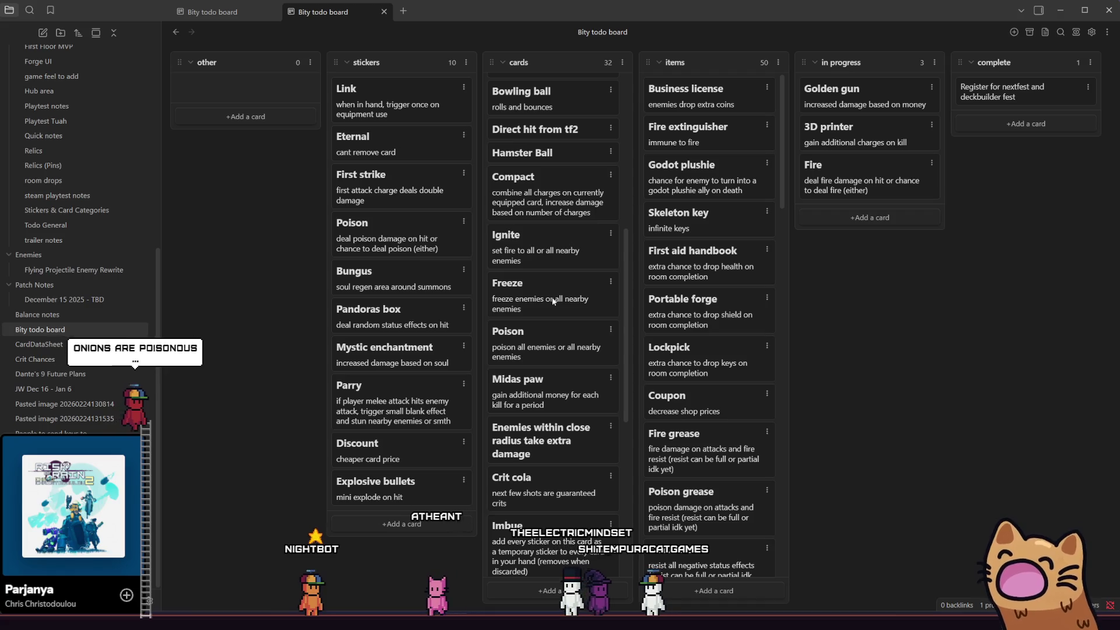
pyautogui.doubleClick(553, 301)
pyautogui.click(552, 299)
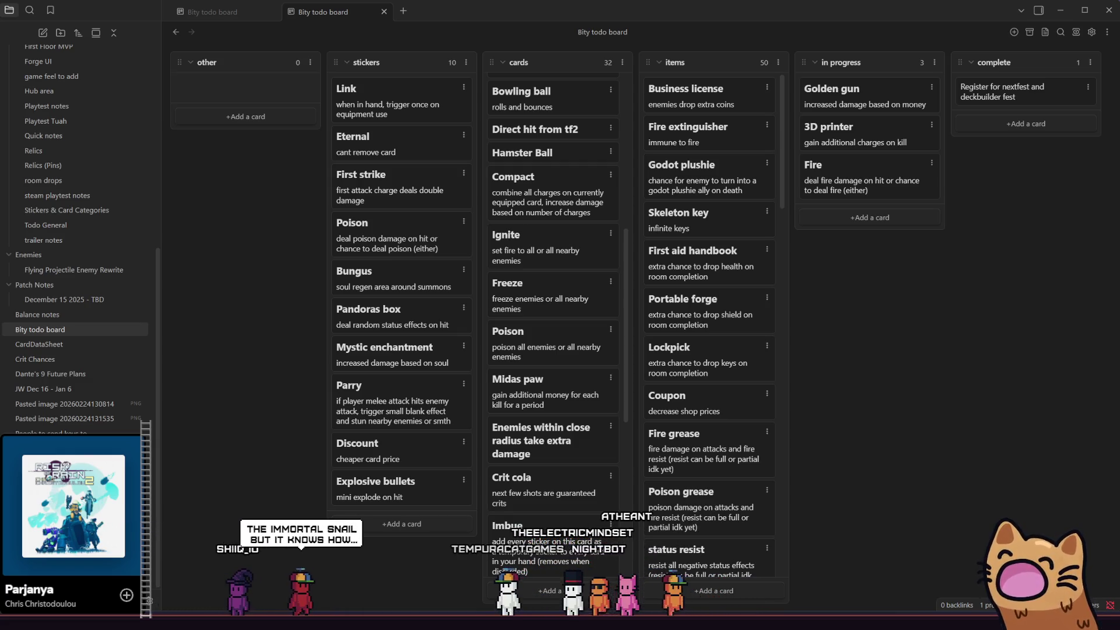
pyautogui.scroll(-15, 690, 313)
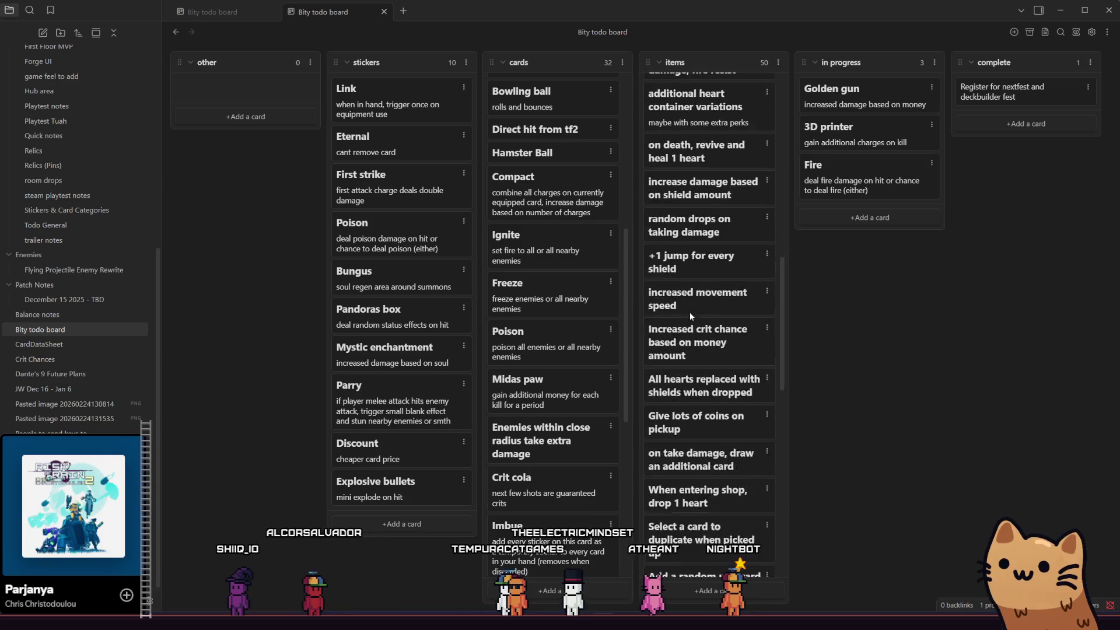
# - Add an 'immortal snail' card to the items list, then switch to the Godot editor
pyautogui.click(721, 589)
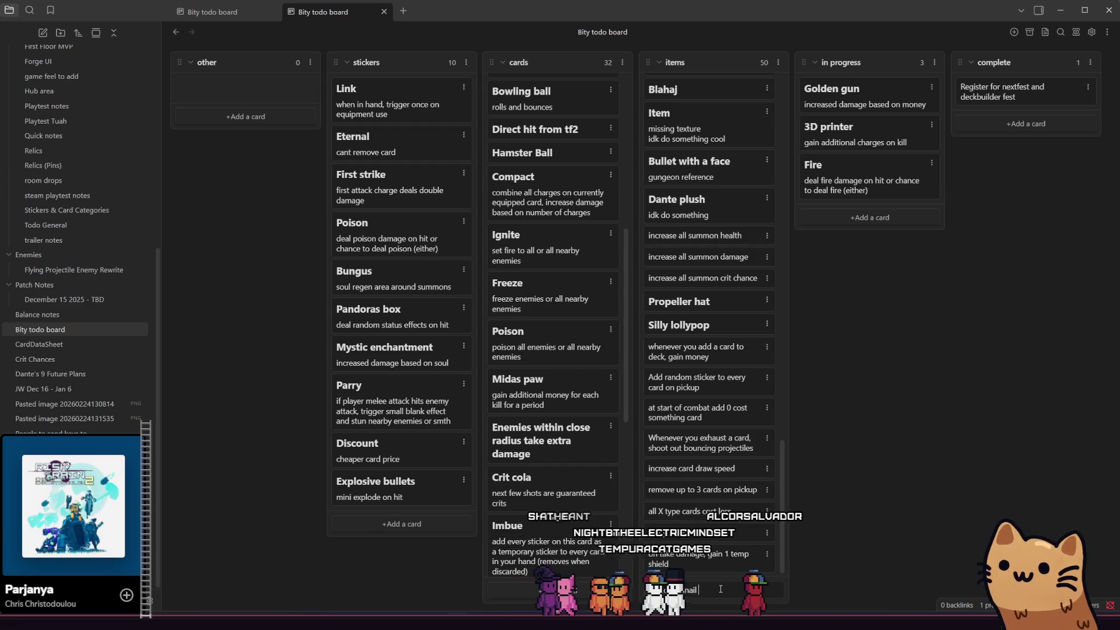
pyautogui.press('Return')
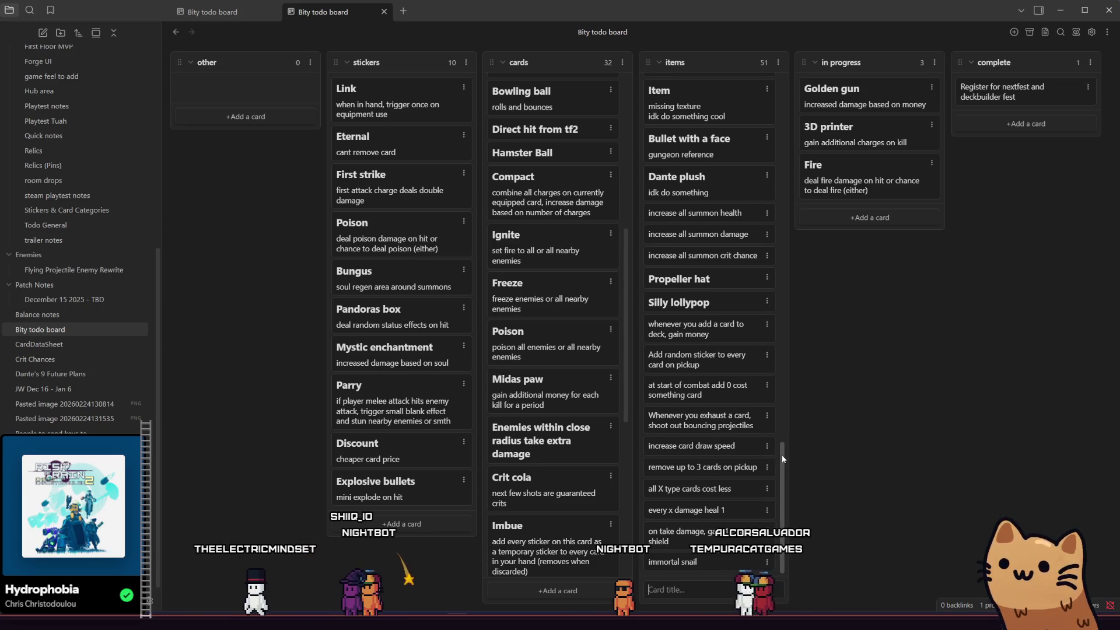
pyautogui.scroll(6, 782, 447)
pyautogui.scroll(-6, 751, 83)
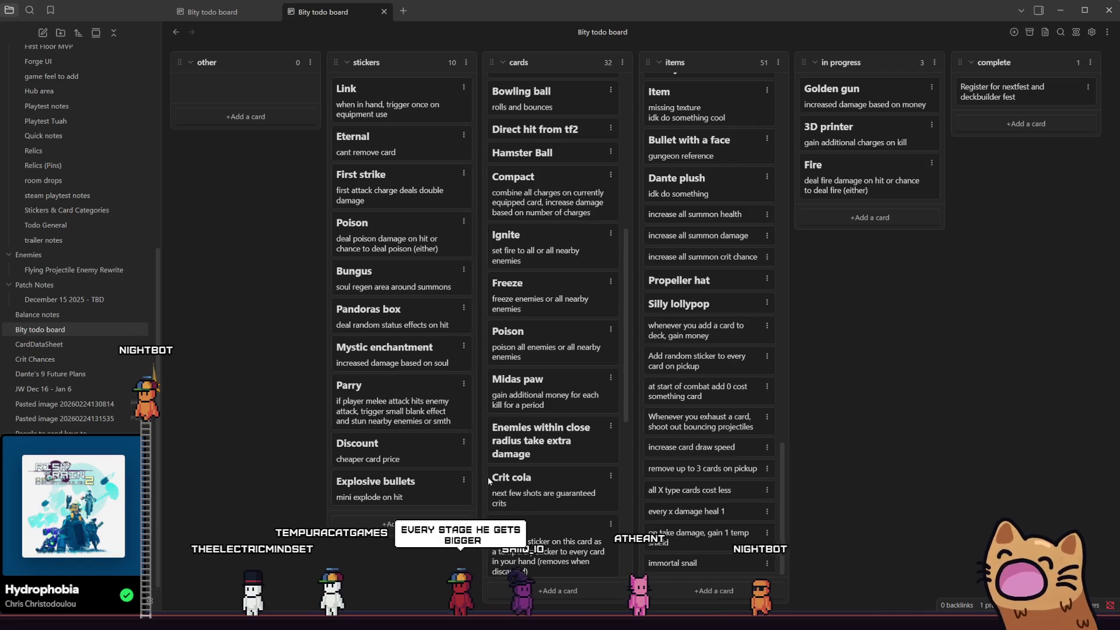
pyautogui.scroll(6, 554, 350)
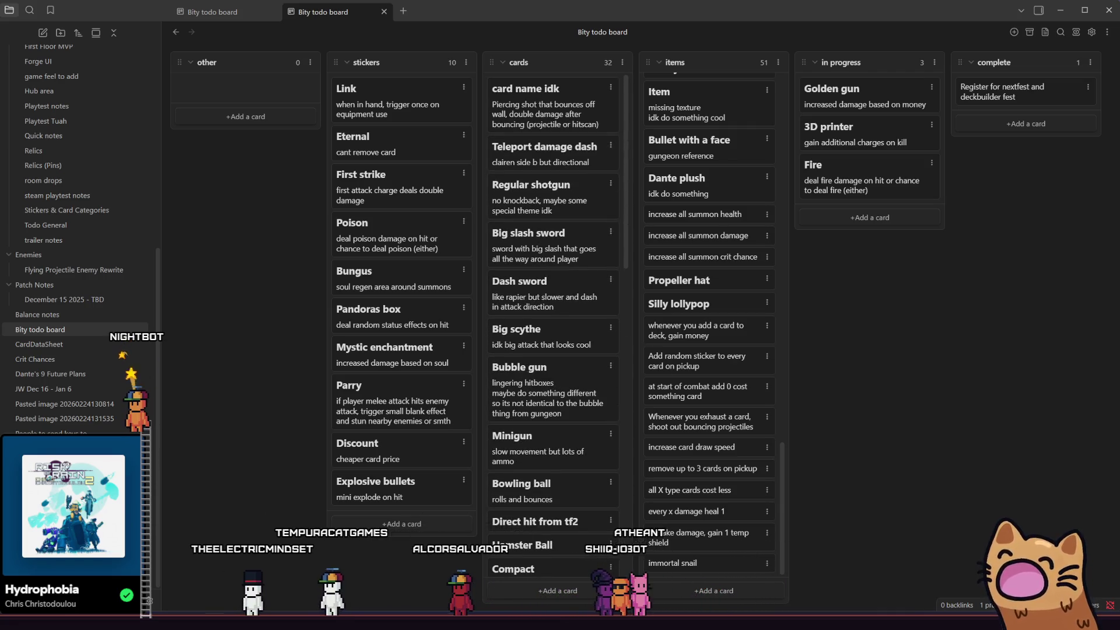
pyautogui.hotkey('alt', 'Tab')
pyautogui.scroll(-1, 740, 194)
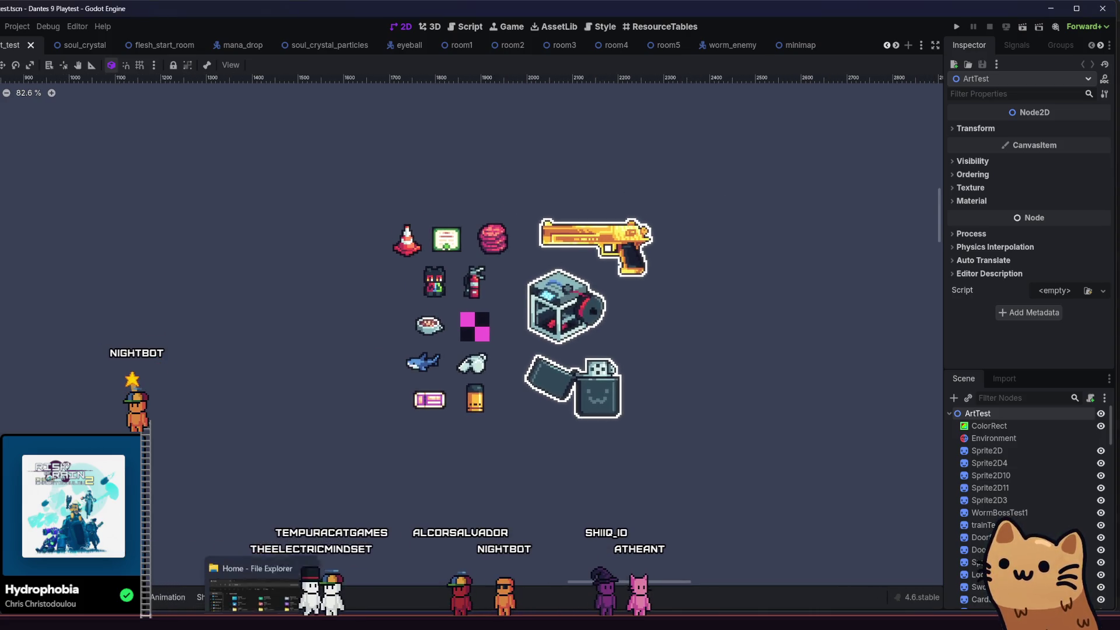
# - Glance at the card sprite in Aseprite, then run the Dante's 9 project from Godot
pyautogui.click(268, 560)
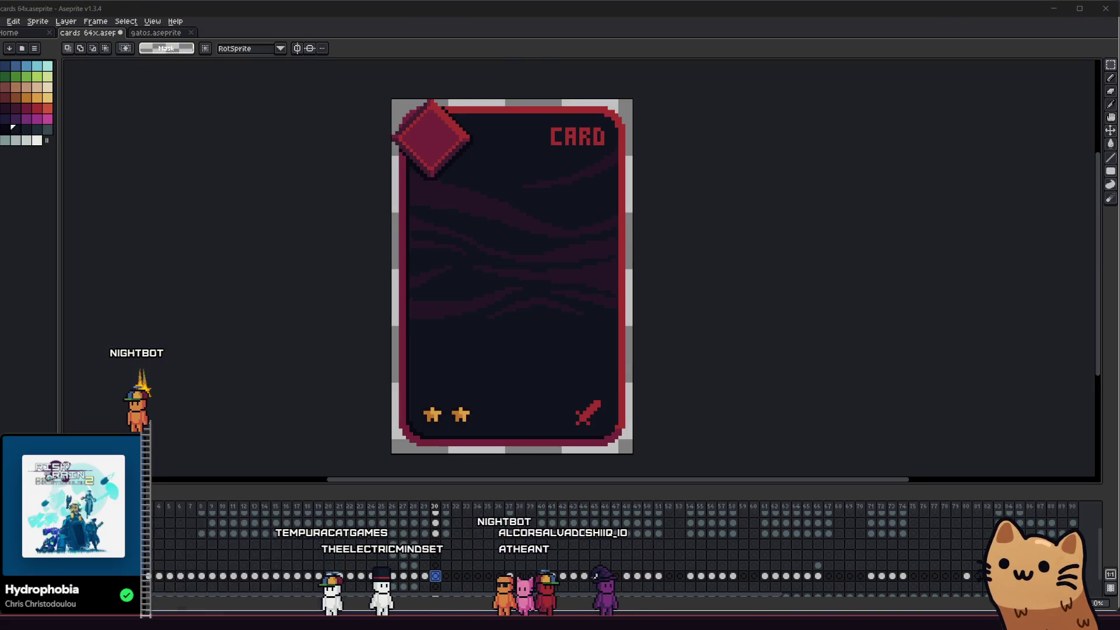
pyautogui.hotkey('alt', 'Tab')
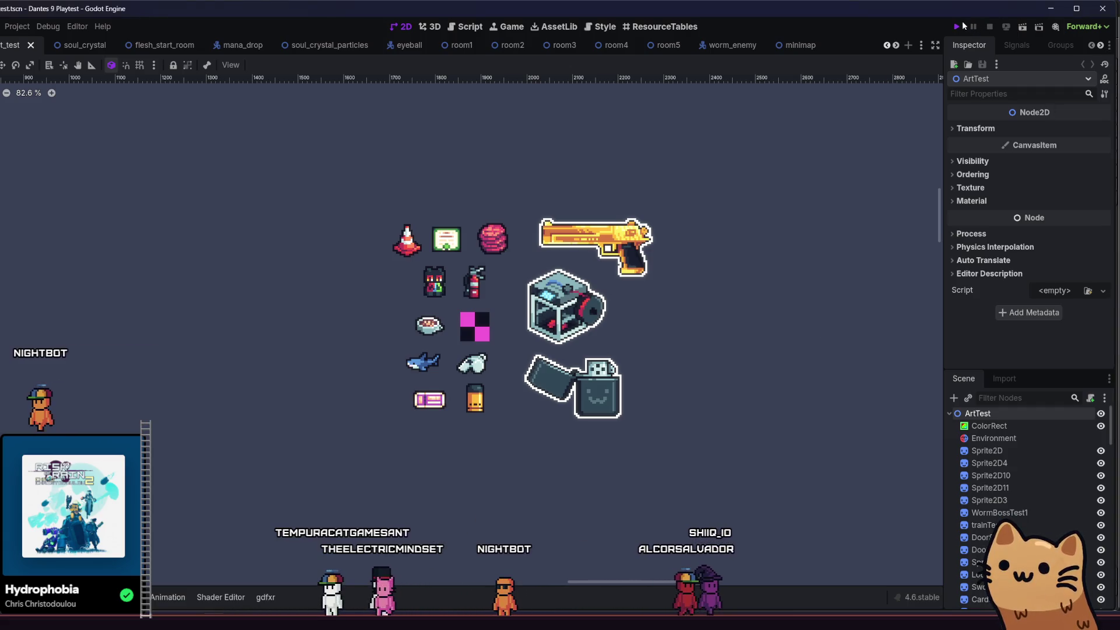
pyautogui.click(973, 28)
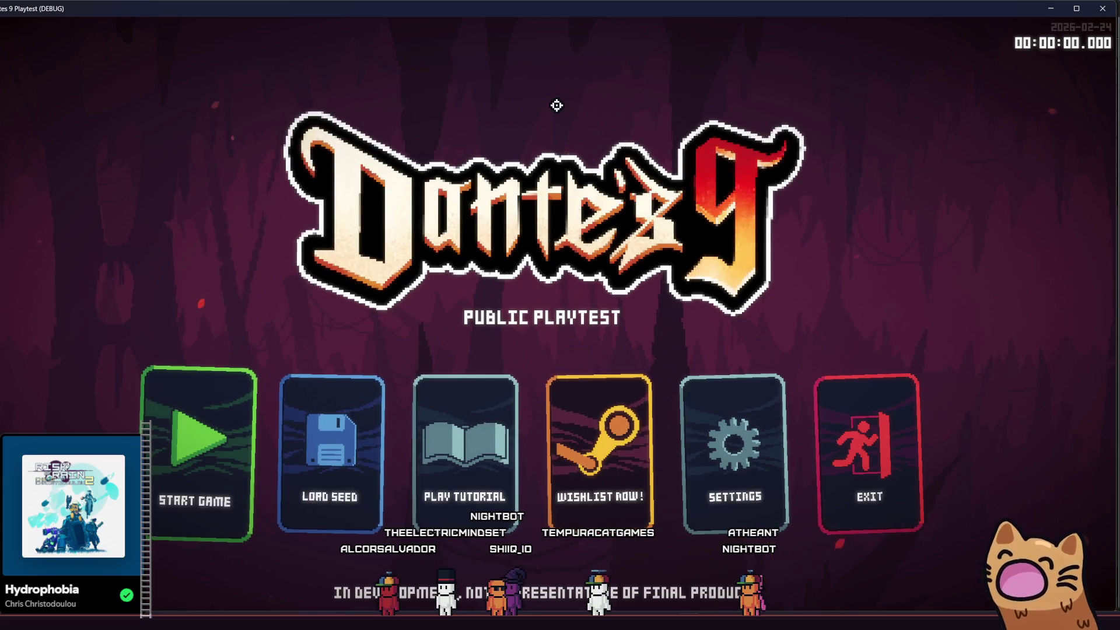
# - Start a level and add the MARK card through the debug menu's card options
pyautogui.click(288, 408)
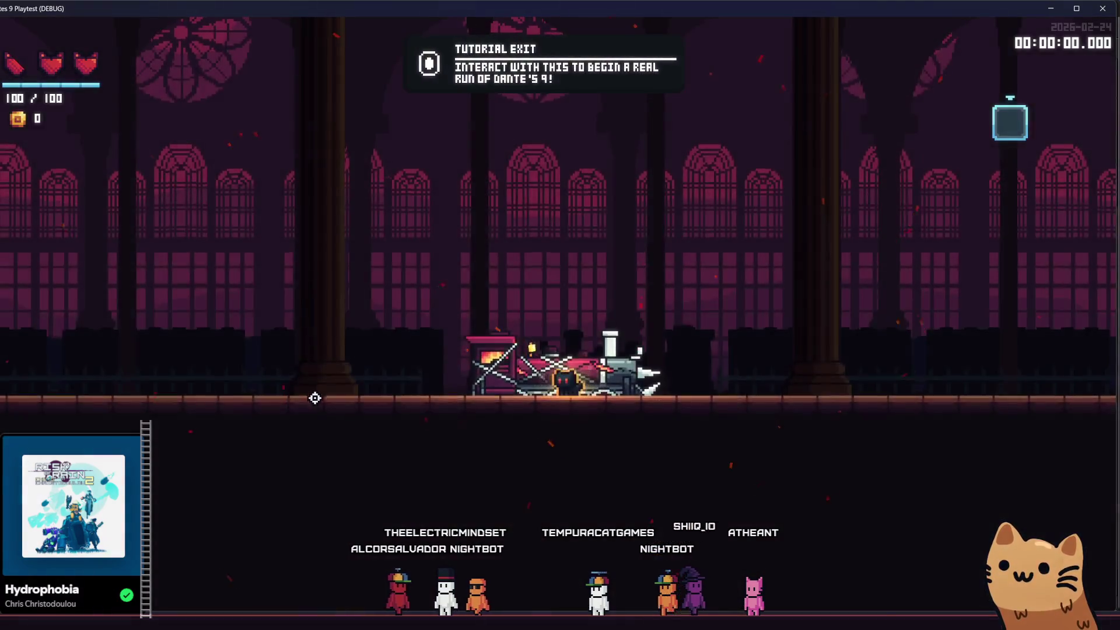
pyautogui.press('`')
pyautogui.click(122, 165)
pyautogui.click(282, 115)
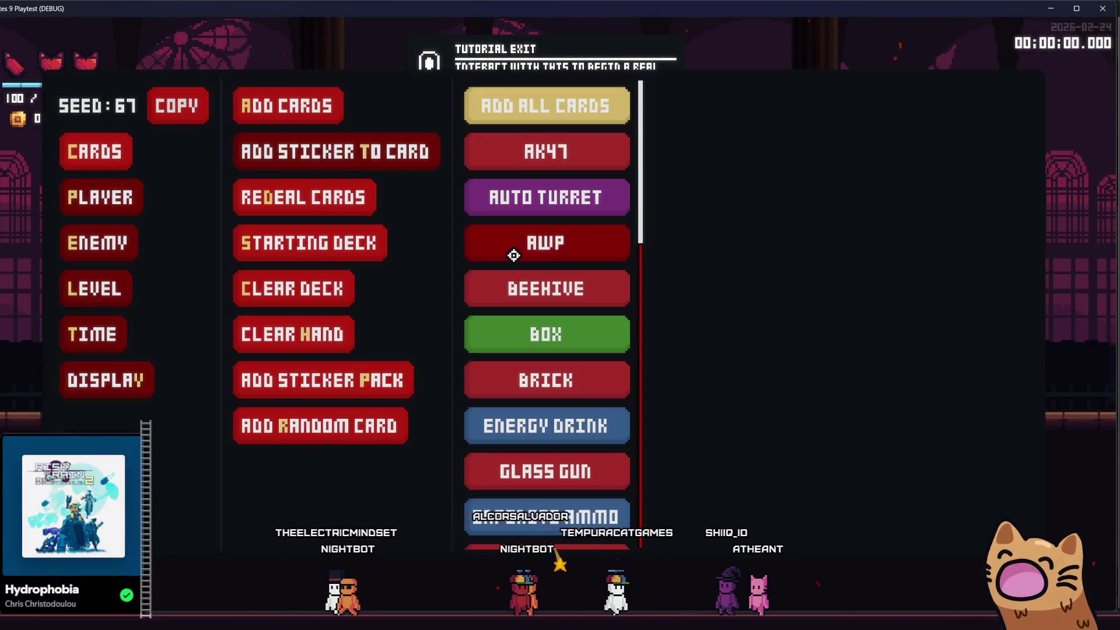
pyautogui.scroll(-1, 551, 277)
pyautogui.scroll(-12, 549, 271)
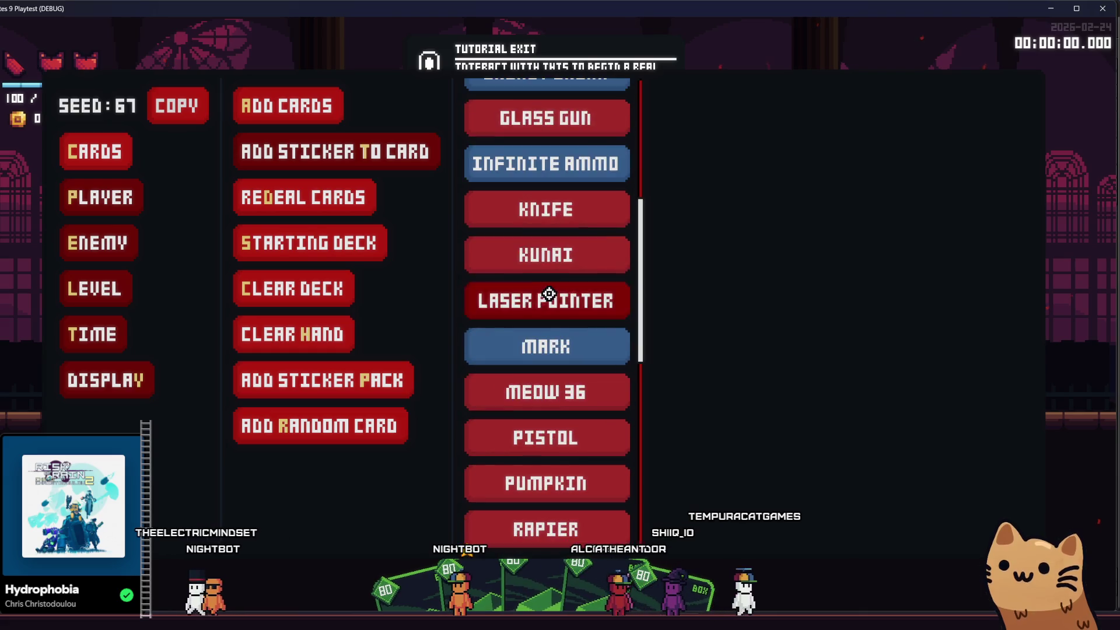
pyautogui.click(529, 121)
pyautogui.scroll(5, 528, 175)
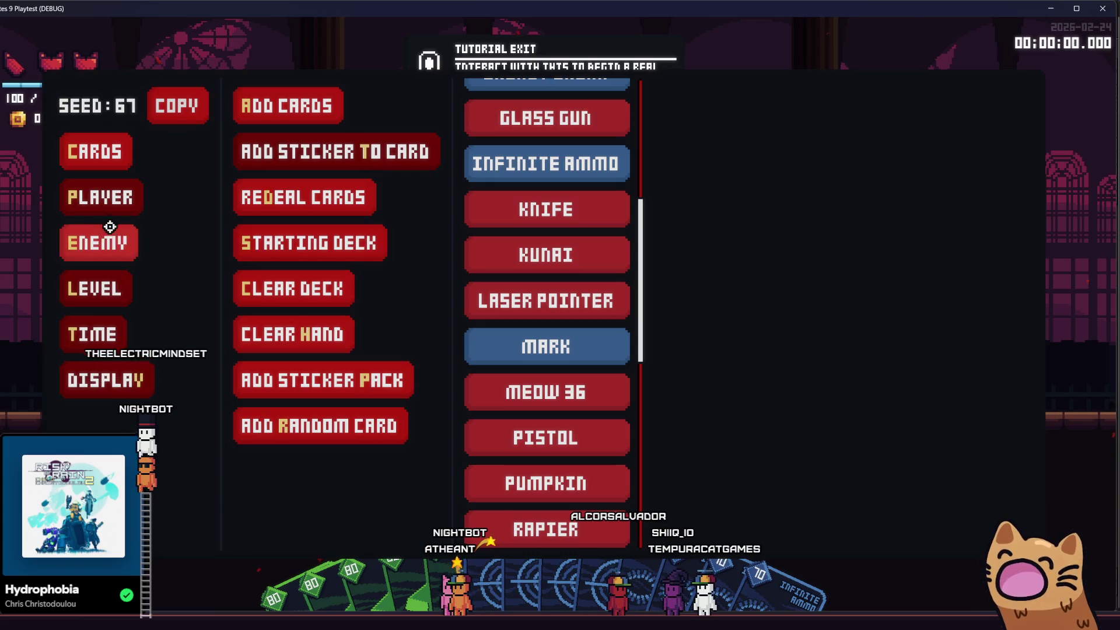
# - Turn on infinite mana and infinite charges in the player debug options
pyautogui.click(100, 197)
pyautogui.click(309, 343)
pyautogui.click(330, 375)
pyautogui.press('Escape')
pyautogui.press('Escape')
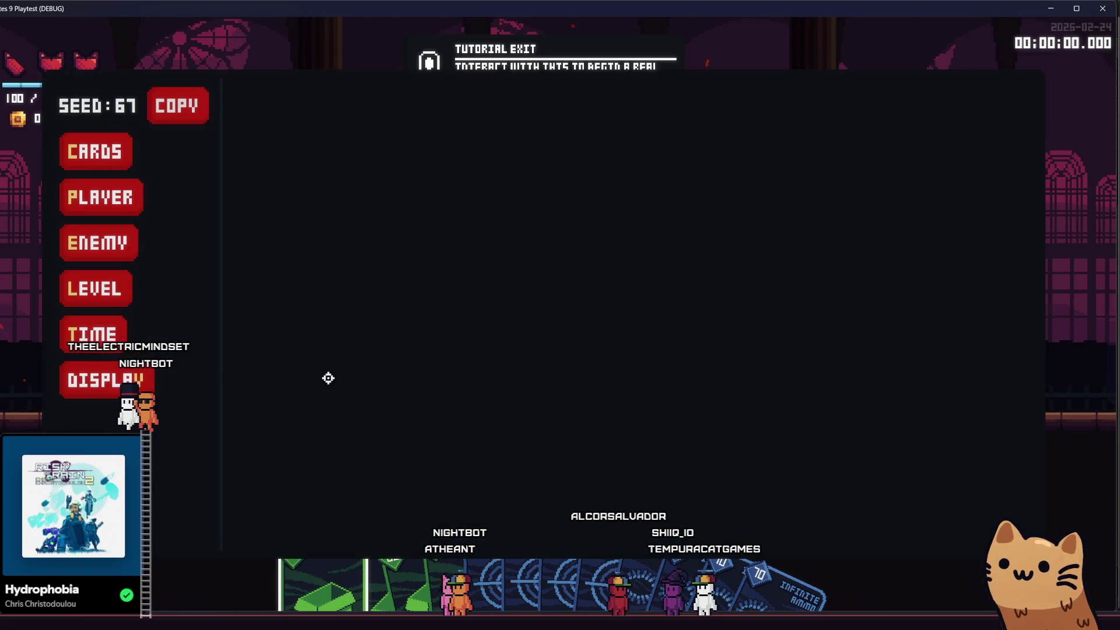
pyautogui.click(92, 195)
pyautogui.click(282, 379)
pyautogui.press('Escape')
pyautogui.press('d')
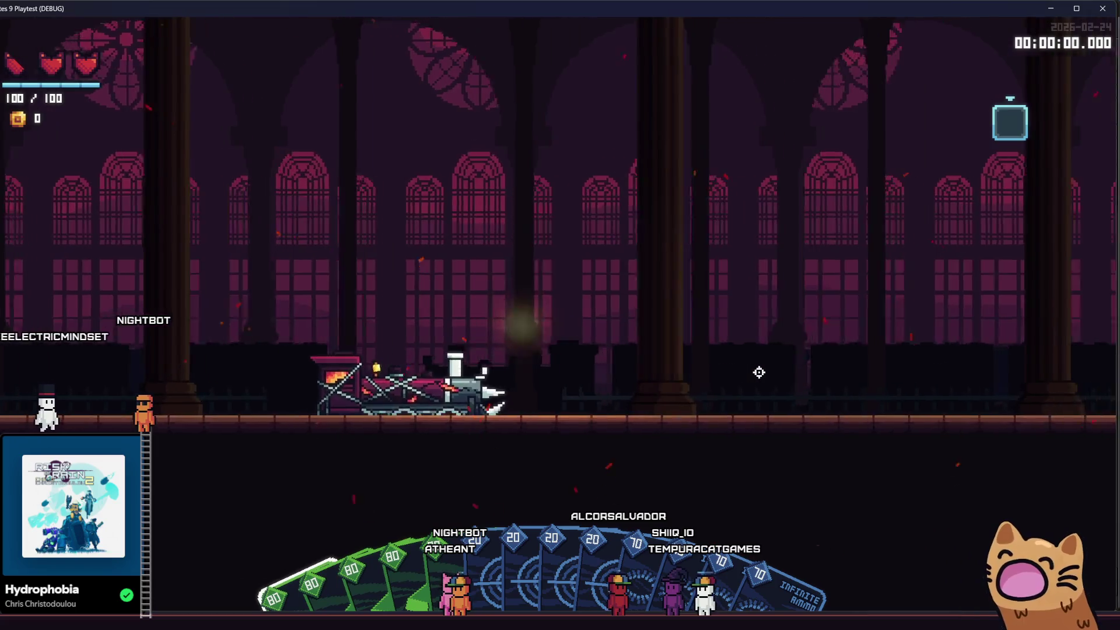
pyautogui.press('Escape')
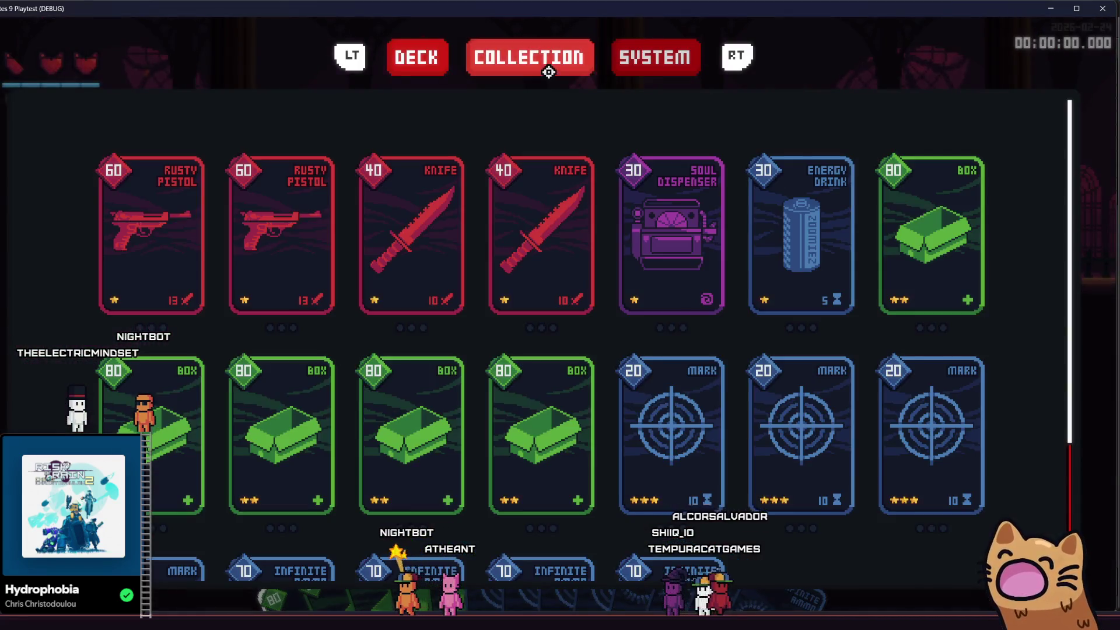
# - Check the pause menu's audio volume settings, then walk the player left past the train
pyautogui.click(655, 57)
pyautogui.click(517, 108)
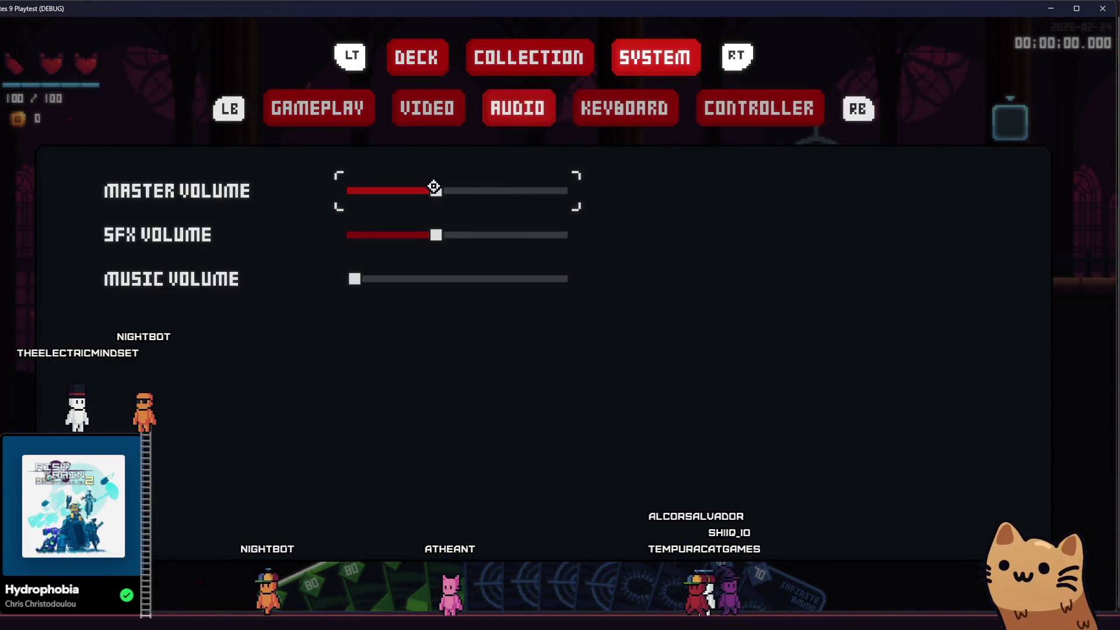
pyautogui.press('Escape')
pyautogui.press('a')
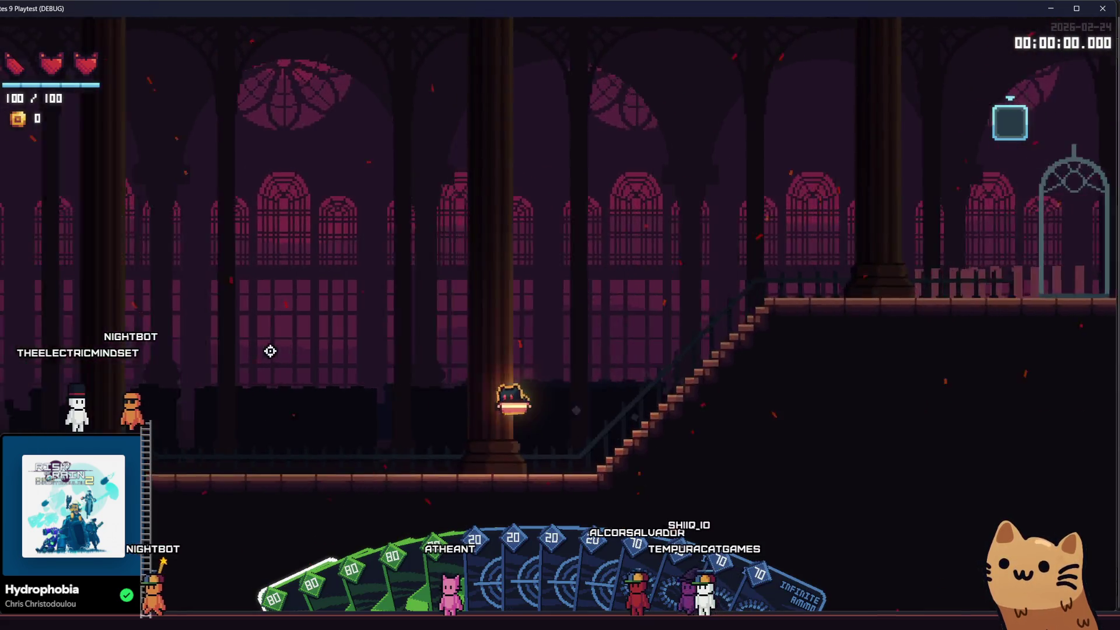
pyautogui.press('d')
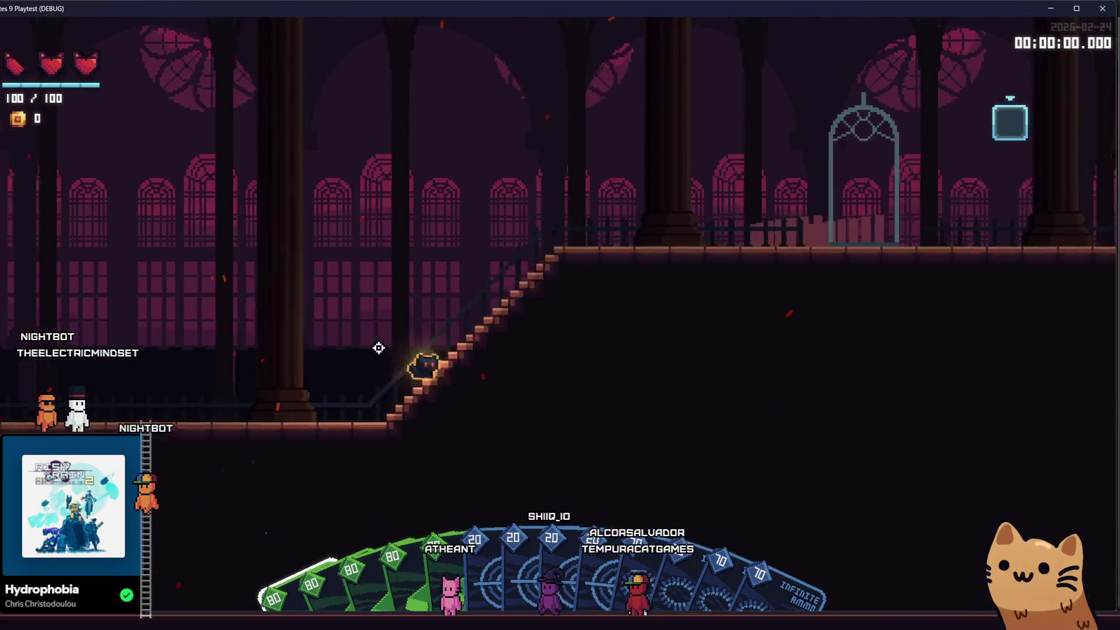
pyautogui.press('a')
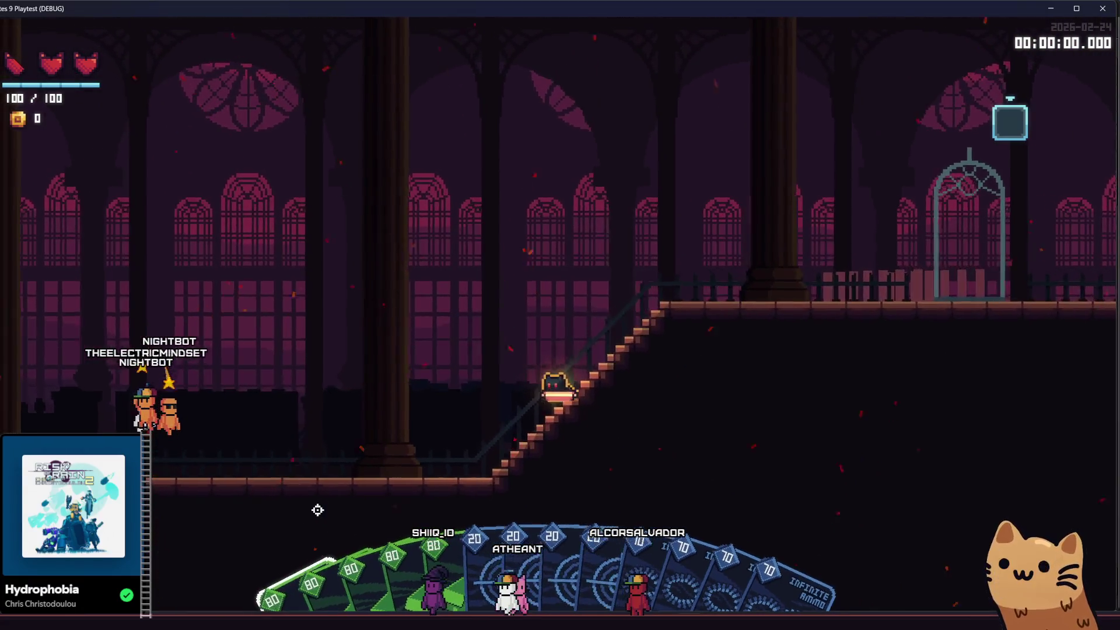
pyautogui.press('space')
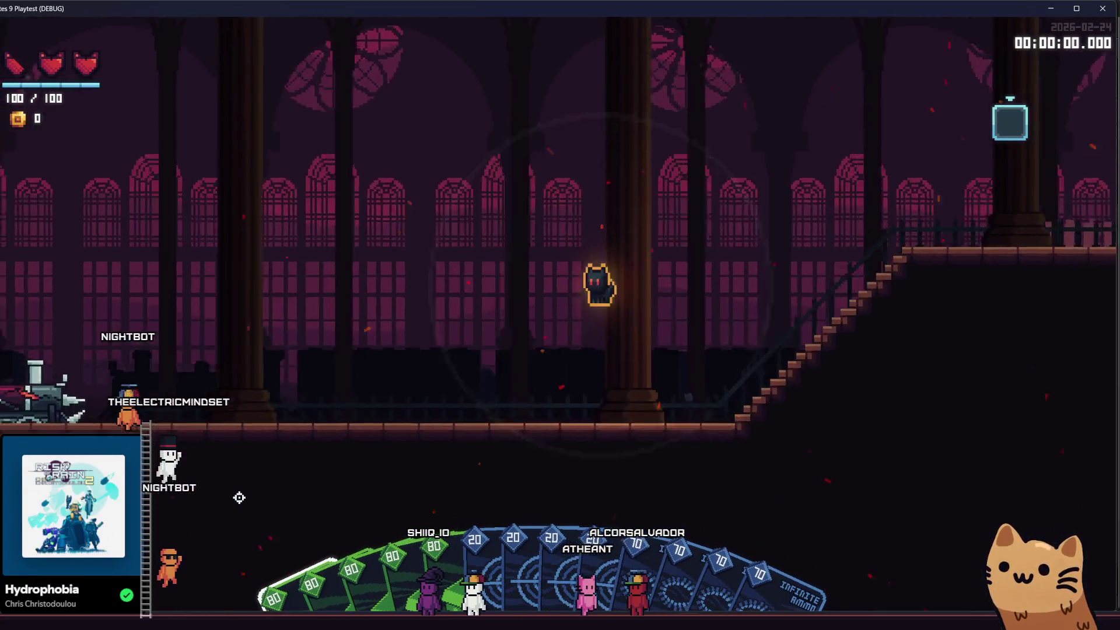
pyautogui.press('a')
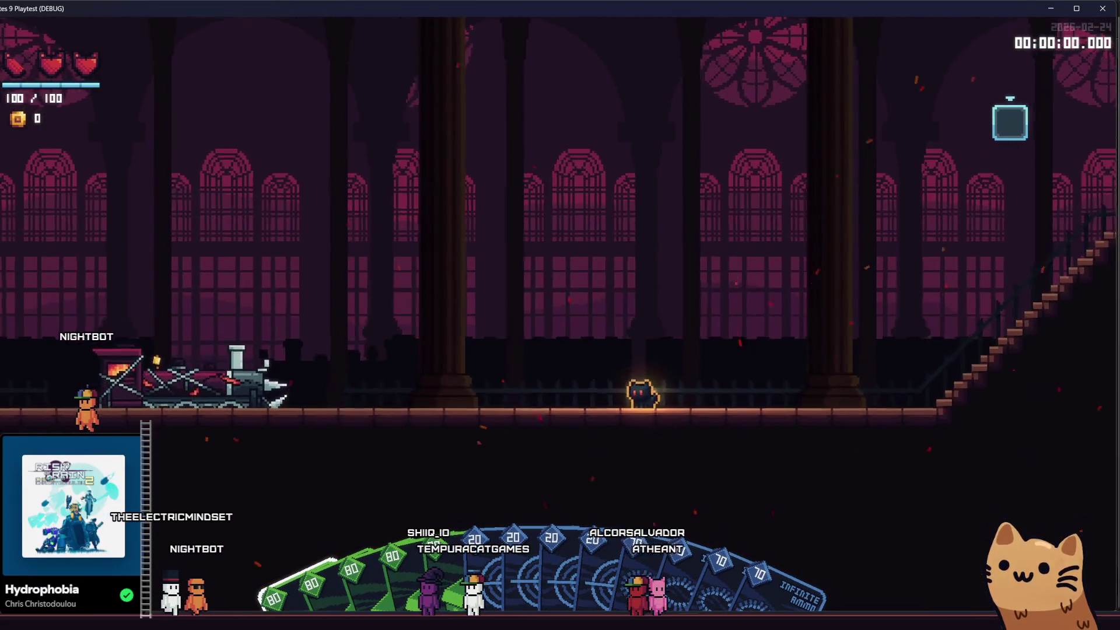
# - Glance at the deck view, then bring the debug menu back up
pyautogui.press('Tab')
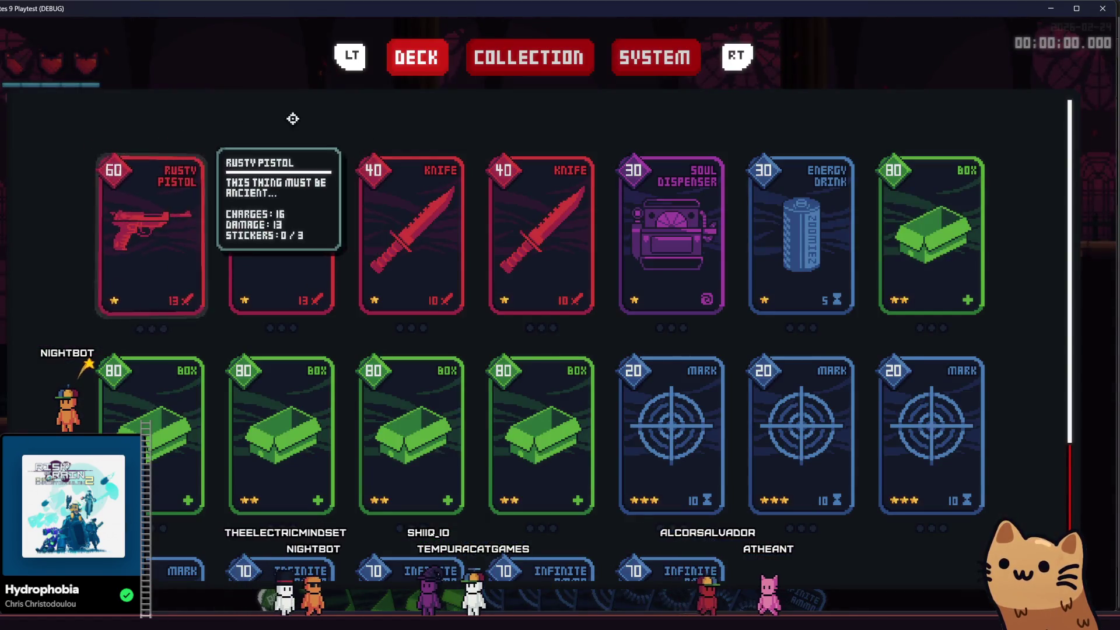
pyautogui.press('Tab')
pyautogui.press('`')
pyautogui.click(115, 153)
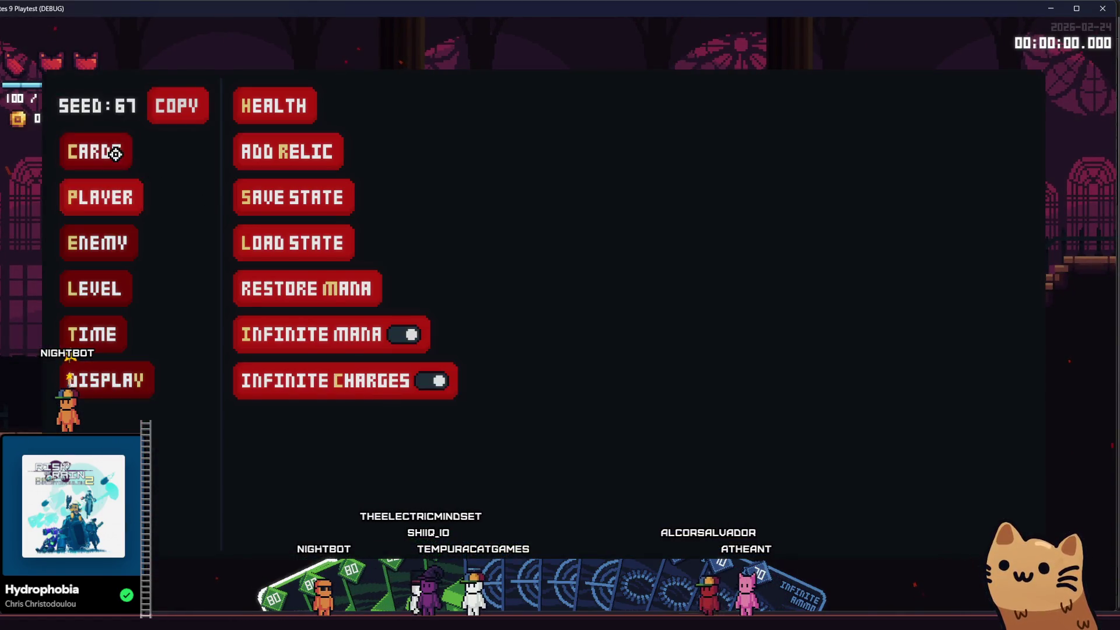
# - Add a Glass Gun card from the debug menu and equip it as the weapon
pyautogui.click(304, 149)
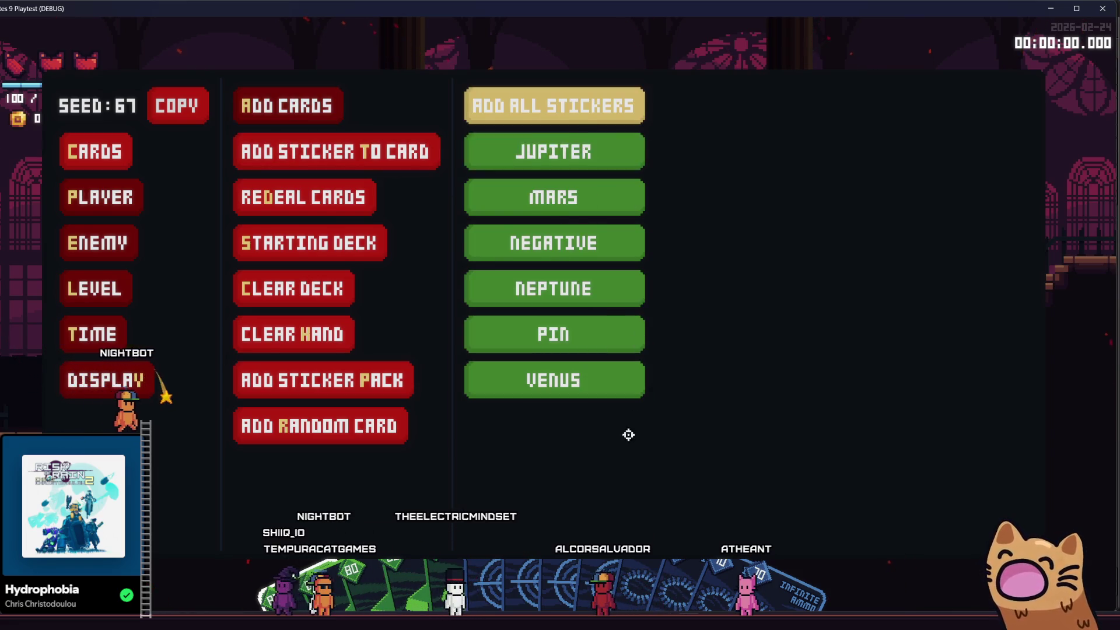
pyautogui.click(563, 320)
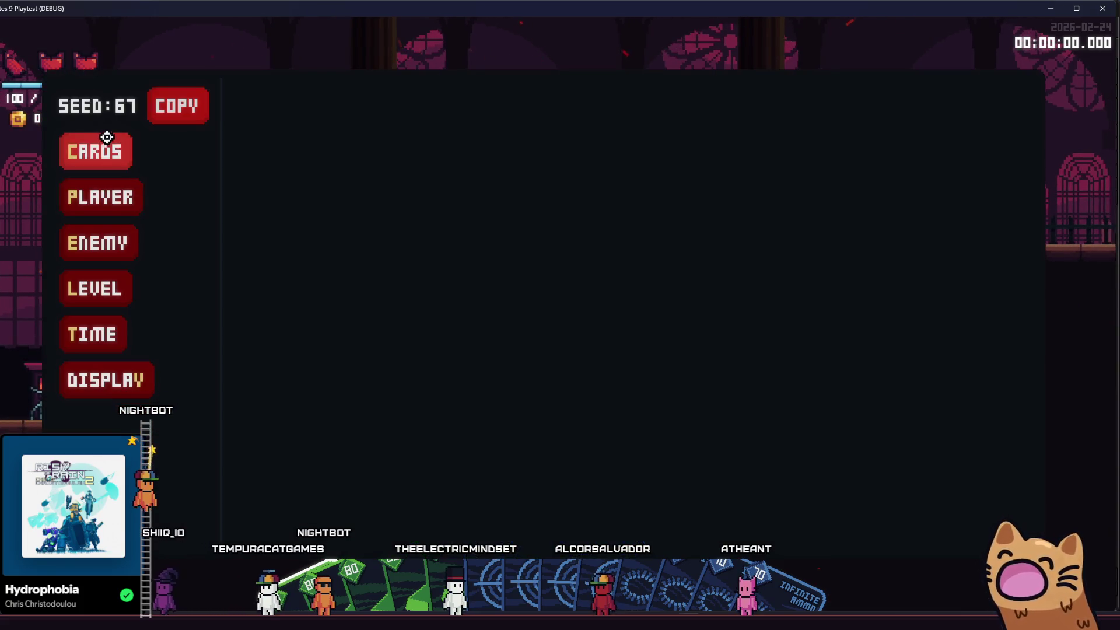
pyautogui.click(546, 119)
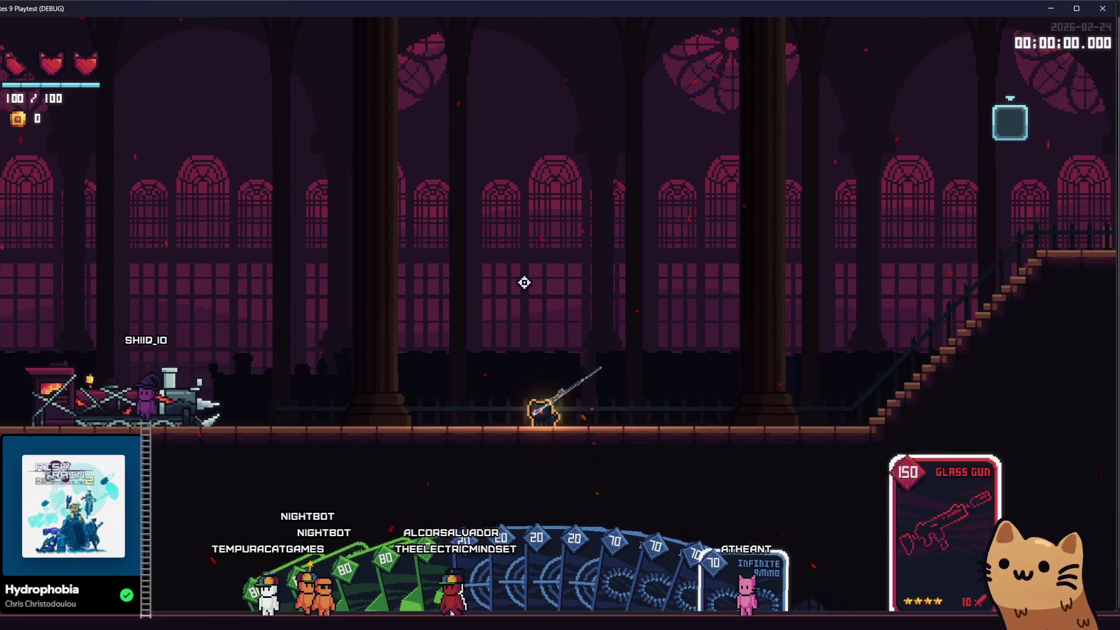
pyautogui.press('F1')
# - Scroll through the Add Sticker to Card list in the debug menu, then return to gameplay
pyautogui.click(79, 158)
pyautogui.click(289, 157)
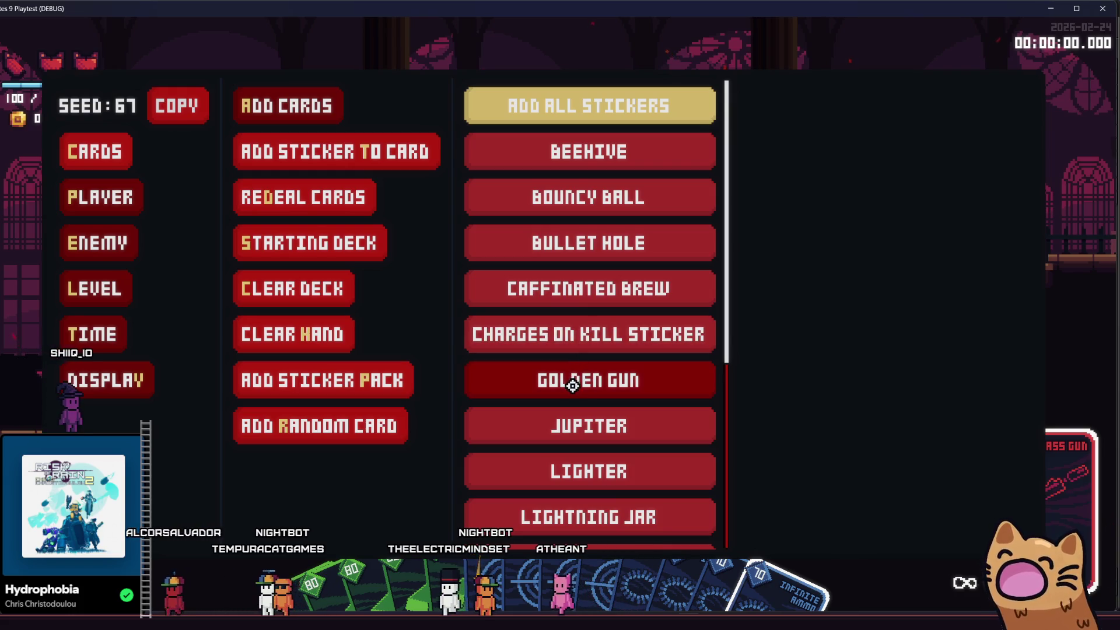
pyautogui.scroll(-3, 583, 350)
pyautogui.scroll(-2, 591, 356)
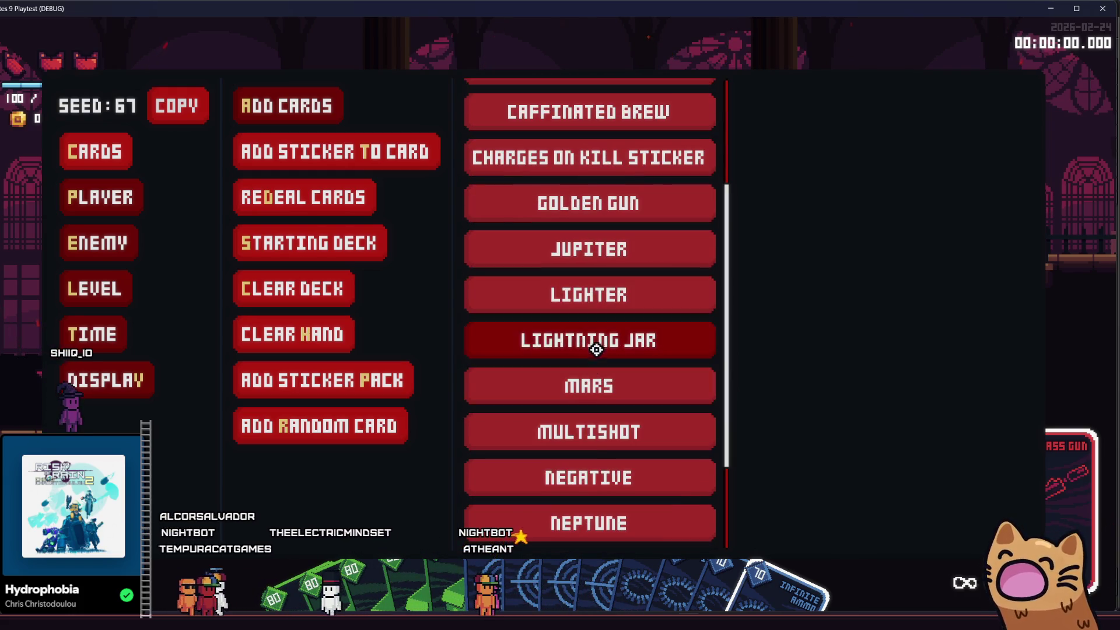
pyautogui.scroll(-4, 601, 460)
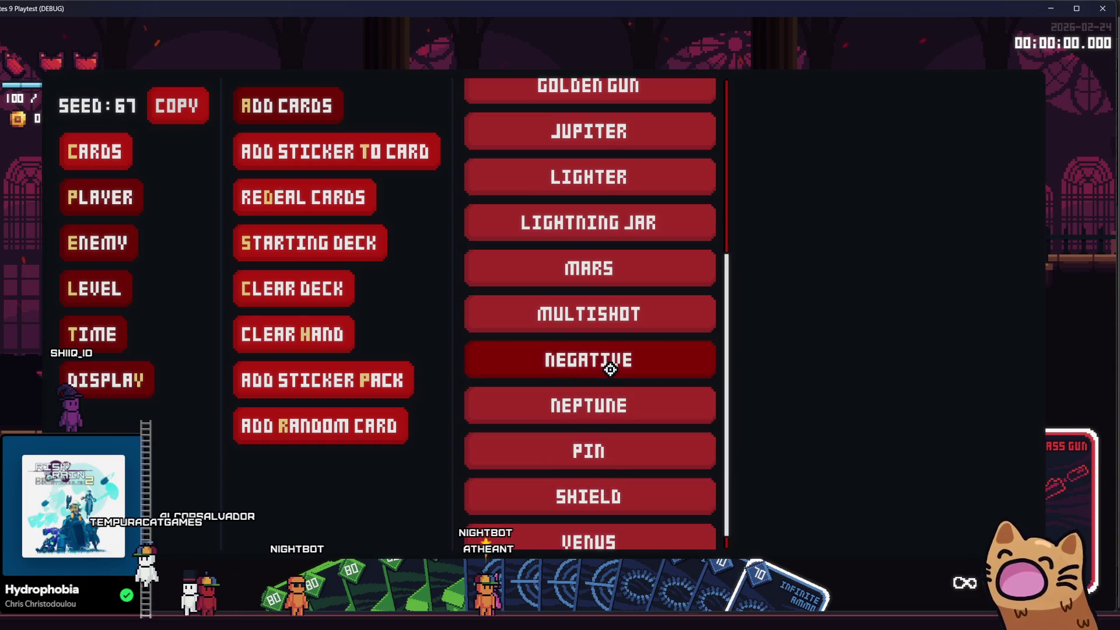
pyautogui.scroll(-1, 607, 458)
pyautogui.click(625, 518)
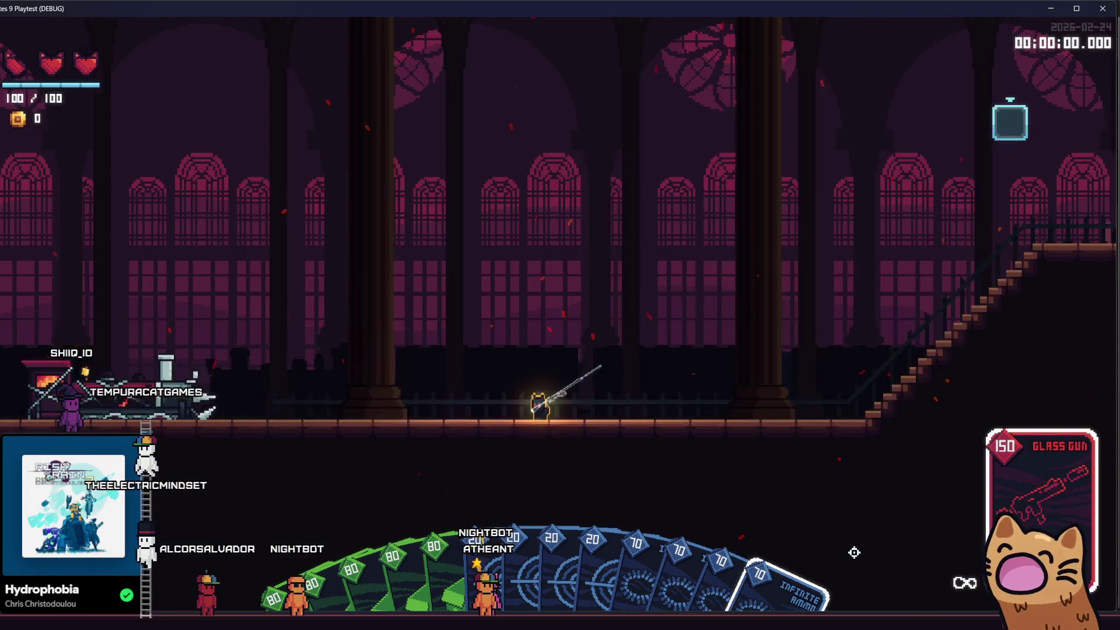
pyautogui.press('F1')
pyautogui.click(91, 196)
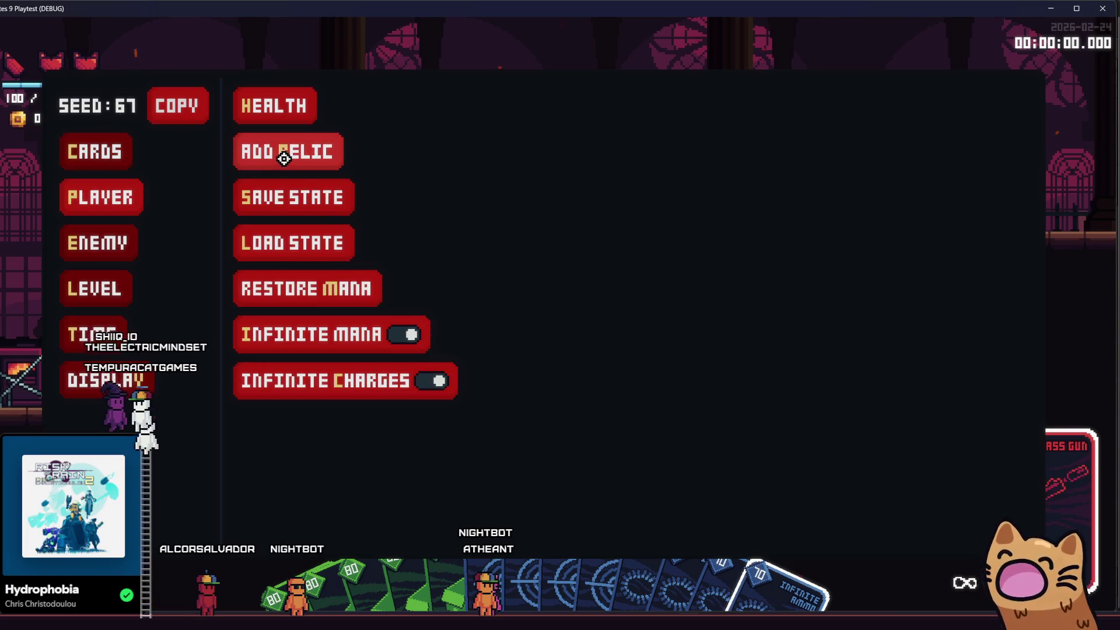
pyautogui.click(82, 153)
pyautogui.click(342, 152)
pyautogui.scroll(10, 629, 242)
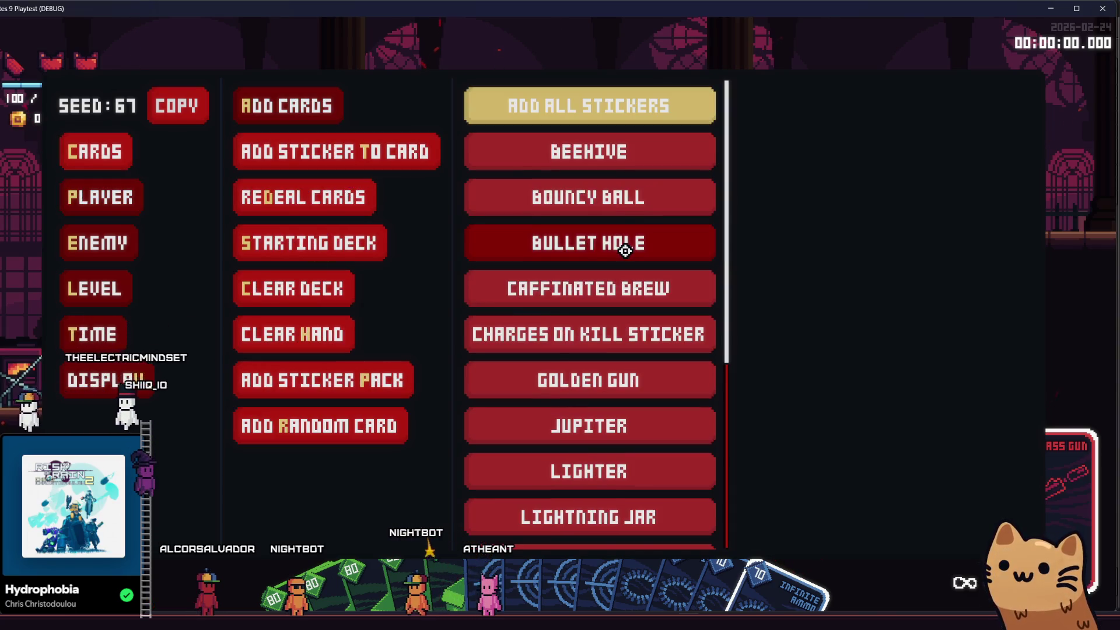
pyautogui.click(622, 243)
# - Run left and right firing the Glass Gun, then quit the game with F8
pyautogui.press('a')
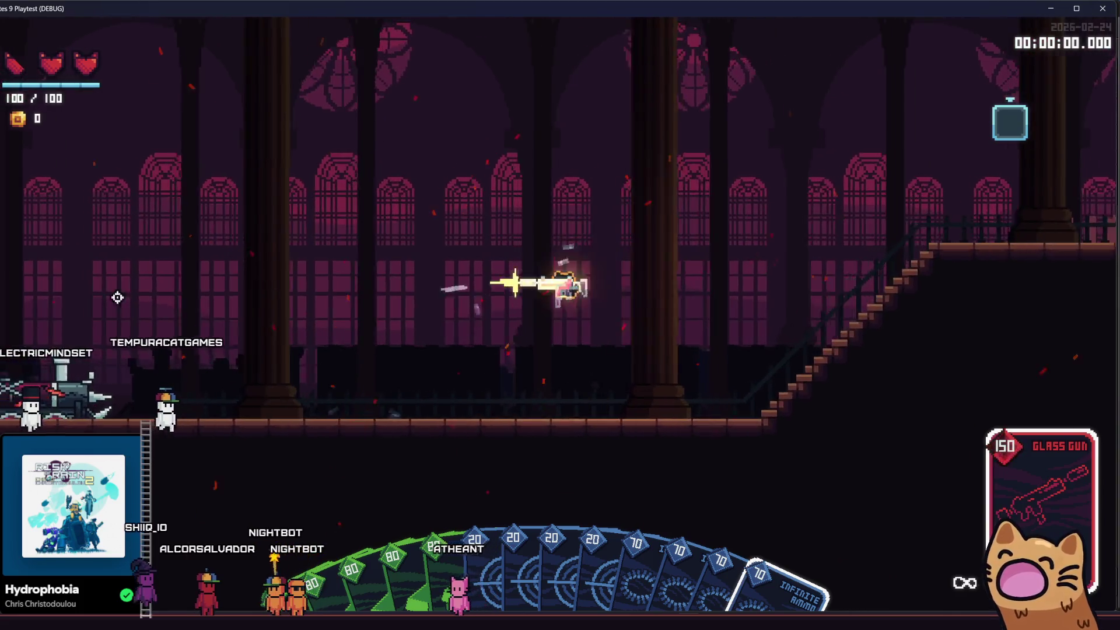
pyautogui.click(383, 380)
pyautogui.press('d')
pyautogui.press('d')
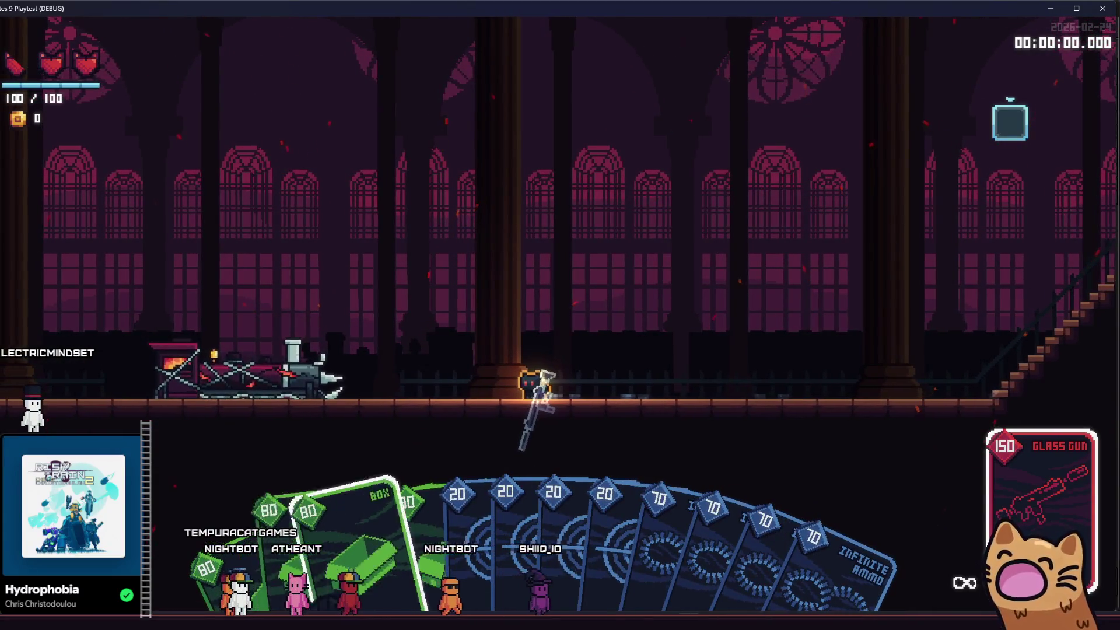
pyautogui.press('d')
pyautogui.press('d')
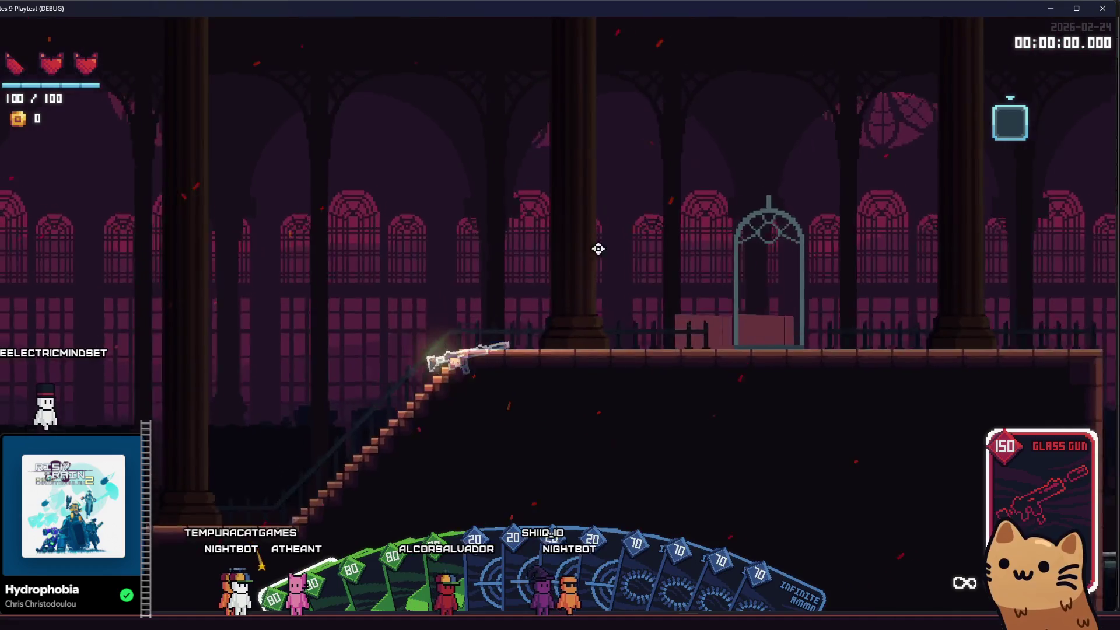
pyautogui.press('F8')
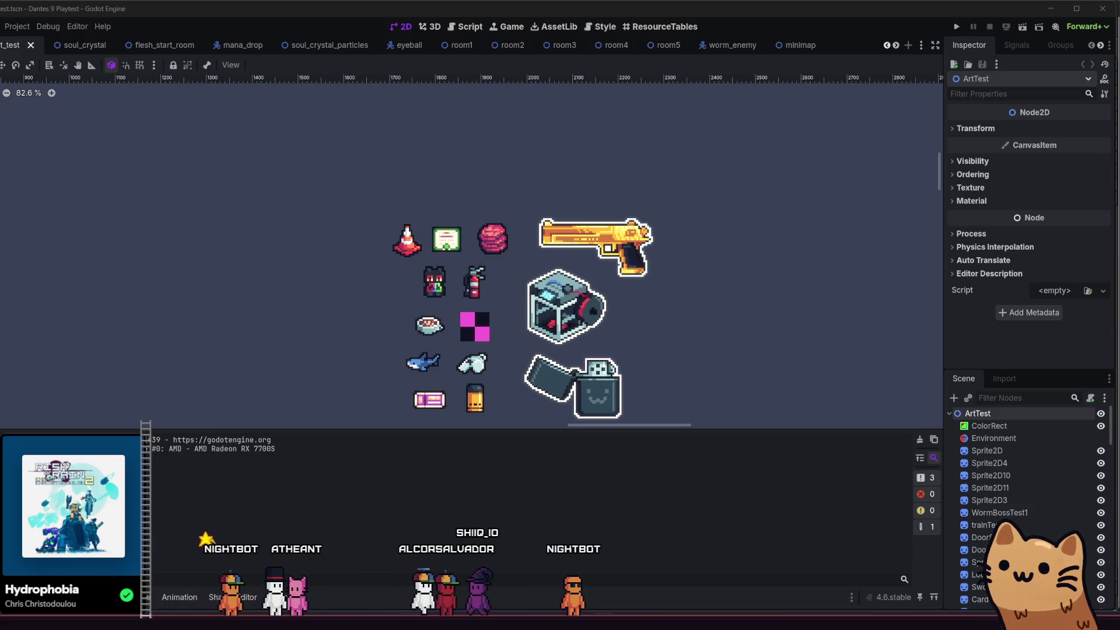
# - Check the Obsidian todo board, then Quick Open 'card_box' and load card_box.tres in the Inspector
pyautogui.hotkey('alt', 'Tab')
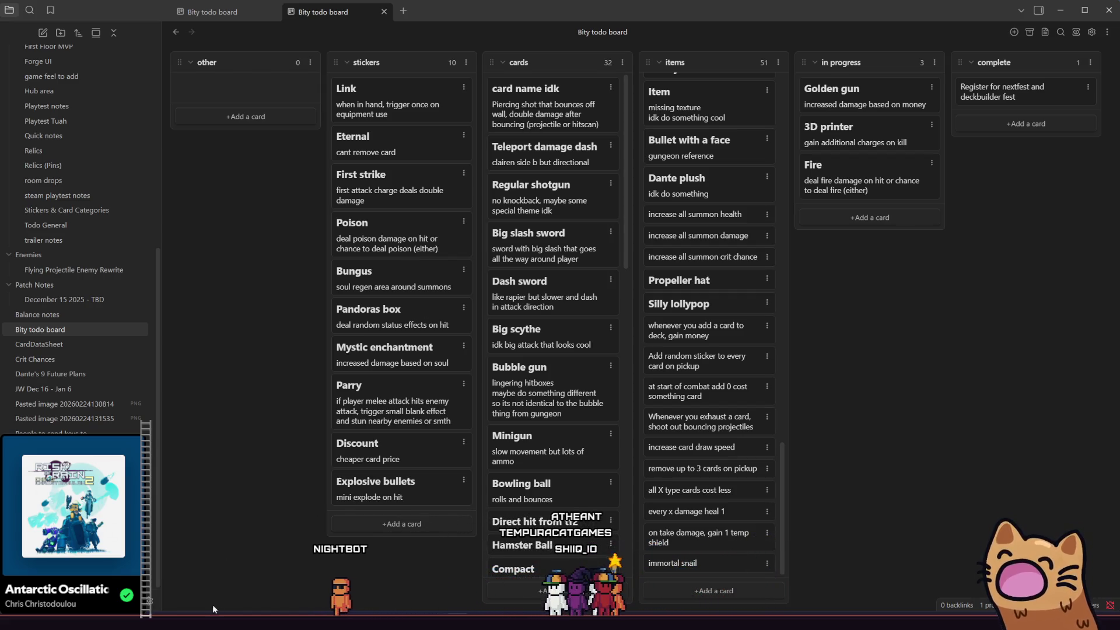
pyautogui.hotkey('alt', 'Tab')
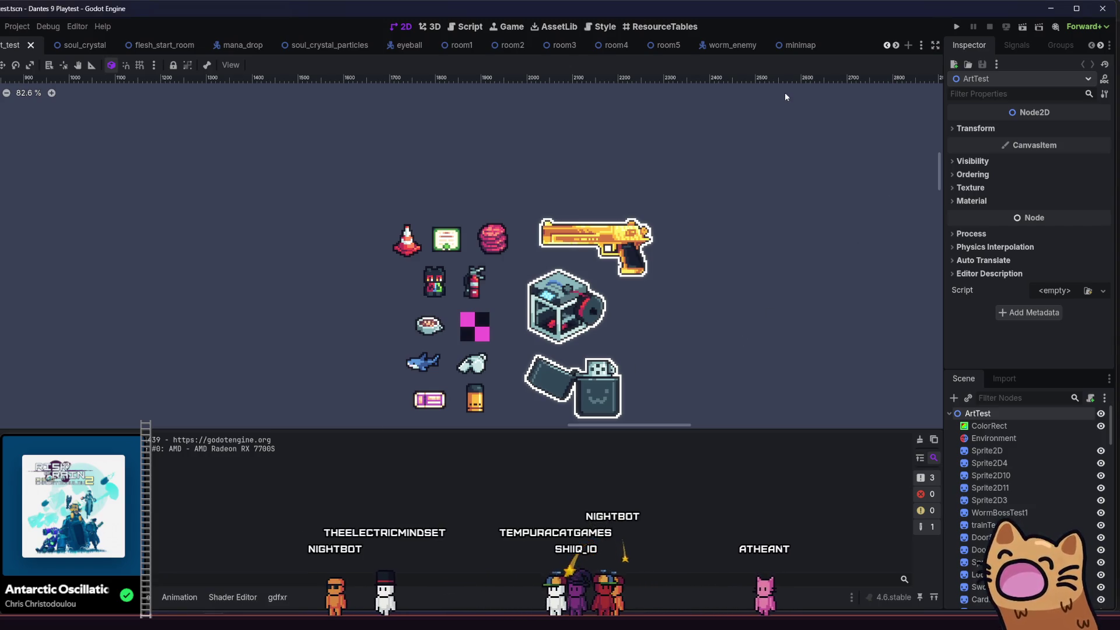
pyautogui.hotkey('shift', 'alt', 'o')
pyautogui.write('card')
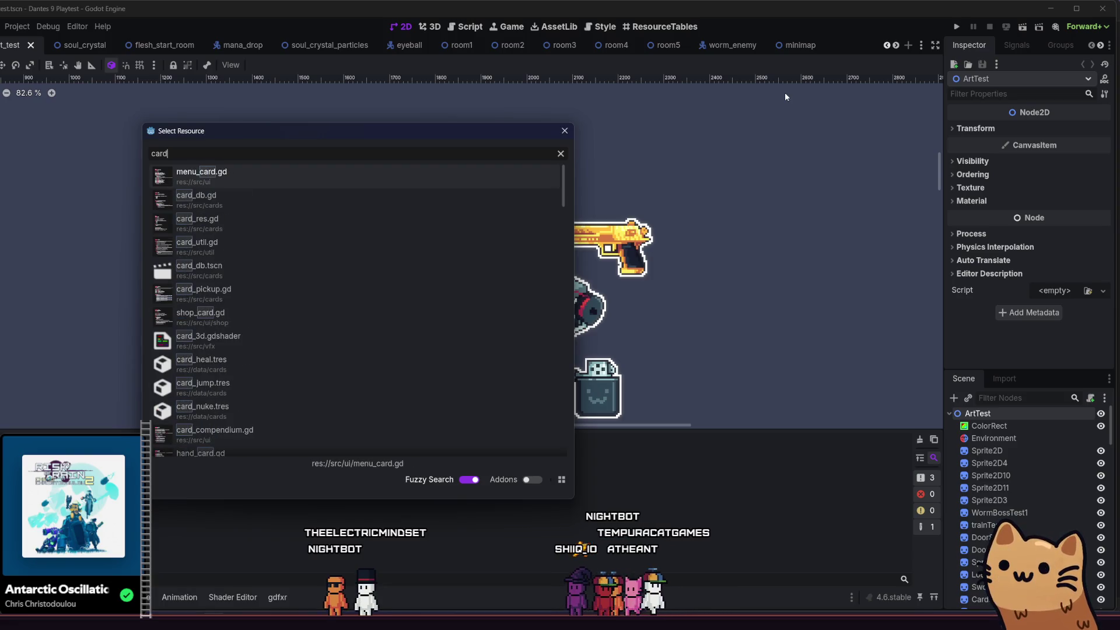
pyautogui.write('_')
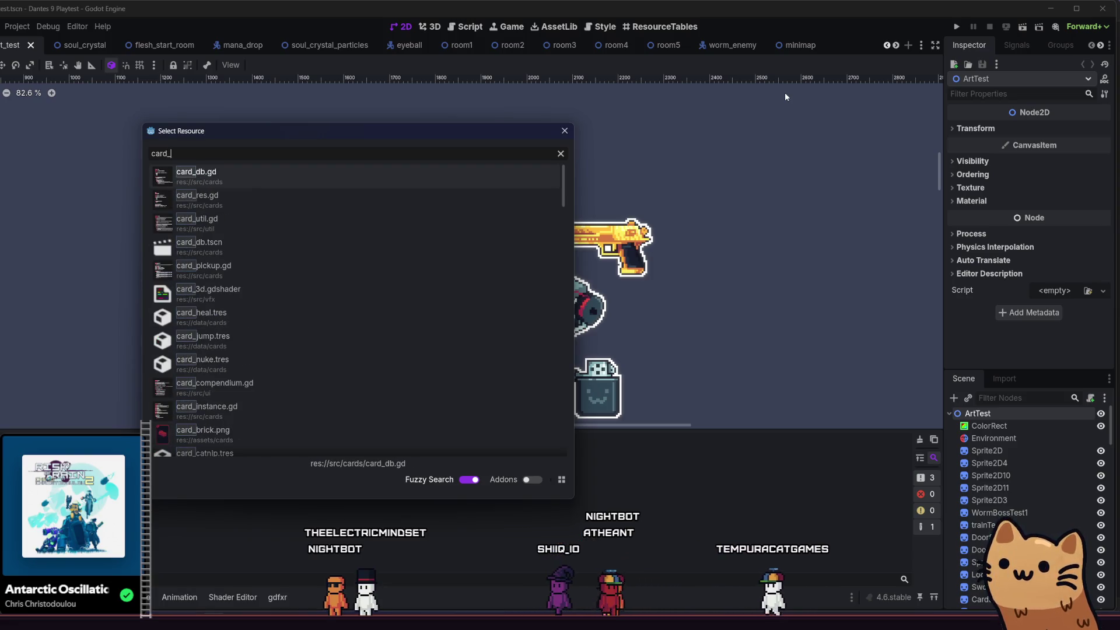
pyautogui.write('box')
pyautogui.press('Return')
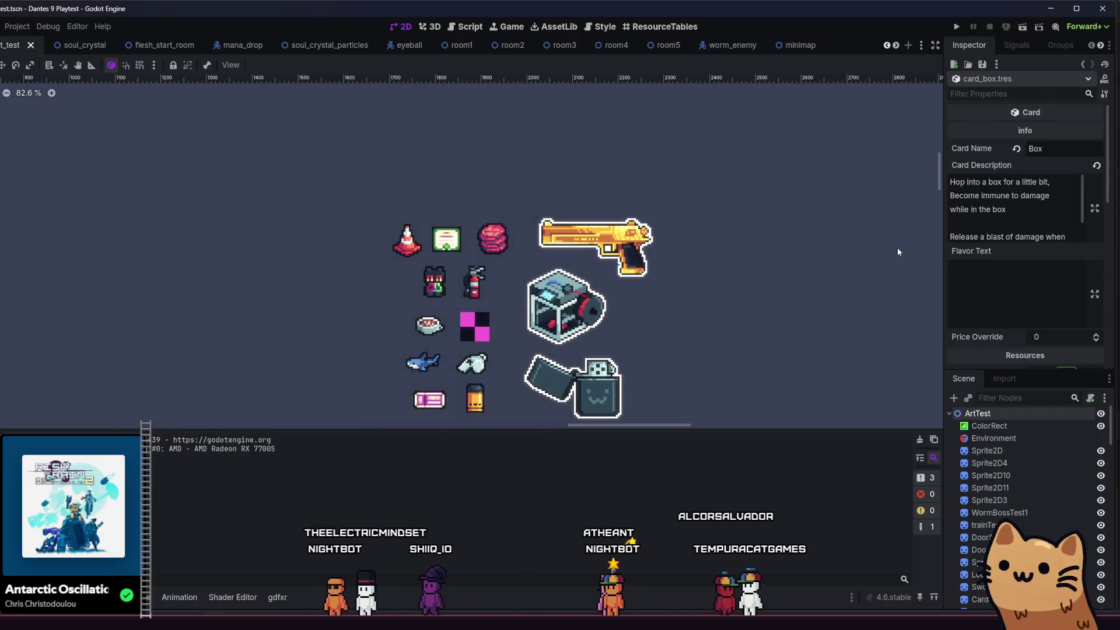
# - Expand and collapse the Stats, Modifiers, Mod Categories, Custom Properties and Utility sections of card_box.tres
pyautogui.scroll(-5, 968, 193)
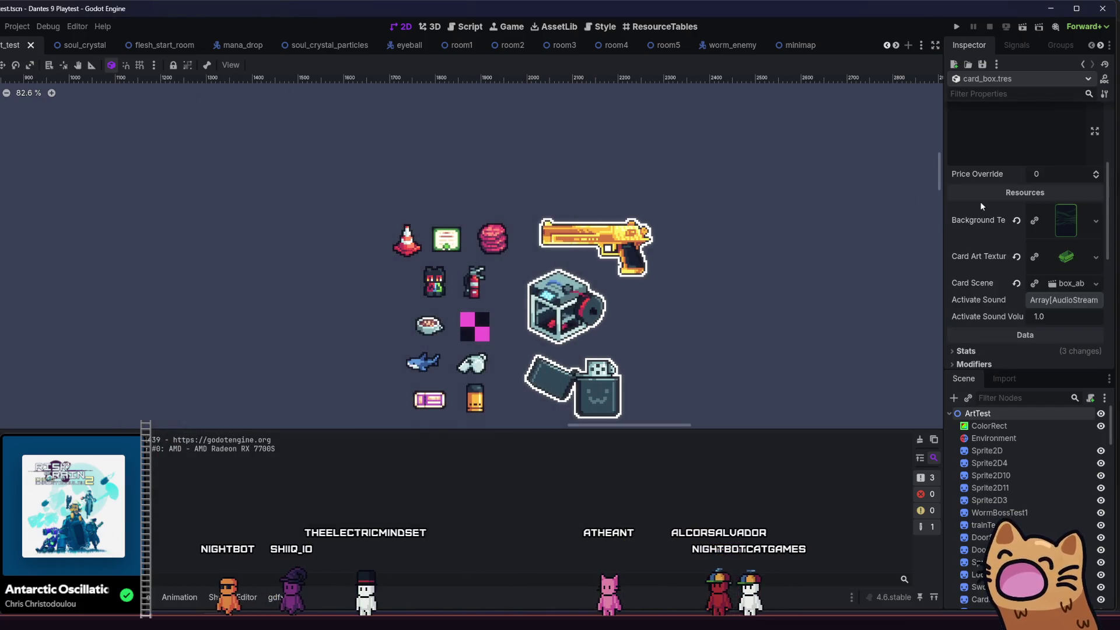
pyautogui.click(985, 251)
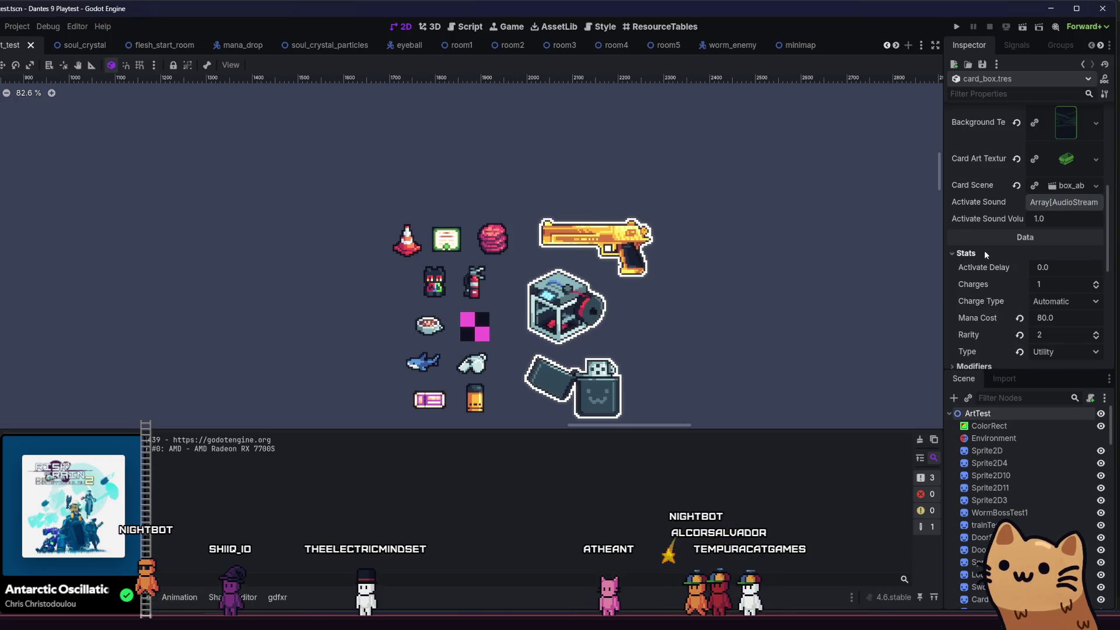
pyautogui.scroll(-1, 984, 250)
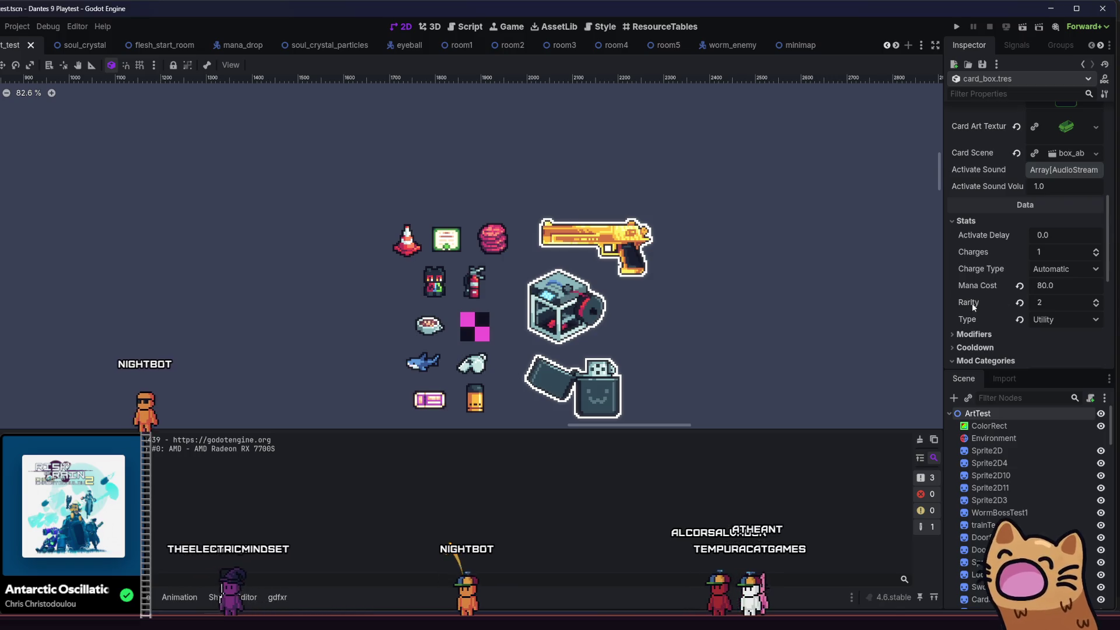
pyautogui.scroll(-2, 972, 302)
pyautogui.click(968, 270)
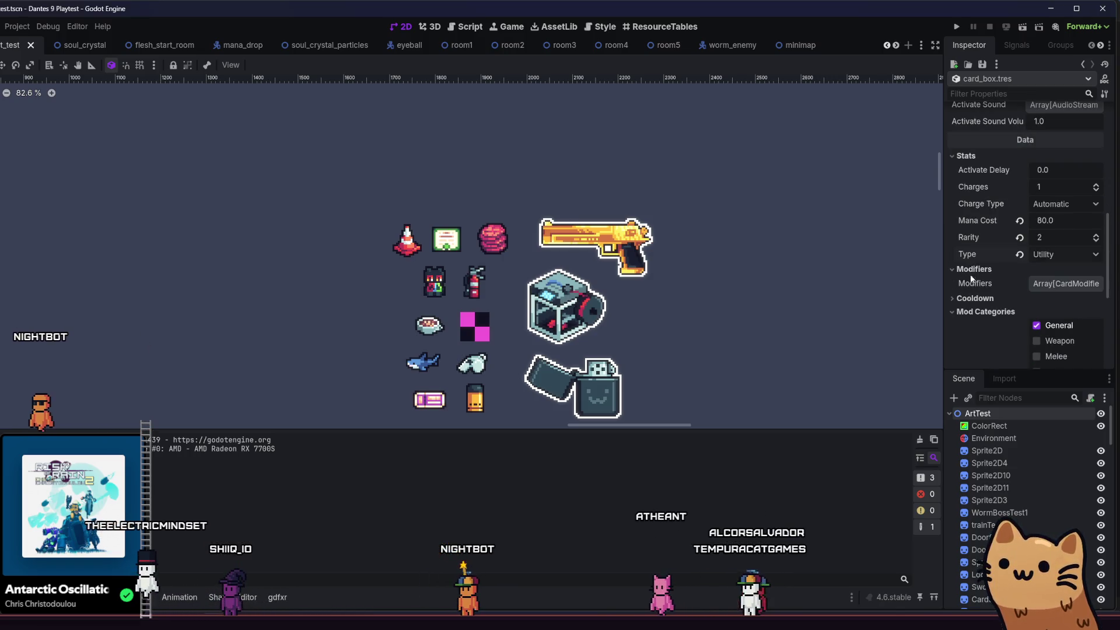
pyautogui.click(969, 273)
pyautogui.scroll(-3, 969, 284)
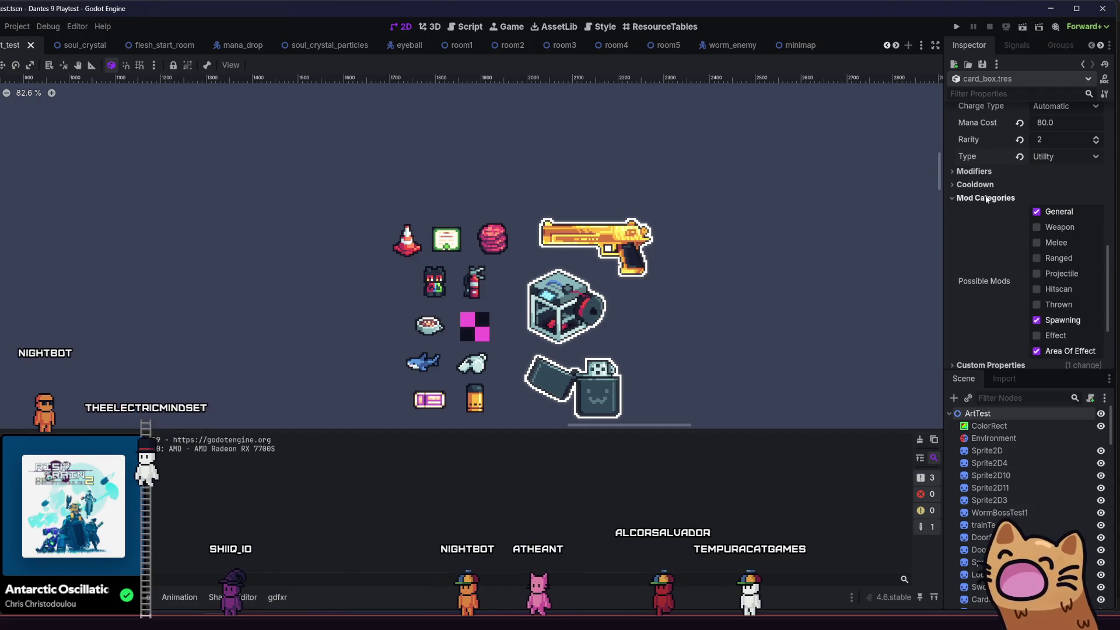
pyautogui.click(983, 198)
pyautogui.click(966, 255)
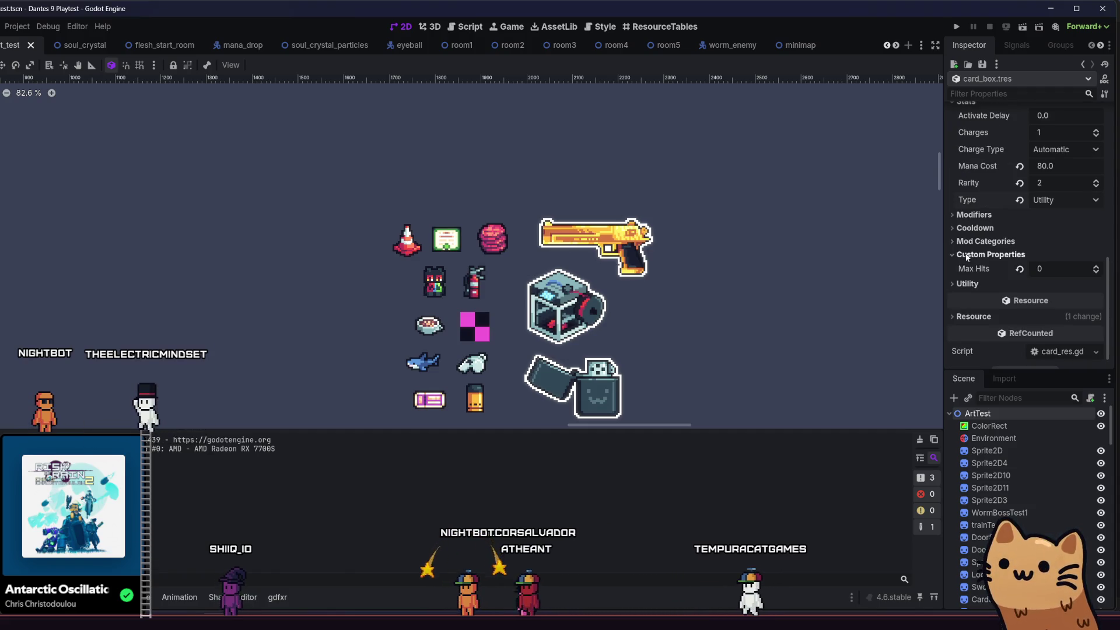
pyautogui.scroll(-1, 968, 262)
pyautogui.click(973, 268)
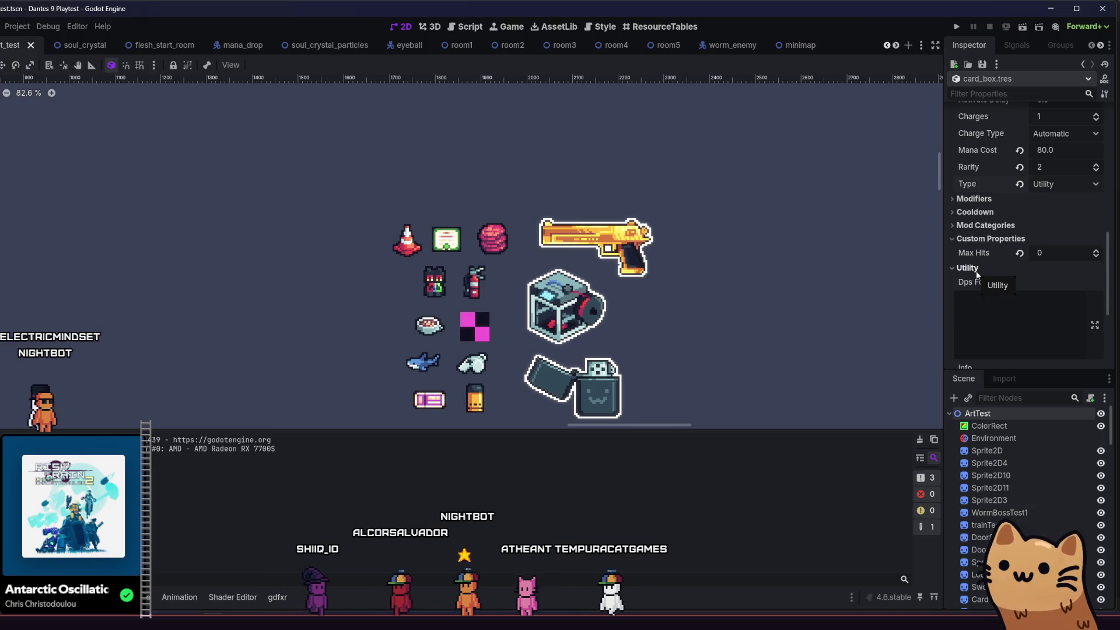
pyautogui.click(976, 271)
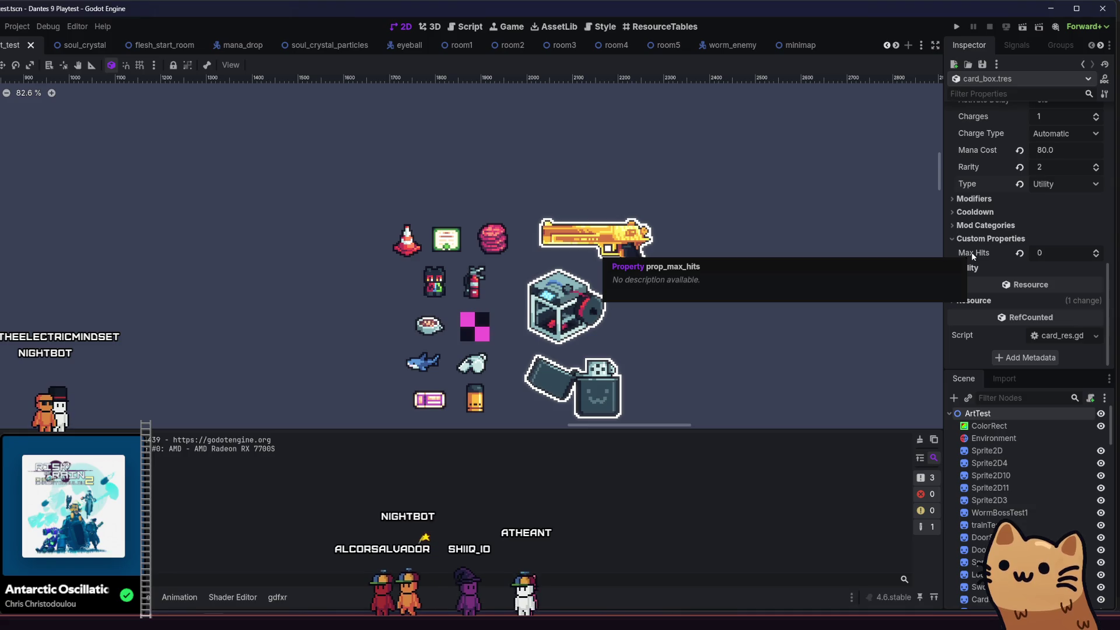
# - Expand the Mod Categories checkboxes, scroll back to Card Name and Description, then switch to Obsidian
pyautogui.scroll(1, 974, 245)
pyautogui.click(979, 241)
pyautogui.scroll(-4, 979, 240)
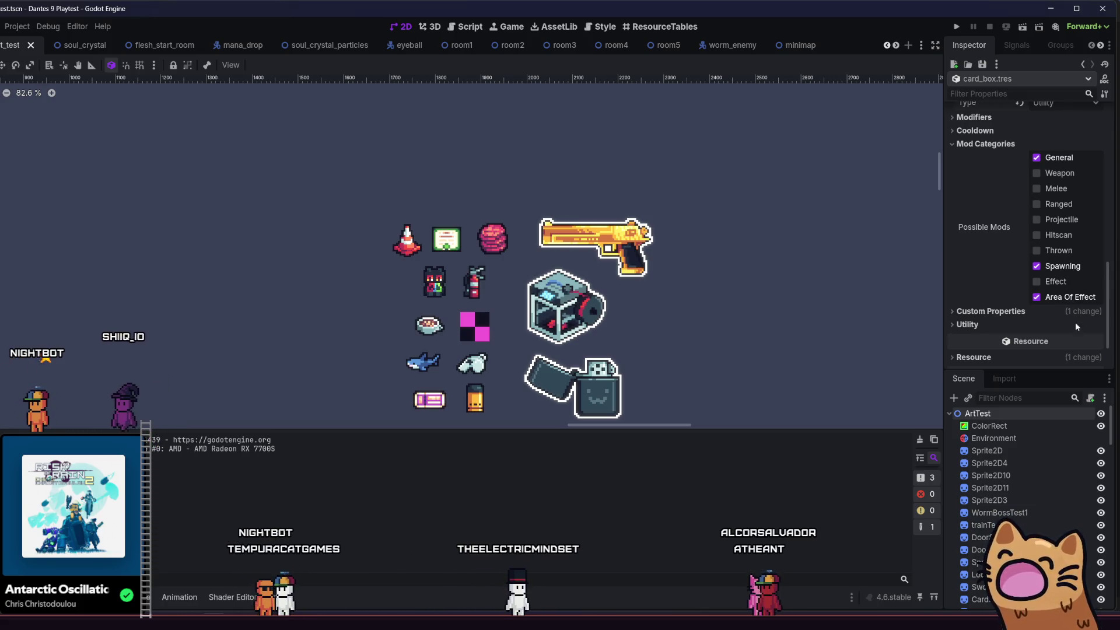
pyautogui.scroll(10, 970, 277)
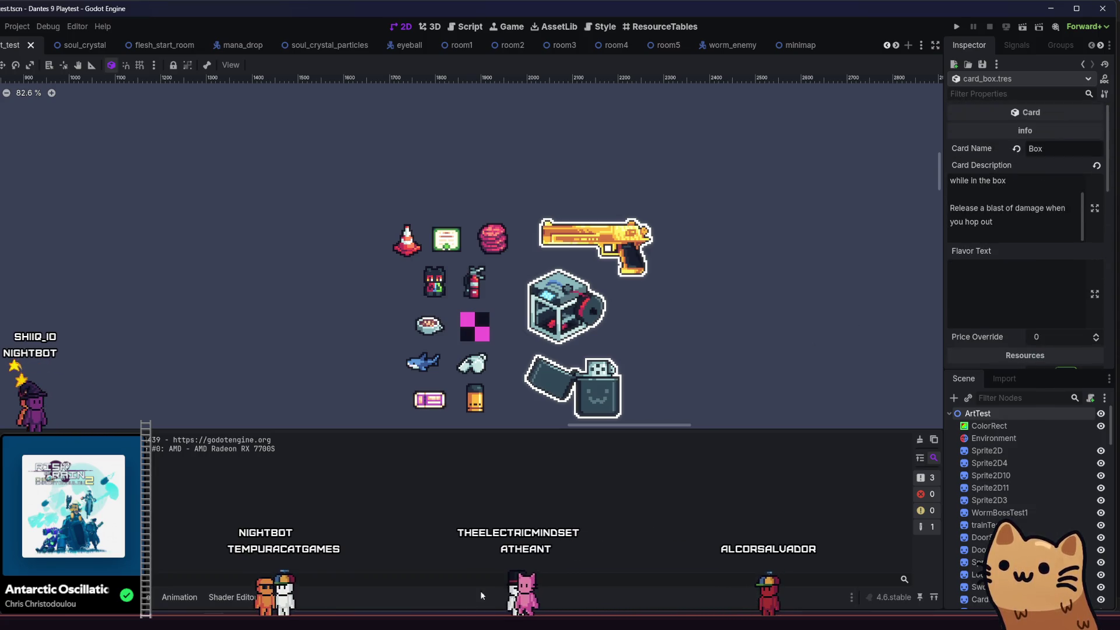
pyautogui.hotkey('alt', 'Tab')
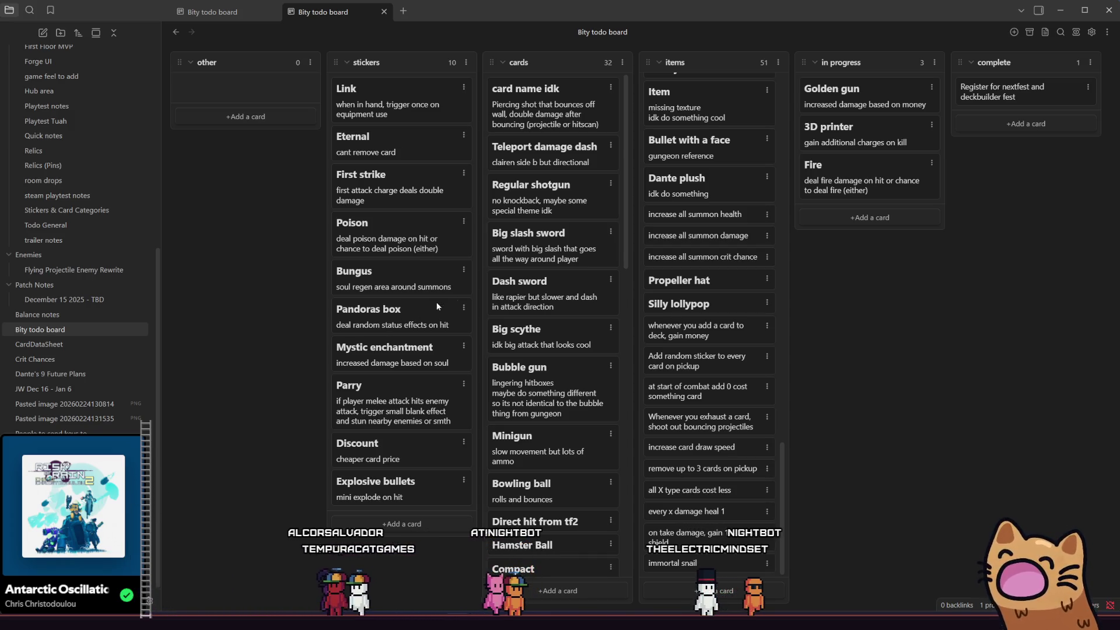
# - Read through the JW Dec 16 - Jan 6 and Dante's 9 Future Plans notes
pyautogui.scroll(-10, 505, 294)
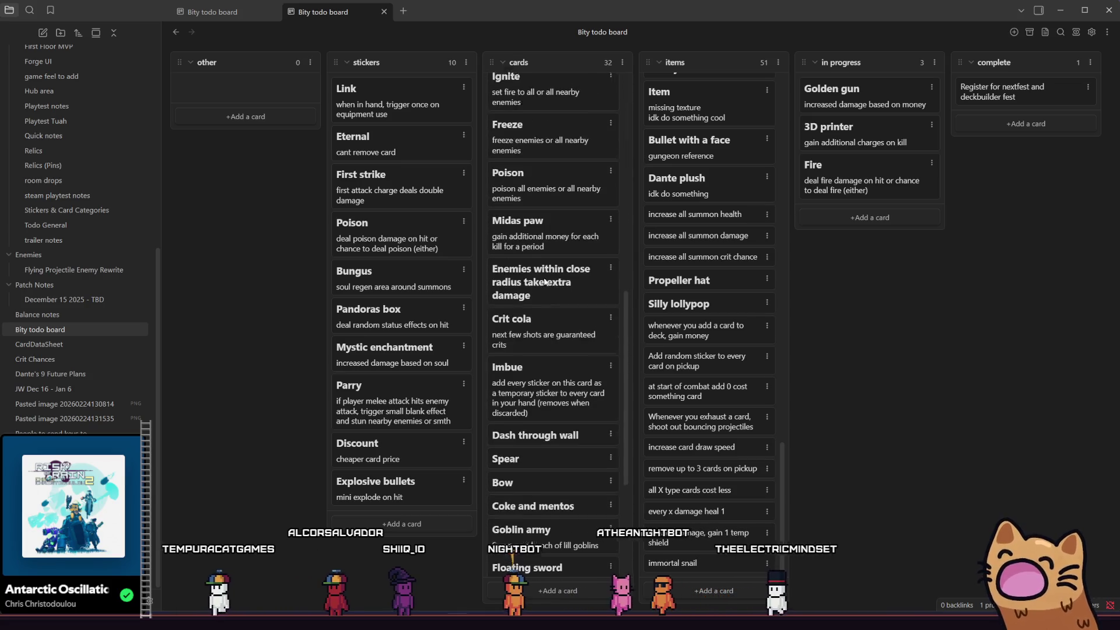
pyautogui.click(51, 387)
pyautogui.scroll(-10, 344, 342)
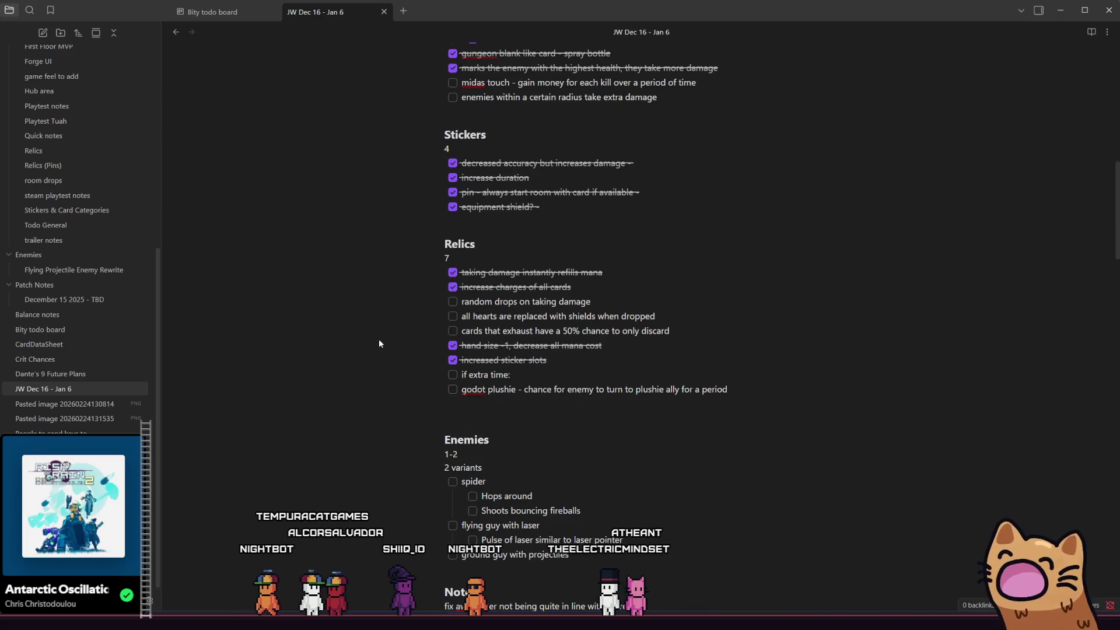
pyautogui.scroll(-3, 385, 343)
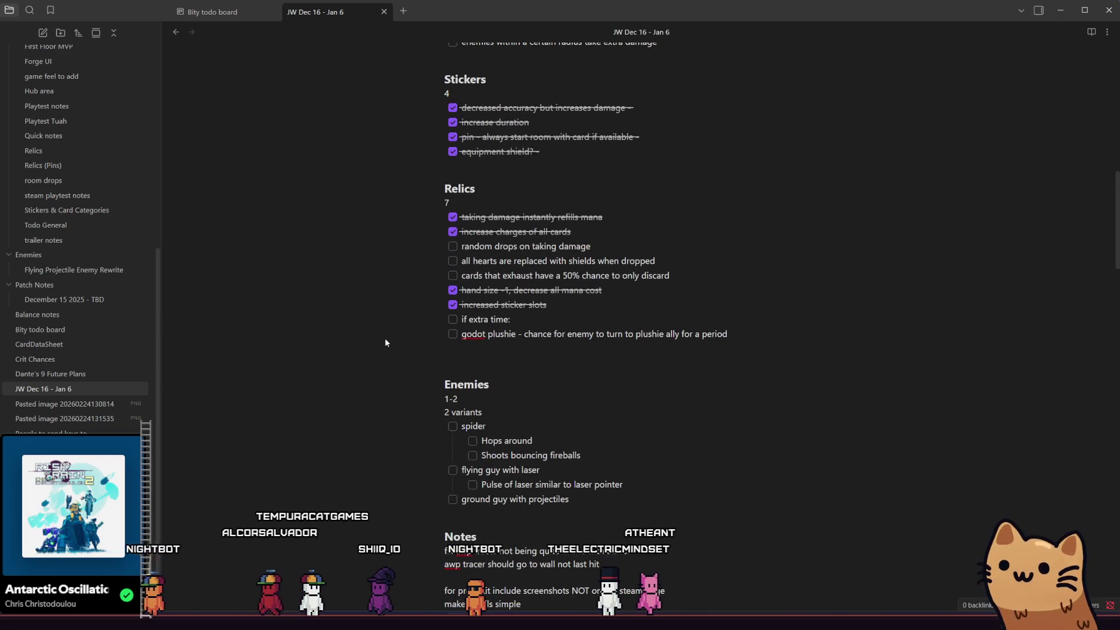
pyautogui.scroll(-10, 409, 374)
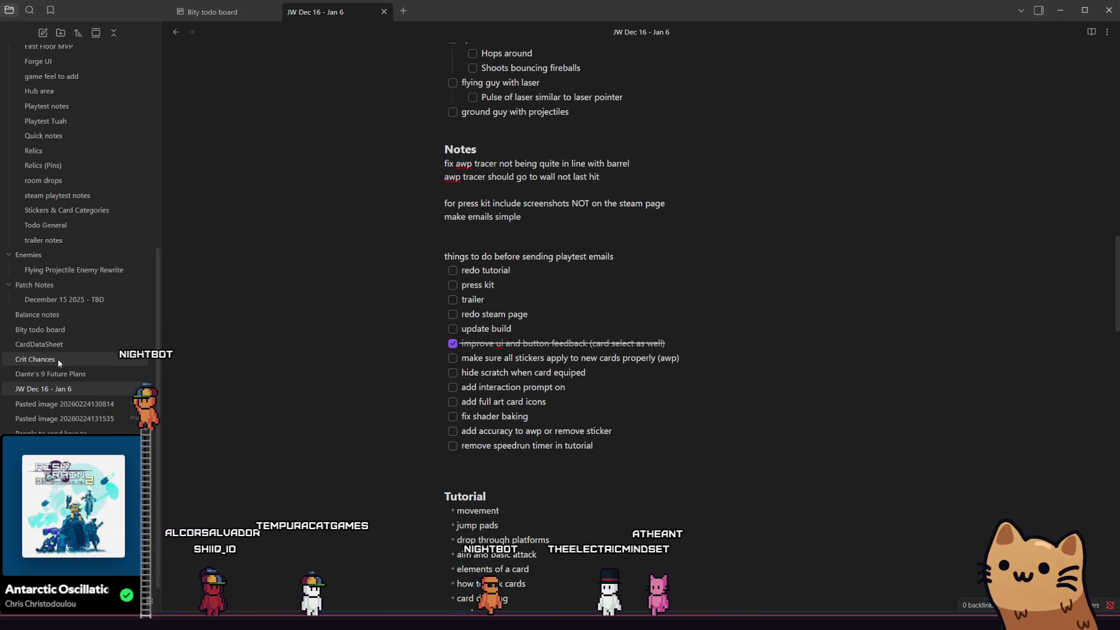
pyautogui.click(55, 374)
pyautogui.click(47, 389)
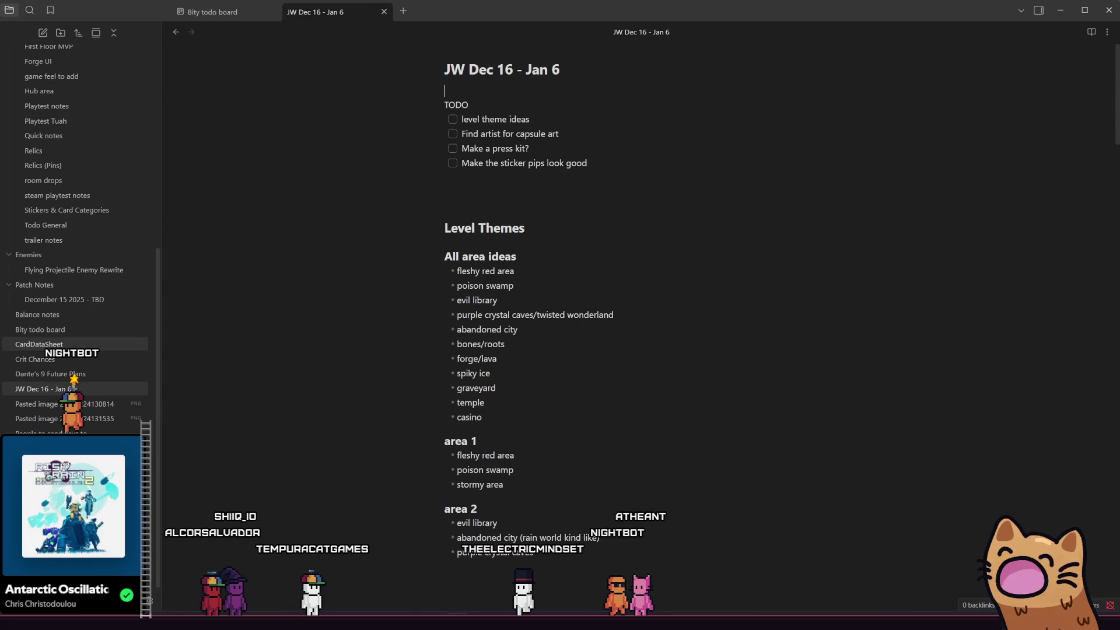
# - Return to the Bity todo board, scroll its cards down to Goblin army, then switch to Aseprite
pyautogui.click(78, 332)
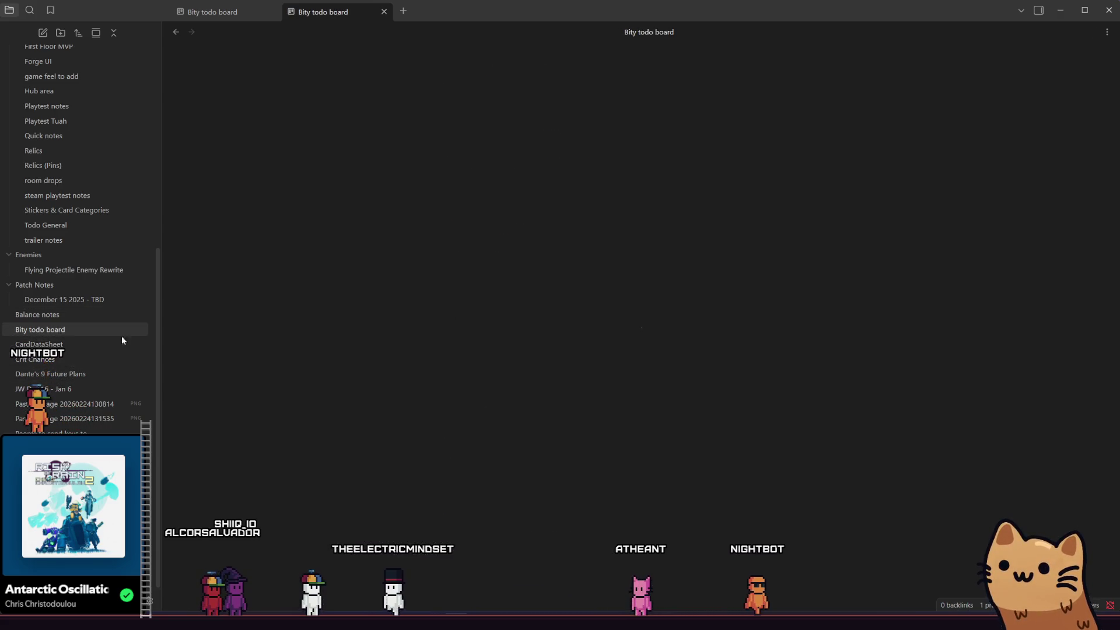
pyautogui.scroll(-10, 579, 279)
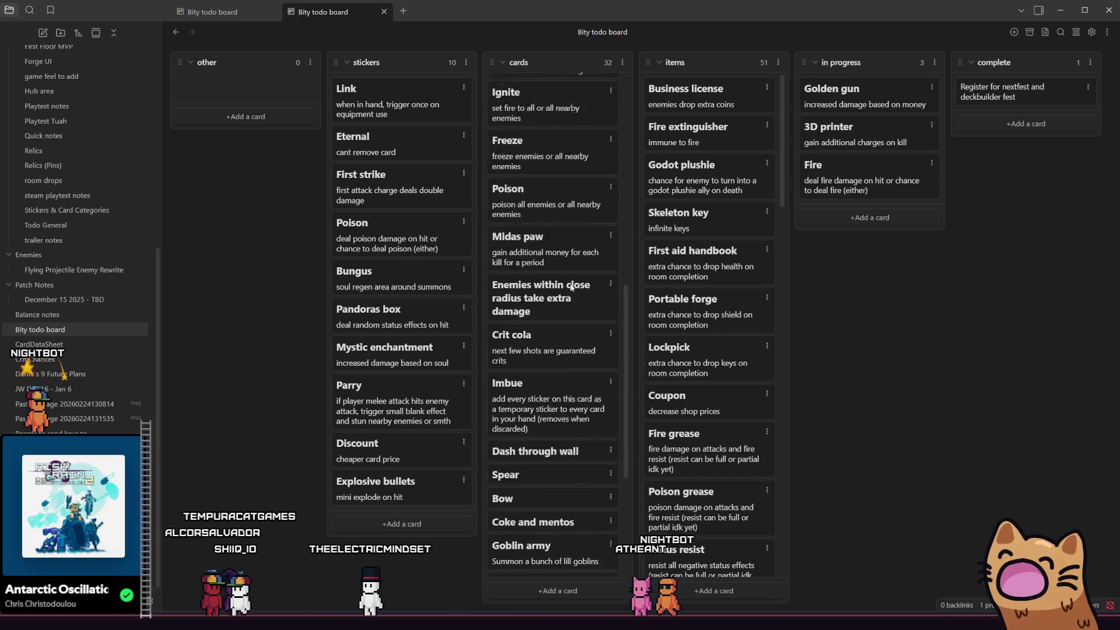
pyautogui.scroll(-3, 564, 284)
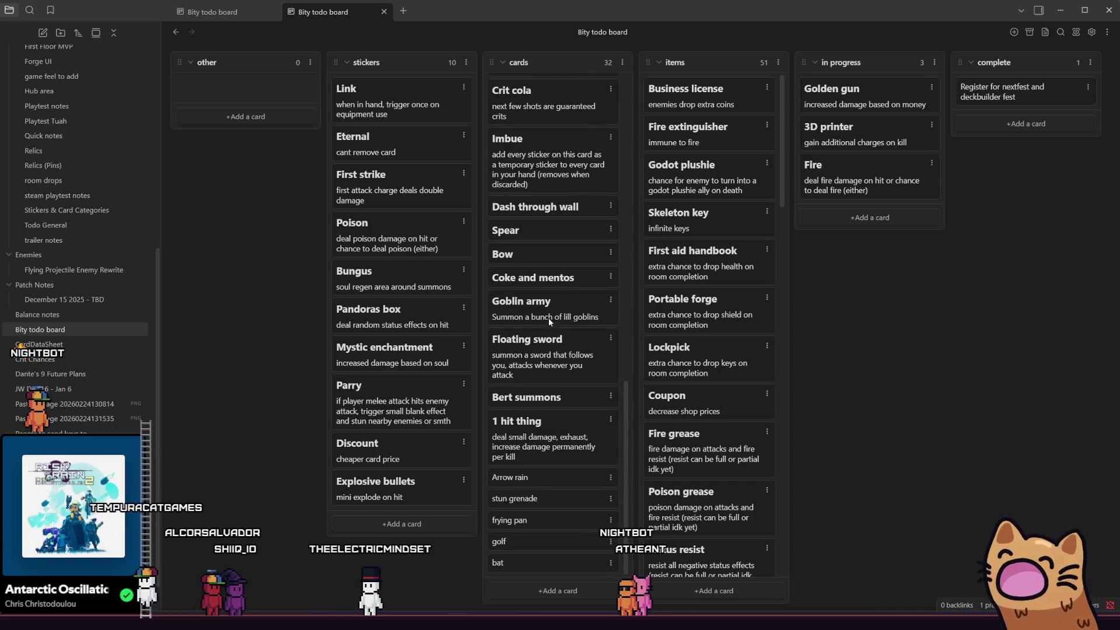
pyautogui.scroll(6, 548, 276)
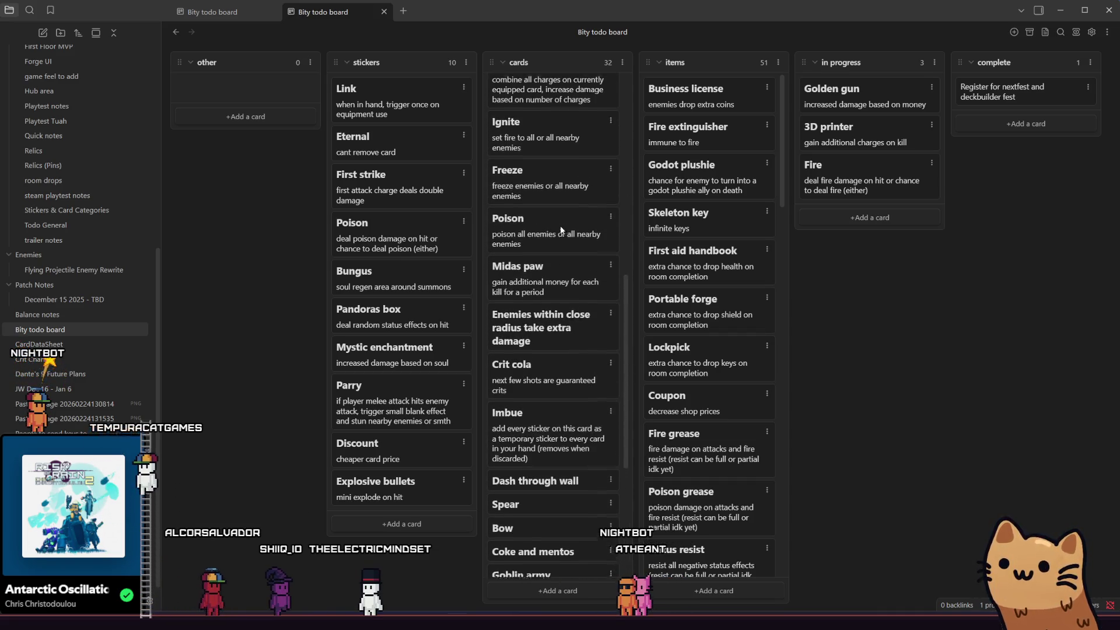
pyautogui.scroll(-5, 554, 269)
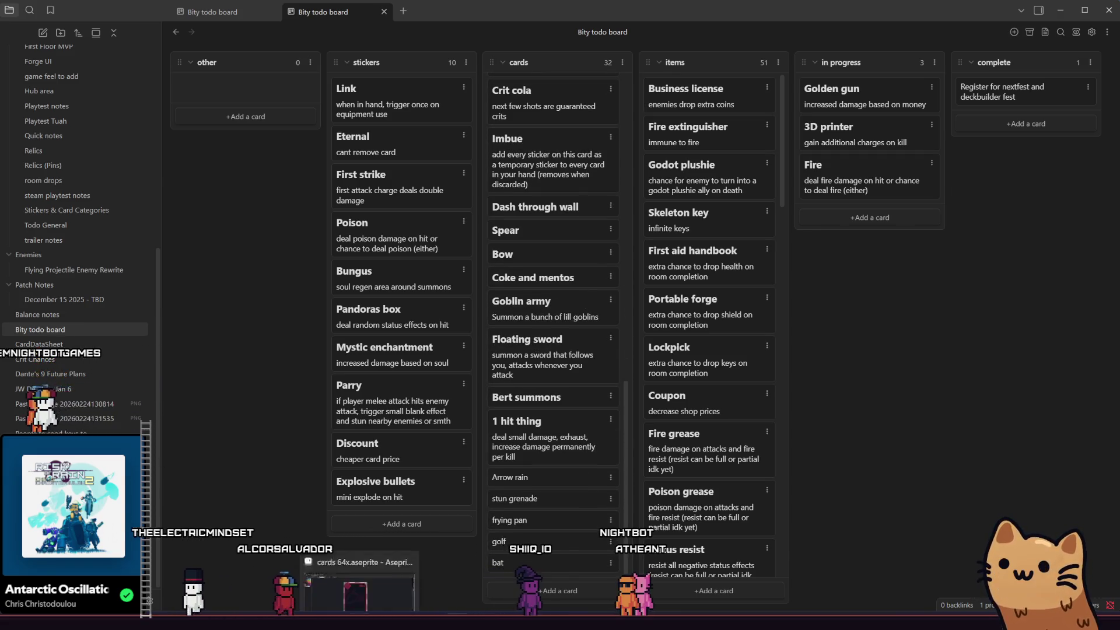
pyautogui.hotkey('alt', 'Tab')
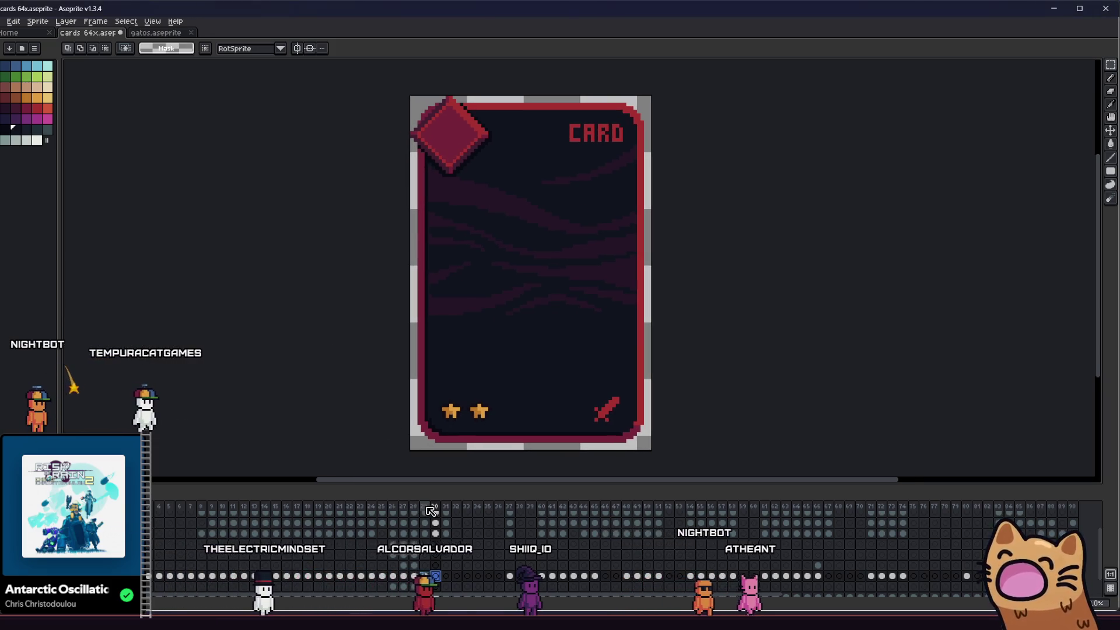
# - Select the Black Hole card's frame 28 and add a new frame after it
pyautogui.click(424, 509)
pyautogui.click(415, 507)
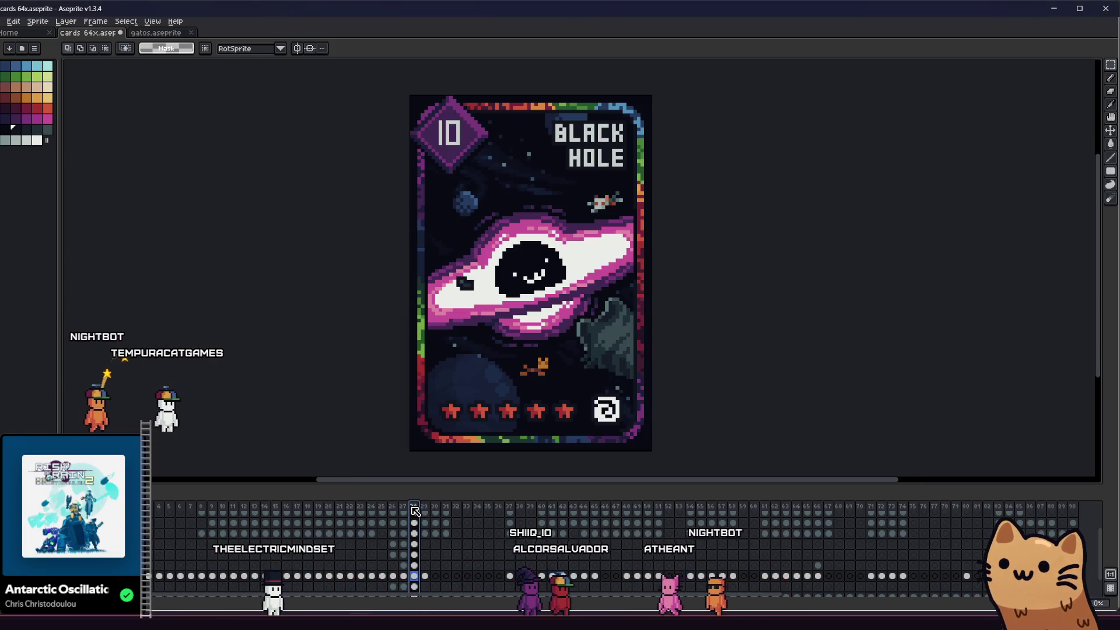
pyautogui.click(427, 522)
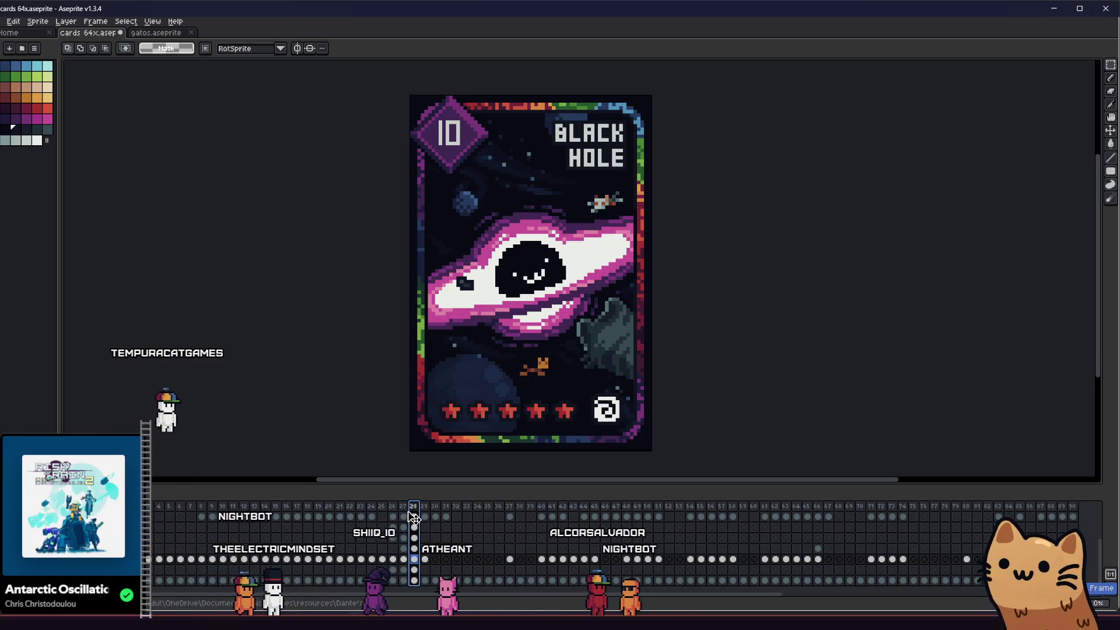
pyautogui.click(424, 512)
pyautogui.press('Return')
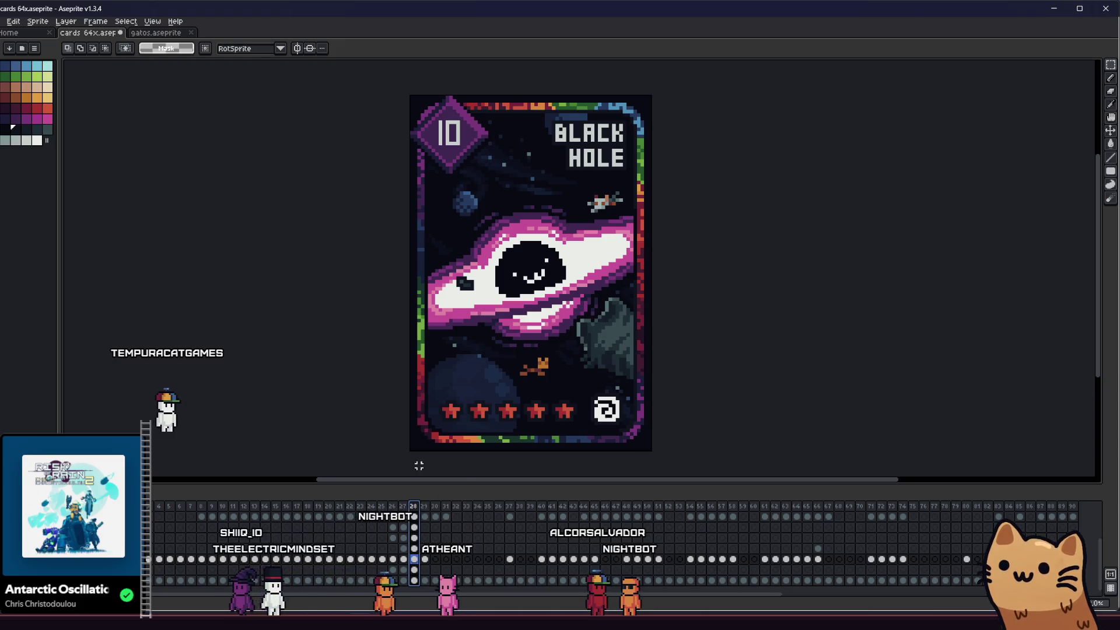
pyautogui.click(424, 505)
pyautogui.rightClick(413, 506)
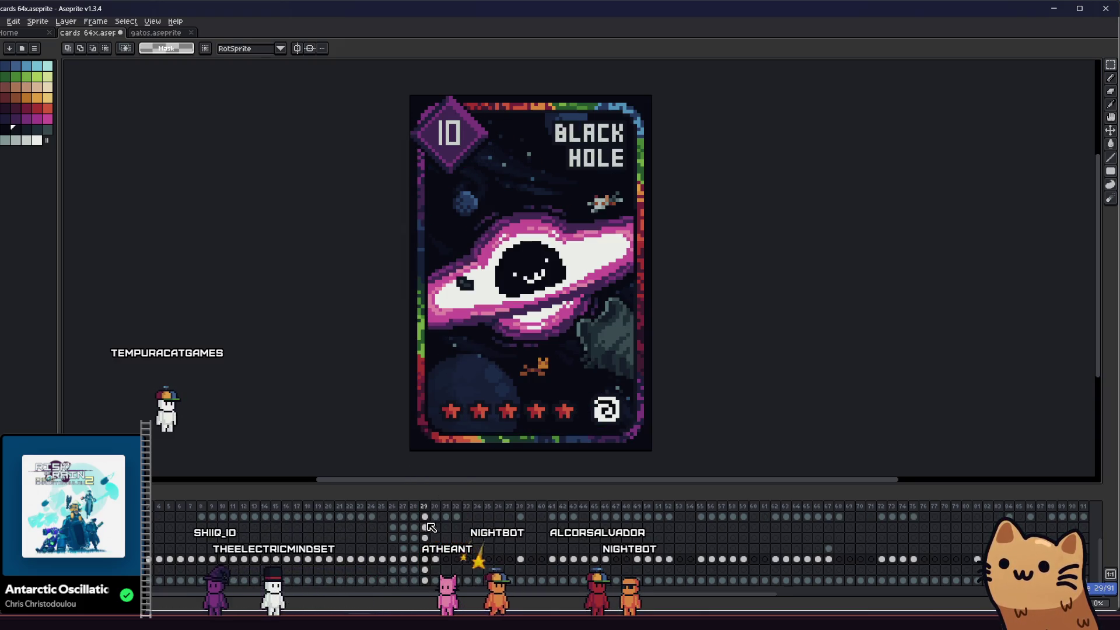
# - Drag frame 29's cels up between layers so the black hole artwork is cleared
pyautogui.click(430, 570)
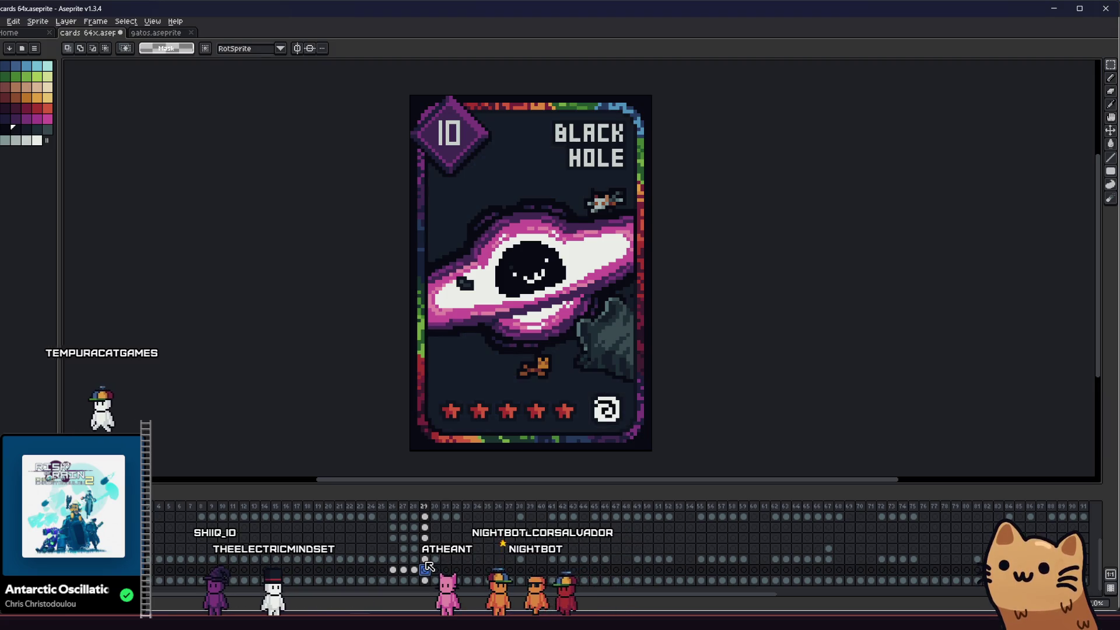
pyautogui.moveTo(435, 566); pyautogui.dragTo(428, 558)
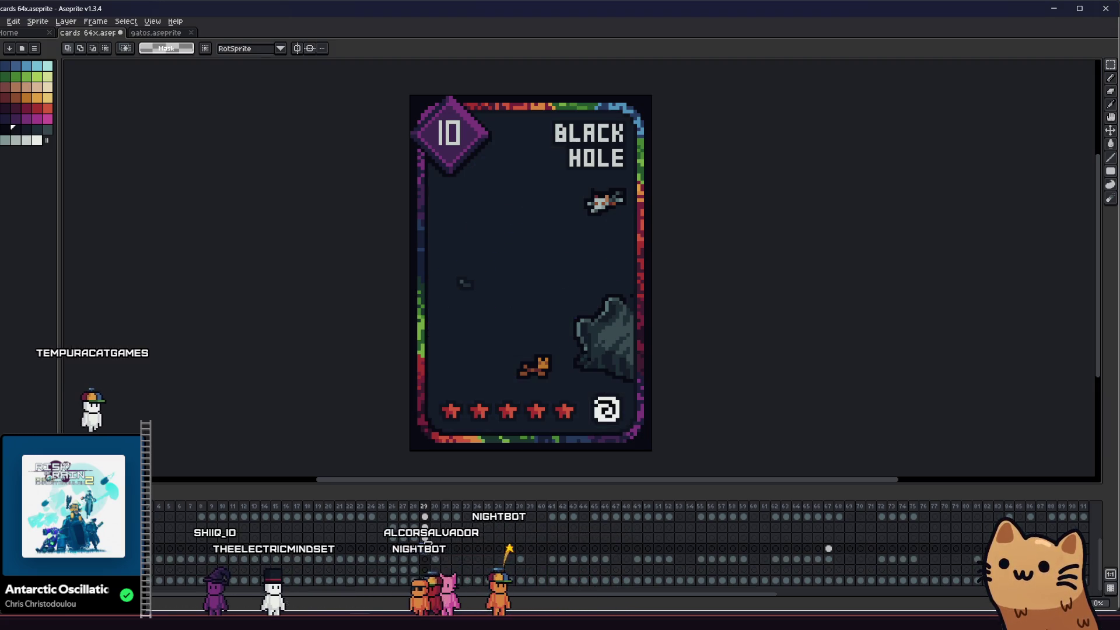
pyautogui.moveTo(425, 537); pyautogui.dragTo(430, 531)
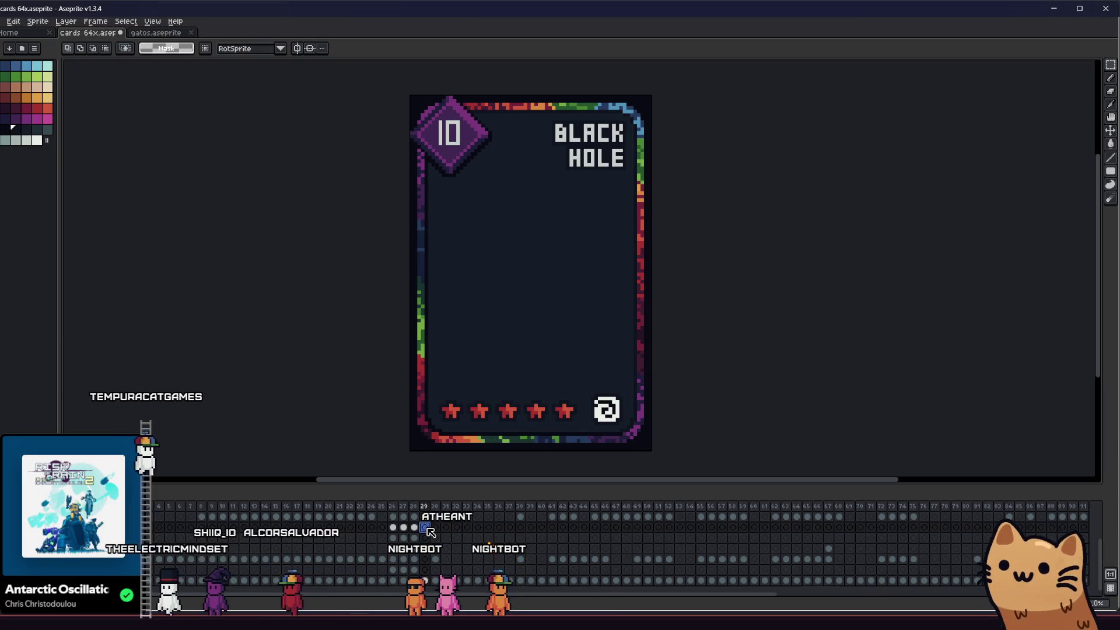
pyautogui.rightClick(517, 280)
pyautogui.click(545, 338)
pyautogui.moveTo(515, 290); pyautogui.dragTo(454, 333)
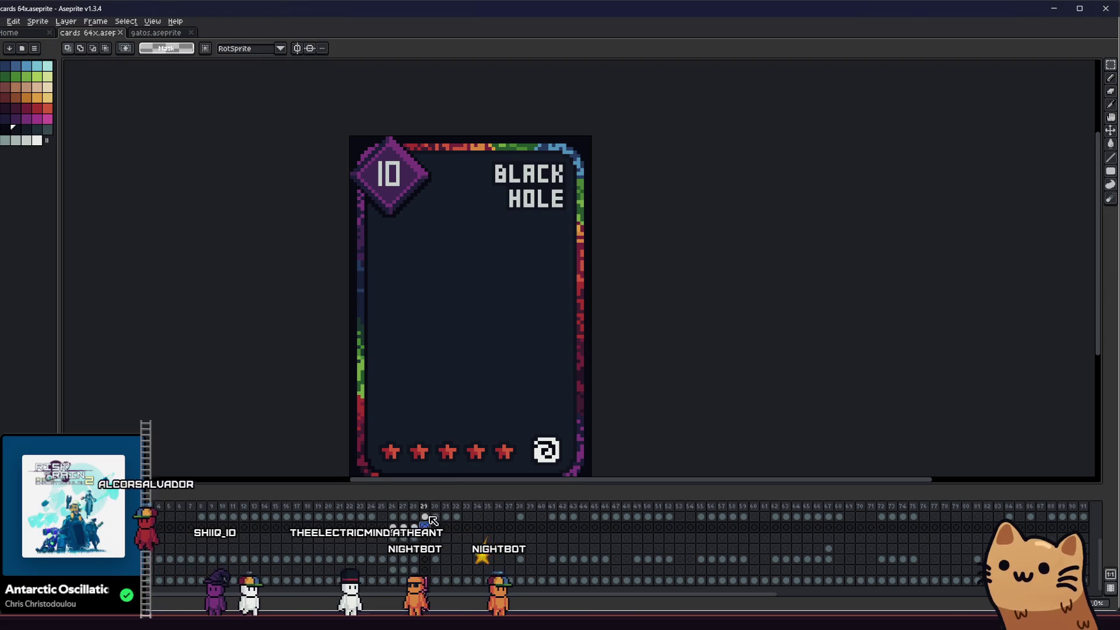
pyautogui.moveTo(431, 519); pyautogui.dragTo(425, 517)
pyautogui.scroll(2, 165, 540)
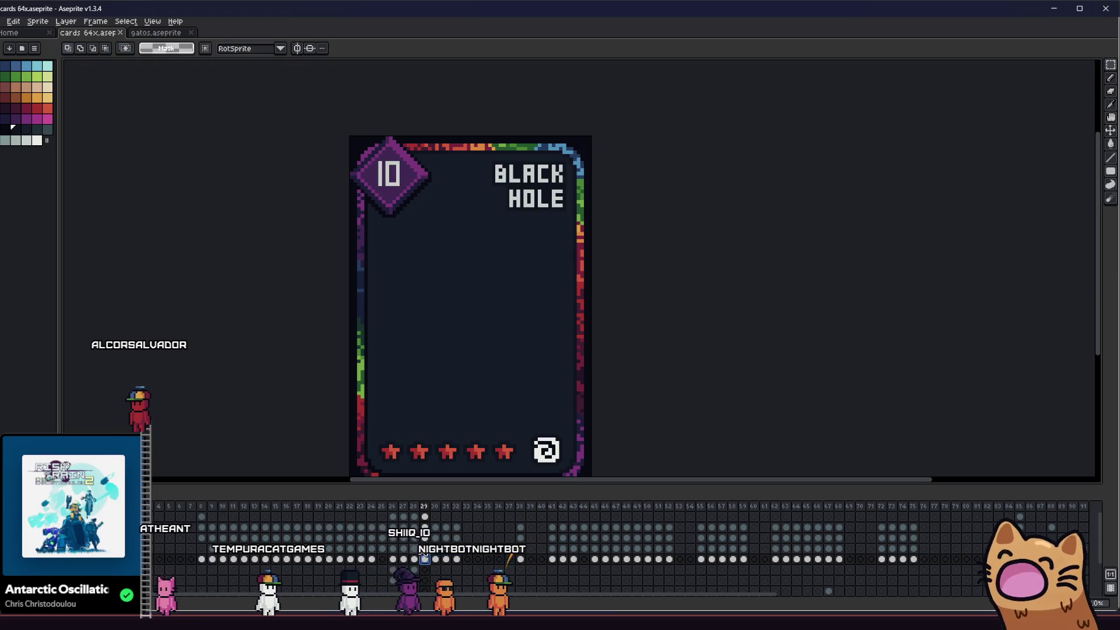
pyautogui.scroll(5, 508, 274)
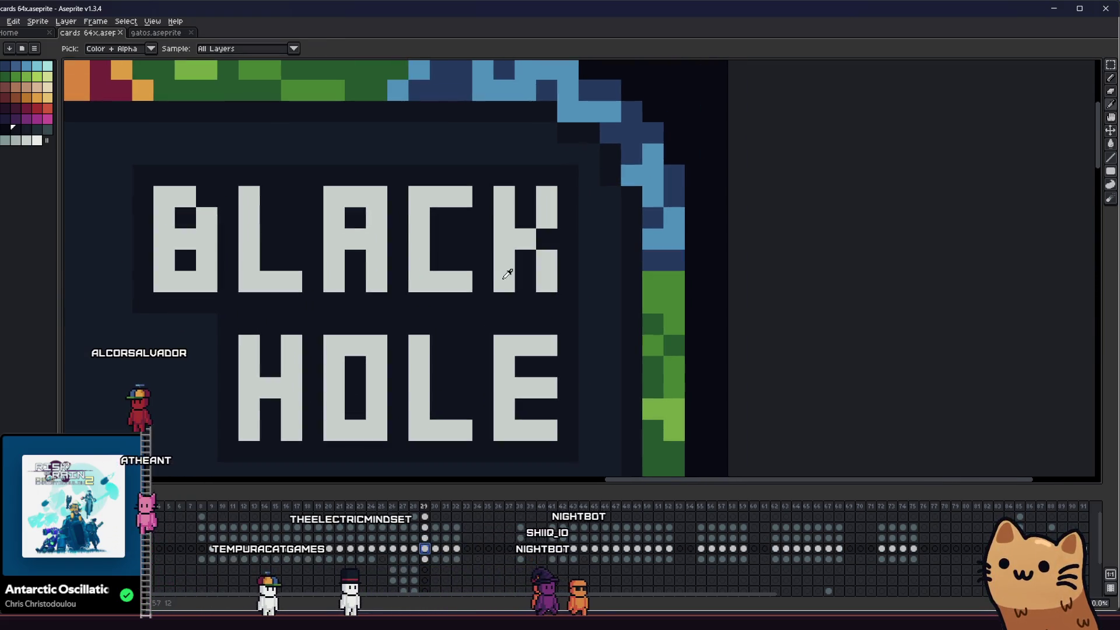
# - Start rewriting BLACK: darken the K's middle and fill the last letter's top into an N
pyautogui.moveTo(507, 274); pyautogui.dragTo(587, 290)
pyautogui.click(601, 256)
pyautogui.press('alt')
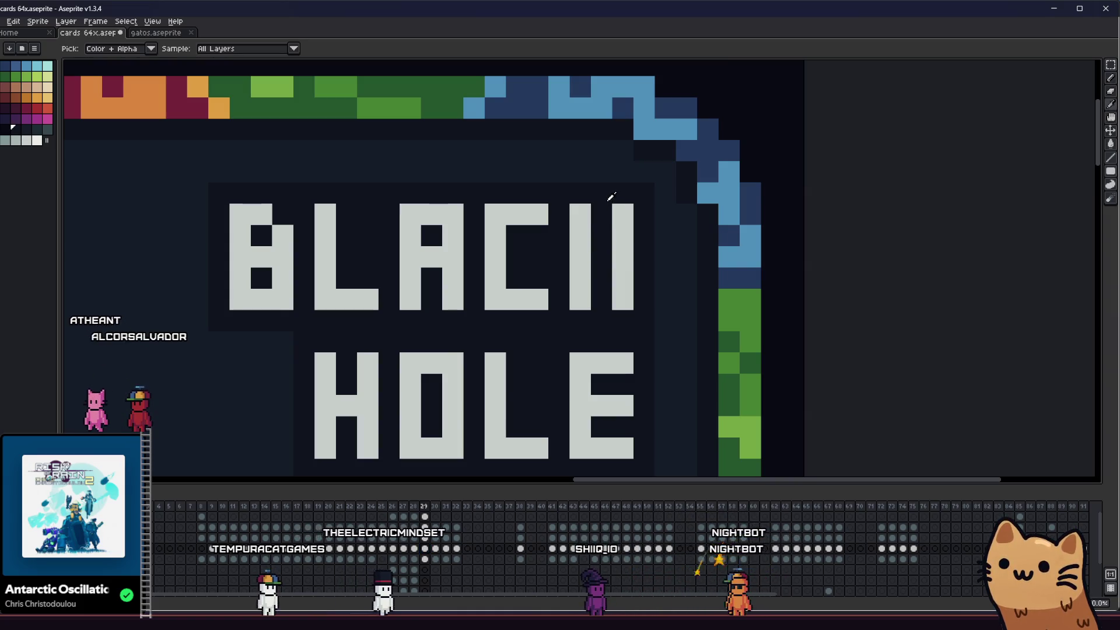
pyautogui.press('ctrl')
pyautogui.click(603, 217)
pyautogui.press('alt')
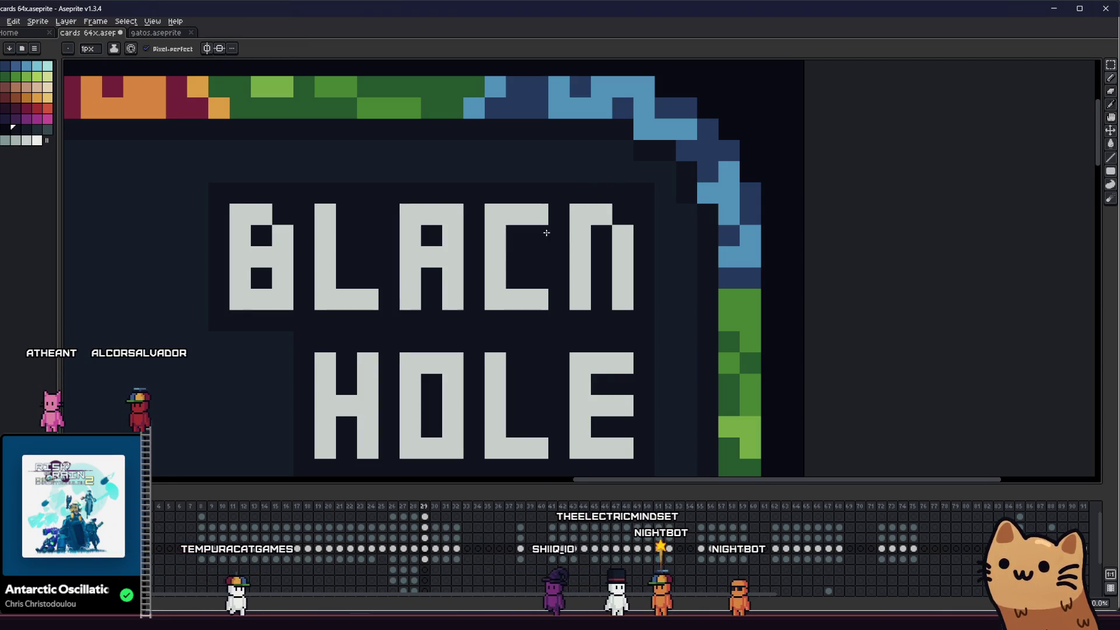
pyautogui.moveTo(544, 232); pyautogui.dragTo(606, 235)
pyautogui.rightClick(535, 281)
pyautogui.press('Escape')
pyautogui.keyDown('alt'); pyautogui.click(492, 232); pyautogui.keyUp('alt')
pyautogui.click(551, 230)
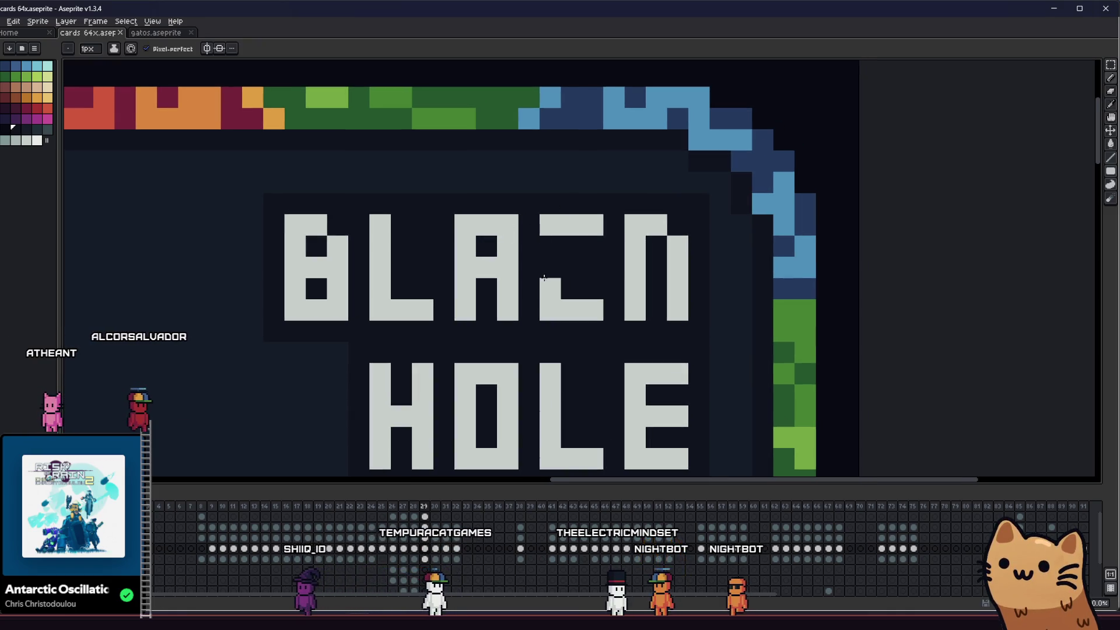
# - Fill the dotted columns after the A solid and try joining the two I columns, undoing the bridge
pyautogui.moveTo(545, 252); pyautogui.dragTo(392, 243)
pyautogui.scroll(-4, 443, 251)
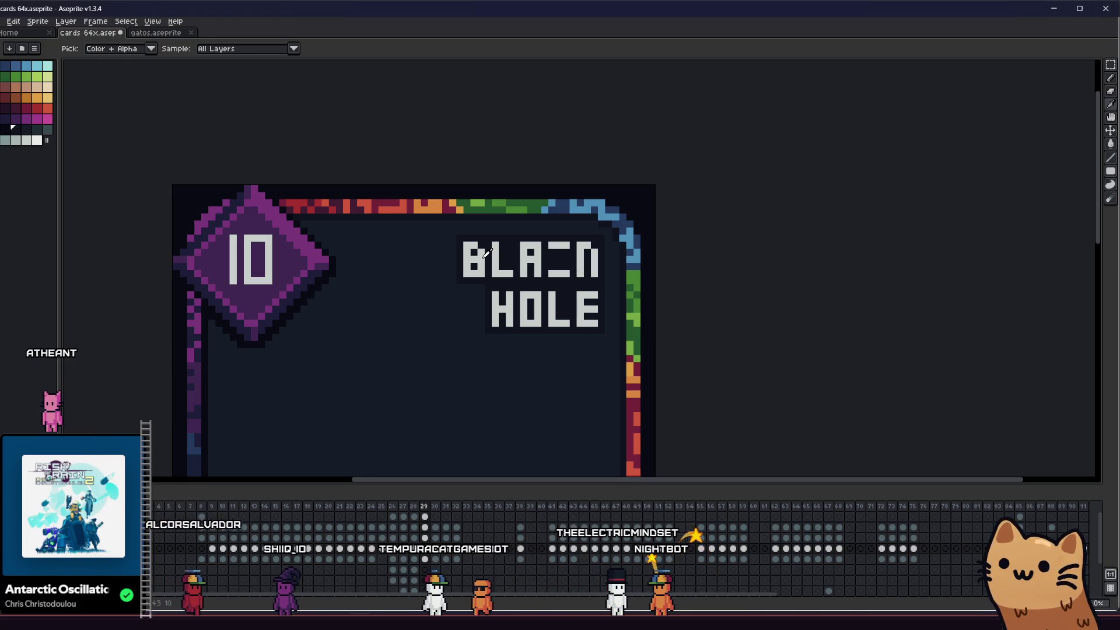
pyautogui.scroll(3, 486, 252)
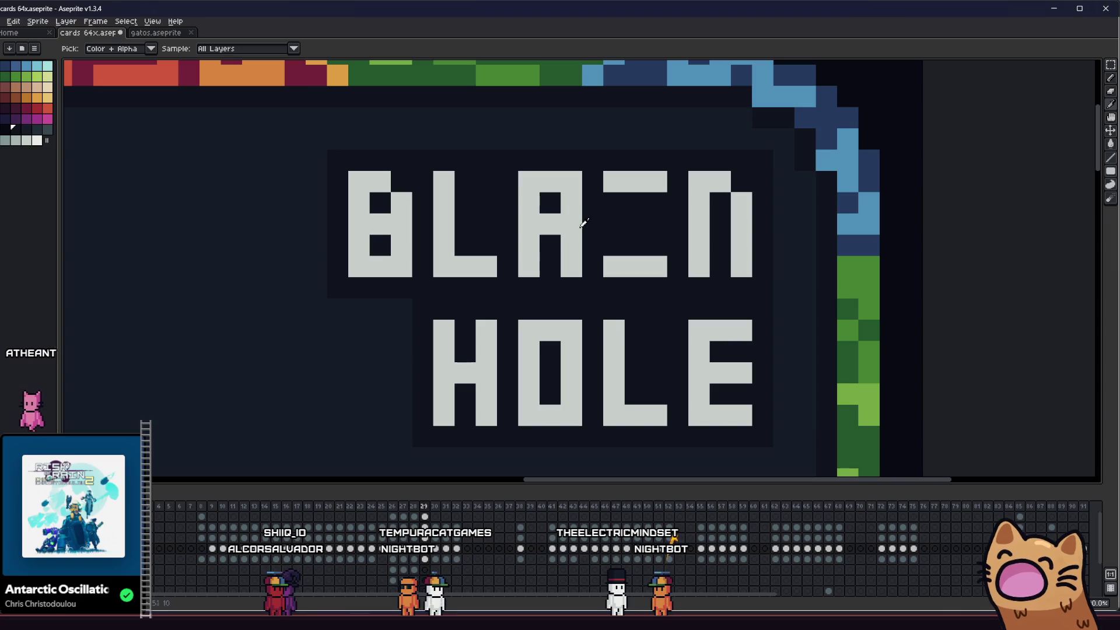
pyautogui.moveTo(640, 206)
pyautogui.mouseDown()
pyautogui.moveTo(573, 245)
pyautogui.moveTo(542, 230)
pyautogui.mouseUp()
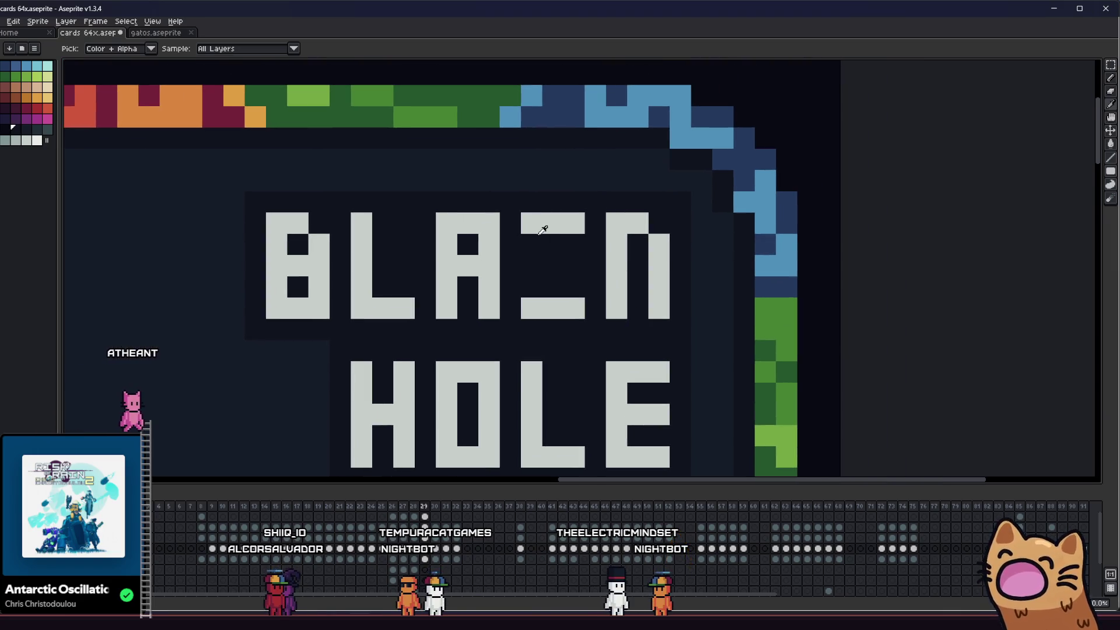
pyautogui.click(554, 229)
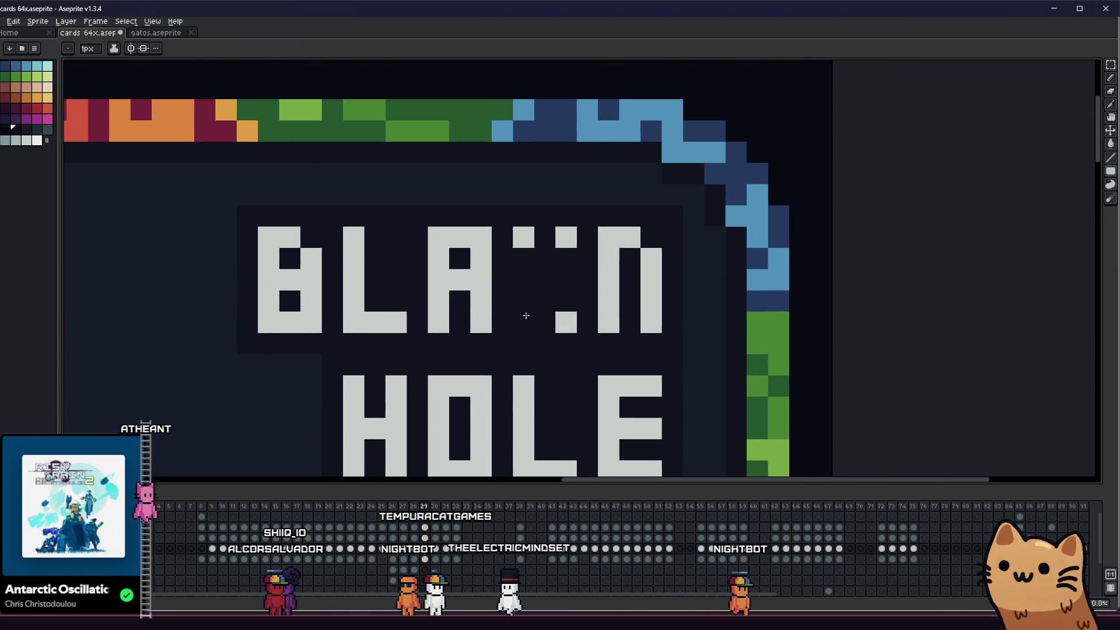
pyautogui.moveTo(530, 263); pyautogui.dragTo(525, 309)
pyautogui.moveTo(566, 248); pyautogui.dragTo(572, 309)
pyautogui.click(544, 283)
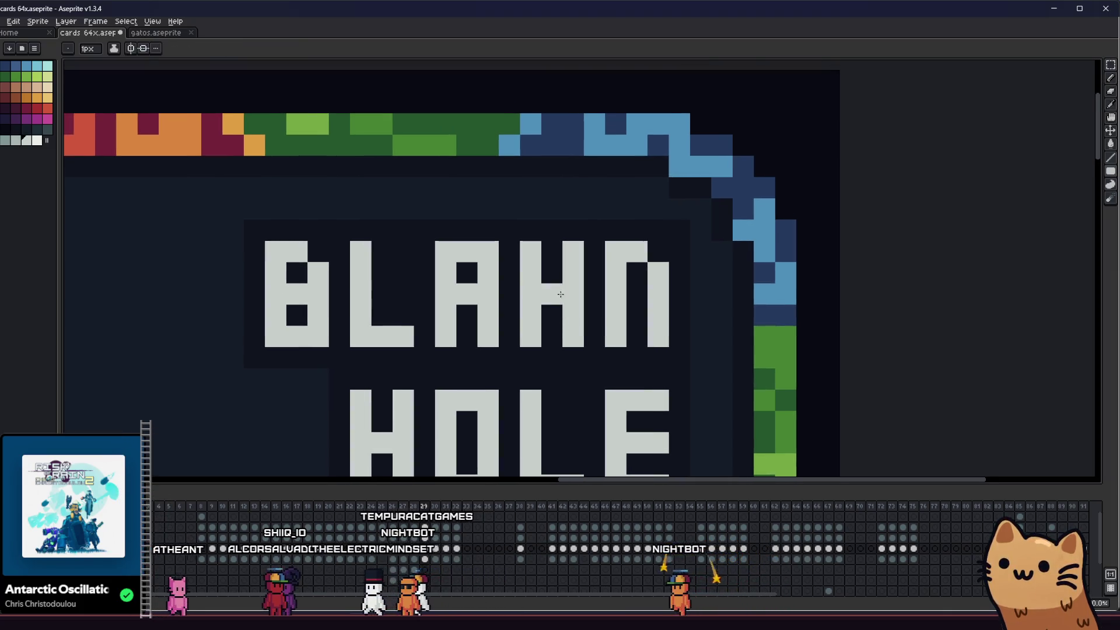
pyautogui.moveTo(509, 278)
pyautogui.mouseDown()
pyautogui.moveTo(569, 304)
pyautogui.moveTo(562, 259)
pyautogui.mouseUp()
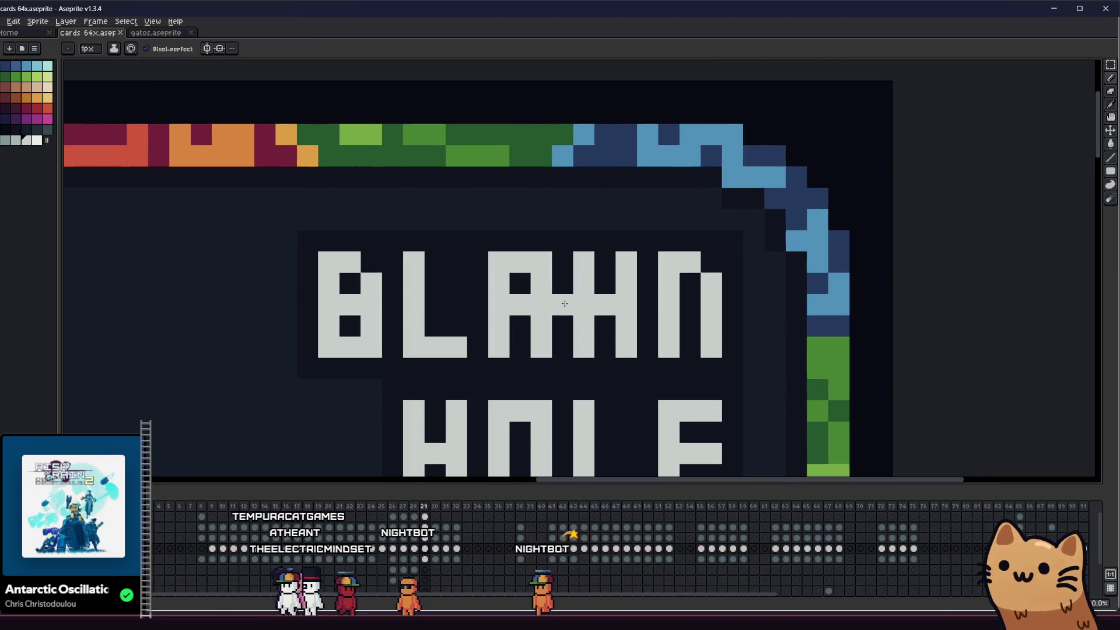
pyautogui.press('alt')
pyautogui.hotkey('ctrl', 'z')
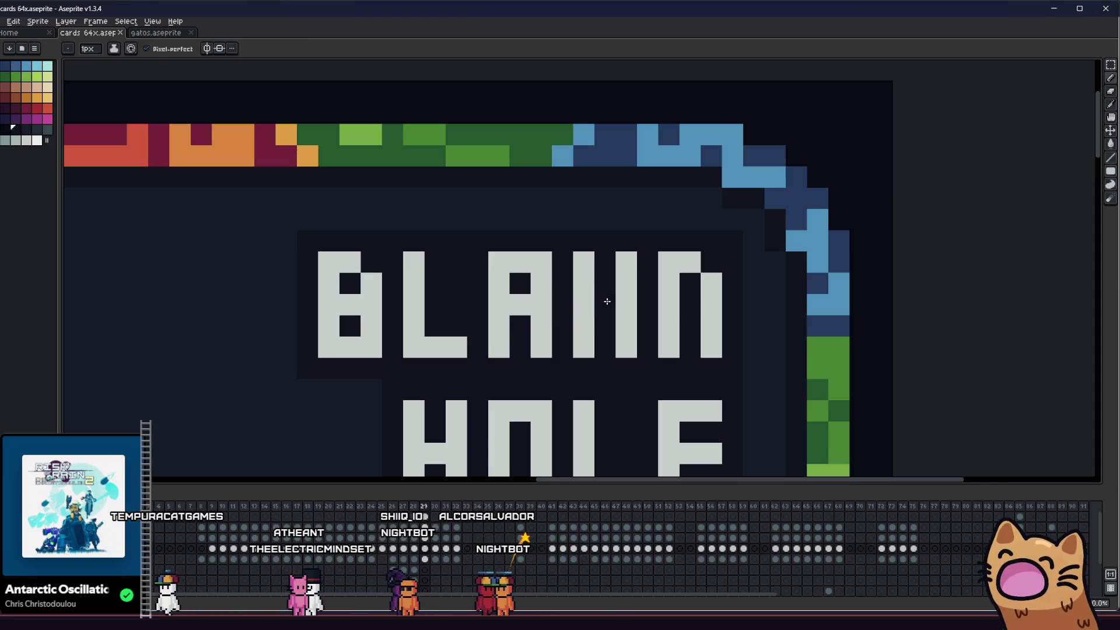
# - Fill the U's opening, carve a C shape, and turn the A into an n with grey pixels
pyautogui.scroll(-2, 607, 286)
pyautogui.scroll(2, 599, 300)
pyautogui.click(582, 285)
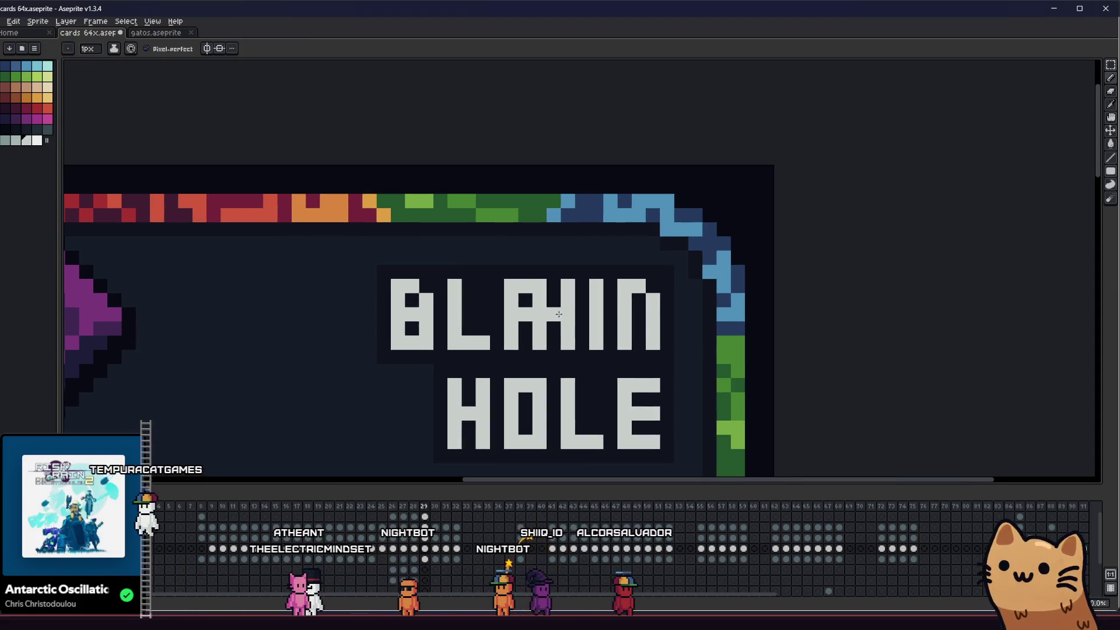
pyautogui.hotkey('ctrl', 'z')
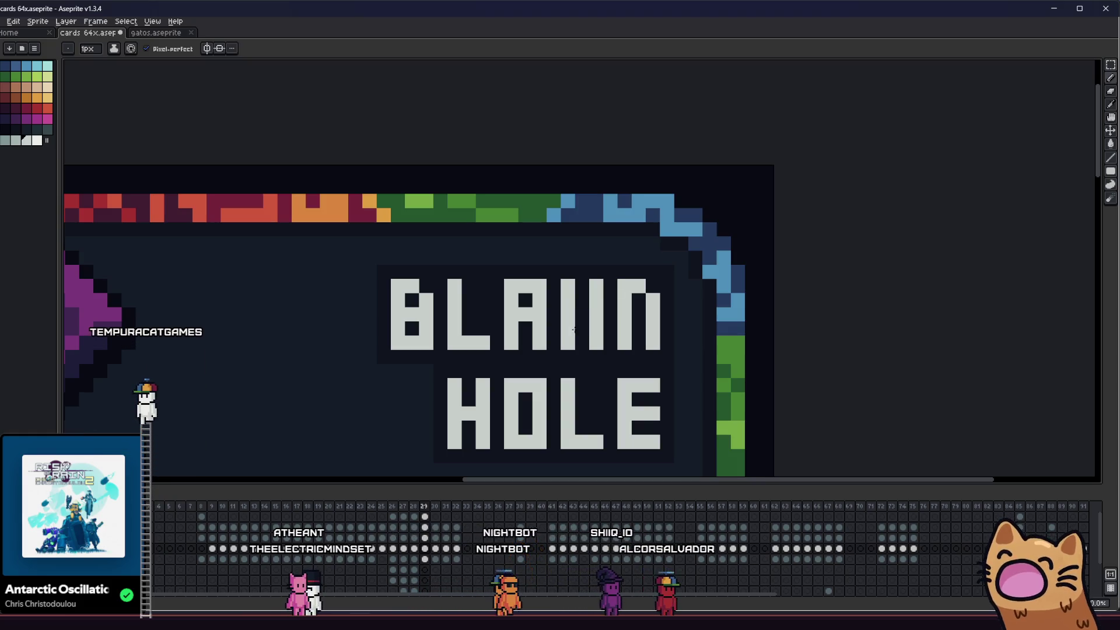
pyautogui.moveTo(578, 285)
pyautogui.mouseDown()
pyautogui.moveTo(589, 339)
pyautogui.moveTo(600, 328)
pyautogui.mouseUp()
pyautogui.keyDown('alt'); pyautogui.click(609, 291); pyautogui.keyUp('alt')
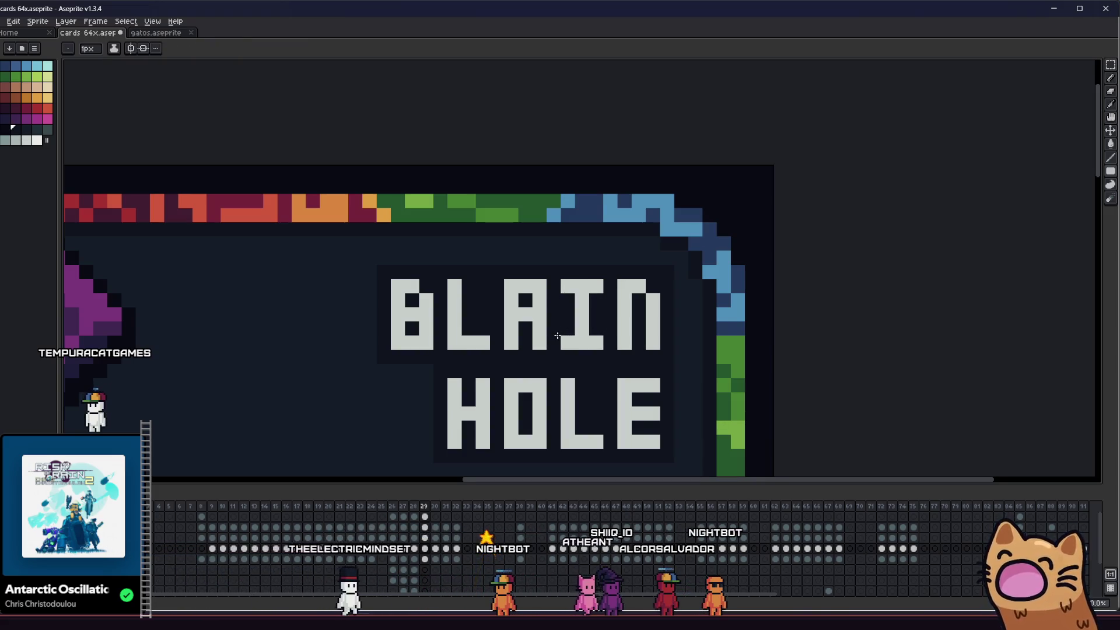
pyautogui.scroll(2, 653, 303)
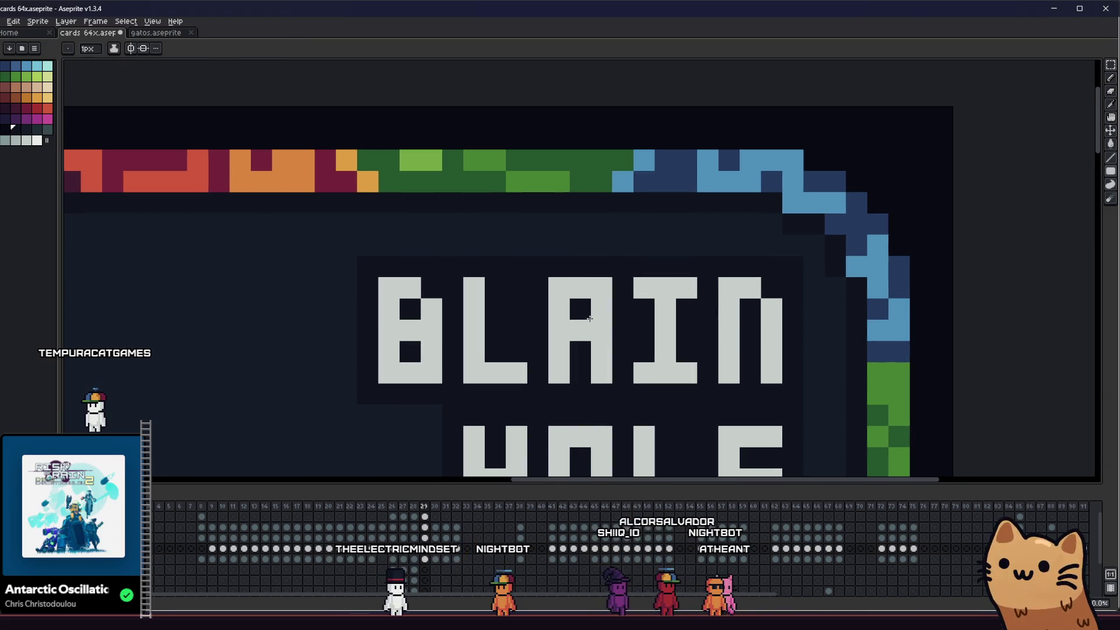
pyautogui.click(573, 323)
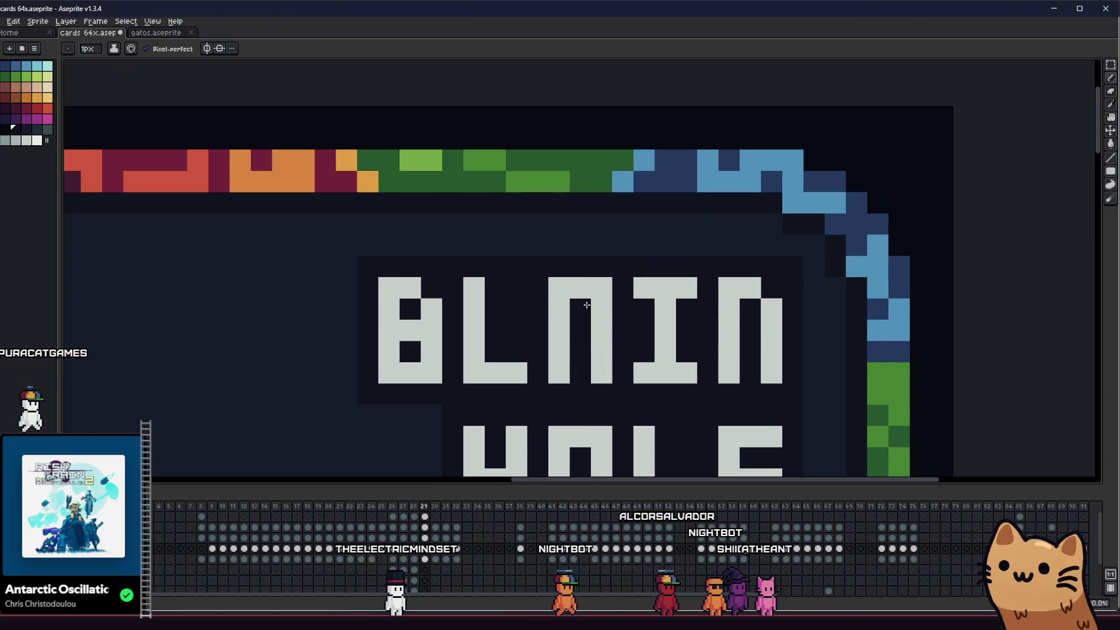
pyautogui.hscroll(-2, 607, 338)
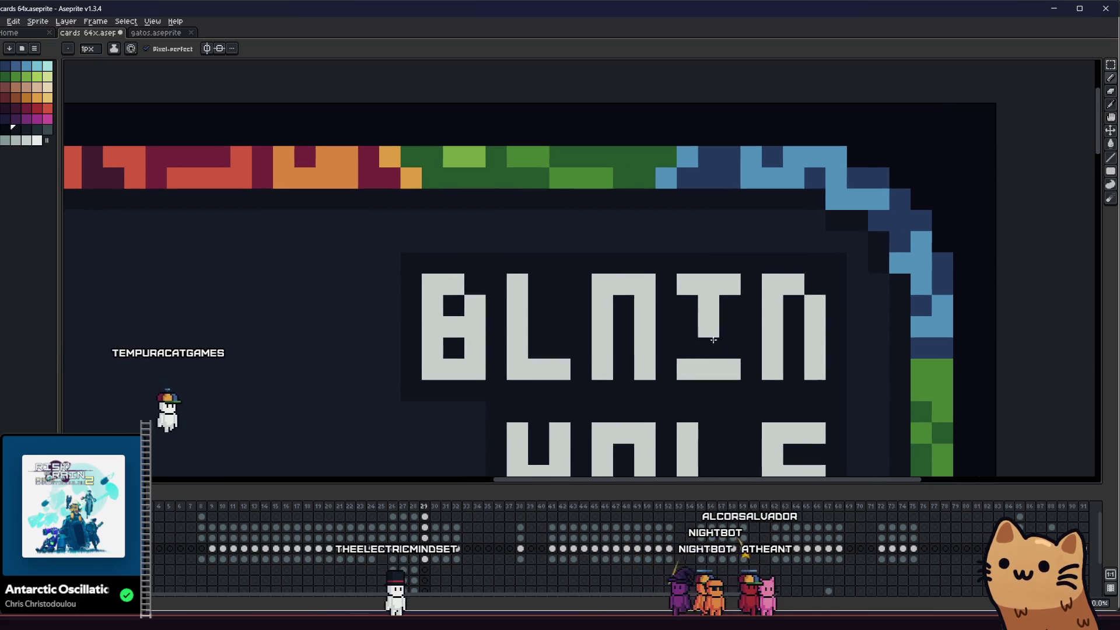
pyautogui.click(623, 370)
pyautogui.click(626, 328)
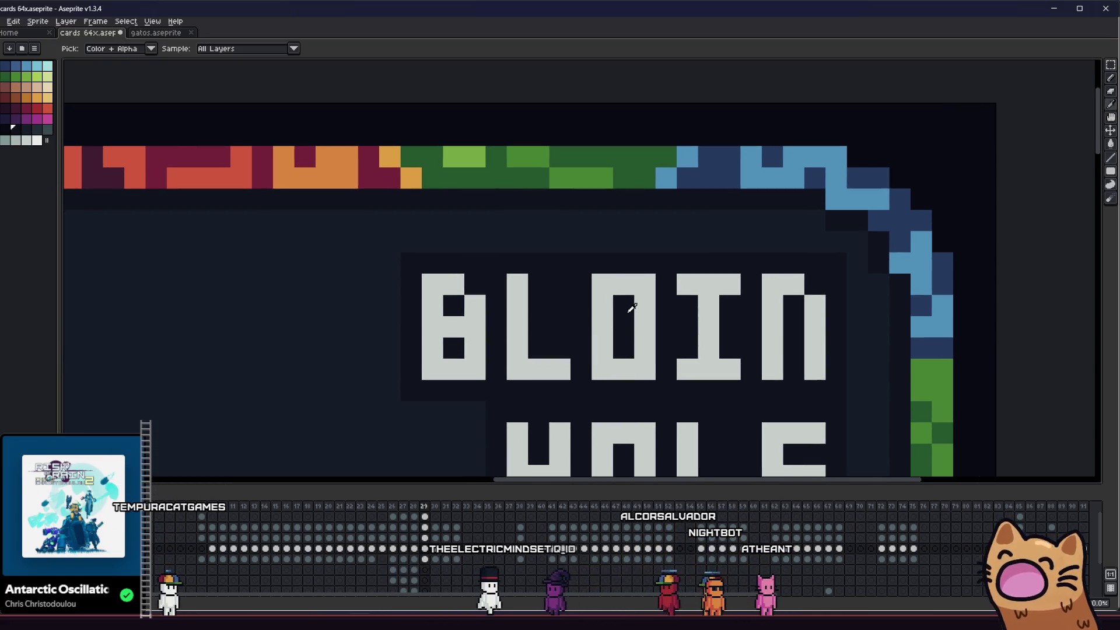
# - Paint the U's right bar in the dark background colour to leave an L, then save
pyautogui.hscroll(-1, 620, 303)
pyautogui.press('i')
pyautogui.scroll(-3, 619, 313)
pyautogui.scroll(5, 641, 309)
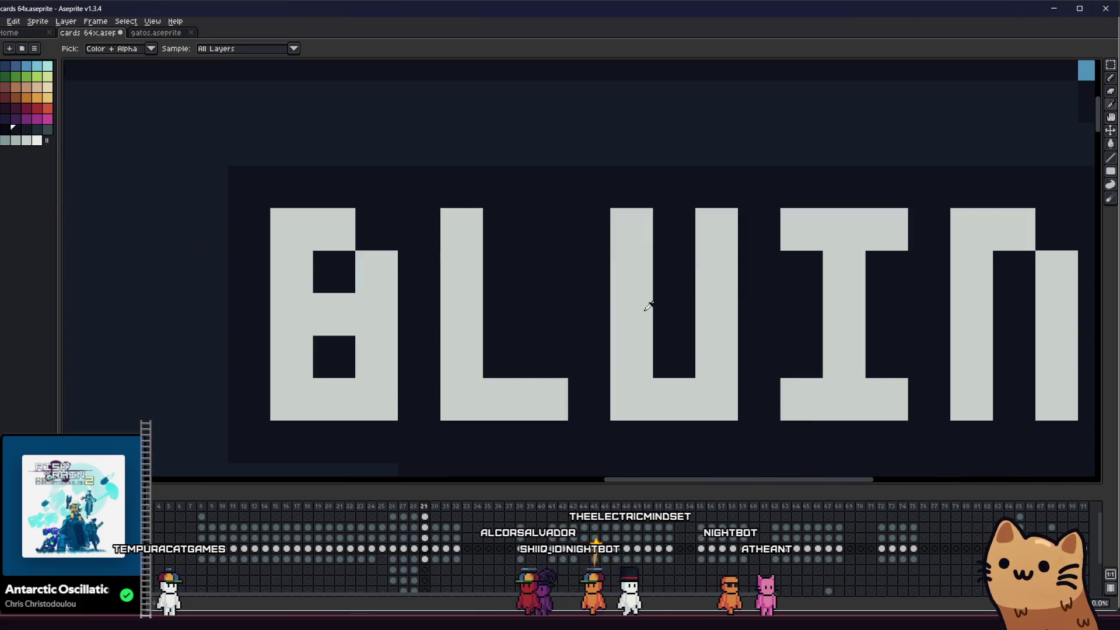
pyautogui.click(680, 328)
pyautogui.press('b')
pyautogui.moveTo(717, 221); pyautogui.dragTo(717, 374)
pyautogui.scroll(-3, 723, 274)
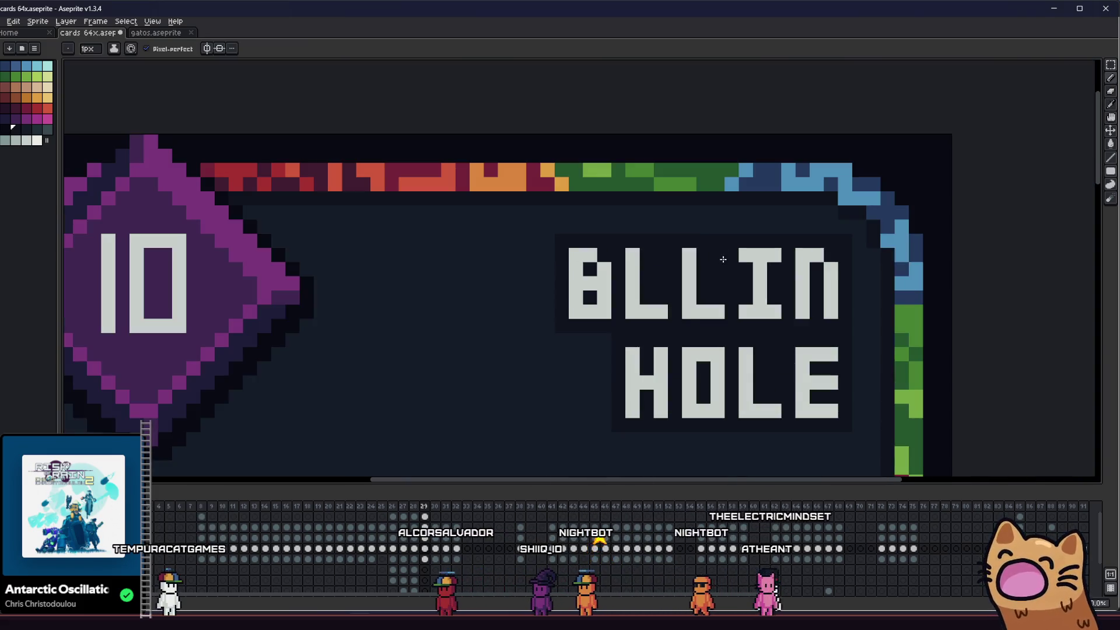
pyautogui.scroll(3, 719, 260)
pyautogui.hotkey('ctrl', 's')
# - Fill the third letter's gap and reshape the second letter from L into O, then B
pyautogui.scroll(-3, 600, 337)
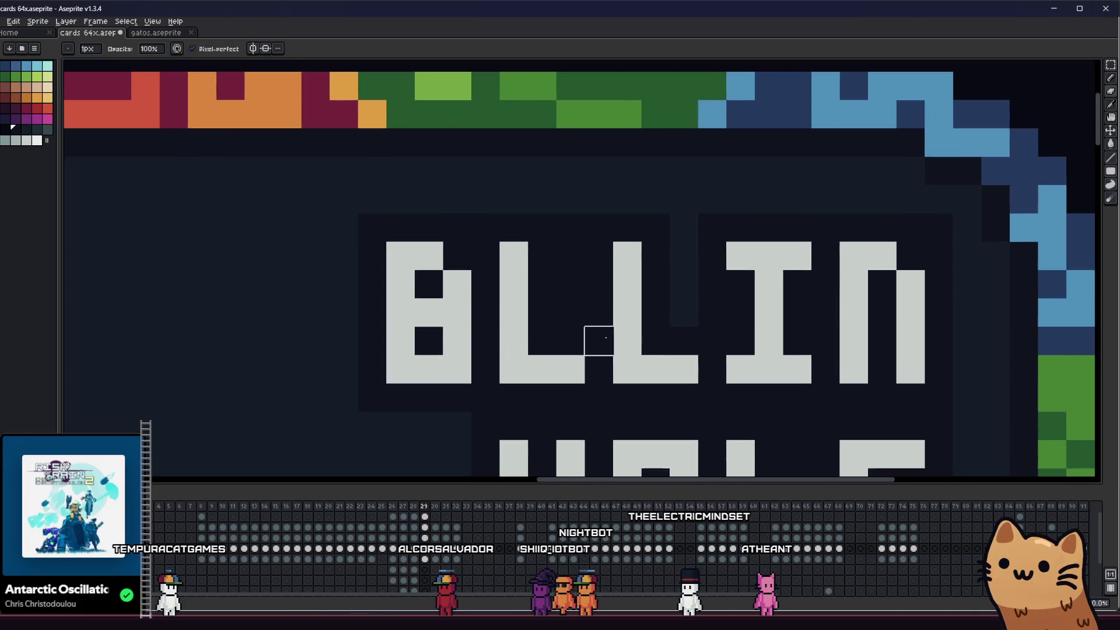
pyautogui.scroll(3, 596, 341)
pyautogui.press('b')
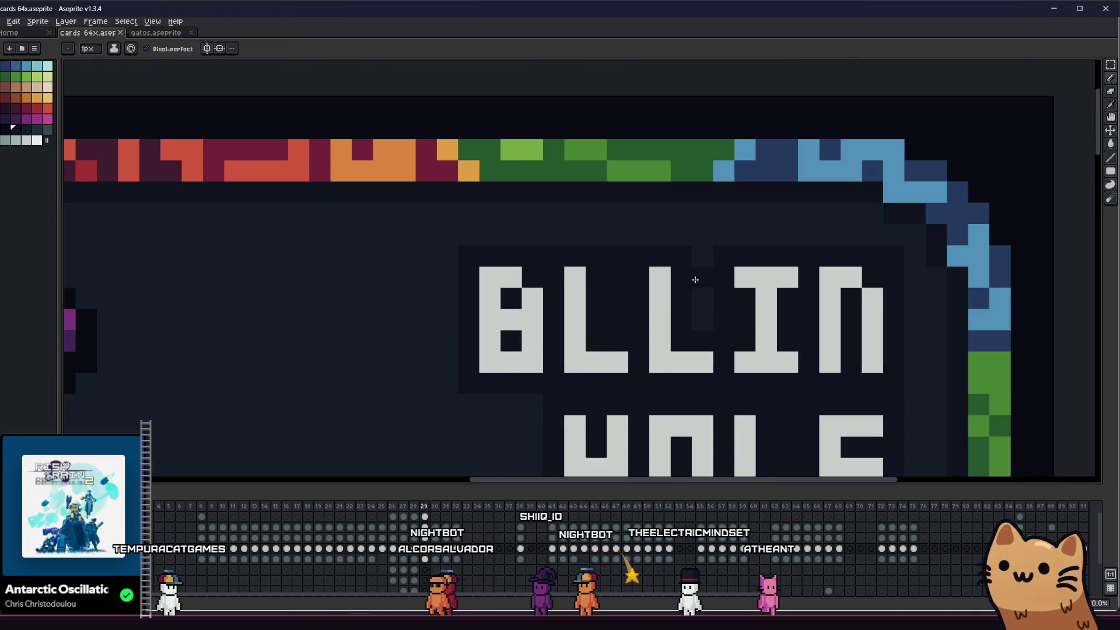
pyautogui.click(666, 303)
pyautogui.press('i')
pyautogui.press('b')
pyautogui.moveTo(643, 272)
pyautogui.mouseDown()
pyautogui.moveTo(666, 272)
pyautogui.moveTo(669, 333)
pyautogui.mouseUp()
pyautogui.click(644, 315)
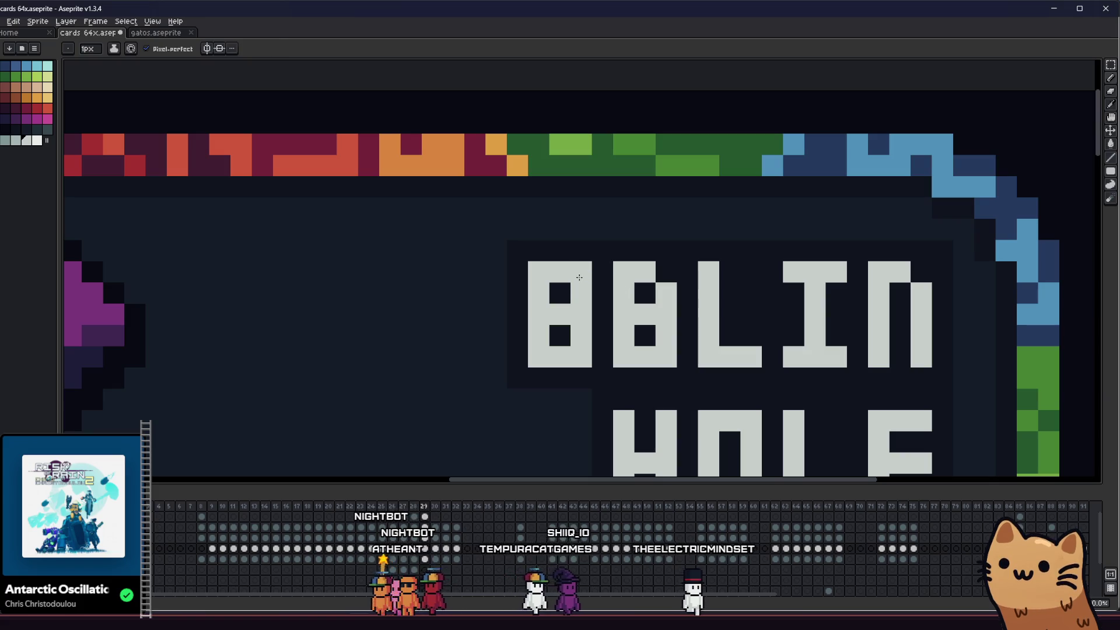
# - Try darkening the first letter's pixels toward a G, then undo those edits
pyautogui.press('i')
pyautogui.click(564, 289)
pyautogui.press('b')
pyautogui.click(560, 315)
pyautogui.click(582, 315)
pyautogui.click(582, 272)
pyautogui.press('i')
pyautogui.press('b')
pyautogui.click(579, 286)
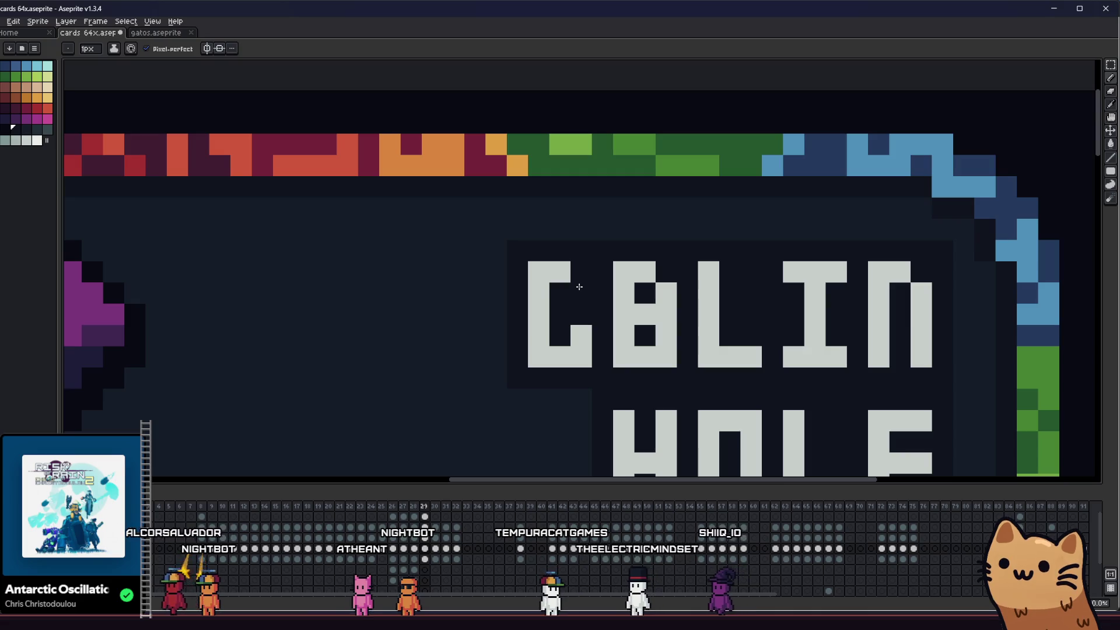
pyautogui.press('i')
pyautogui.hotkey('ctrl', 'z')
pyautogui.hotkey('ctrl', 'z')
pyautogui.hotkey('ctrl', 'z')
pyautogui.hscroll(-2, 560, 272)
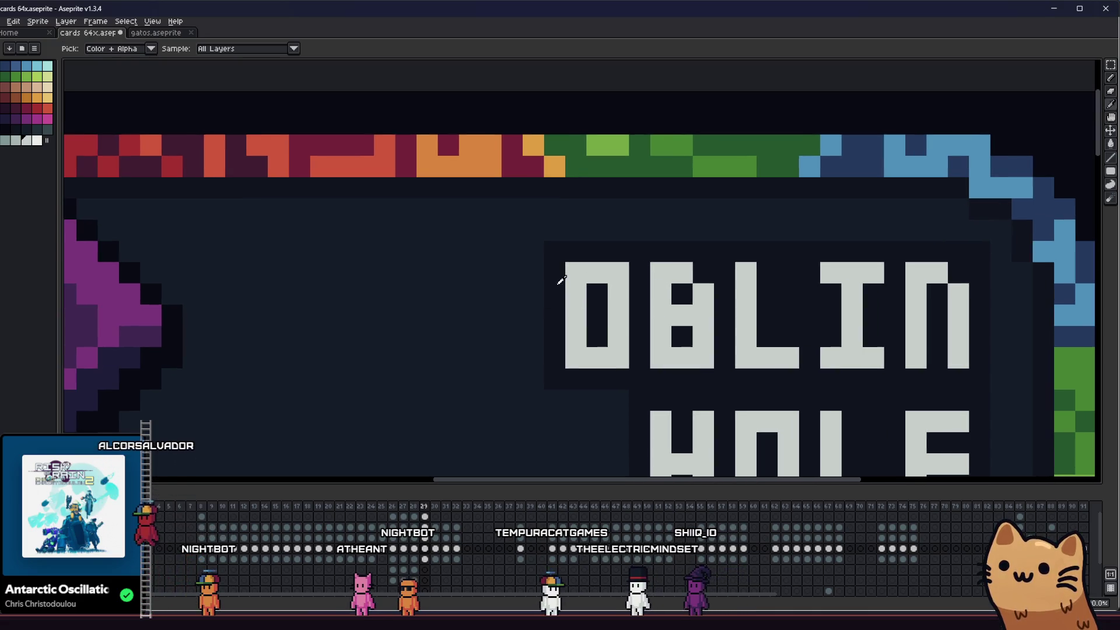
pyautogui.scroll(-2, 566, 271)
pyautogui.moveTo(583, 288); pyautogui.dragTo(615, 290)
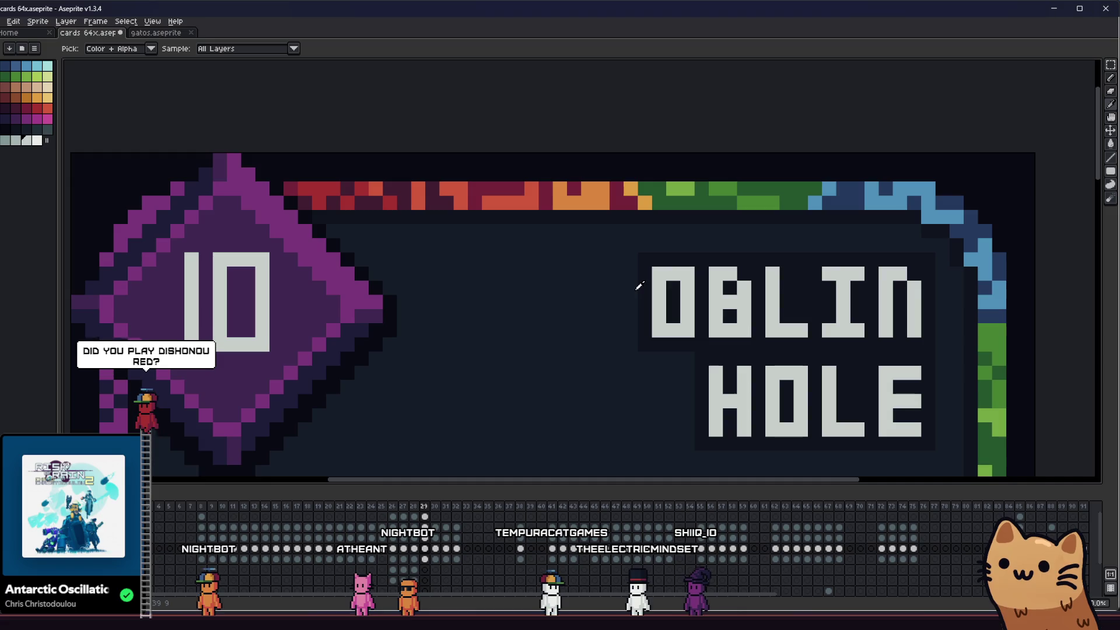
pyautogui.scroll(2, 615, 290)
# - Draw a grey G in front of OBLIN and remove the stray square inside it
pyautogui.press('b')
pyautogui.click(552, 265)
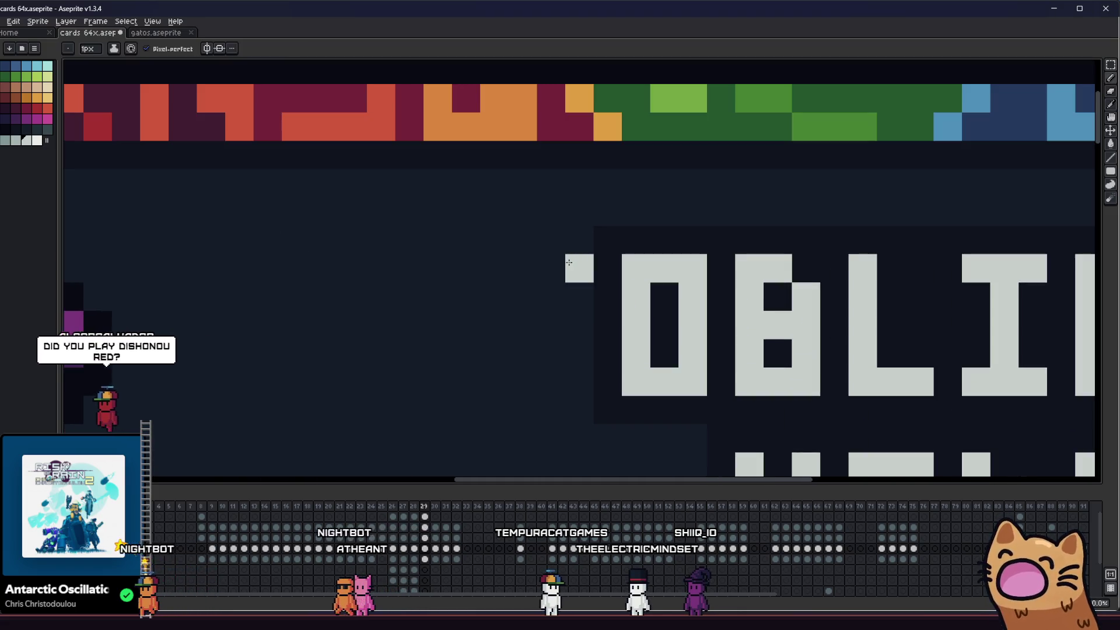
pyautogui.moveTo(552, 265)
pyautogui.mouseDown()
pyautogui.moveTo(522, 269)
pyautogui.moveTo(522, 353)
pyautogui.moveTo(583, 382)
pyautogui.moveTo(578, 338)
pyautogui.mouseUp()
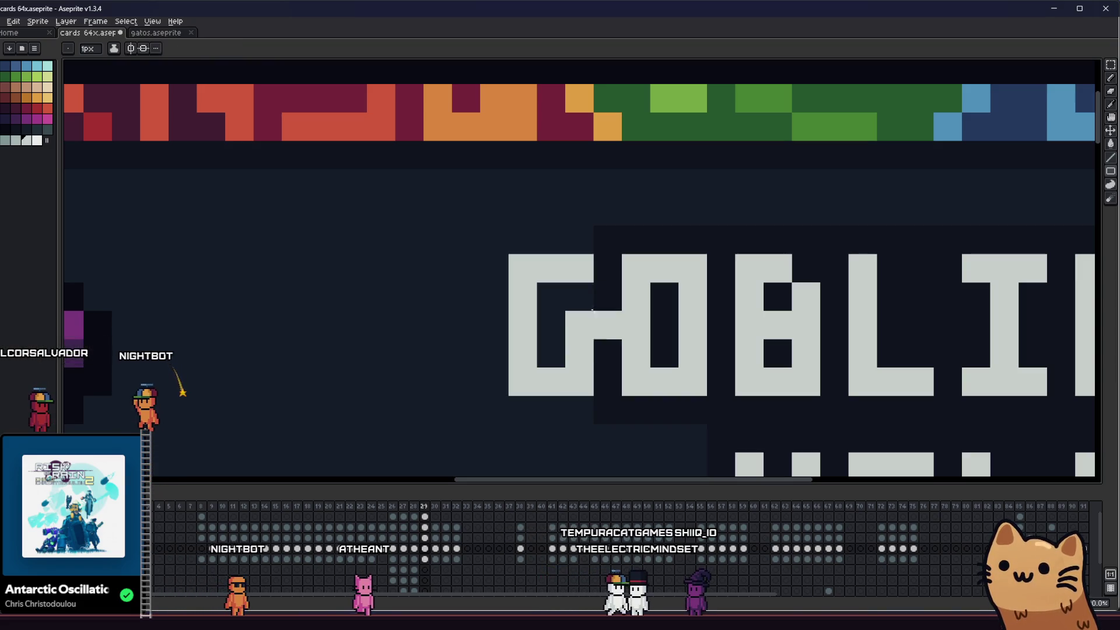
pyautogui.hotkey('ctrl', 'z')
pyautogui.press('i')
pyautogui.press('b')
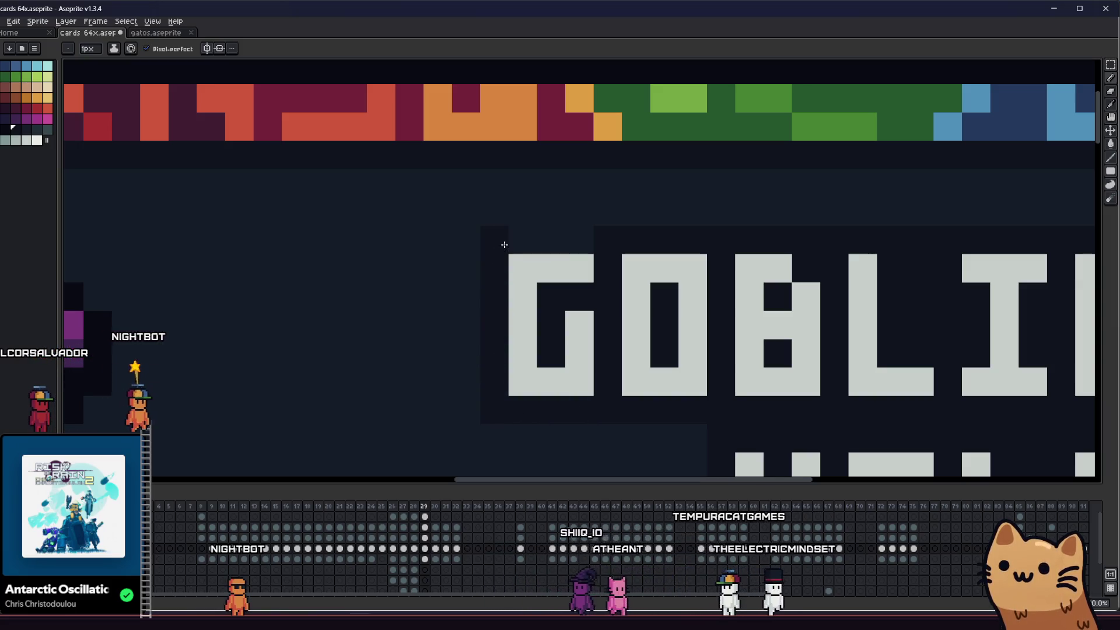
pyautogui.scroll(-2, 577, 251)
pyautogui.scroll(1, 574, 280)
pyautogui.press('v')
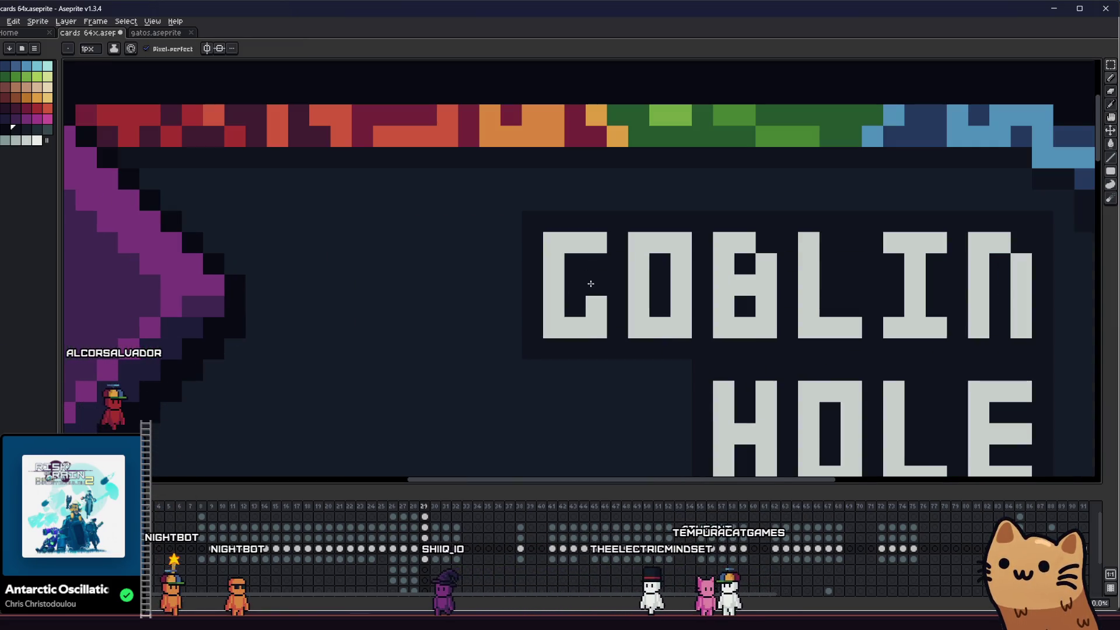
pyautogui.scroll(-2, 583, 285)
pyautogui.scroll(-2, 445, 338)
# - Browse back through the Knife, Sawed Off and Stone Block card frames, then return to Goblin Hole
pyautogui.press('b')
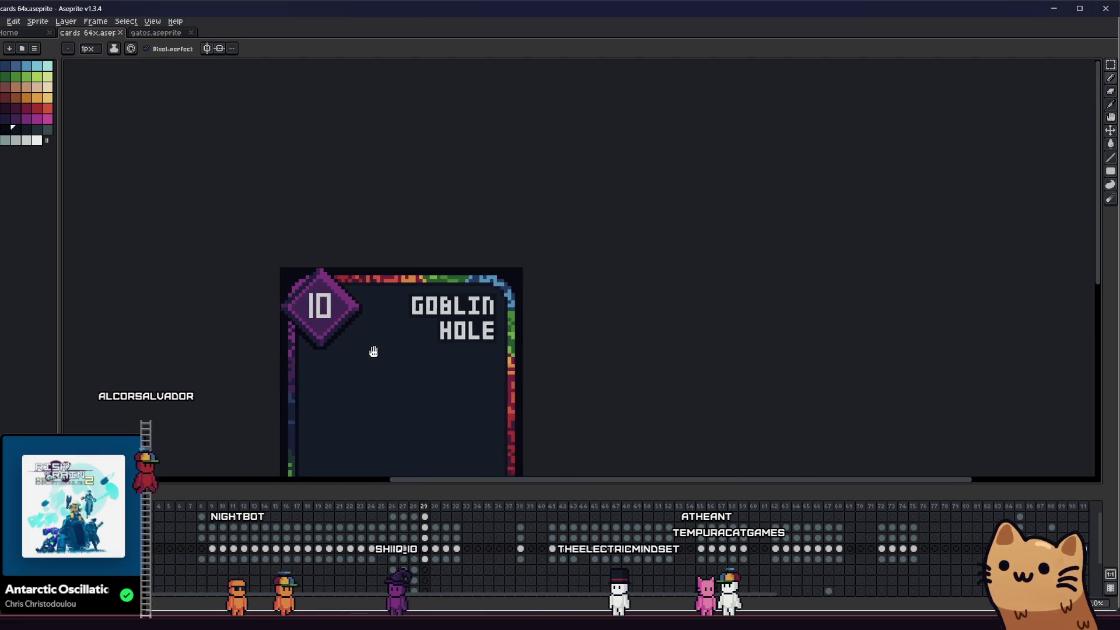
pyautogui.scroll(1, 403, 304)
pyautogui.scroll(1, 404, 305)
pyautogui.press('z')
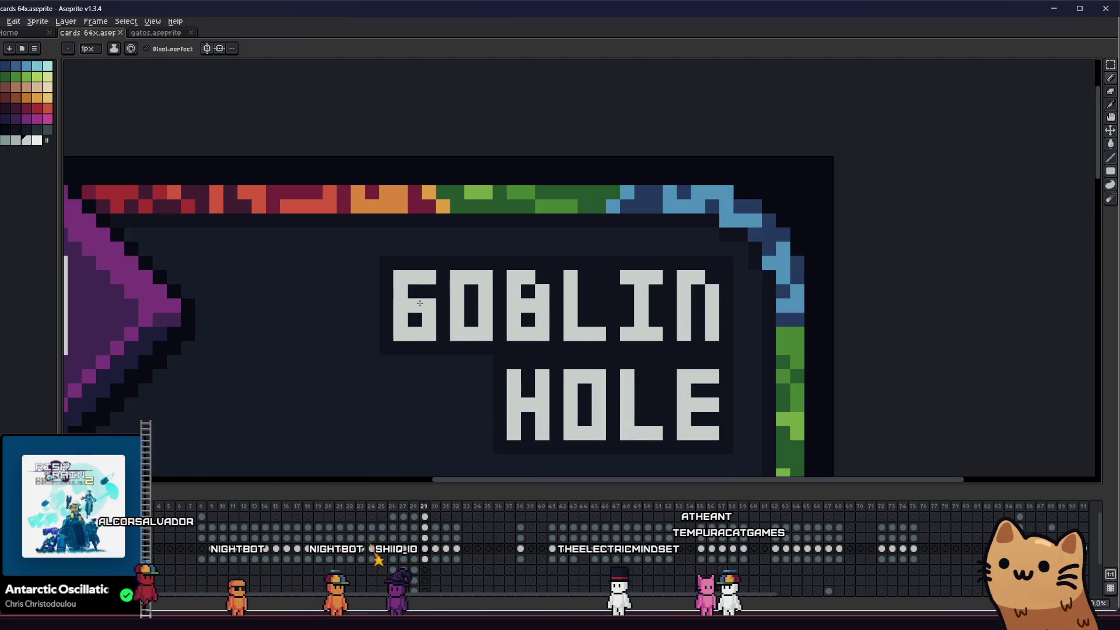
pyautogui.scroll(-2, 392, 325)
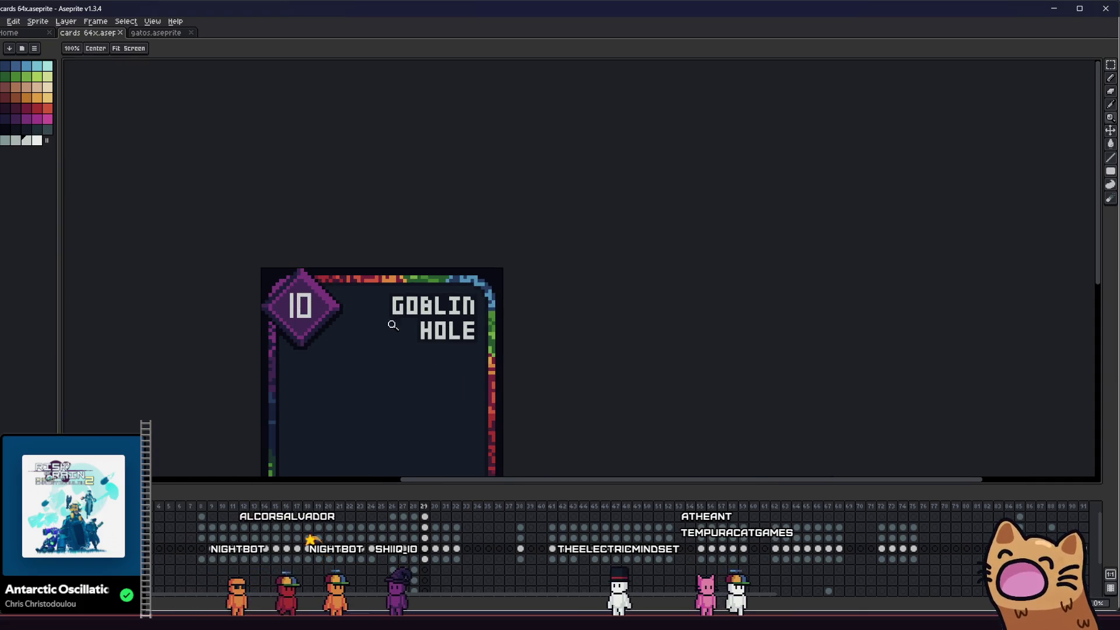
pyautogui.scroll(2, 417, 315)
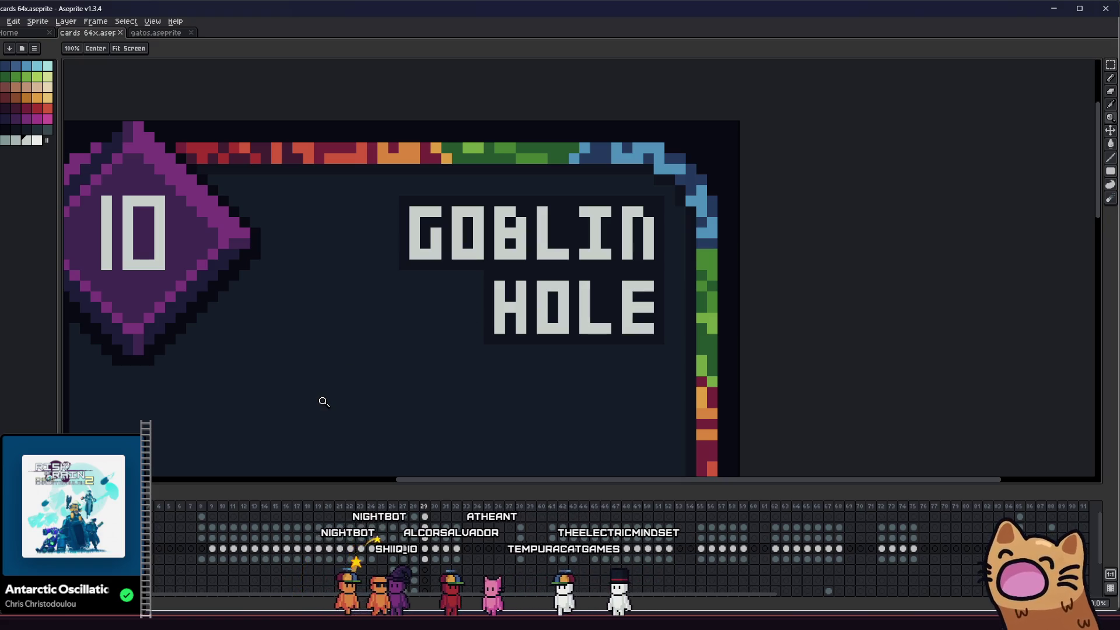
pyautogui.press('Left')
pyautogui.press('Left')
pyautogui.press('Left')
pyautogui.press('Left')
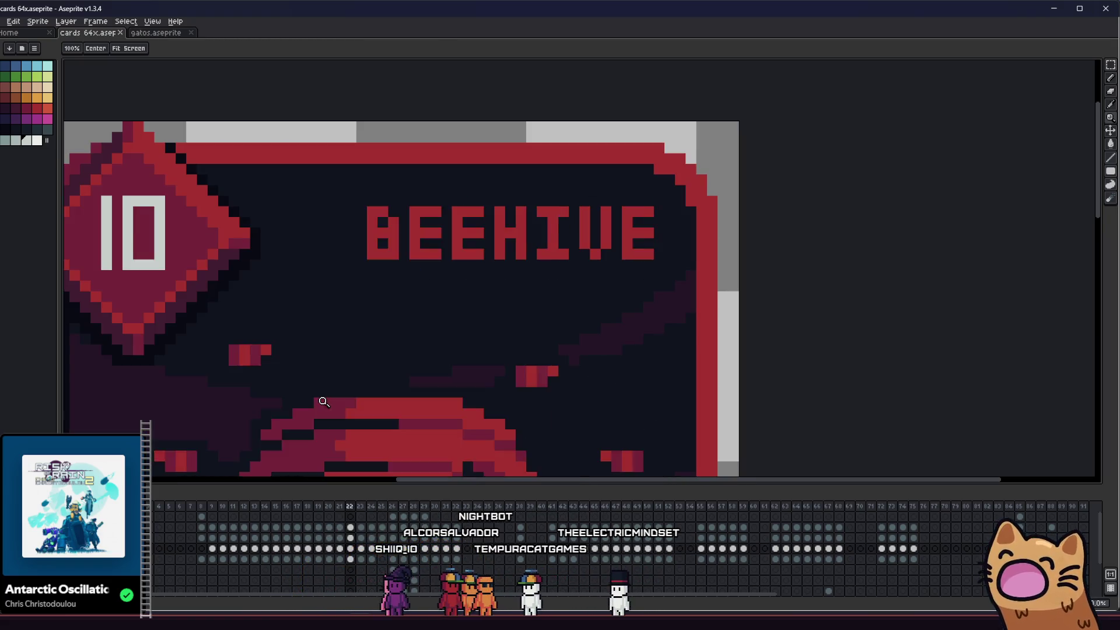
pyautogui.press('Left')
pyautogui.press('Left')
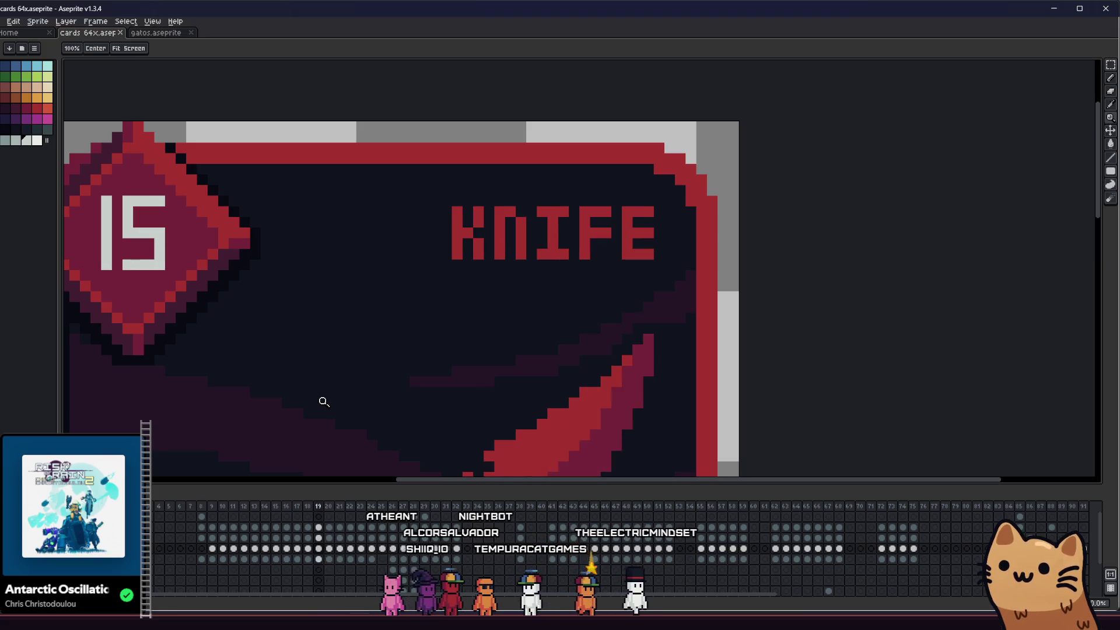
pyautogui.press('Left')
pyautogui.press('Left')
pyautogui.press('Right')
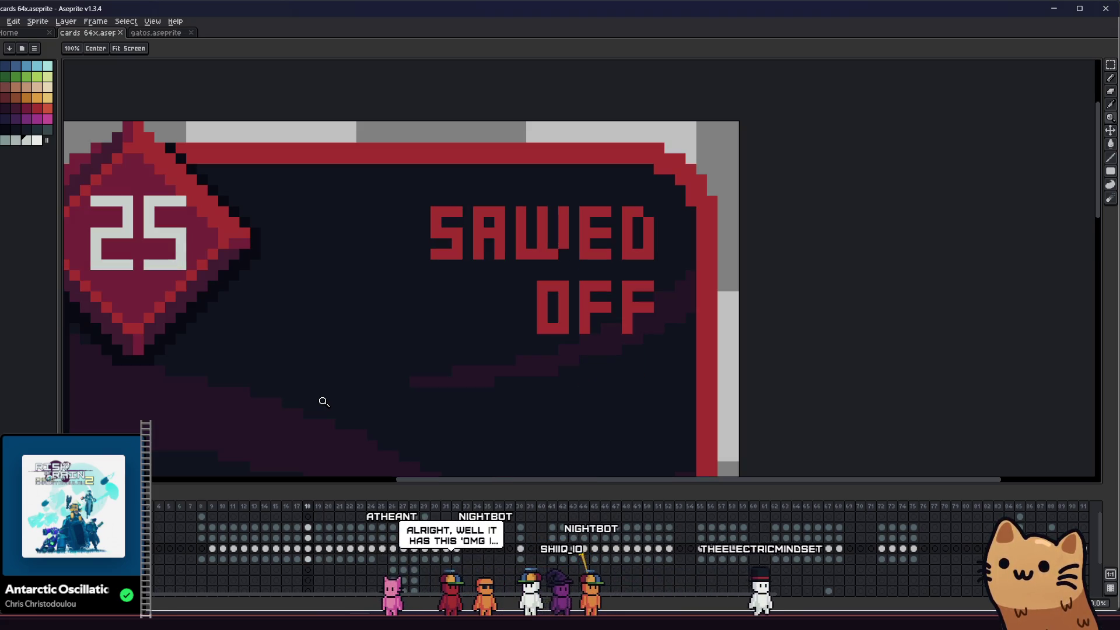
pyautogui.press('Left')
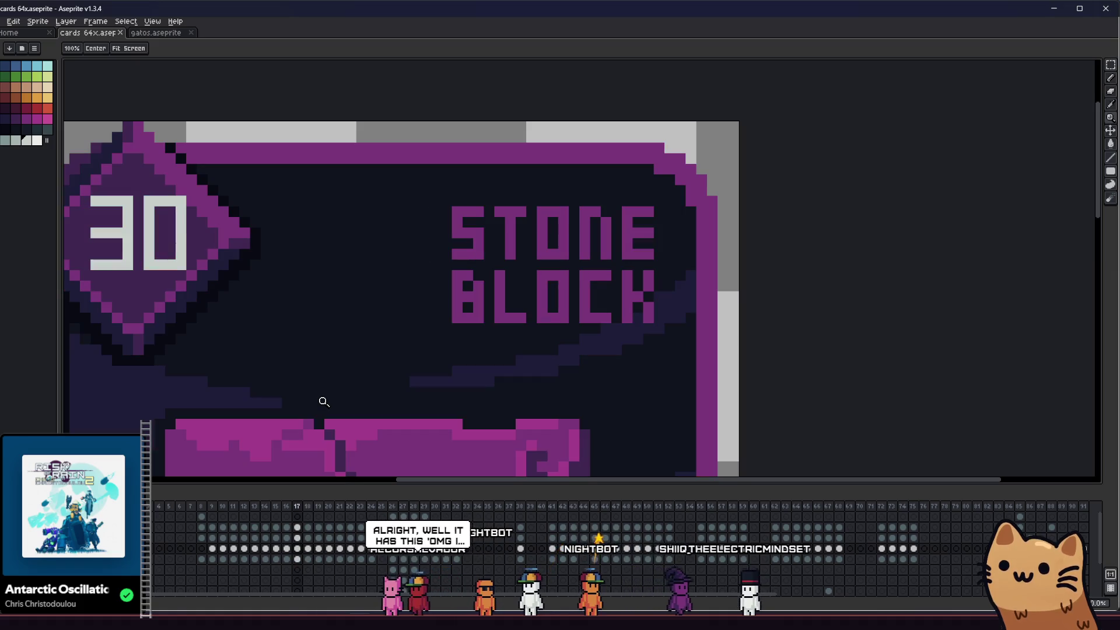
pyautogui.press('Left')
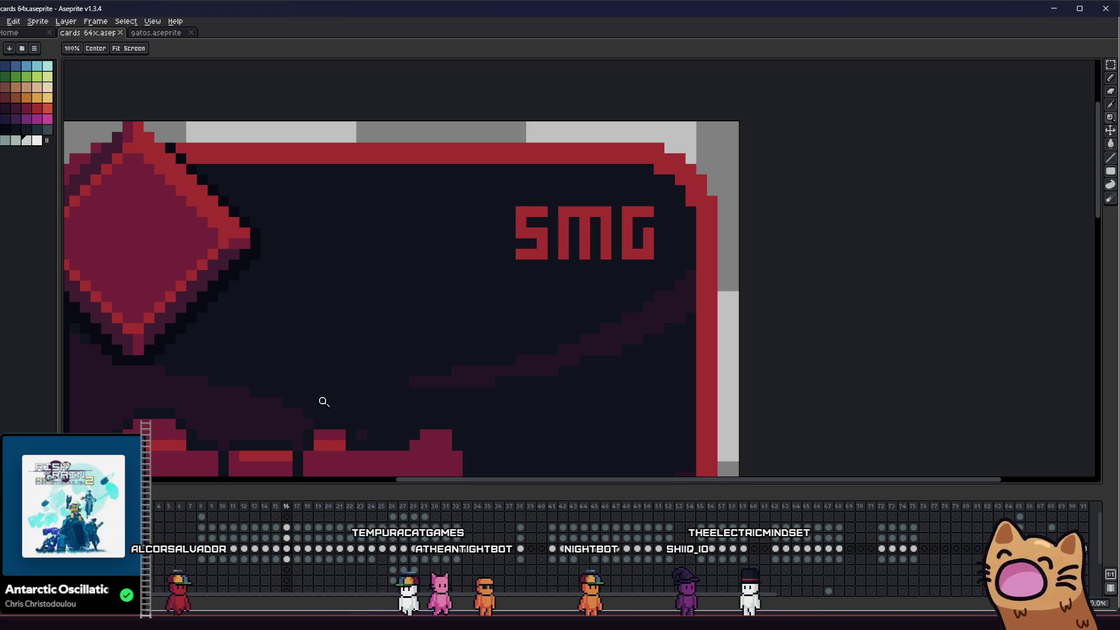
pyautogui.press('Left')
pyautogui.press('Right')
pyautogui.press('Right')
pyautogui.press('Right')
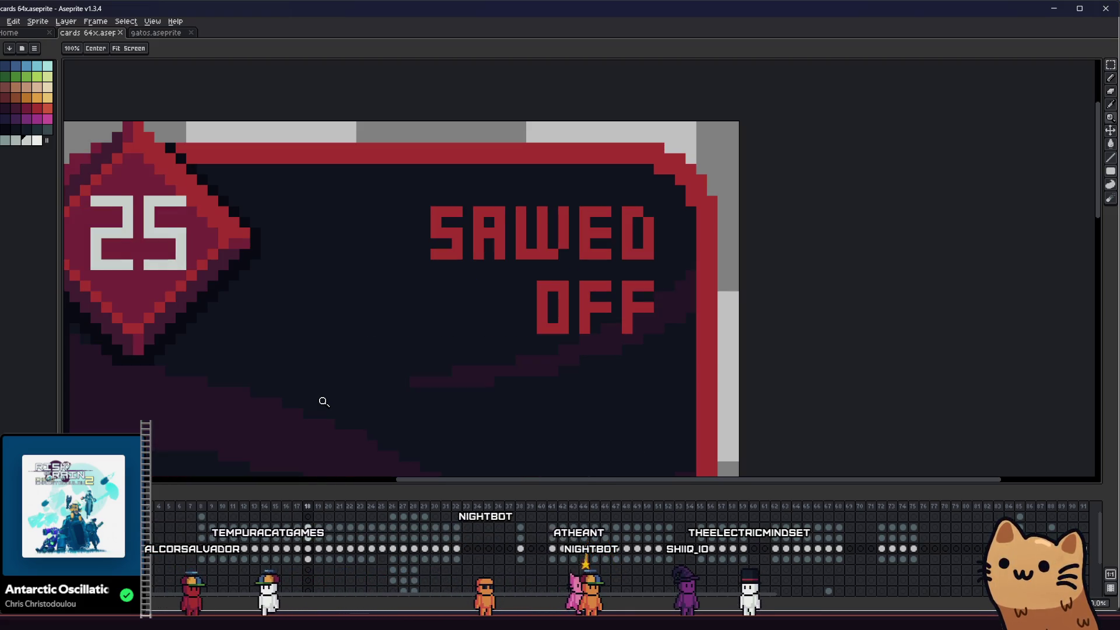
pyautogui.press('Right')
pyautogui.press('Right')
pyautogui.press('Right')
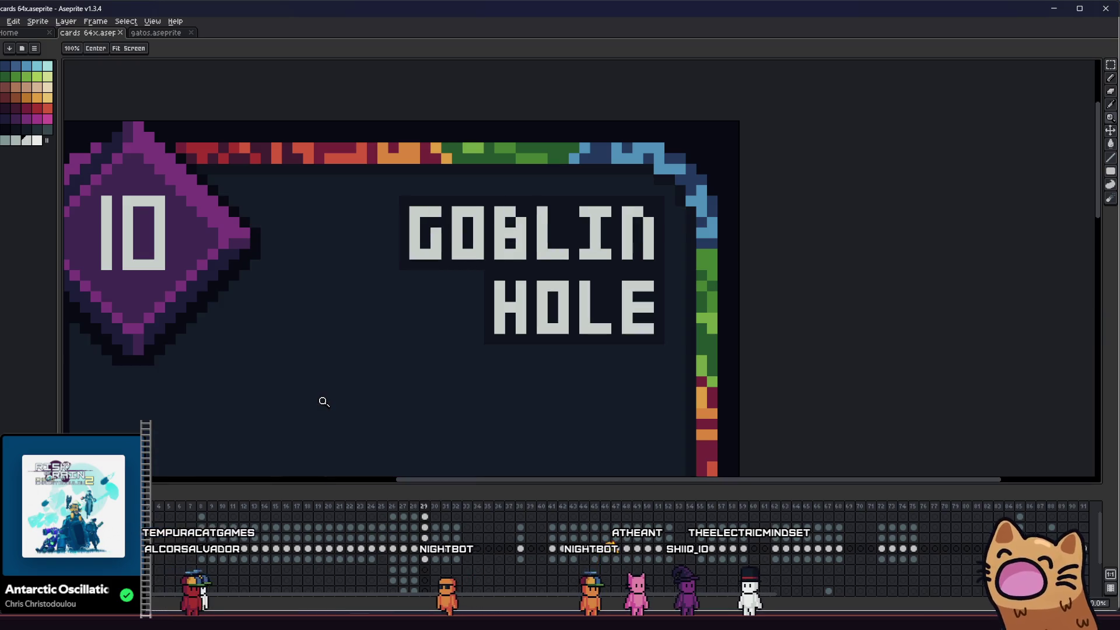
# - Zoom in on the GOBLIN HOLE title with the mouse wheel
pyautogui.scroll(2, 412, 338)
pyautogui.press('i')
pyautogui.scroll(1, 501, 315)
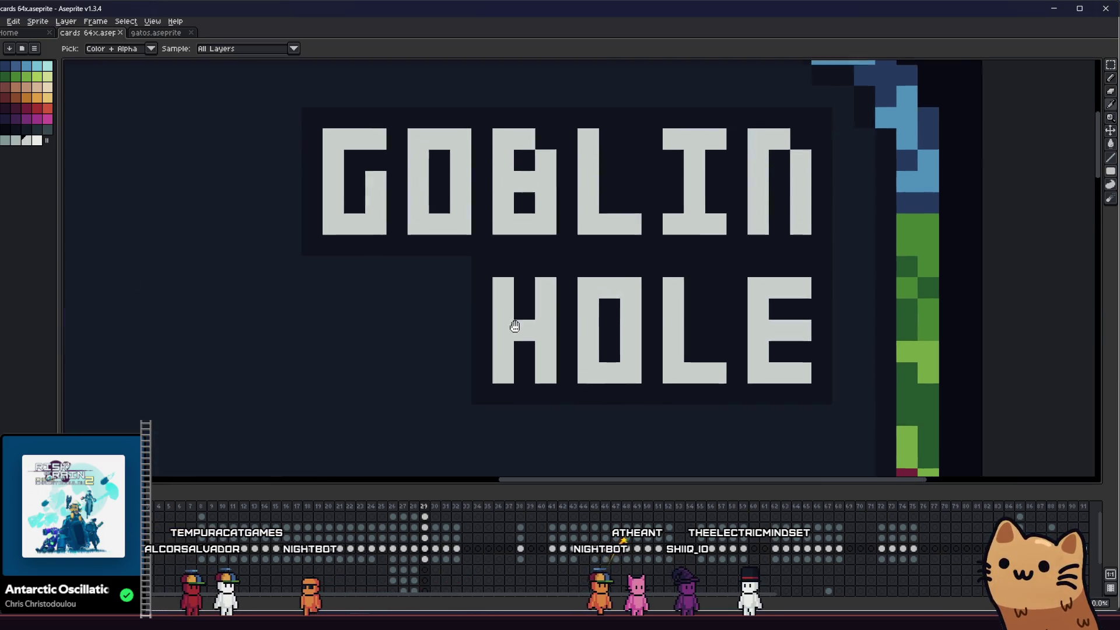
pyautogui.scroll(-3, 501, 315)
pyautogui.scroll(3, 499, 308)
pyautogui.scroll(1, 463, 274)
pyautogui.scroll(-1, 464, 280)
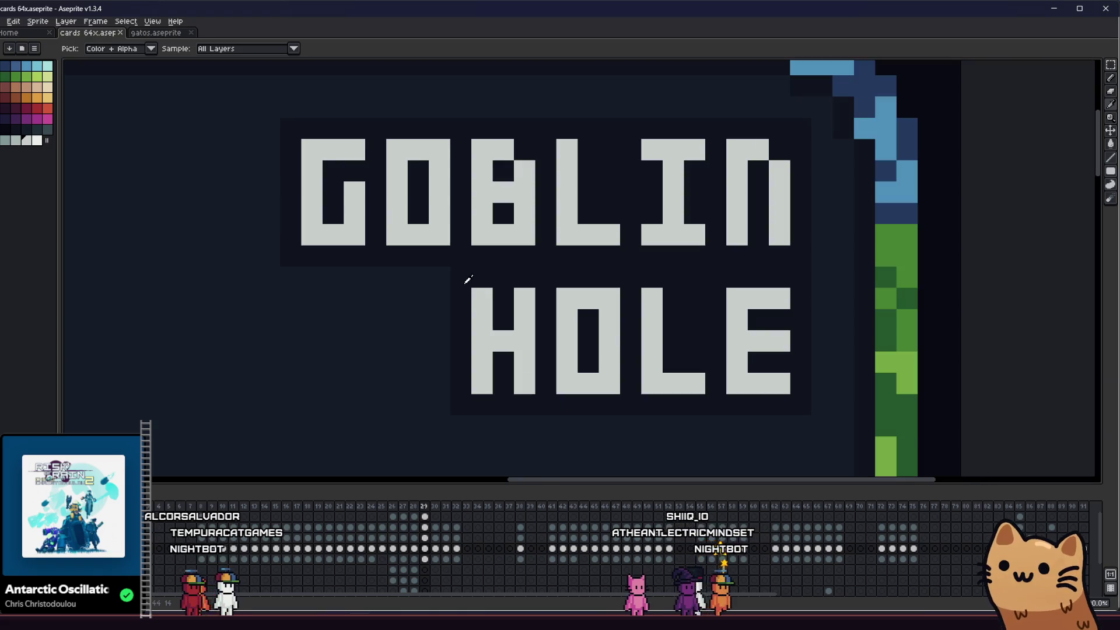
# - Pick the dark background colour and redraw the first letter of HOLE into an A
pyautogui.scroll(-3, 539, 315)
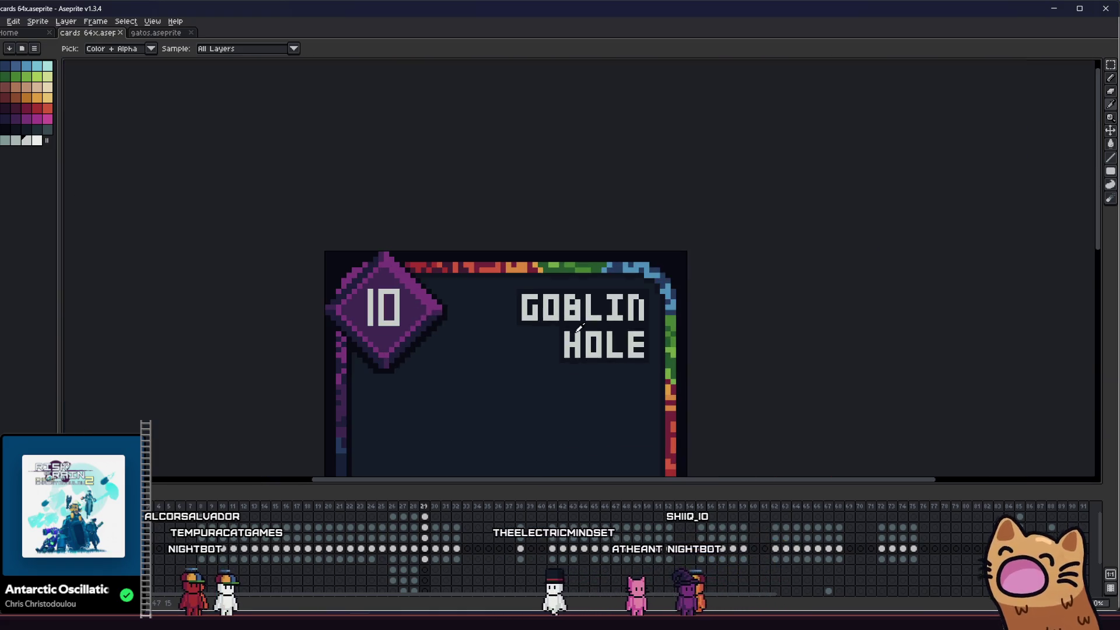
pyautogui.scroll(2, 580, 327)
pyautogui.scroll(1, 490, 332)
pyautogui.moveTo(490, 332); pyautogui.dragTo(526, 329)
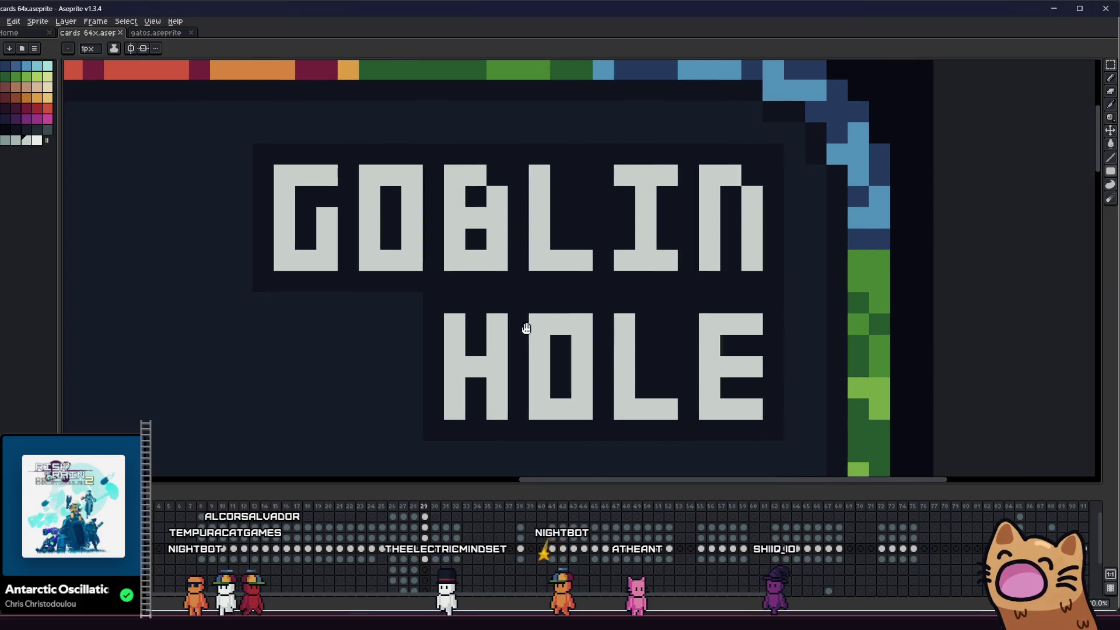
pyautogui.keyDown('alt'); pyautogui.click(464, 323); pyautogui.keyUp('alt')
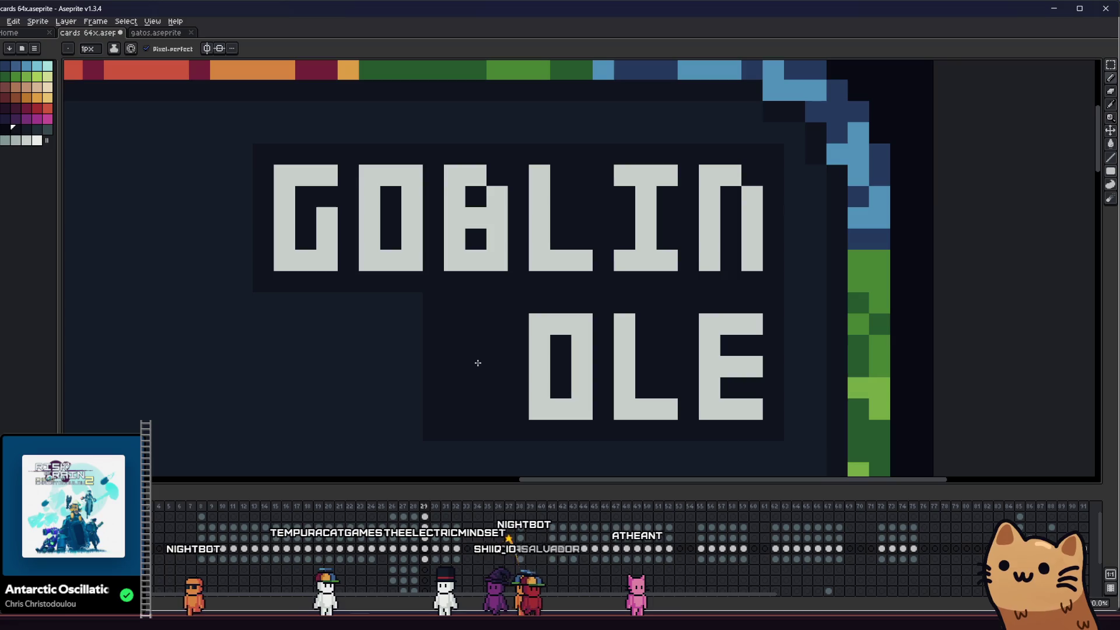
pyautogui.moveTo(477, 363); pyautogui.dragTo(520, 361)
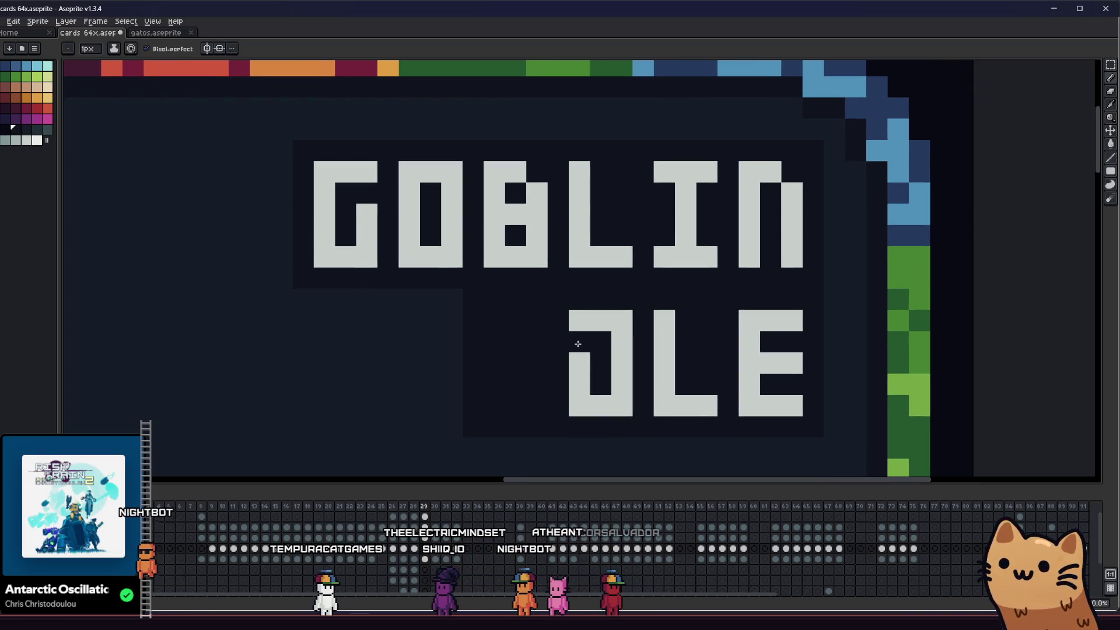
pyautogui.click(577, 343)
pyautogui.press('ctrl')
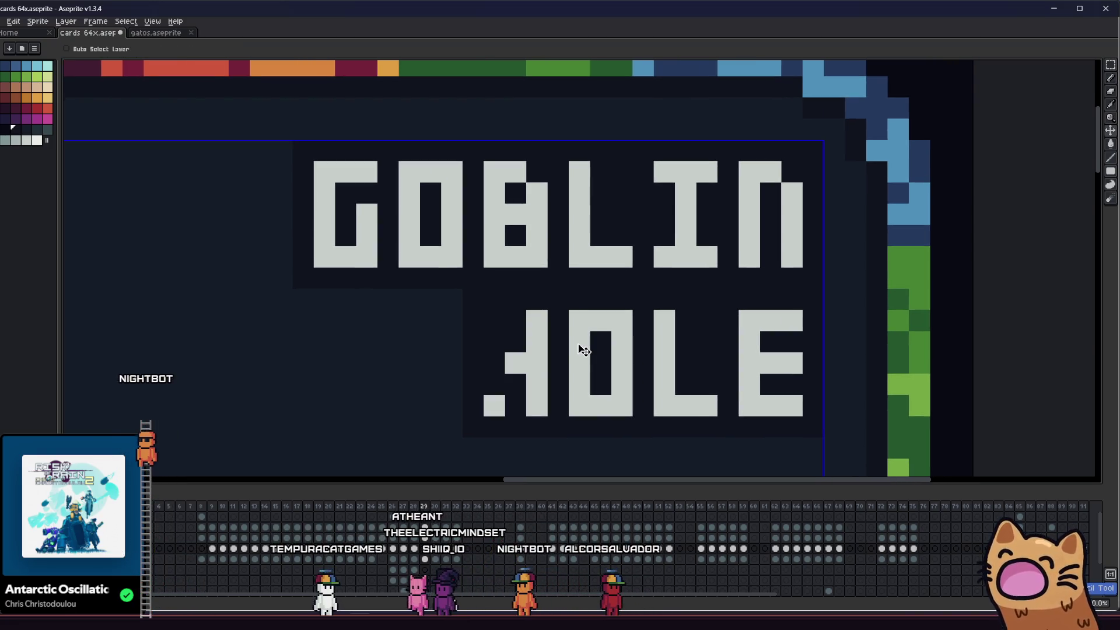
pyautogui.moveTo(495, 320); pyautogui.dragTo(495, 385)
pyautogui.click(516, 320)
pyautogui.moveTo(500, 337); pyautogui.dragTo(449, 347)
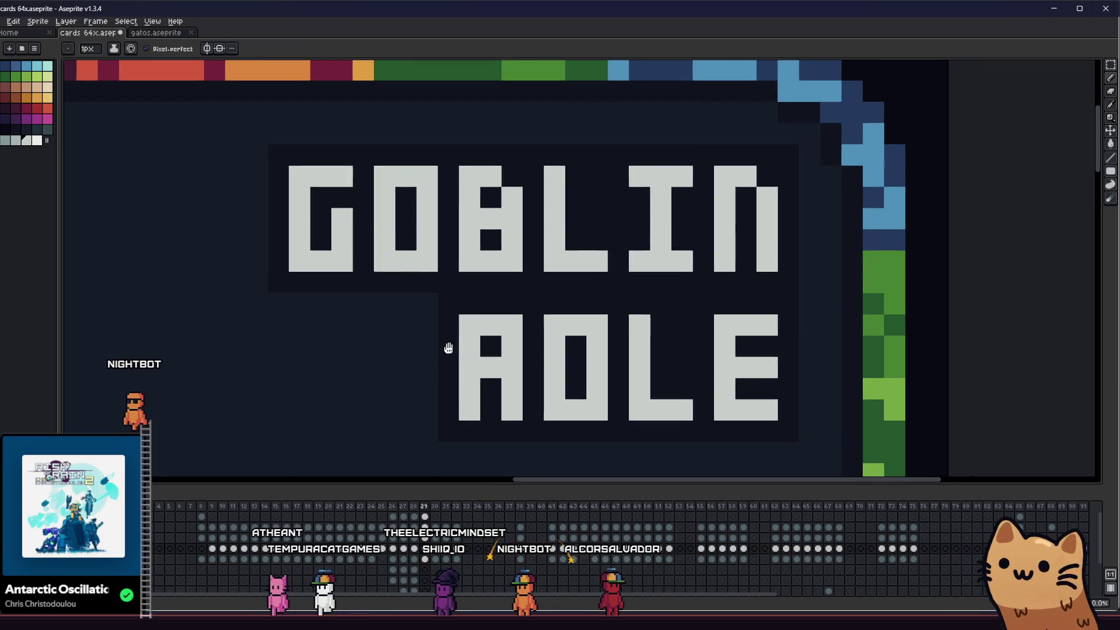
# - Fill the second letter's middle bar and add a crossbar so the word reads ARLE
pyautogui.click(551, 356)
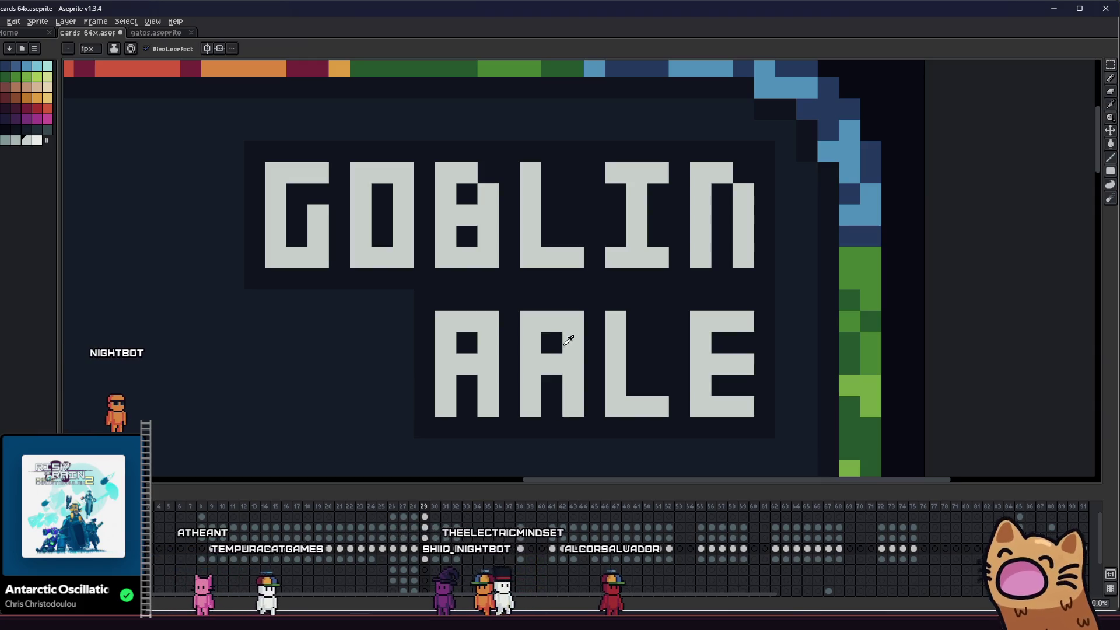
pyautogui.scroll(-4, 533, 340)
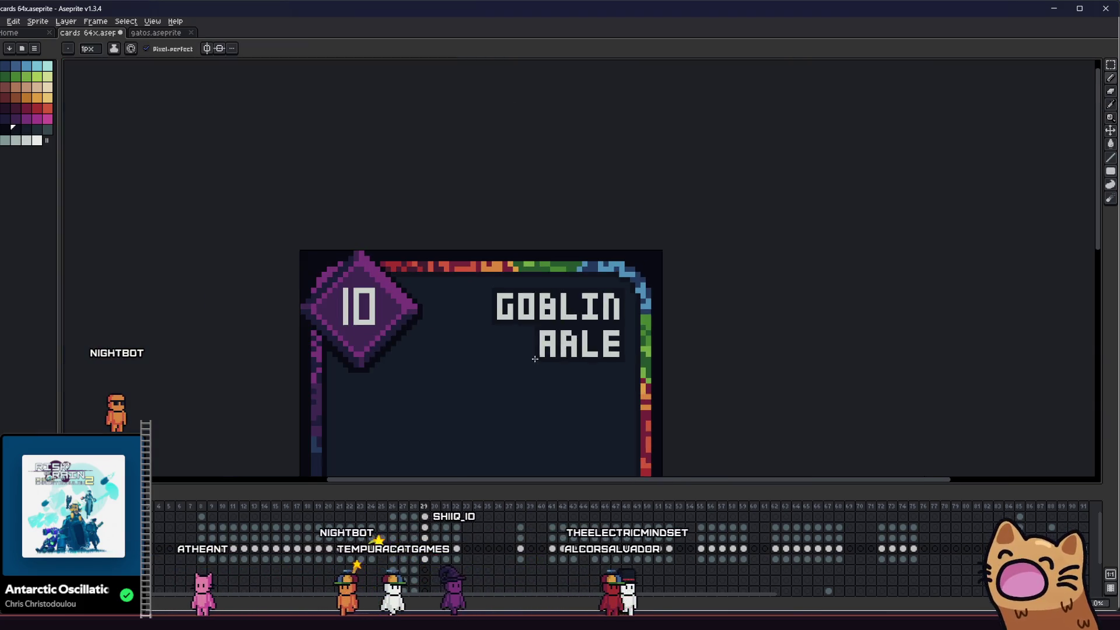
pyautogui.scroll(4, 513, 359)
pyautogui.click(554, 317)
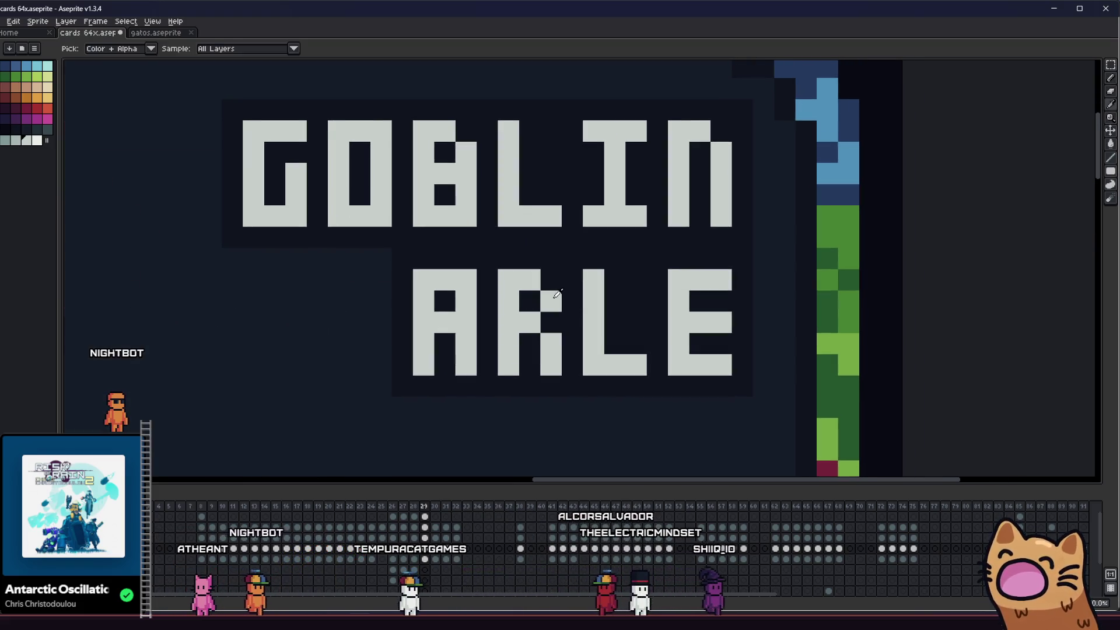
pyautogui.hscroll(1, 560, 297)
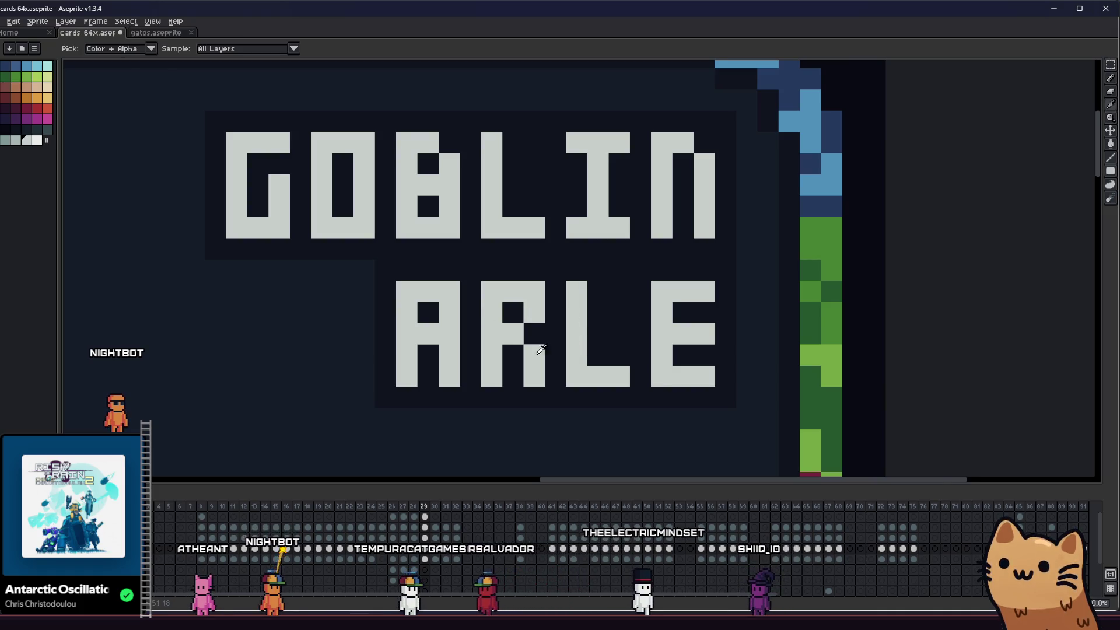
# - Select the ARLE letters and shift them left, then move the E further right
pyautogui.hscroll(-3, 541, 348)
pyautogui.press('m')
pyautogui.moveTo(430, 275)
pyautogui.mouseDown()
pyautogui.moveTo(466, 321)
pyautogui.moveTo(730, 446)
pyautogui.mouseUp()
pyautogui.moveTo(758, 257)
pyautogui.mouseDown()
pyautogui.moveTo(470, 470)
pyautogui.moveTo(363, 478)
pyautogui.mouseUp()
pyautogui.scroll(-1, 525, 350)
pyautogui.moveTo(611, 345); pyautogui.dragTo(568, 345)
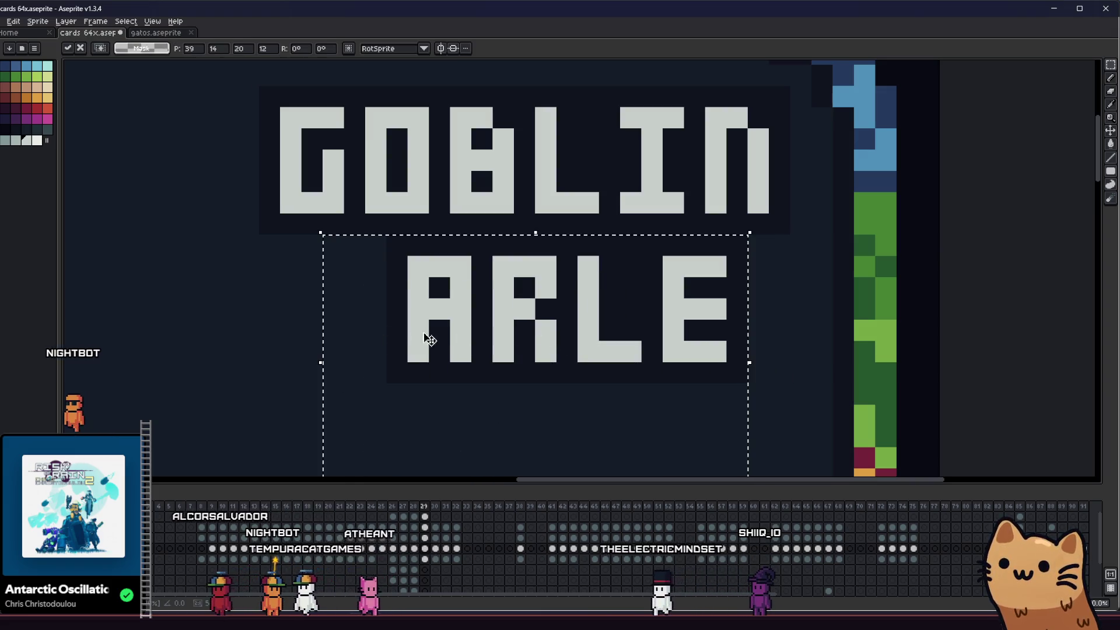
pyautogui.press('Return')
pyautogui.moveTo(769, 234); pyautogui.dragTo(638, 408)
pyautogui.moveTo(693, 352); pyautogui.dragTo(735, 352)
# - Sample the light letter colour, fill the notch to turn L into M, and save
pyautogui.press('i')
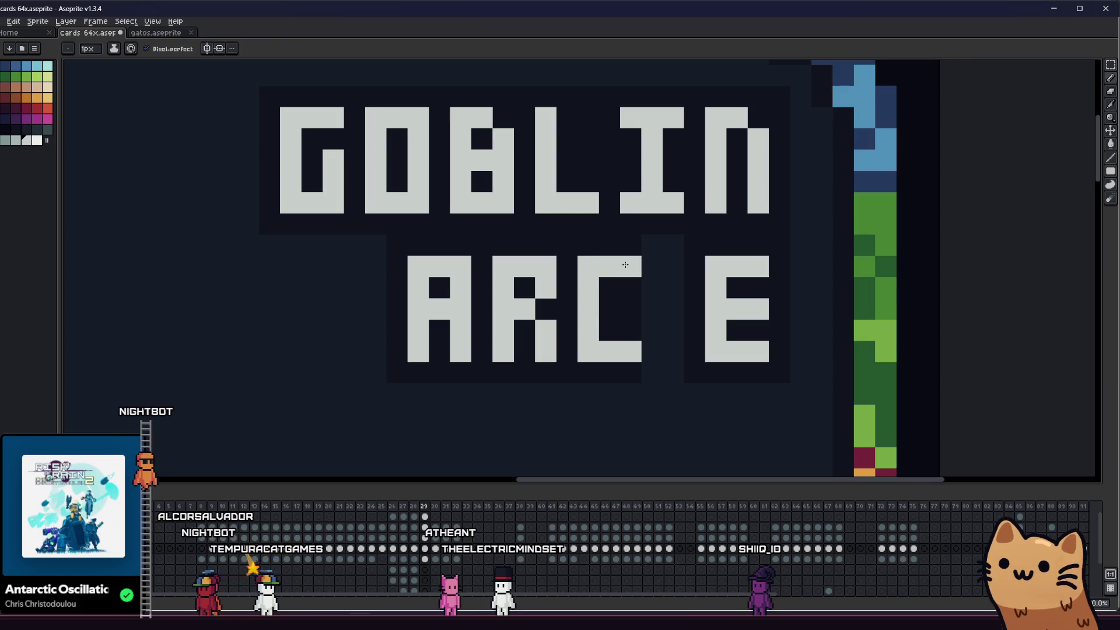
pyautogui.press('alt')
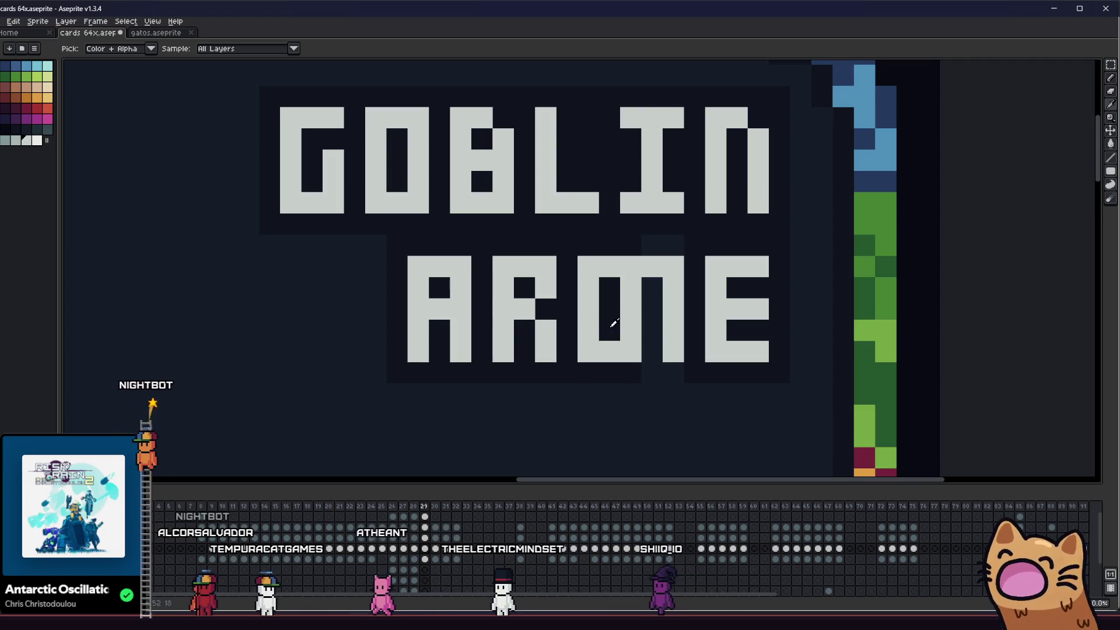
pyautogui.moveTo(612, 317); pyautogui.dragTo(609, 279)
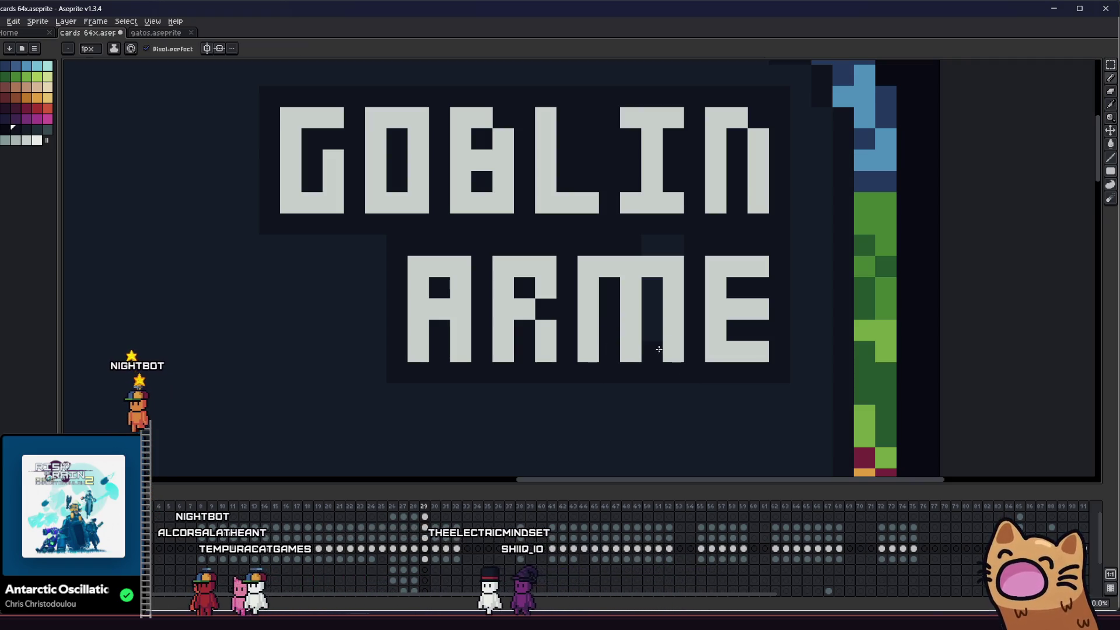
pyautogui.scroll(-2, 643, 248)
pyautogui.hotkey('ctrl', 's')
pyautogui.scroll(4, 698, 326)
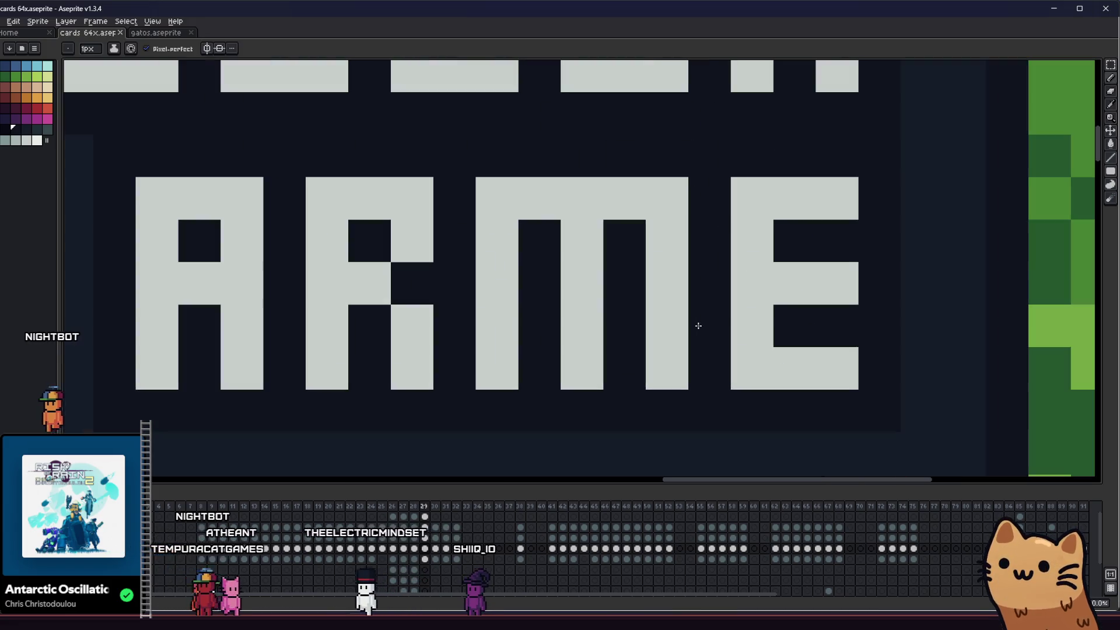
# - Recolour cells around the E's notches to reshape it into a Y, completing ARMY
pyautogui.click(753, 282)
pyautogui.click(823, 227)
pyautogui.click(802, 250)
pyautogui.click(795, 213)
pyautogui.click(784, 333)
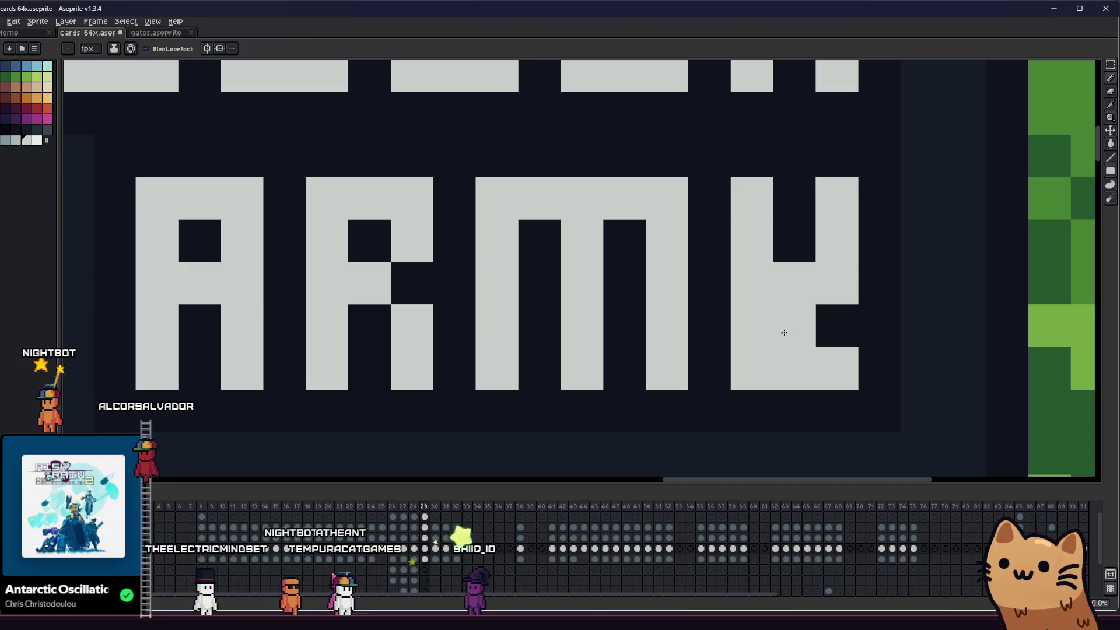
pyautogui.click(751, 326)
pyautogui.click(751, 369)
pyautogui.scroll(-4, 825, 382)
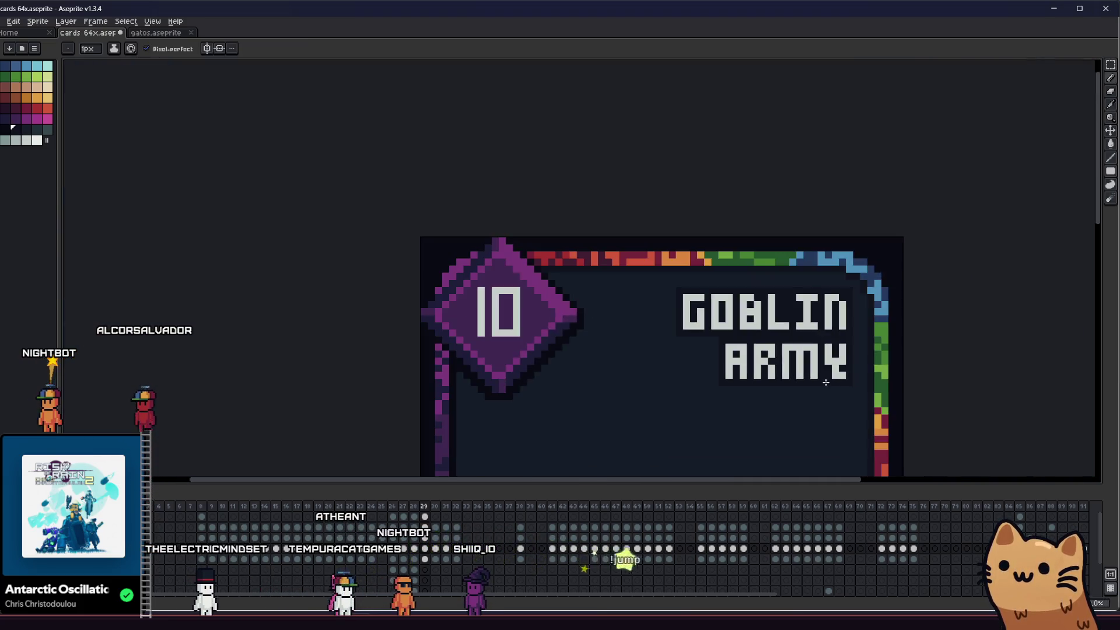
# - Retouch four cells around the Y's stem and notch, then save the card file
pyautogui.scroll(4, 825, 382)
pyautogui.scroll(-4, 824, 350)
pyautogui.hotkey('ctrl', 's')
pyautogui.scroll(4, 852, 321)
pyautogui.press('b')
pyautogui.click(840, 320)
pyautogui.click(931, 316)
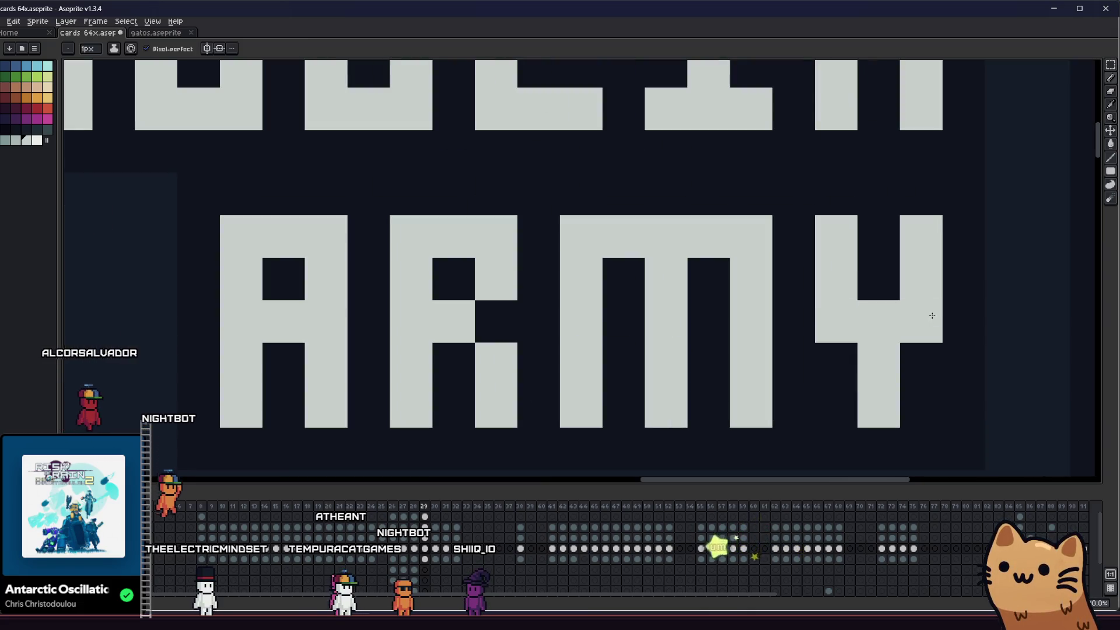
pyautogui.keyDown('alt'); pyautogui.click(873, 275); pyautogui.keyUp('alt')
pyautogui.click(875, 318)
pyautogui.scroll(-4, 875, 318)
pyautogui.hotkey('ctrl', 's')
# - Step through the Black Hole, UFO and Salmon Storm frames to the GOBLIN ARMY frame
pyautogui.scroll(3, 811, 317)
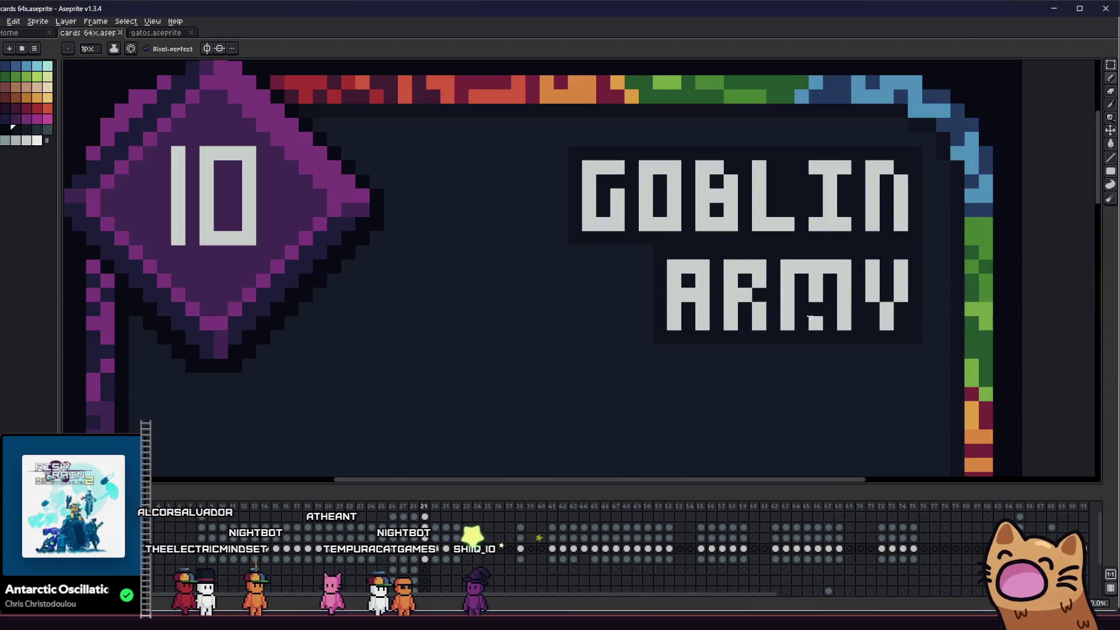
pyautogui.scroll(1, 847, 251)
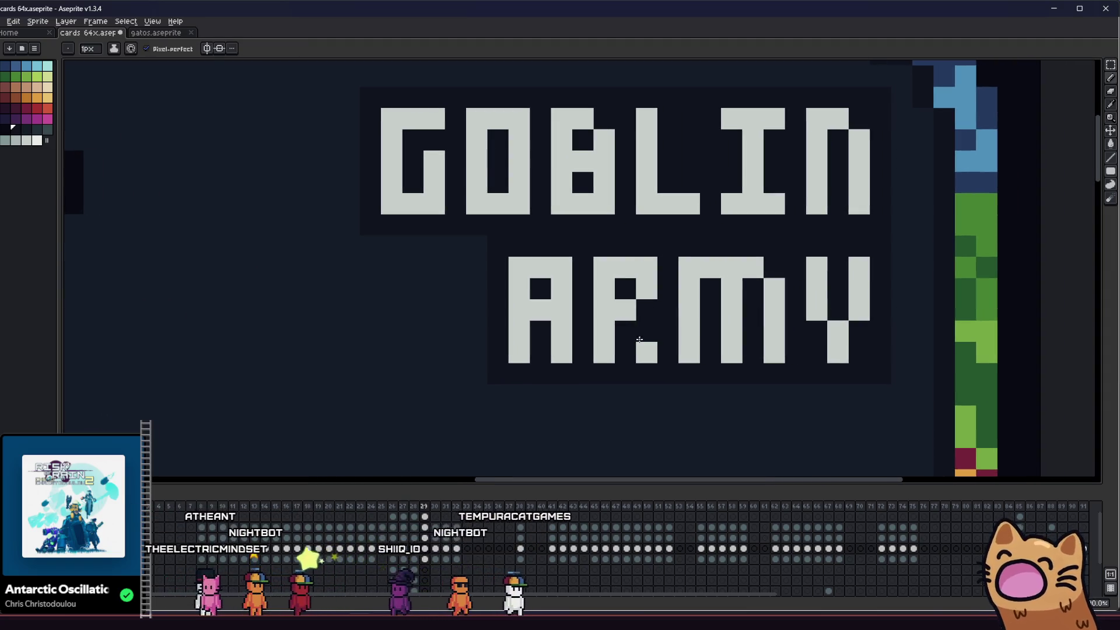
pyautogui.press('Left')
pyautogui.press('Left')
pyautogui.press('Left')
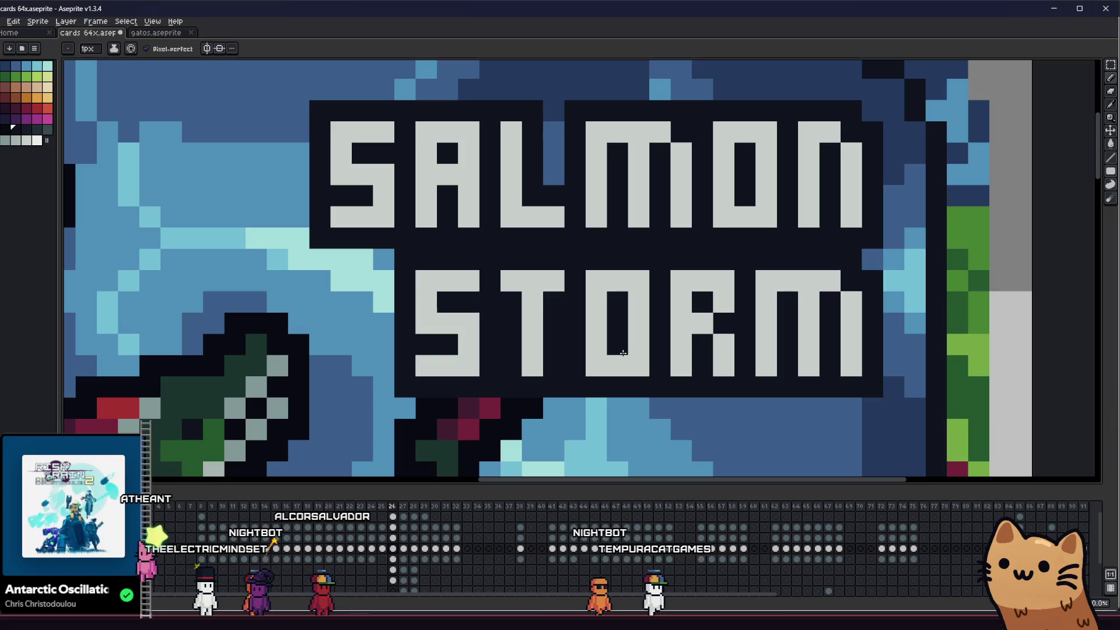
pyautogui.press('Right')
pyautogui.press('Right')
pyautogui.press('Right')
pyautogui.scroll(-3, 623, 353)
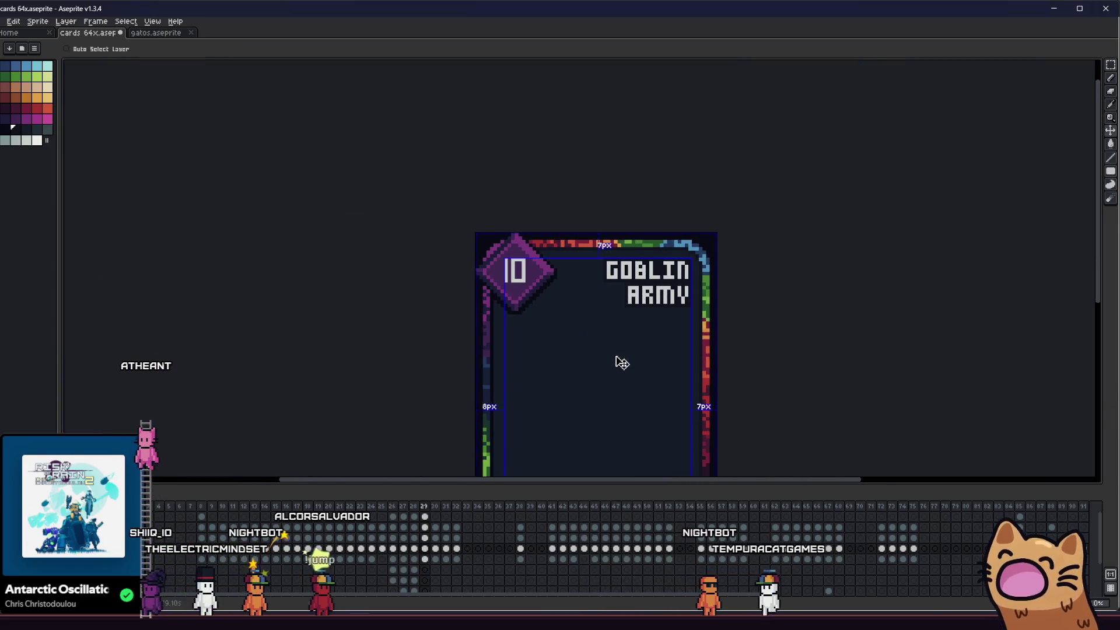
pyautogui.scroll(4, 640, 312)
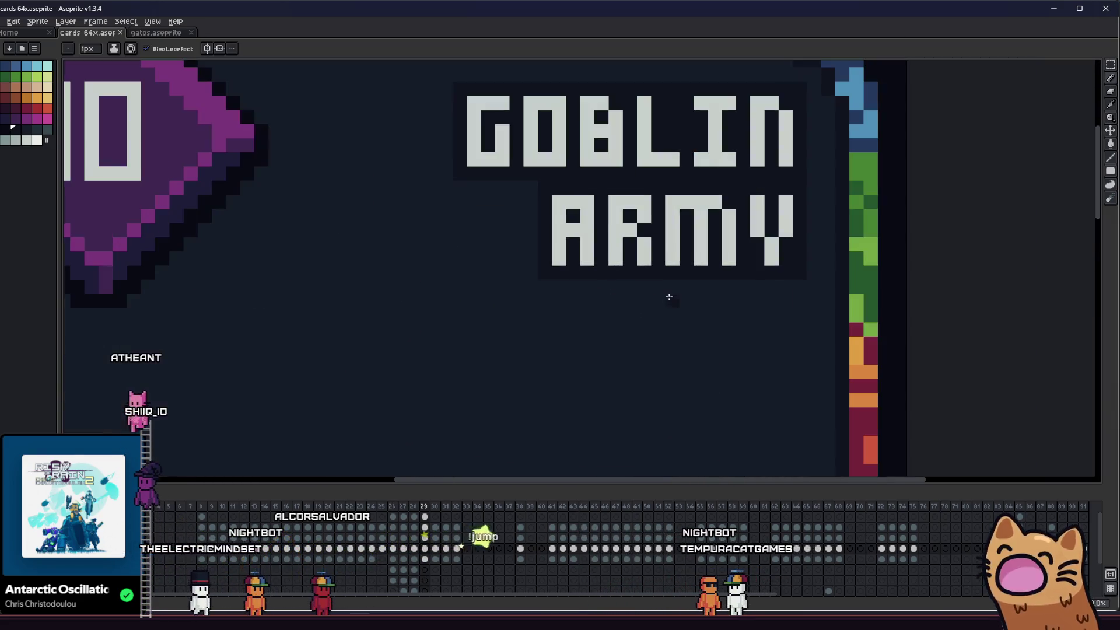
pyautogui.moveTo(640, 324); pyautogui.dragTo(762, 317)
pyautogui.press('i')
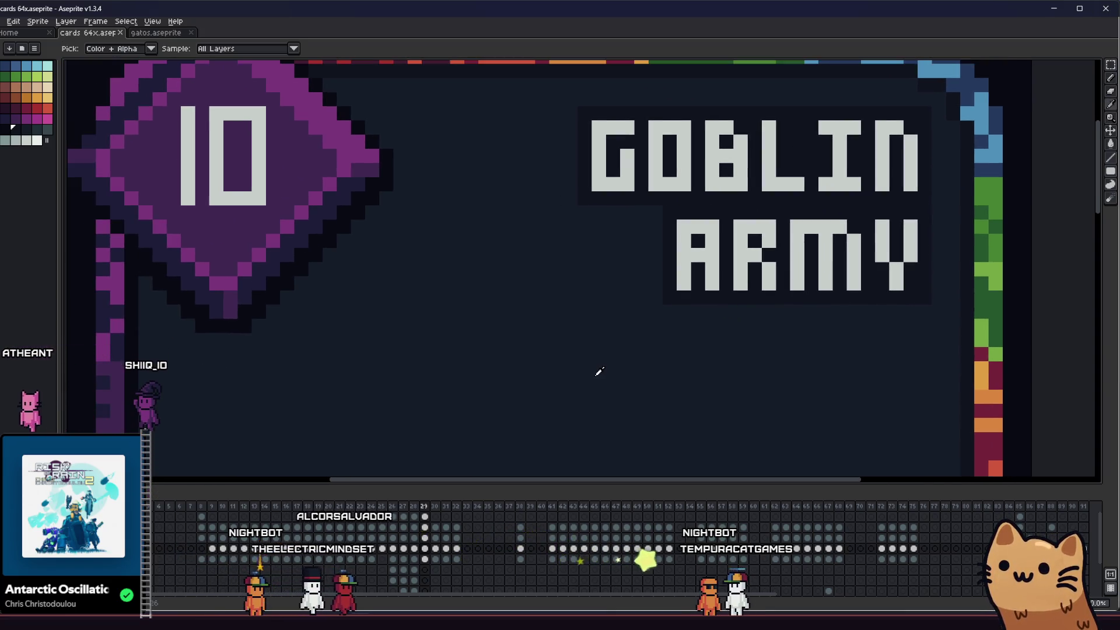
pyautogui.press('Left')
pyautogui.press('Left')
pyautogui.press('Left')
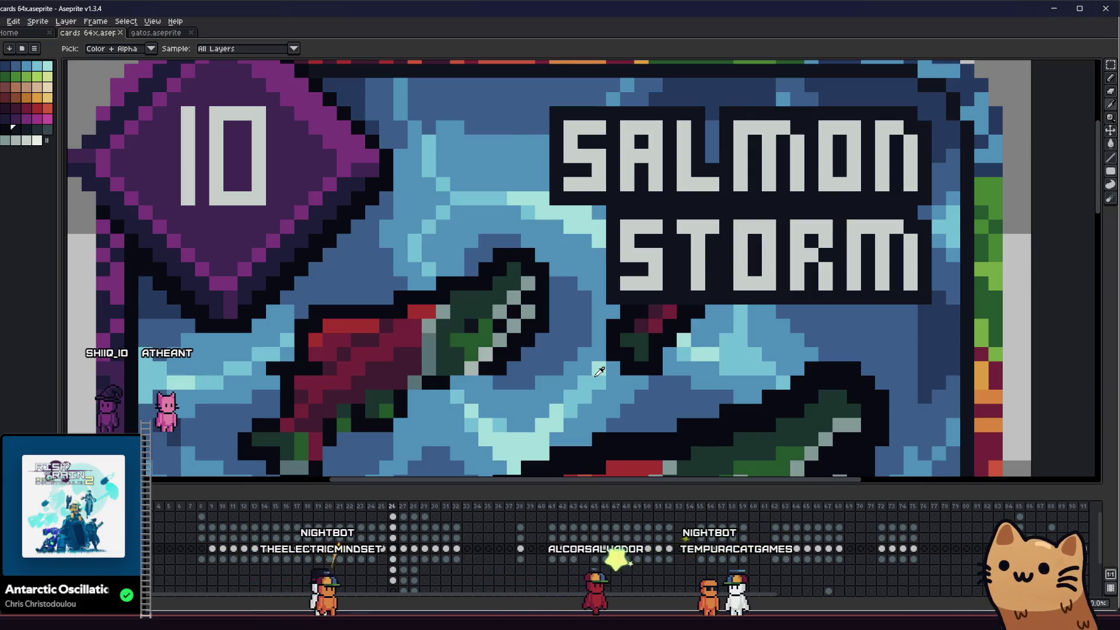
pyautogui.press('Right')
pyautogui.press('Right')
pyautogui.press('Right')
# - Zoom and pan until the whole GOBLIN ARMY card is centred in view
pyautogui.press('b')
pyautogui.scroll(2, 725, 157)
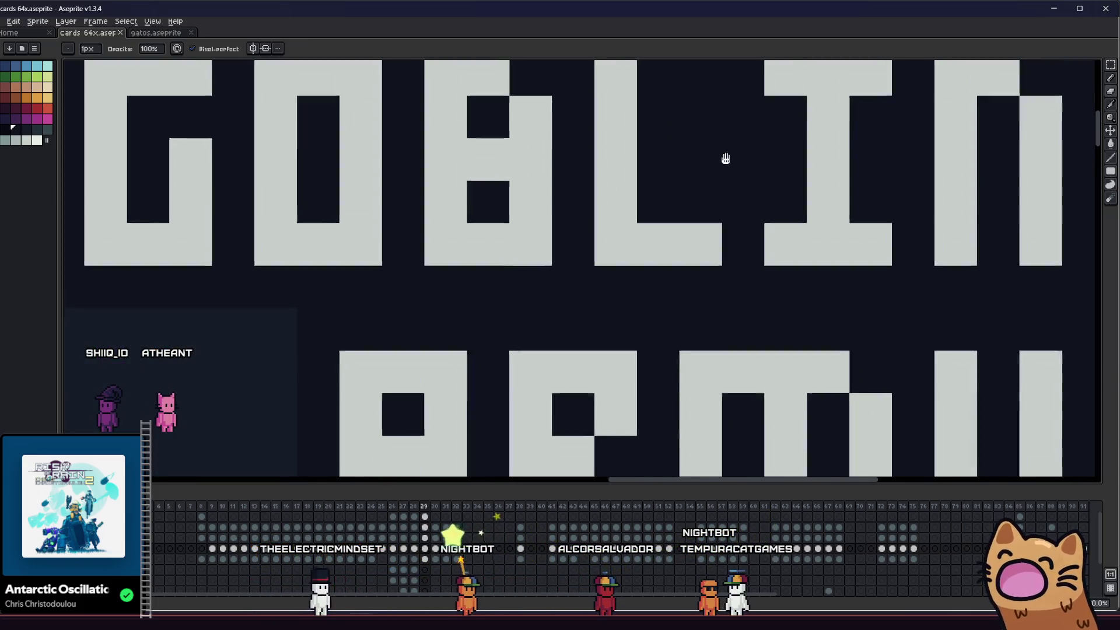
pyautogui.scroll(-1, 730, 183)
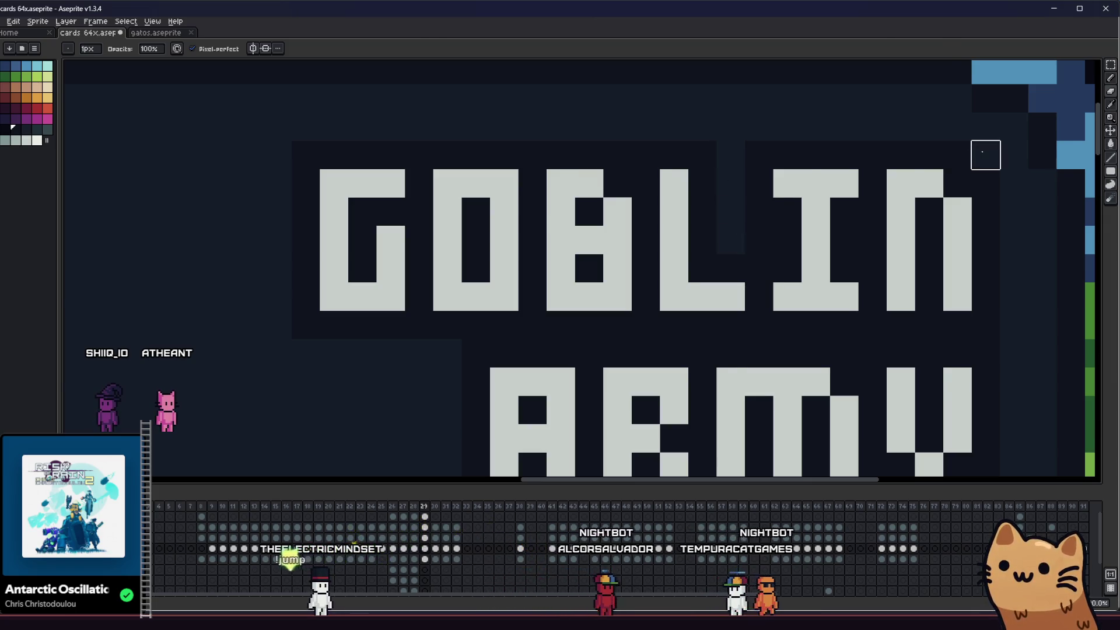
pyautogui.scroll(-1, 985, 185)
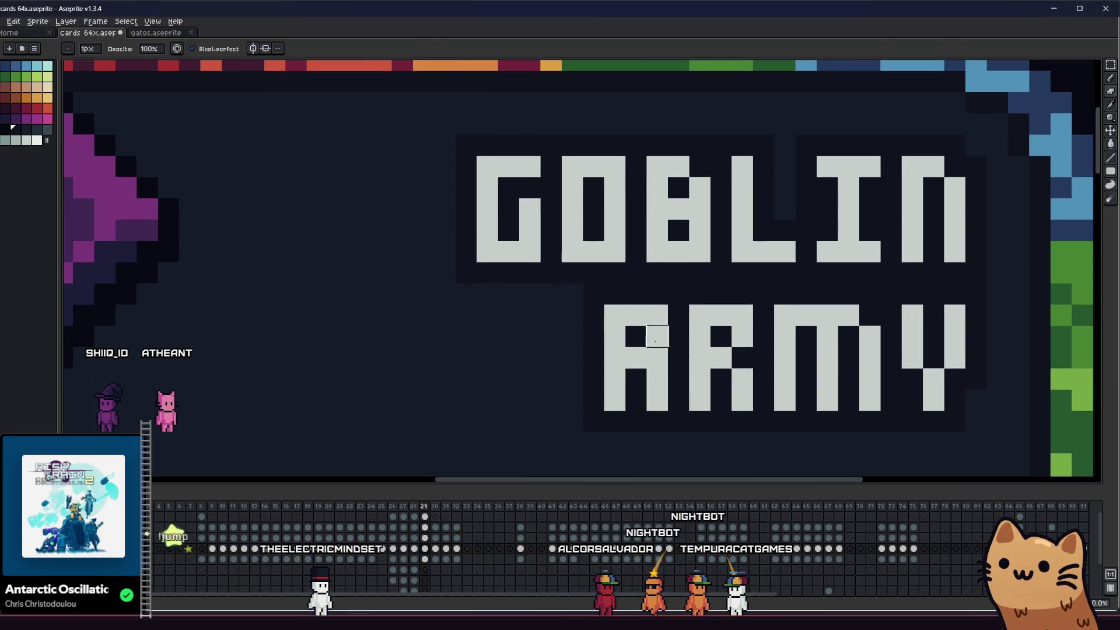
pyautogui.scroll(-3, 551, 316)
pyautogui.moveTo(471, 323)
pyautogui.mouseDown()
pyautogui.moveTo(555, 270)
pyautogui.moveTo(565, 282)
pyautogui.moveTo(601, 236)
pyautogui.mouseUp()
pyautogui.scroll(-5, 508, 245)
pyautogui.scroll(2, 458, 295)
pyautogui.scroll(1, 408, 256)
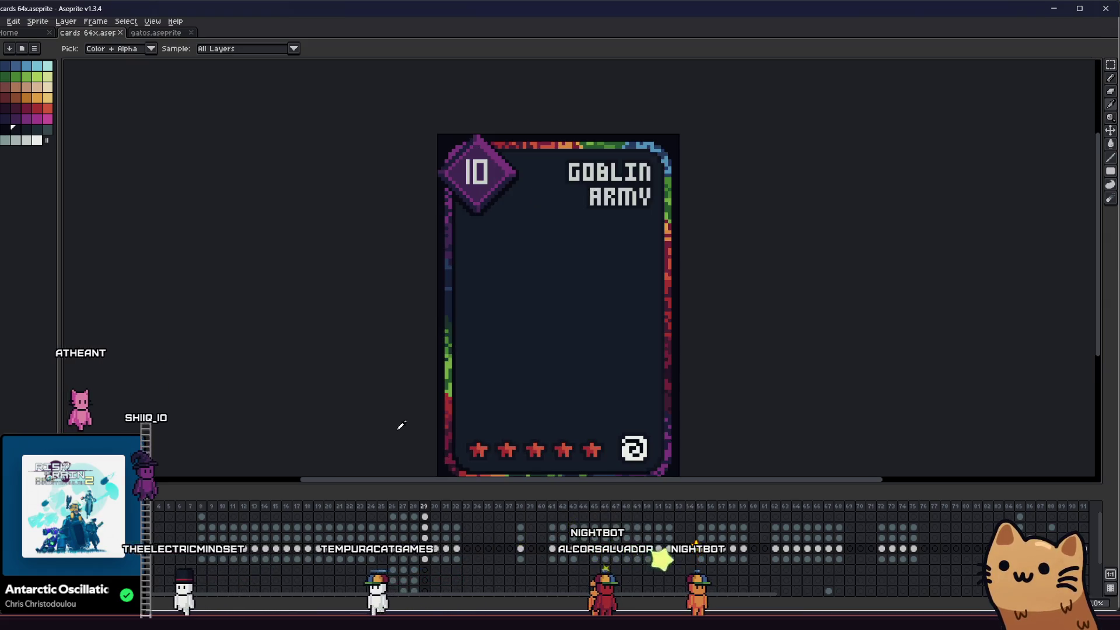
# - Play the neighbouring frames briefly, then hide the card's 10, title, stars and spiral
pyautogui.press('Return')
pyautogui.press('Return')
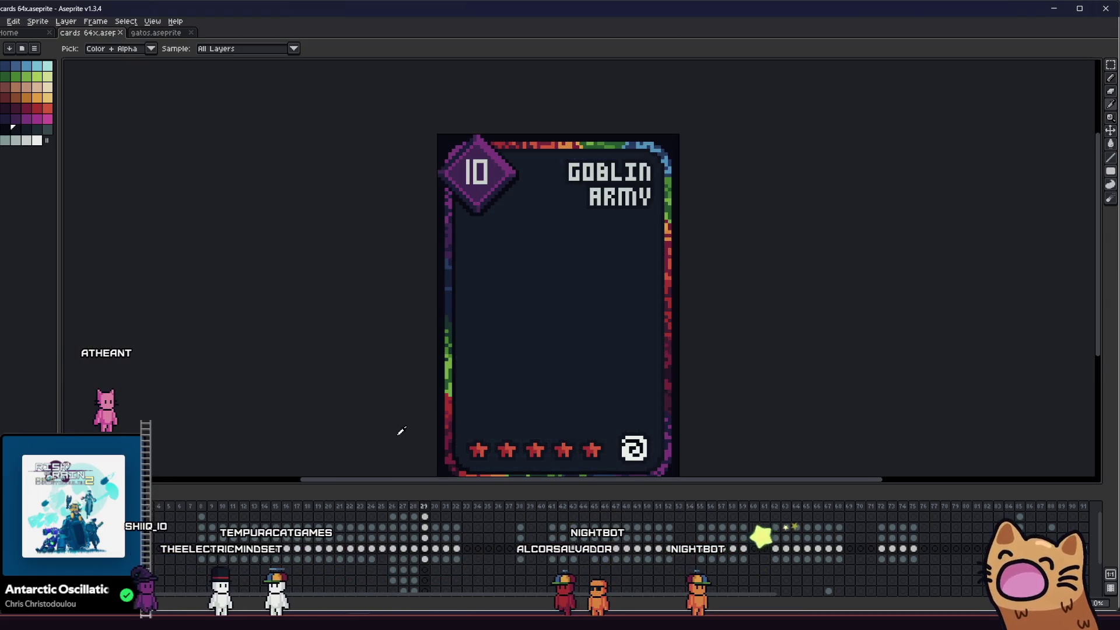
pyautogui.scroll(-2, 384, 608)
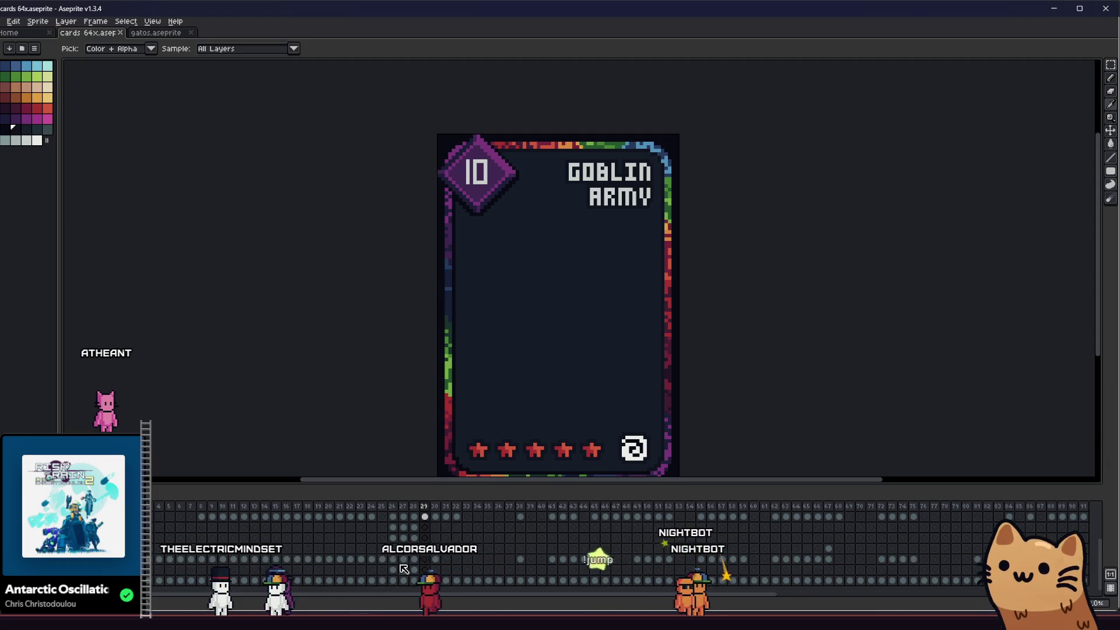
pyautogui.moveTo(476, 349); pyautogui.dragTo(436, 320)
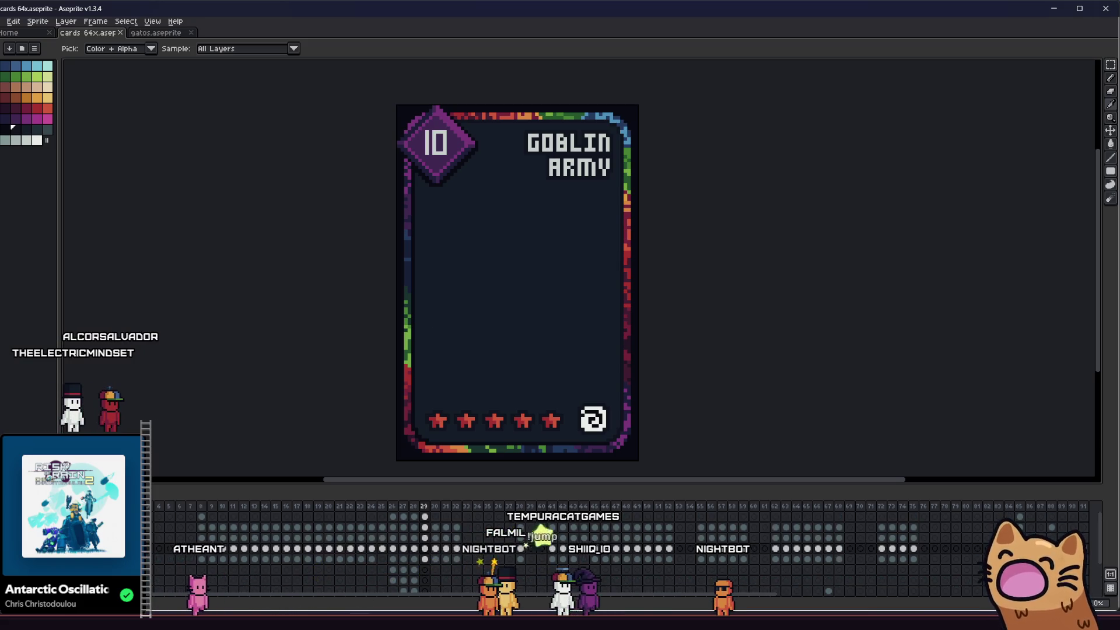
pyautogui.hotkey('ctrl', 'z')
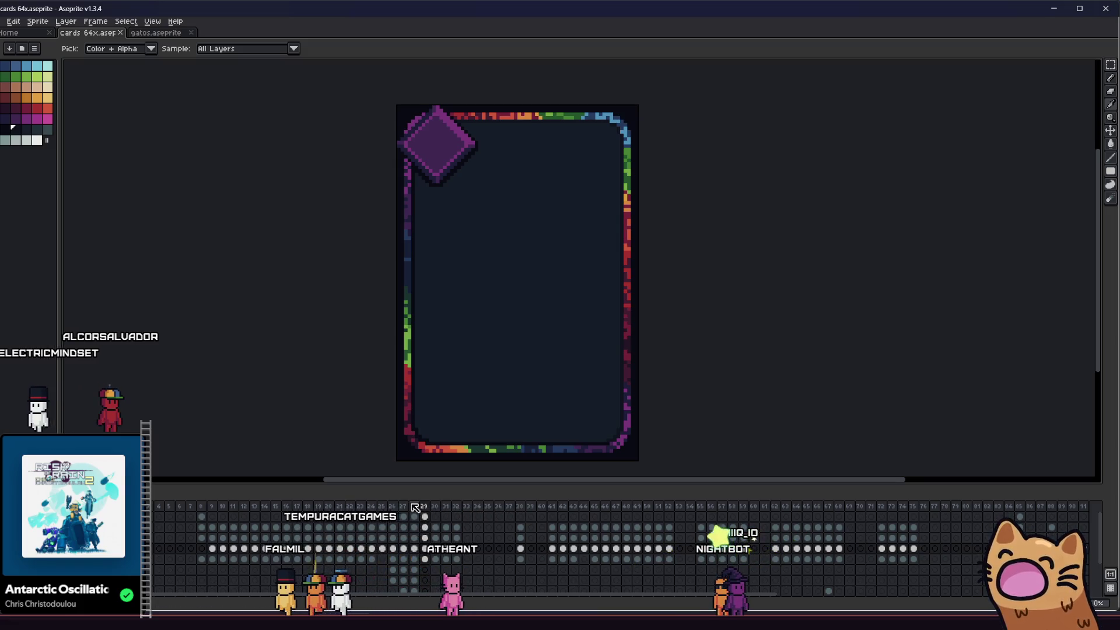
# - View the galaxy card on frame 28 and bring back the text, stars and spiral
pyautogui.press('Left')
pyautogui.scroll(-1, 426, 340)
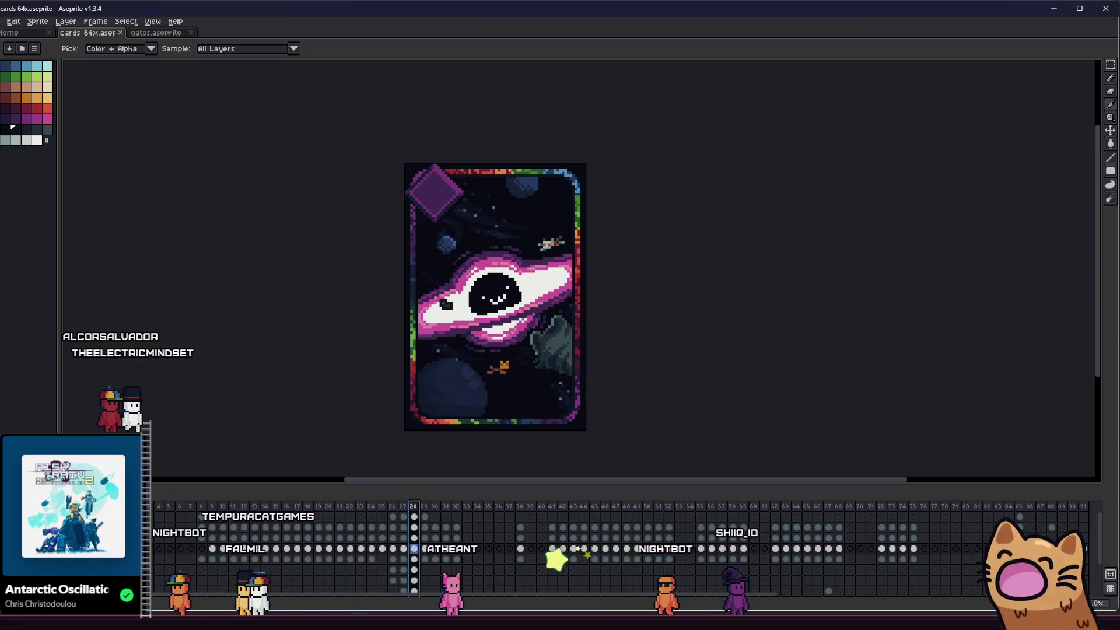
pyautogui.hotkey('ctrl', 'y')
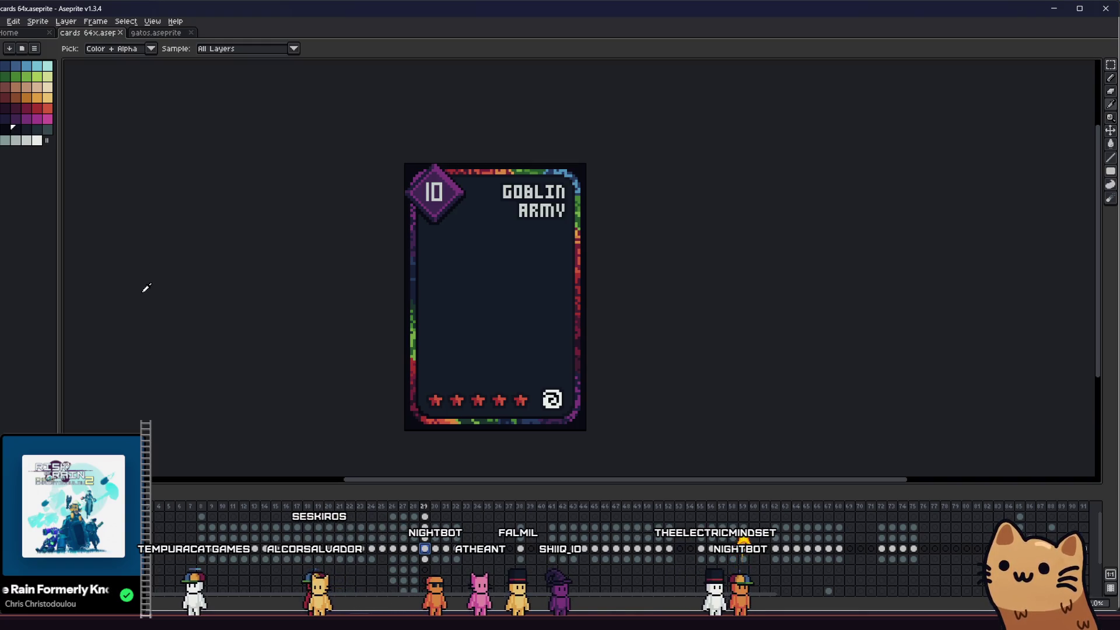
pyautogui.scroll(1, 282, 287)
pyautogui.scroll(-2, 262, 274)
pyautogui.scroll(4, 341, 353)
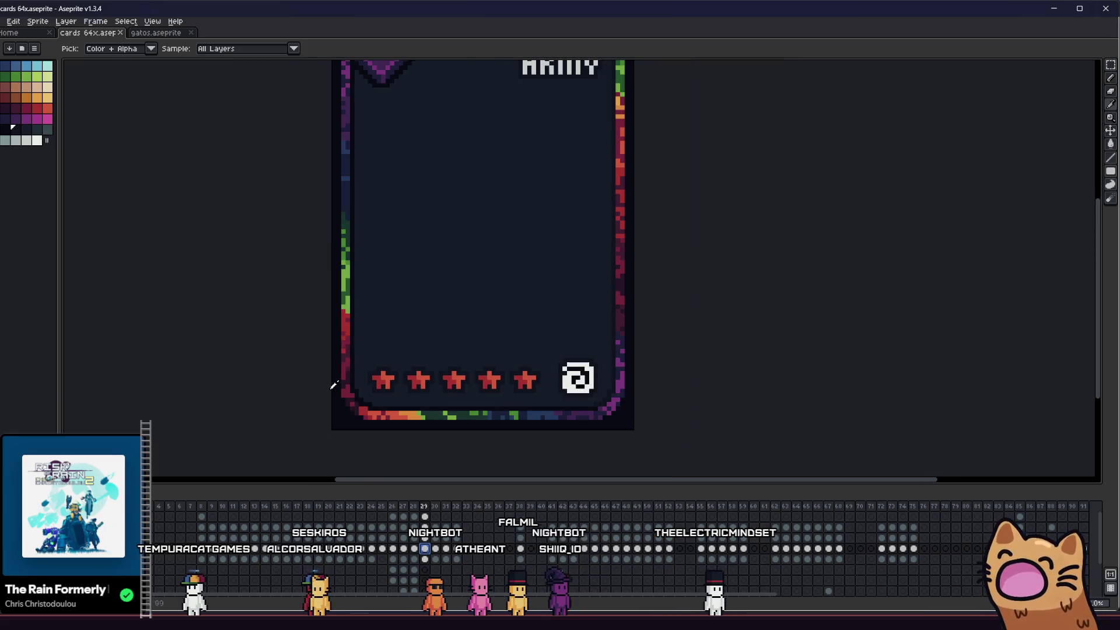
pyautogui.scroll(-1, 334, 385)
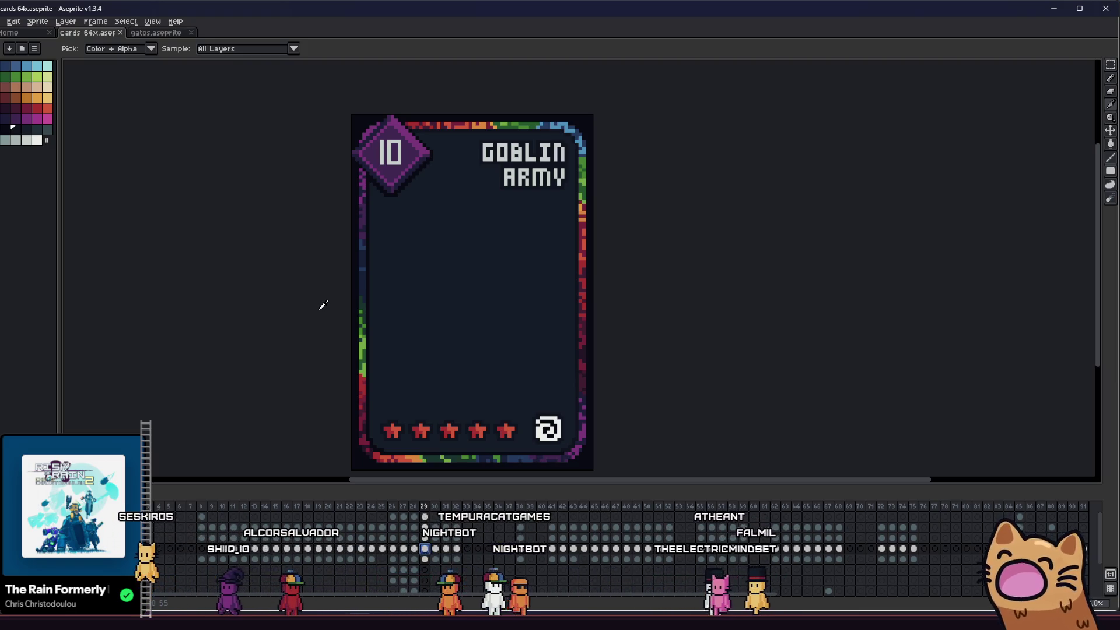
pyautogui.scroll(1, 348, 276)
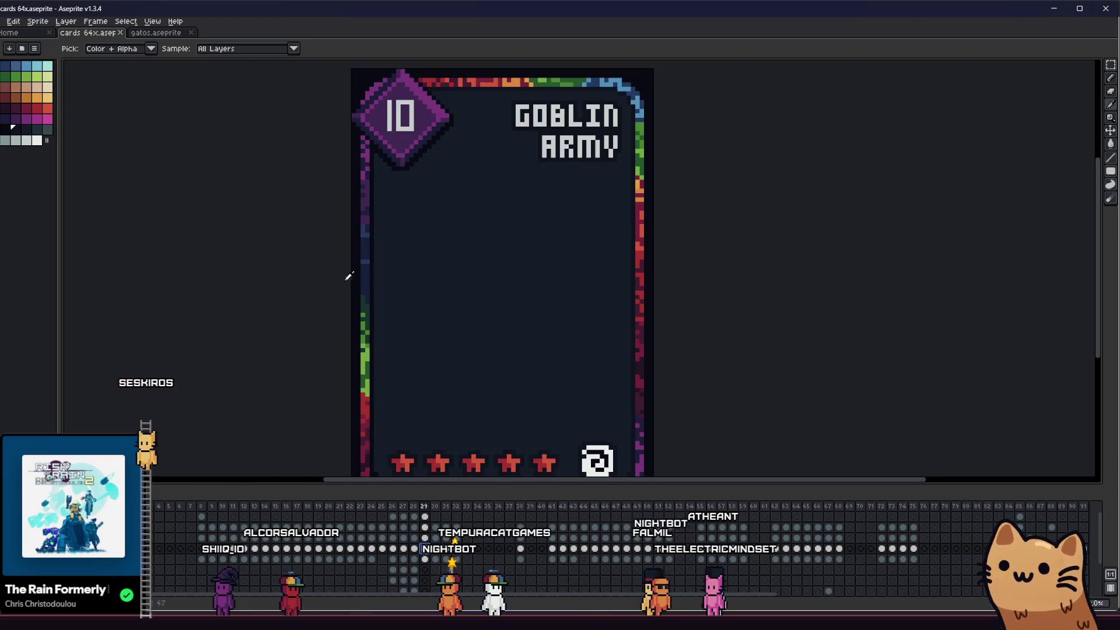
pyautogui.scroll(1, 349, 276)
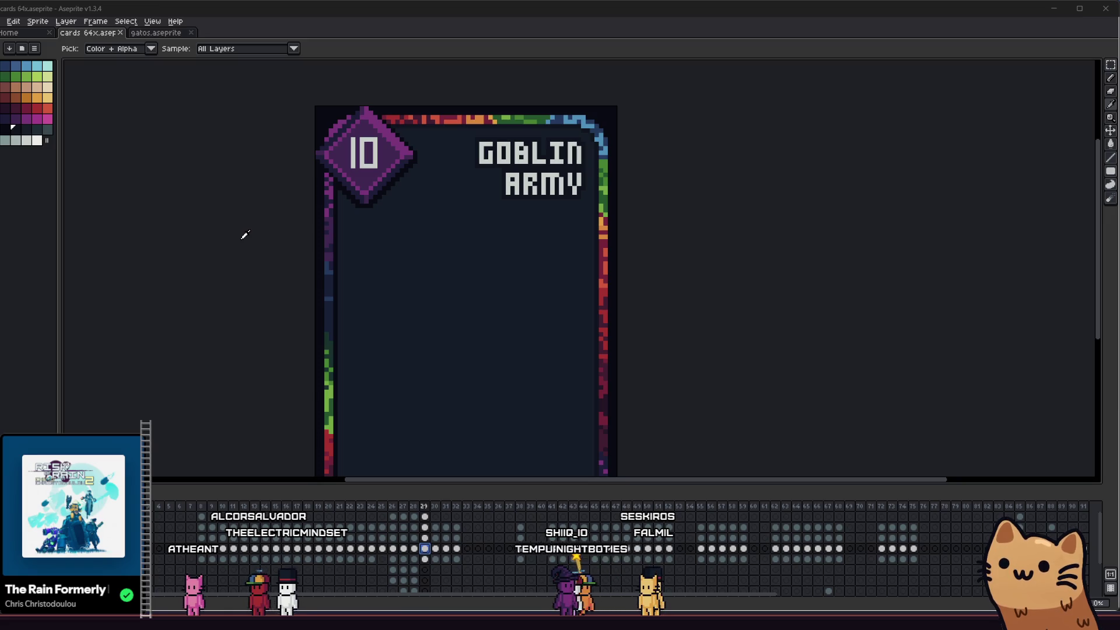
pyautogui.hscroll(-1, 475, 300)
pyautogui.scroll(-2, 530, 305)
pyautogui.scroll(1, 530, 305)
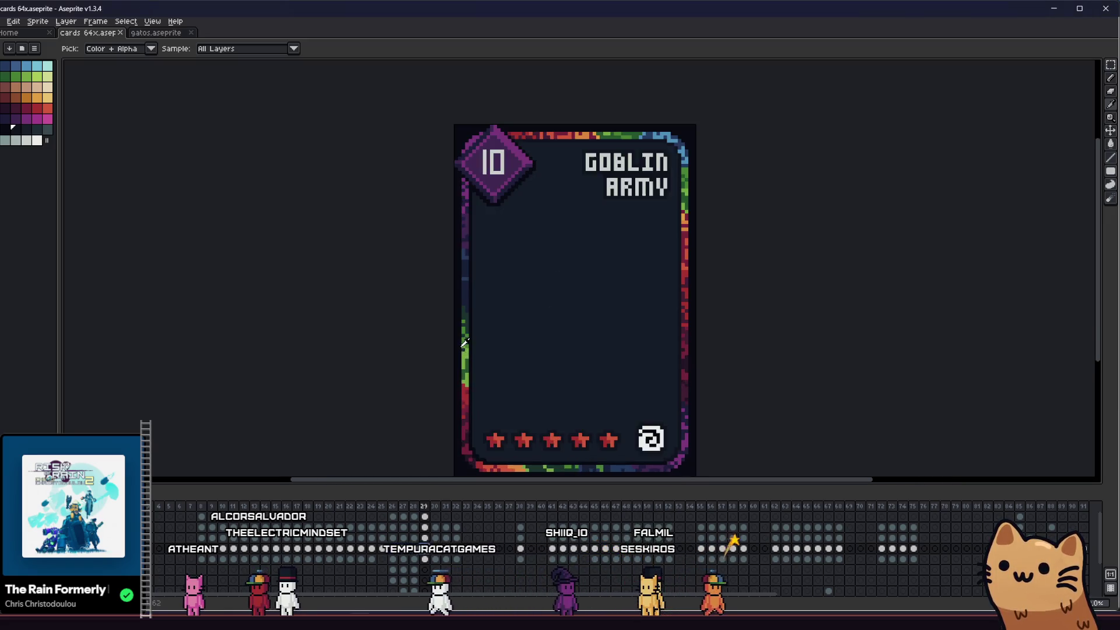
pyautogui.hscroll(2, 379, 335)
# - Pick the green palette swatch as the drawing colour and zoom in on the card
pyautogui.keyDown('alt'); pyautogui.click(404, 327); pyautogui.keyUp('alt')
pyautogui.hscroll(2, 350, 263)
pyautogui.scroll(-1, 350, 262)
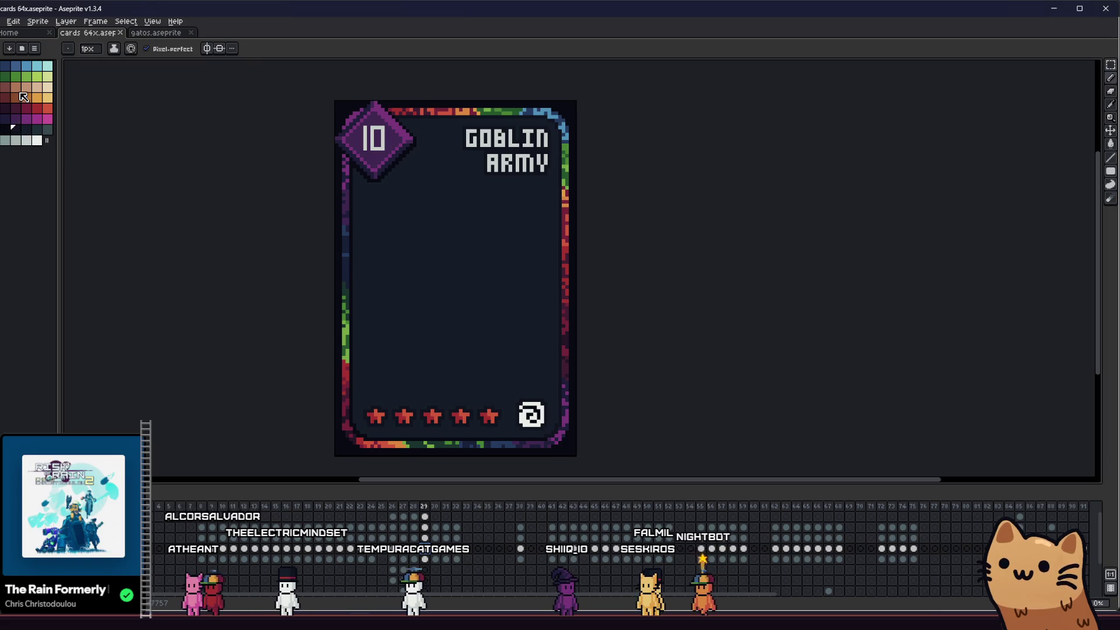
pyautogui.scroll(-1, 434, 230)
pyautogui.hscroll(1, 434, 229)
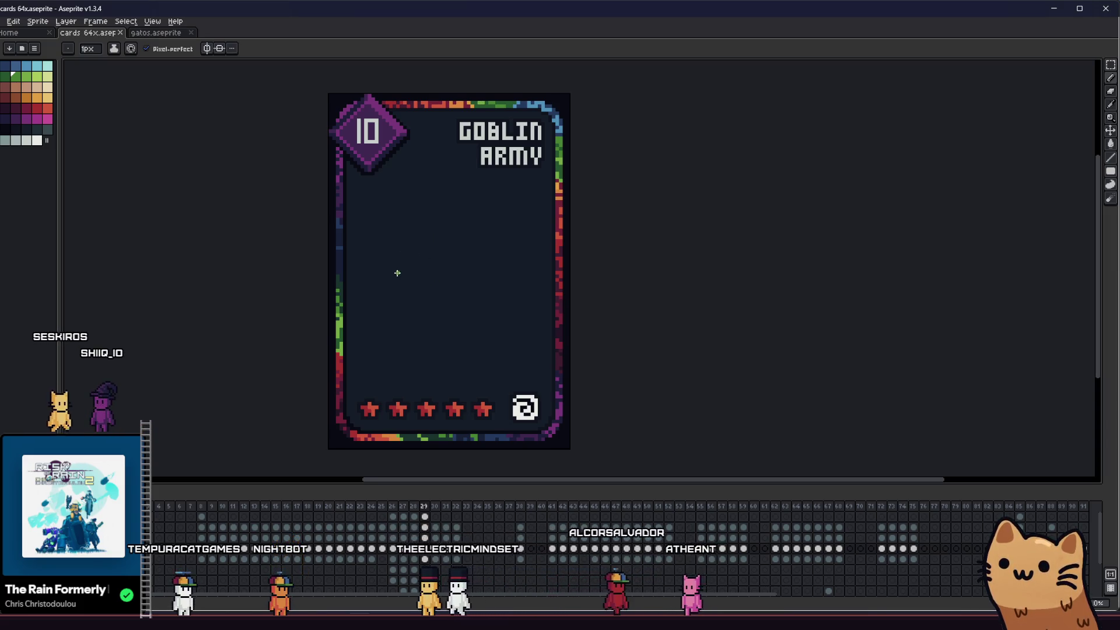
pyautogui.hscroll(-1, 420, 259)
pyautogui.scroll(1, 440, 227)
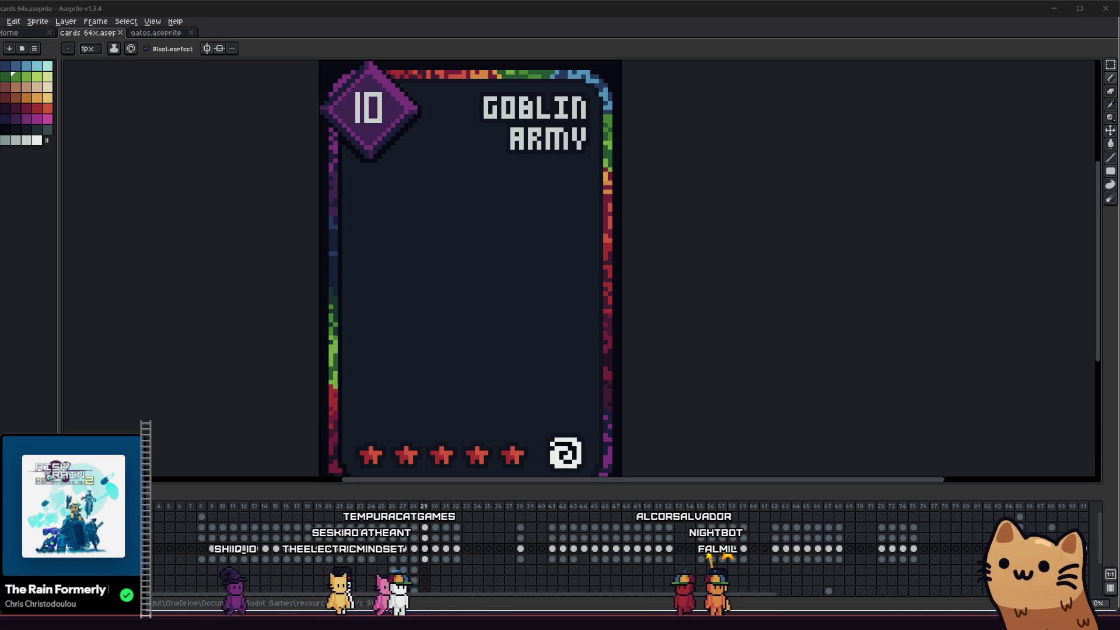
pyautogui.scroll(1, 441, 238)
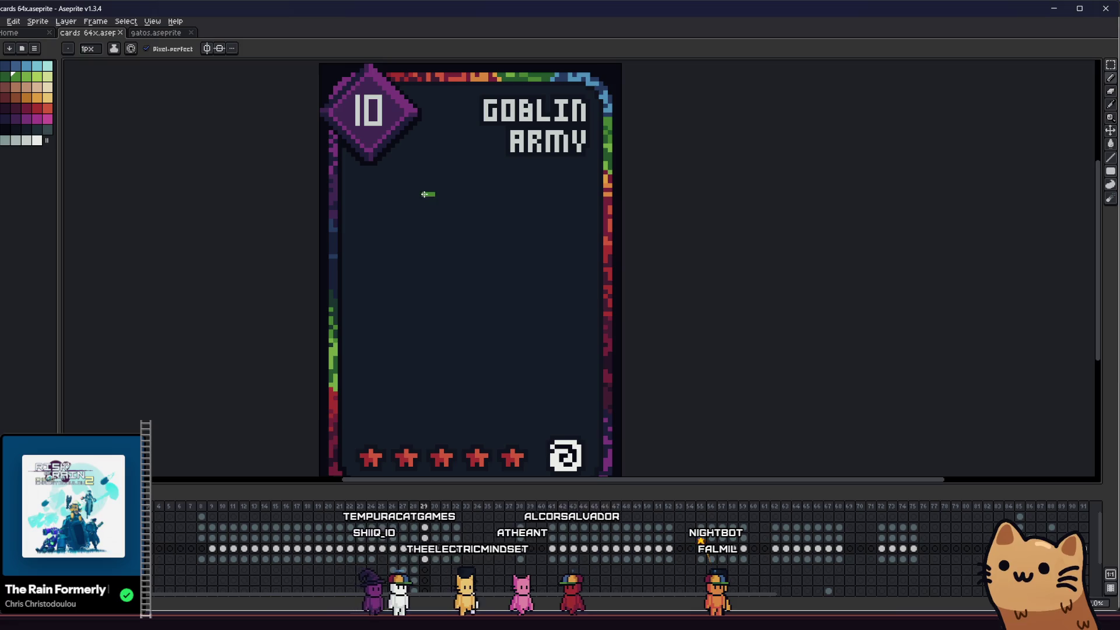
# - Fill the first blob outline green, undoing its stray tail and the ellipse outline
pyautogui.press('g')
pyautogui.click(433, 213)
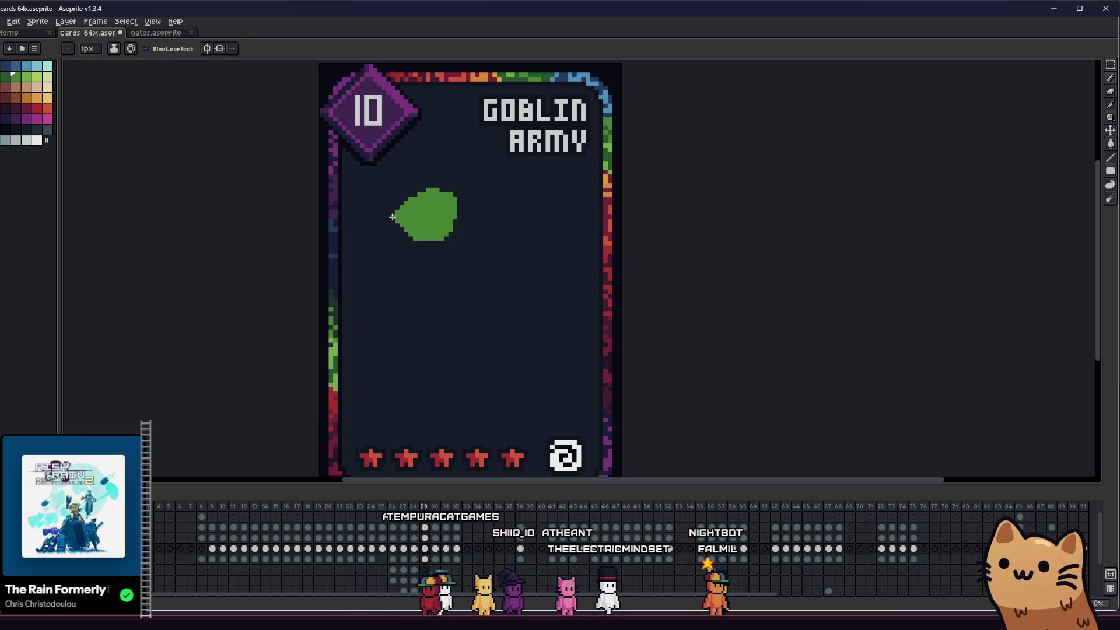
pyautogui.hotkey('ctrl', 'z')
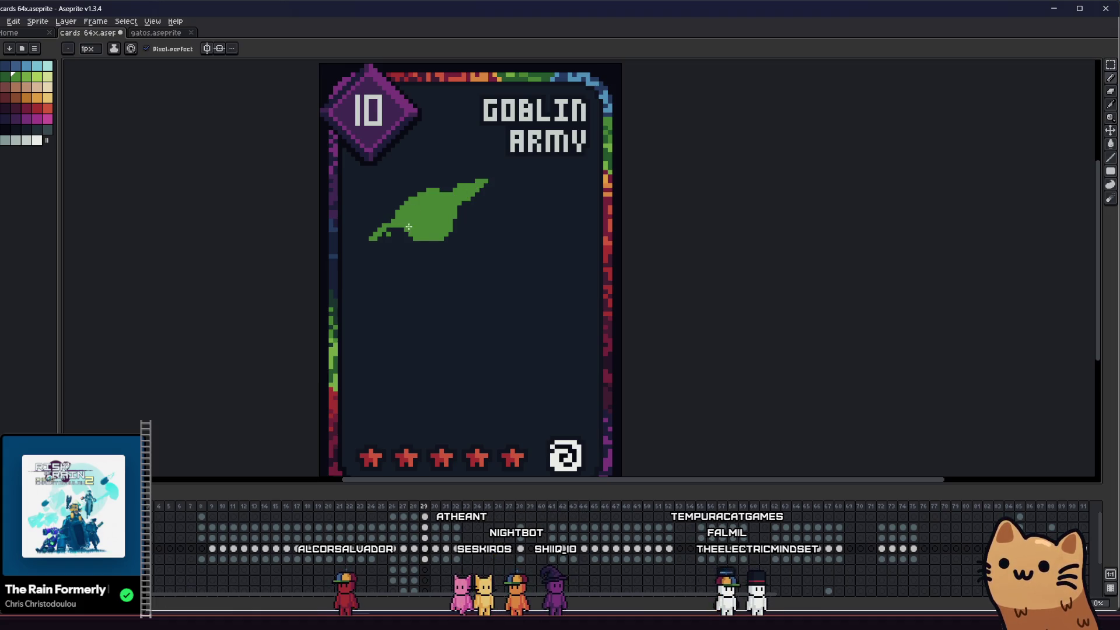
pyautogui.scroll(-5, 397, 228)
pyautogui.scroll(3, 325, 307)
pyautogui.scroll(1, 518, 278)
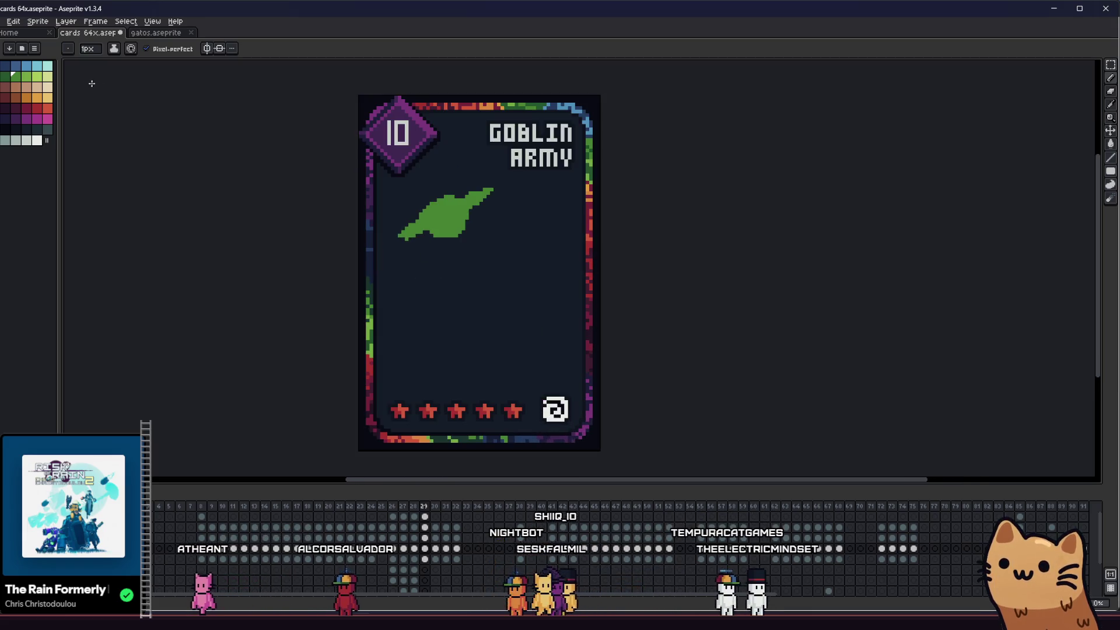
pyautogui.scroll(1, 559, 215)
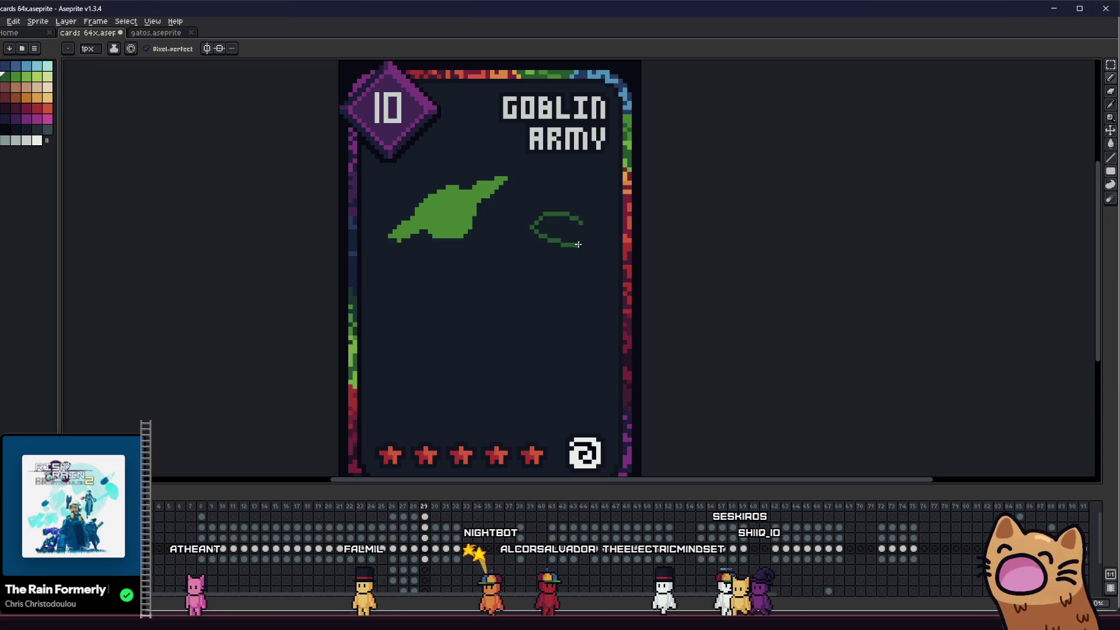
pyautogui.hotkey('ctrl', 'z')
pyautogui.press('b')
# - Draw a second leaf blob with a thin tail and fill it solid dark green
pyautogui.moveTo(535, 250)
pyautogui.mouseDown()
pyautogui.moveTo(539, 289)
pyautogui.moveTo(534, 248)
pyautogui.moveTo(528, 271)
pyautogui.moveTo(439, 266)
pyautogui.moveTo(458, 252)
pyautogui.mouseUp()
pyautogui.scroll(1, 439, 265)
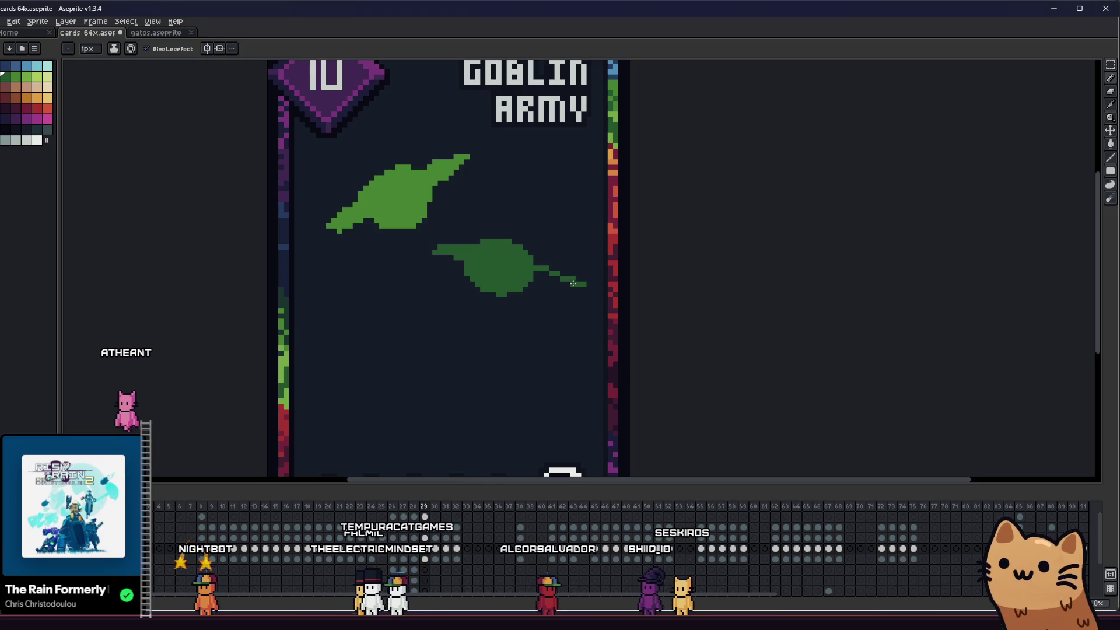
pyautogui.scroll(-2, 532, 277)
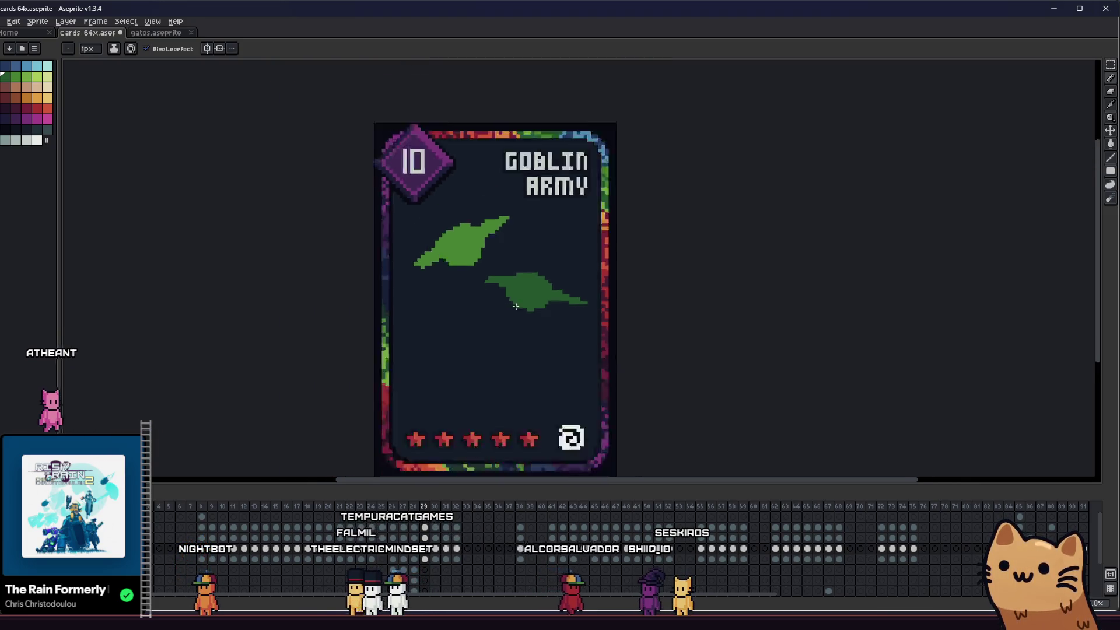
pyautogui.scroll(3, 528, 292)
pyautogui.hotkey('ctrl', 'z')
pyautogui.moveTo(560, 250); pyautogui.dragTo(613, 281)
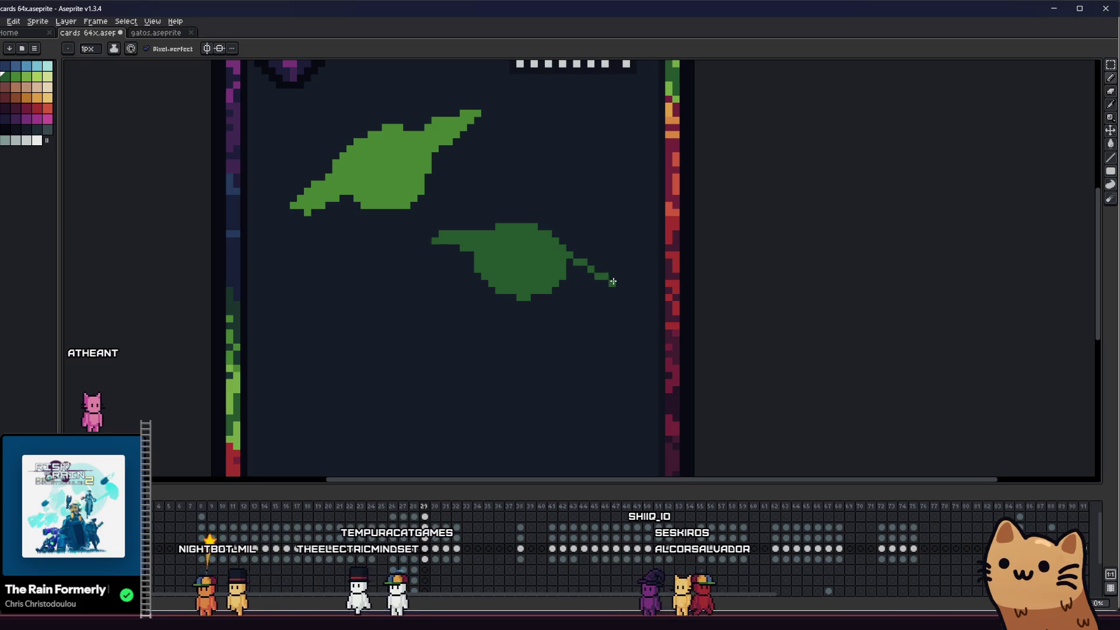
pyautogui.press('g')
pyautogui.click(625, 279)
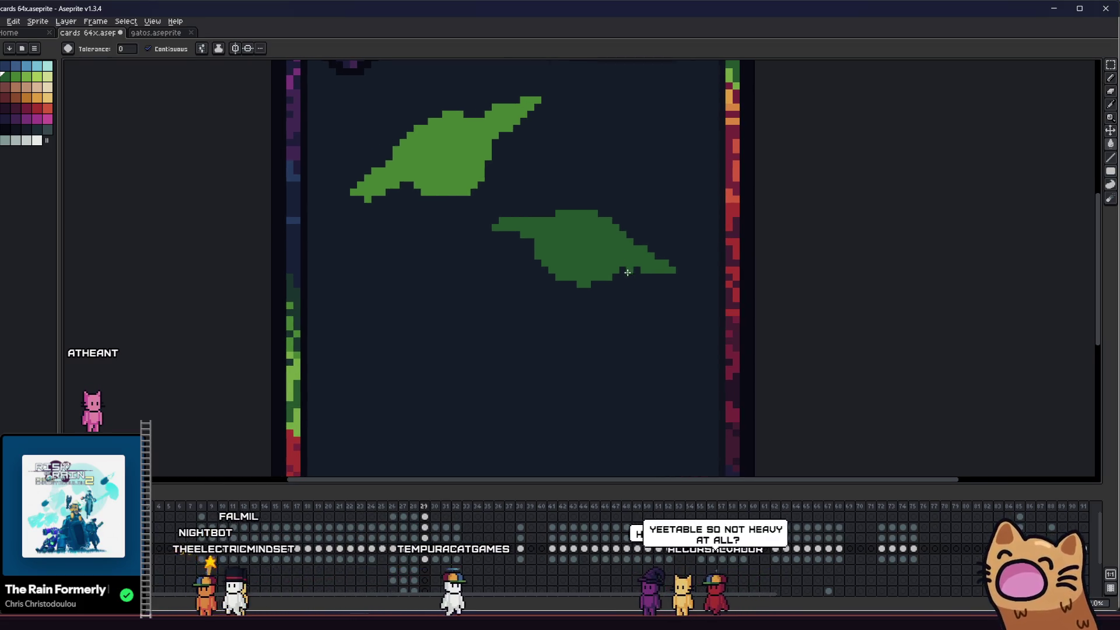
pyautogui.scroll(-1, 625, 279)
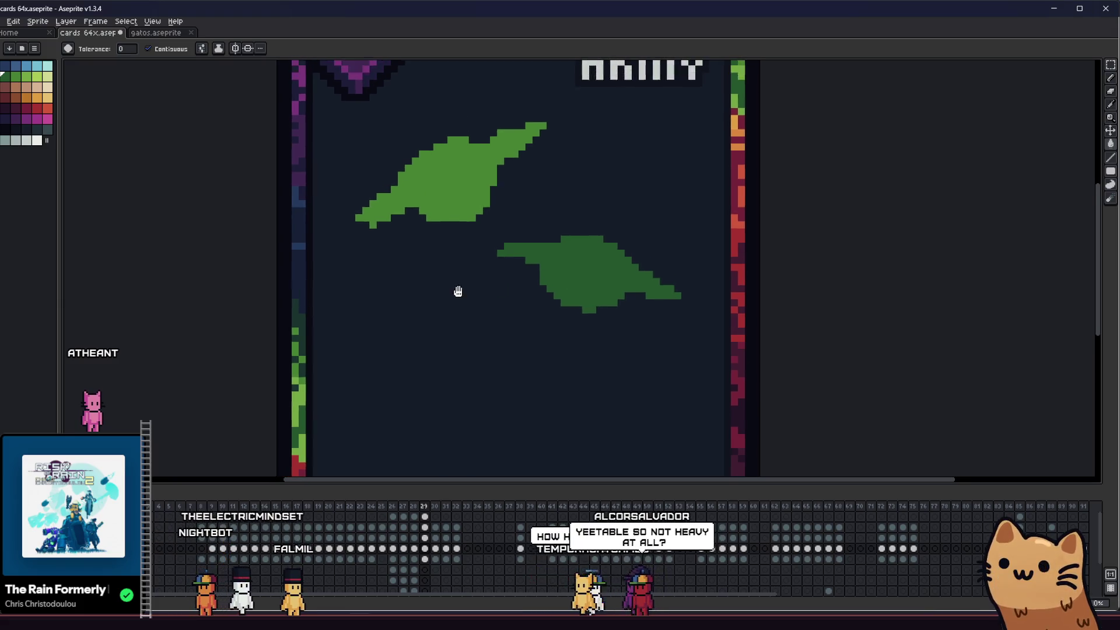
pyautogui.scroll(2, 649, 282)
pyautogui.press('b')
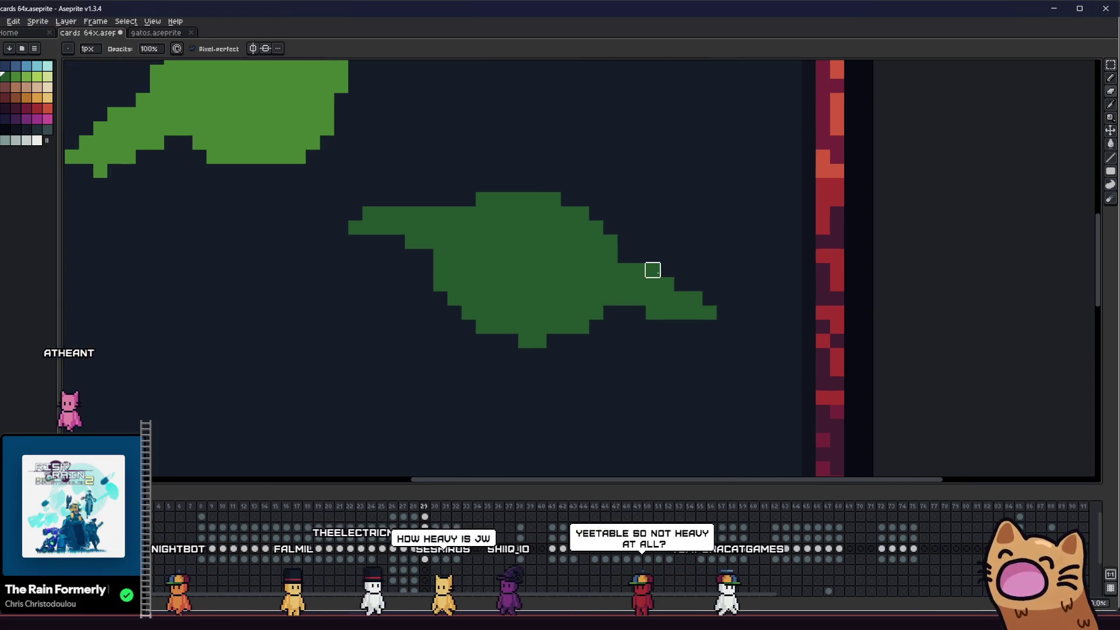
# - Sample the upper blob's light green, test a stroke with it, then undo the stroke
pyautogui.scroll(1, 574, 303)
pyautogui.scroll(-2, 573, 303)
pyautogui.scroll(2, 604, 277)
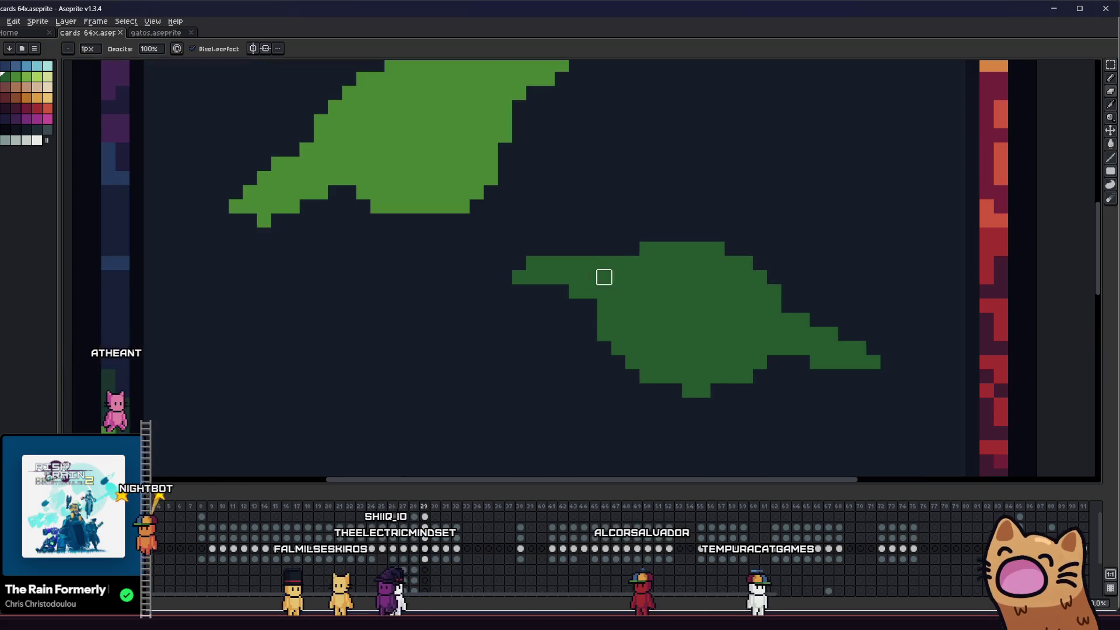
pyautogui.scroll(-2, 617, 263)
pyautogui.press('i')
pyautogui.scroll(-1, 657, 317)
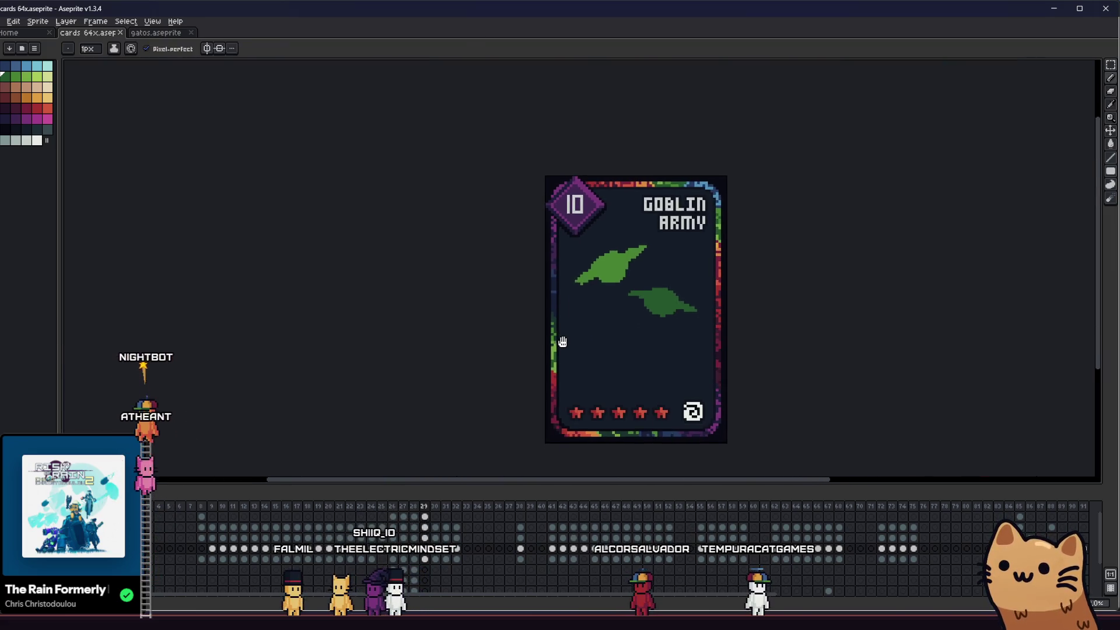
pyautogui.scroll(1, 562, 342)
pyautogui.click(600, 233)
pyautogui.press('b')
pyautogui.scroll(-2, 502, 321)
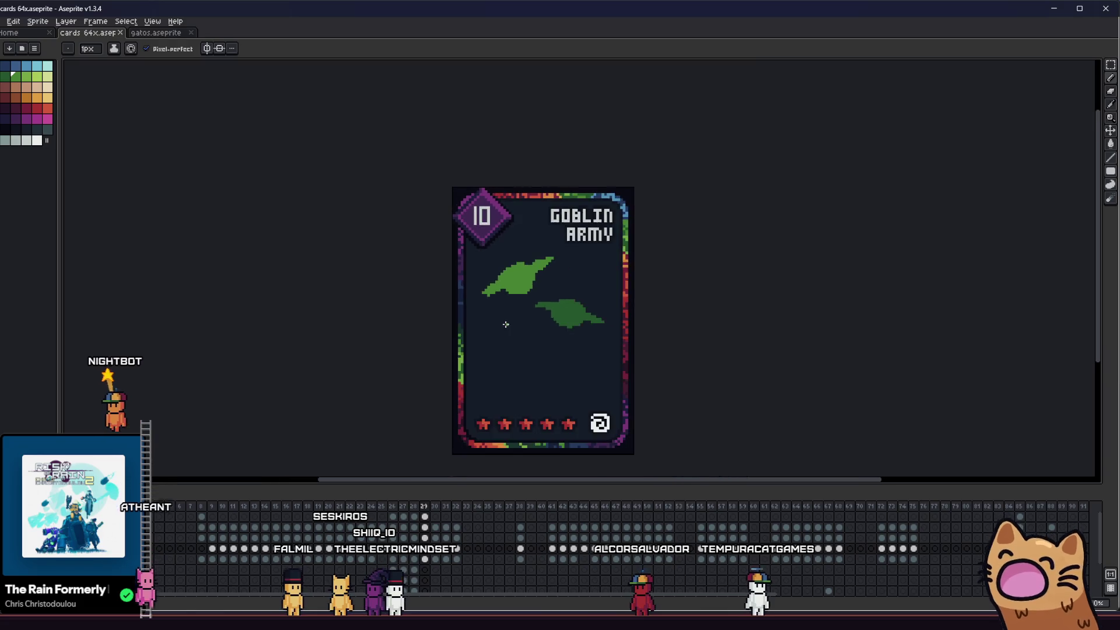
pyautogui.scroll(3, 524, 314)
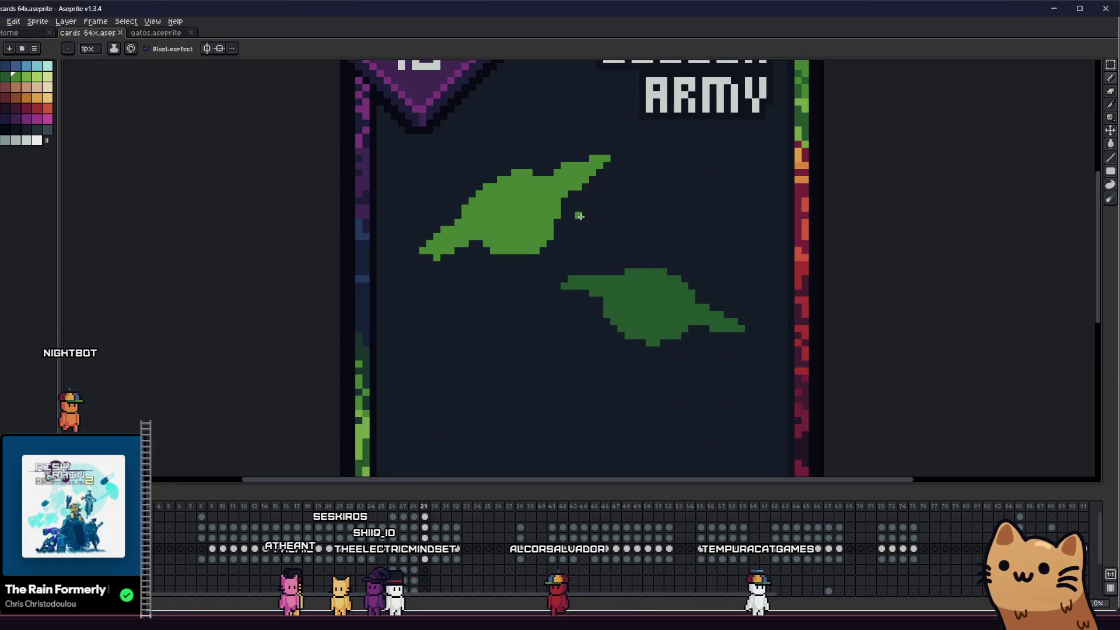
pyautogui.moveTo(576, 216); pyautogui.dragTo(668, 235)
pyautogui.hotkey('ctrl', 'z')
pyautogui.scroll(-3, 667, 235)
pyautogui.rightClick(522, 277)
pyautogui.scroll(2, 554, 306)
pyautogui.scroll(2, 554, 306)
# - Sample the lower blob's darker green as the drawing colour
pyautogui.press('i')
pyautogui.click(644, 253)
pyautogui.scroll(3, 569, 229)
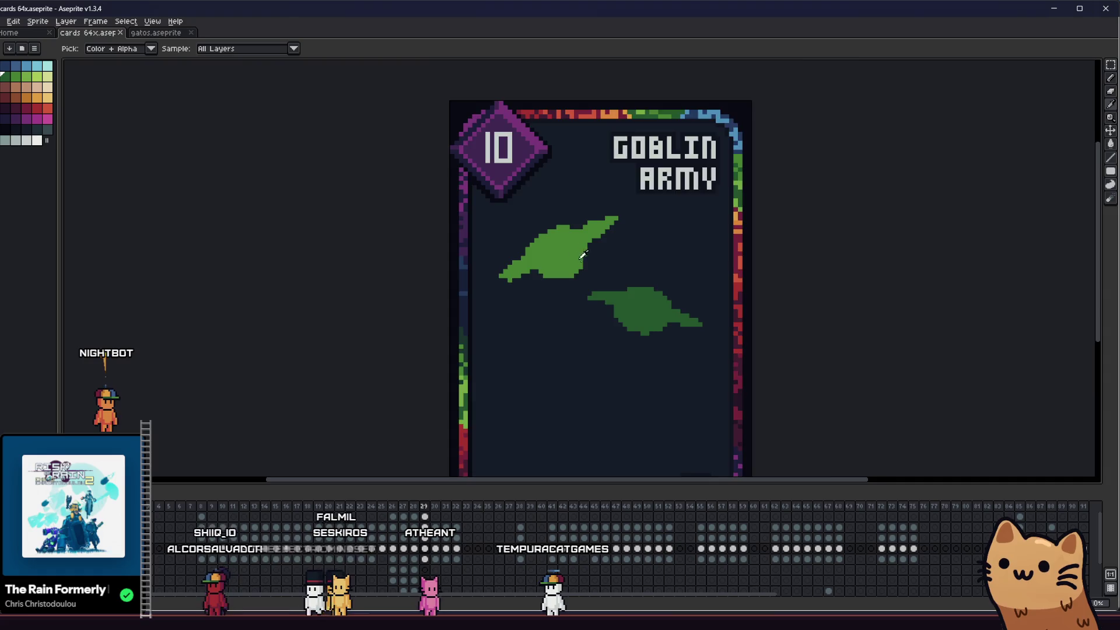
pyautogui.press('b')
pyautogui.scroll(2, 603, 179)
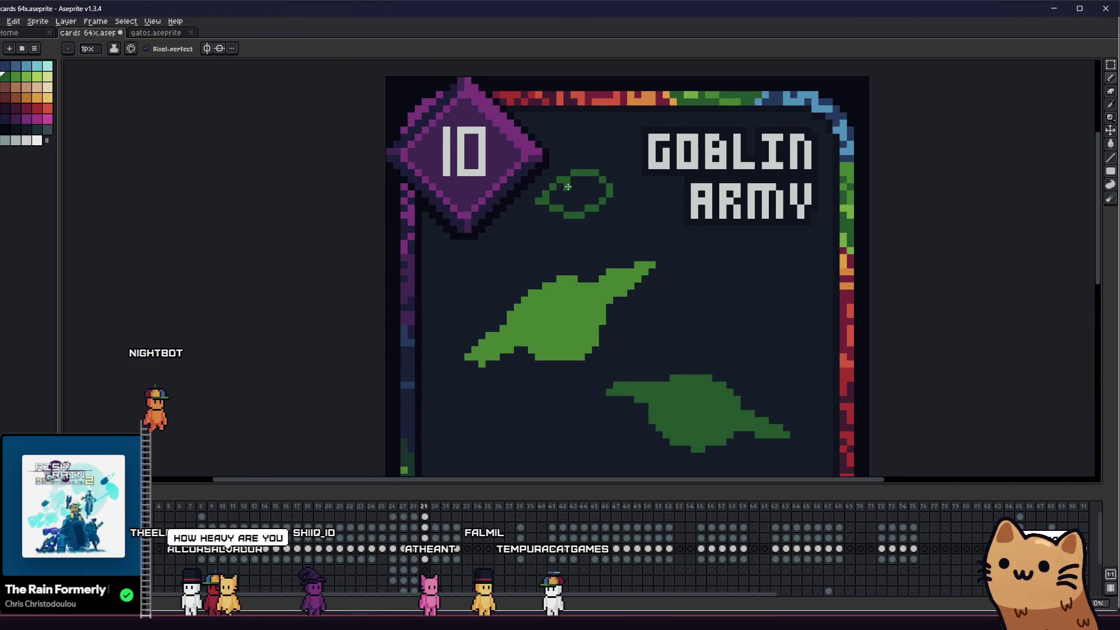
# - Undo the ellipse outline and the misplaced green loop below the 10 diamond
pyautogui.hotkey('ctrl', 'z')
pyautogui.hscroll(3, 457, 202)
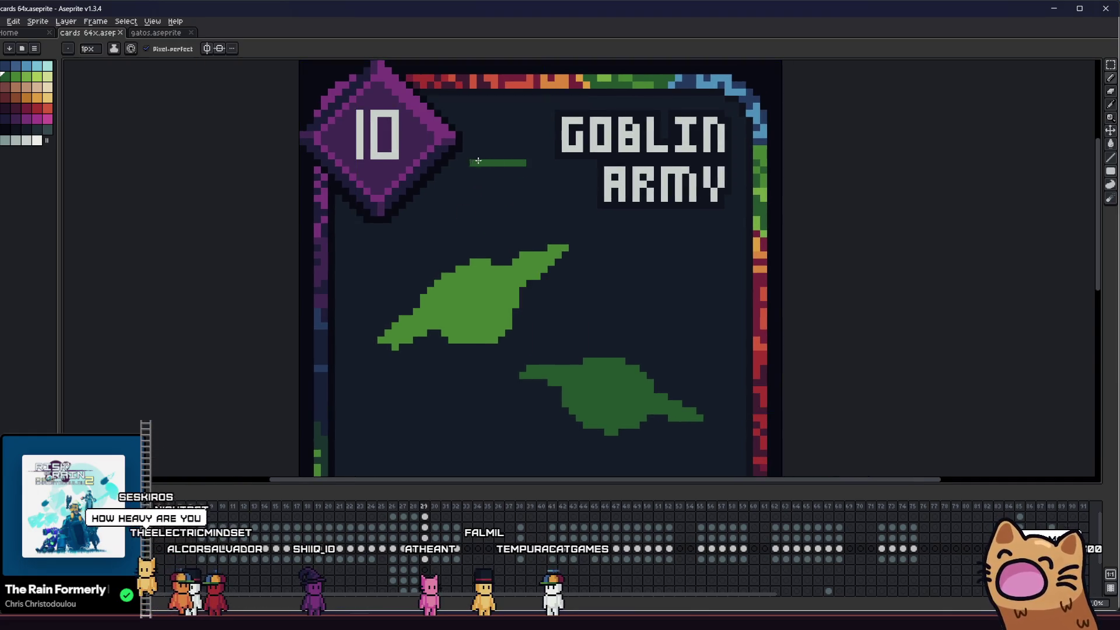
pyautogui.moveTo(542, 183); pyautogui.dragTo(528, 163)
pyautogui.press('v')
pyautogui.scroll(2, 487, 249)
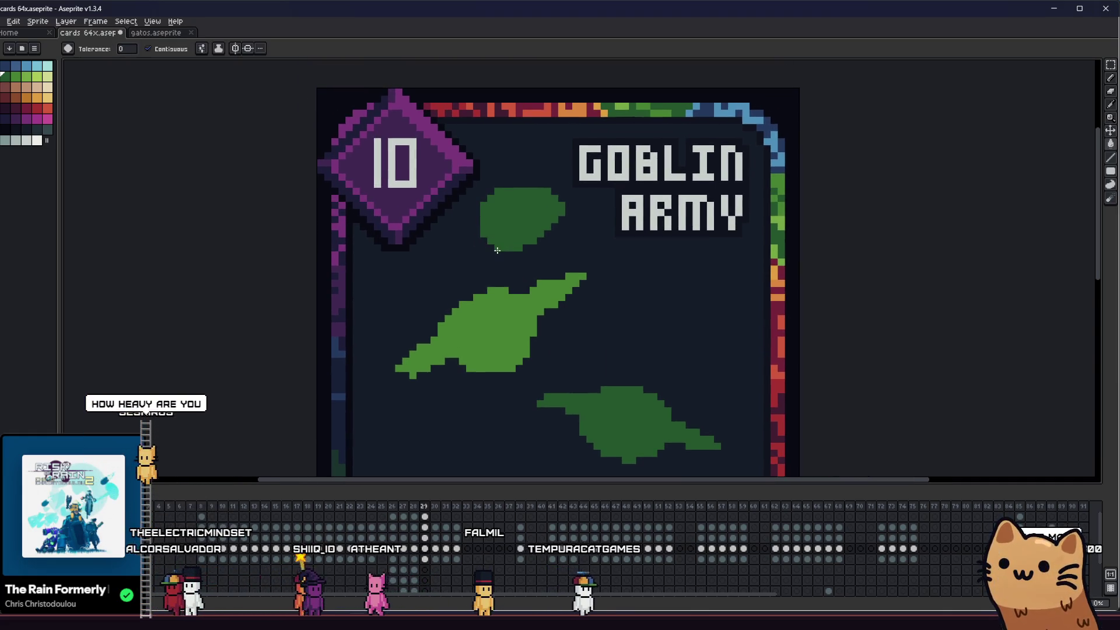
pyautogui.hotkey('ctrl', 'z')
pyautogui.press('b')
# - Draw a lower loop, undo it back to the blob selection, and start transforming the blobs
pyautogui.moveTo(500, 230)
pyautogui.mouseDown()
pyautogui.moveTo(438, 240)
pyautogui.moveTo(505, 237)
pyautogui.mouseUp()
pyautogui.moveTo(408, 243)
pyautogui.mouseDown()
pyautogui.moveTo(570, 268)
pyautogui.moveTo(430, 281)
pyautogui.mouseUp()
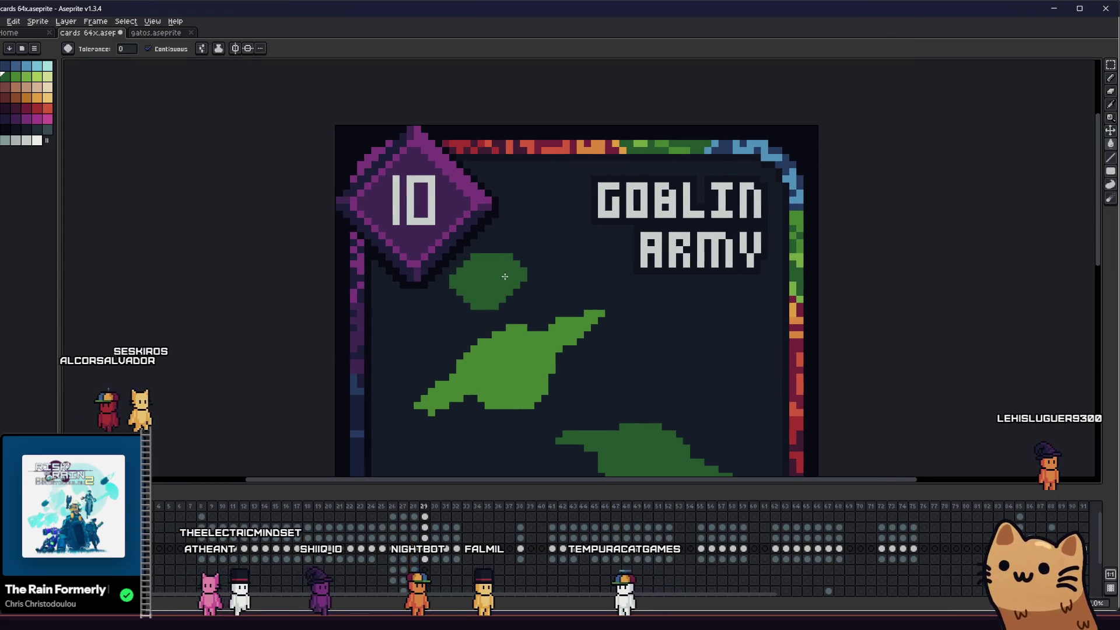
pyautogui.hotkey('ctrl', 'z')
pyautogui.press('-')
pyautogui.hotkey('ctrl', 't')
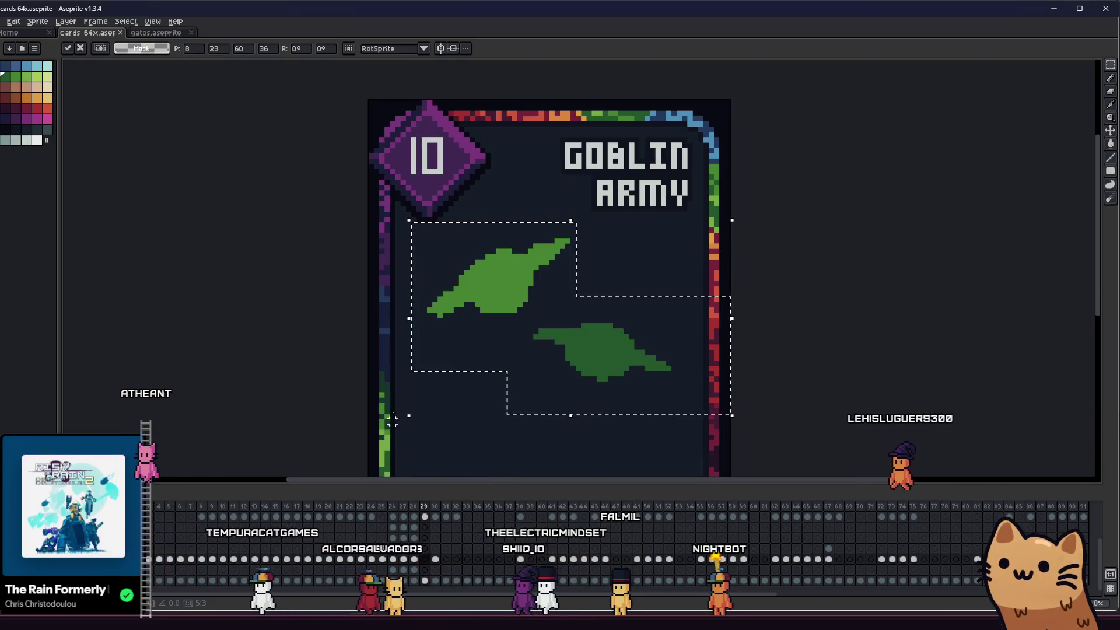
# - Apply the transform, then check the diamond, background and art layers by toggling their visibility
pyautogui.press('Return')
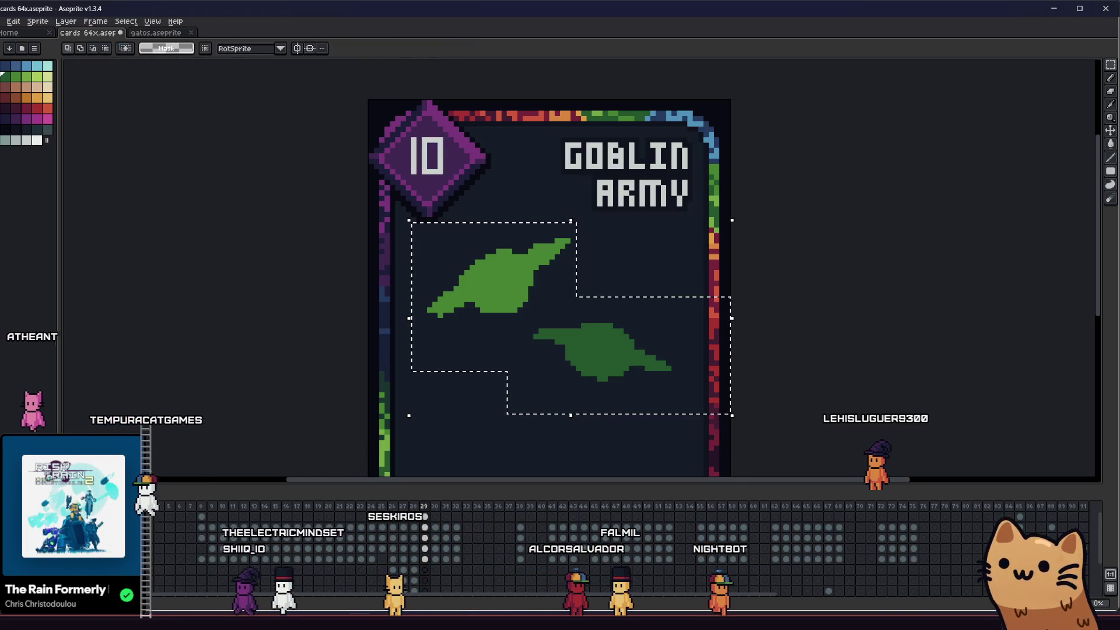
pyautogui.click(8, 516)
pyautogui.click(9, 516)
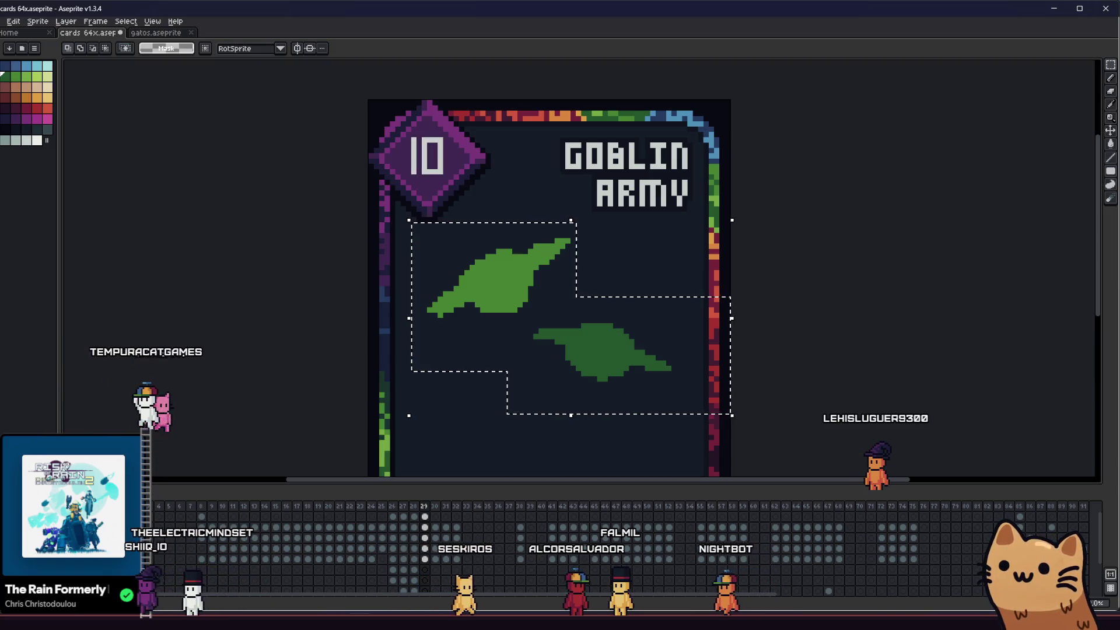
pyautogui.click(8, 580)
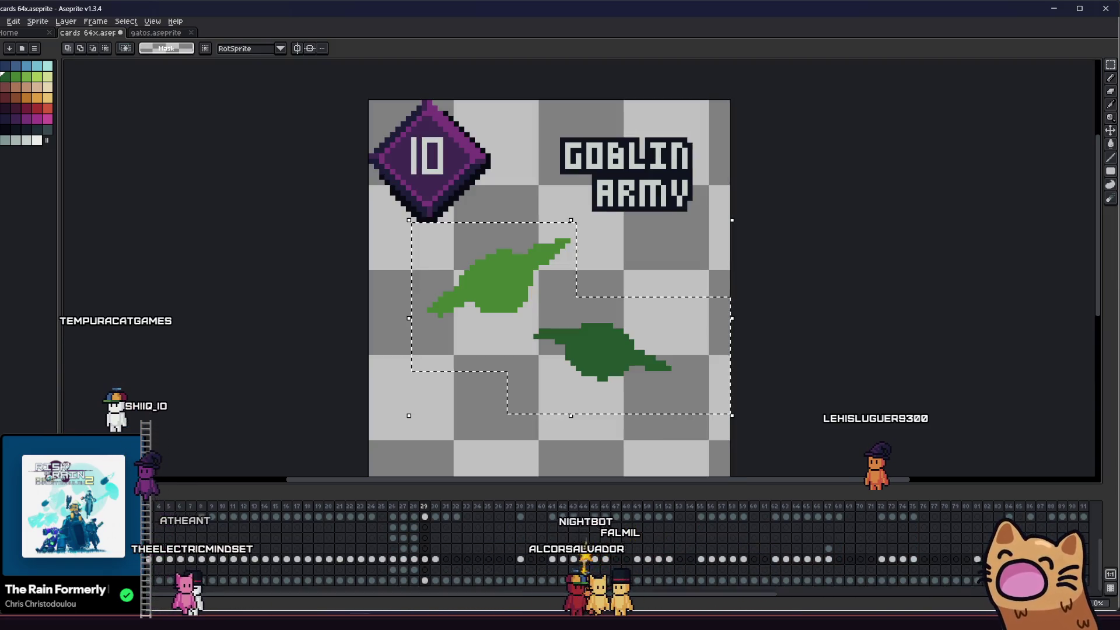
pyautogui.click(9, 580)
pyautogui.scroll(-2, 618, 548)
pyautogui.click(9, 569)
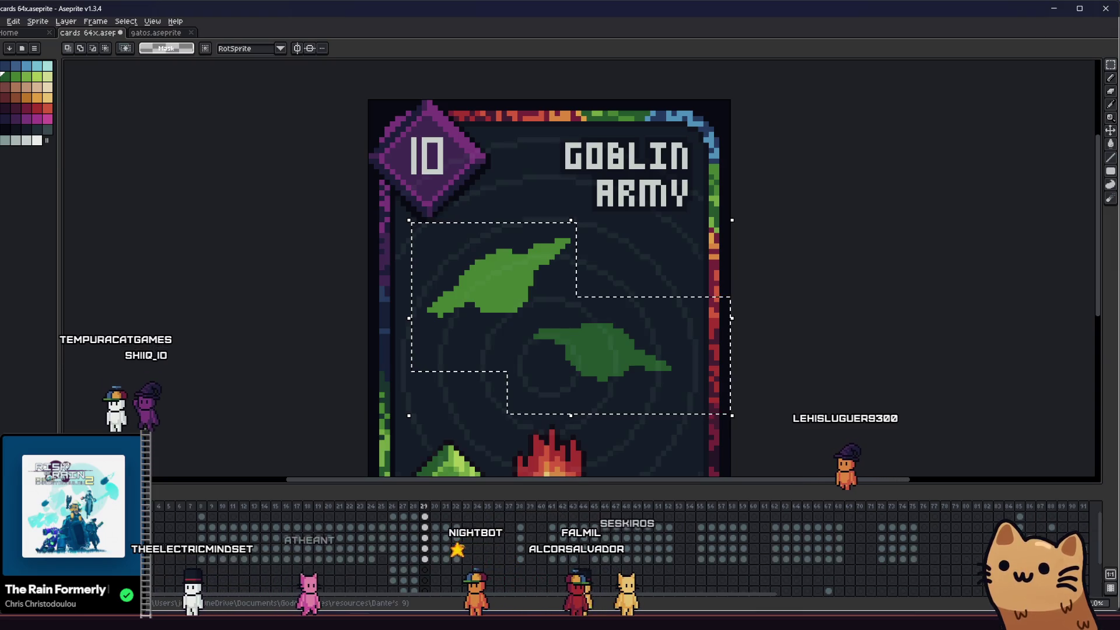
pyautogui.click(9, 591)
pyautogui.click(9, 591)
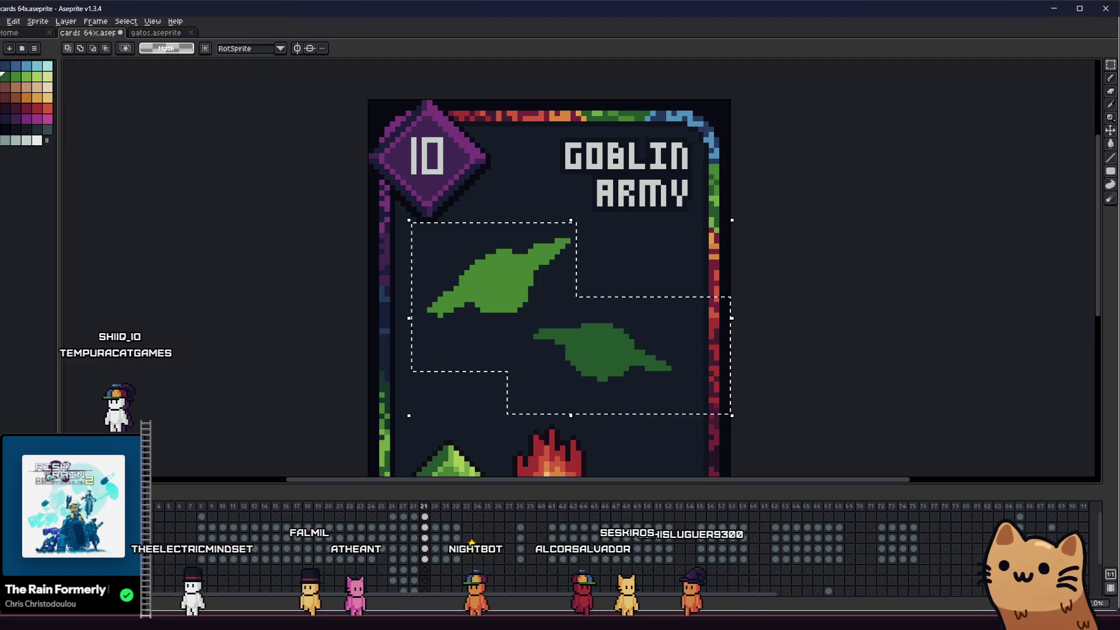
pyautogui.click(9, 591)
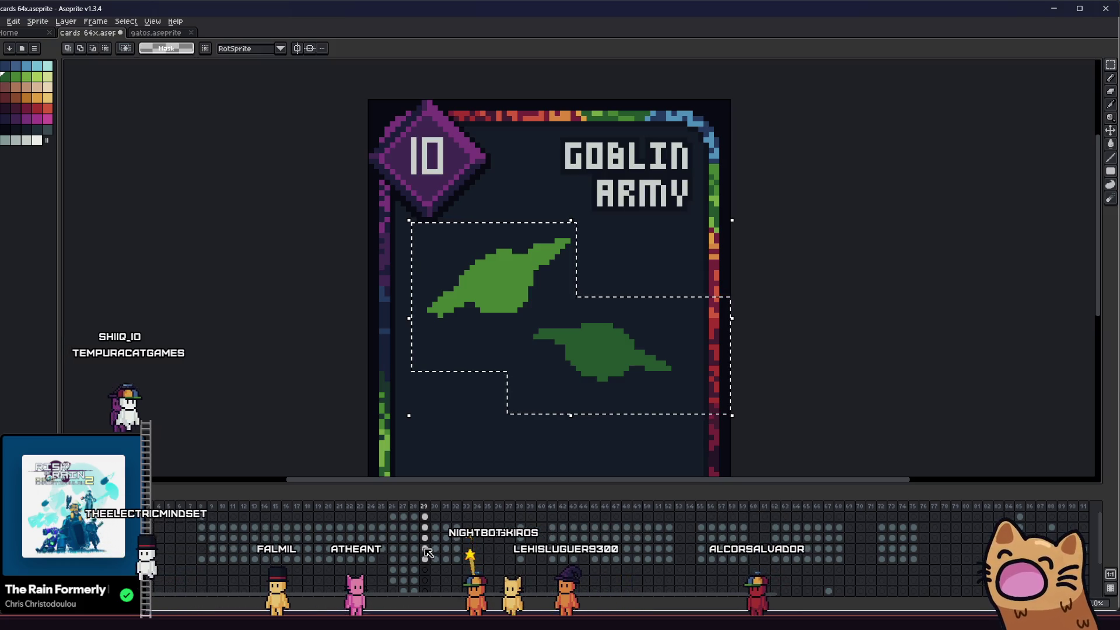
# - Deselect the leaf blobs, activate the next layer down, and zoom onto the lower blob
pyautogui.hotkey('ctrl', 'd')
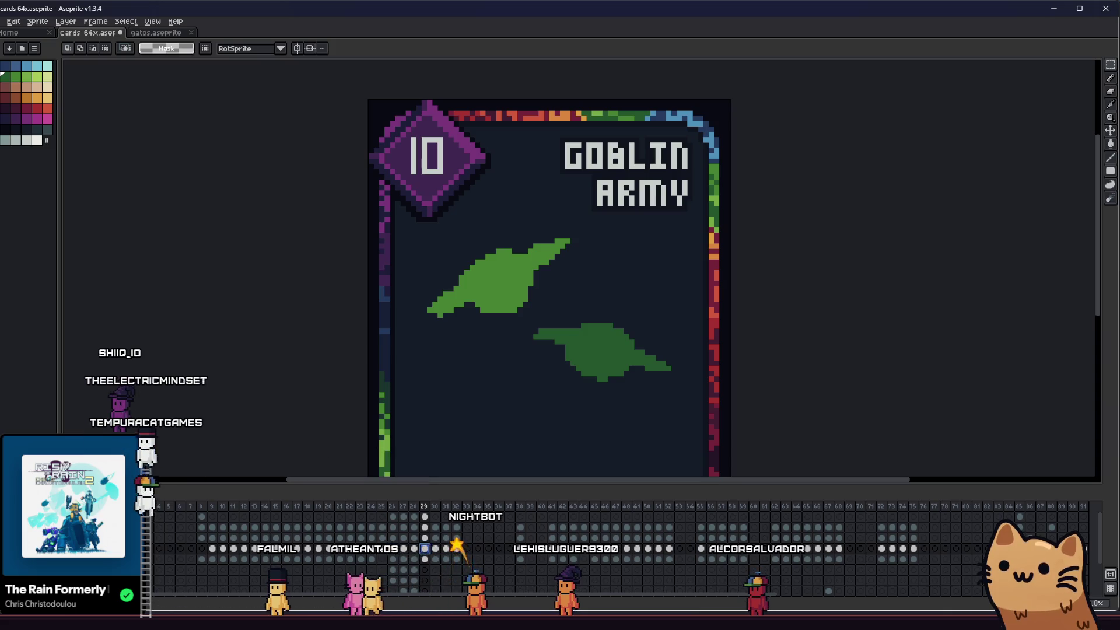
pyautogui.click(152, 560)
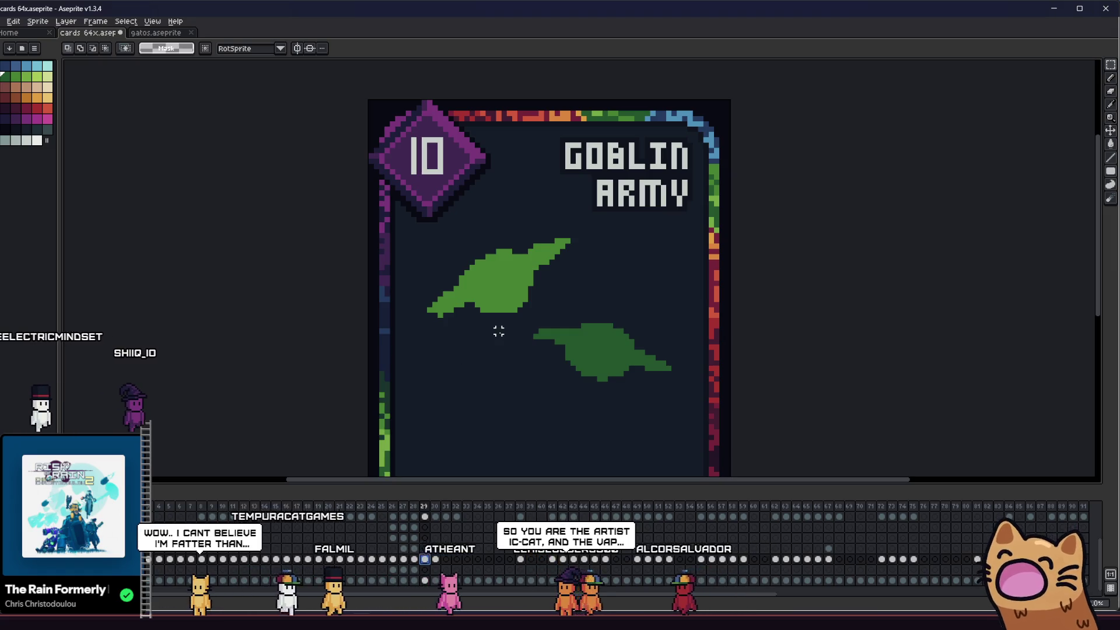
pyautogui.moveTo(470, 332); pyautogui.dragTo(459, 330)
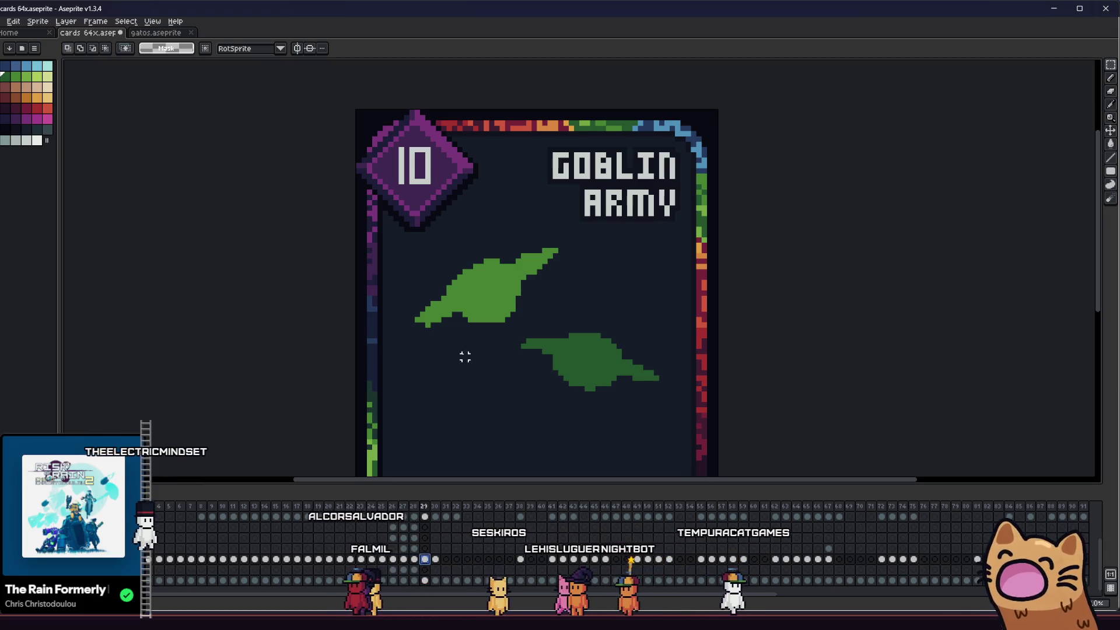
pyautogui.moveTo(570, 327); pyautogui.dragTo(520, 317)
pyautogui.scroll(3, 564, 371)
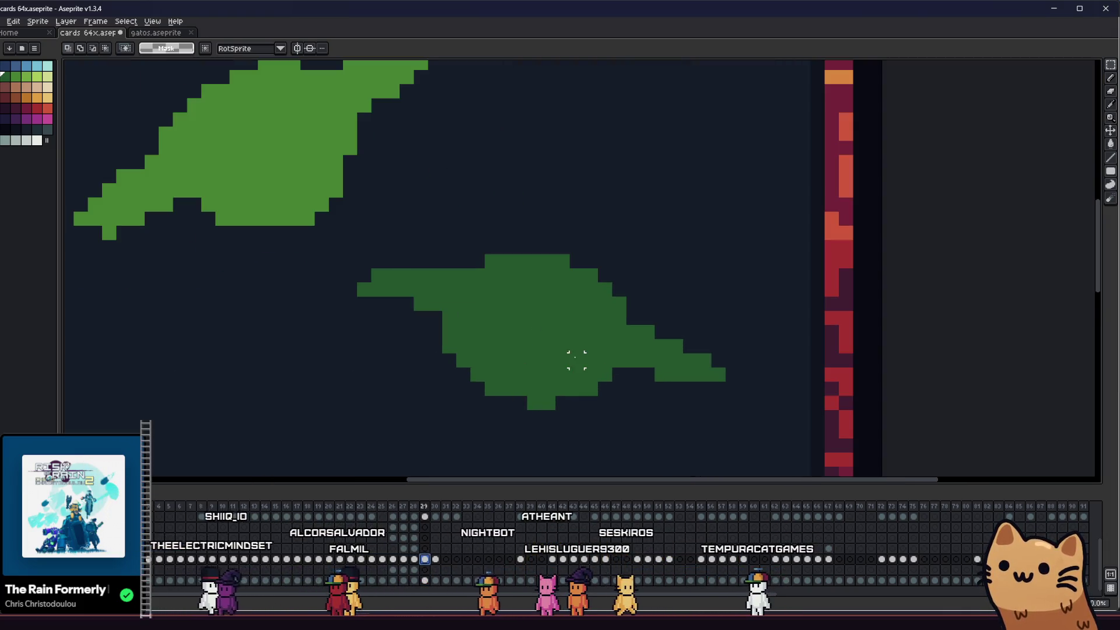
# - Sample the light green from the upper blob with the eyedropper and return to the Pencil
pyautogui.press('i')
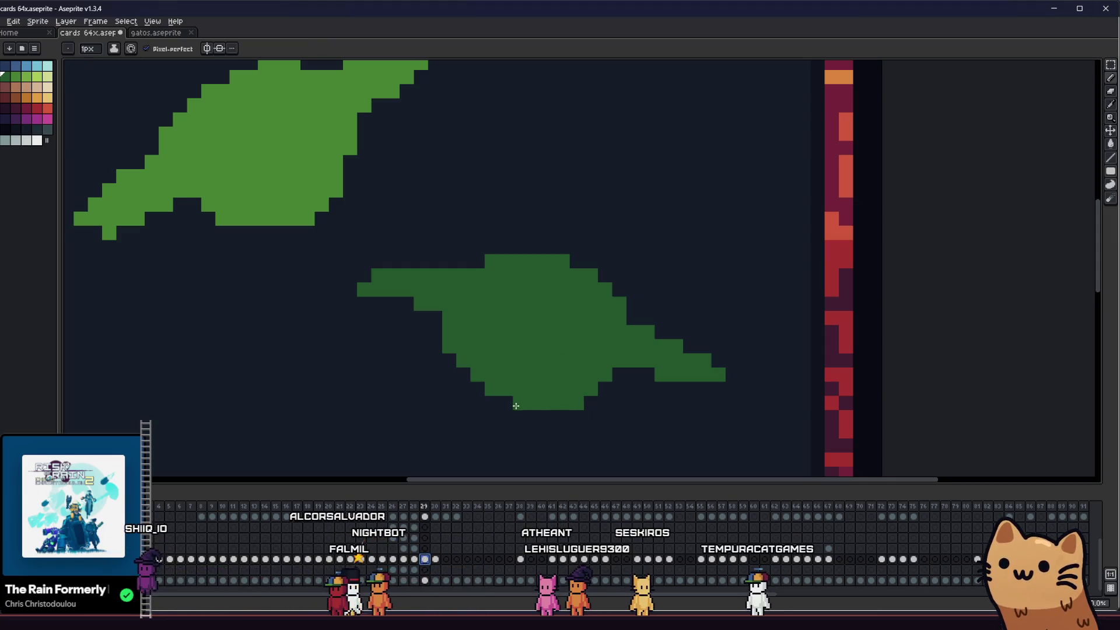
pyautogui.scroll(-3, 554, 412)
pyautogui.rightClick(570, 367)
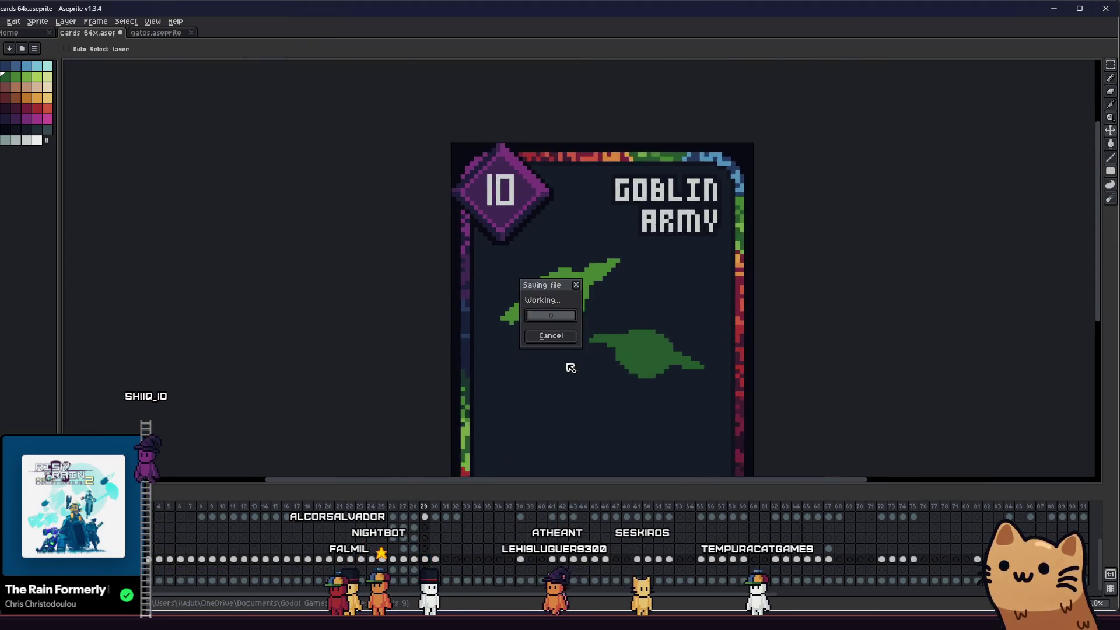
pyautogui.scroll(3, 562, 370)
pyautogui.scroll(-4, 431, 370)
pyautogui.press('i')
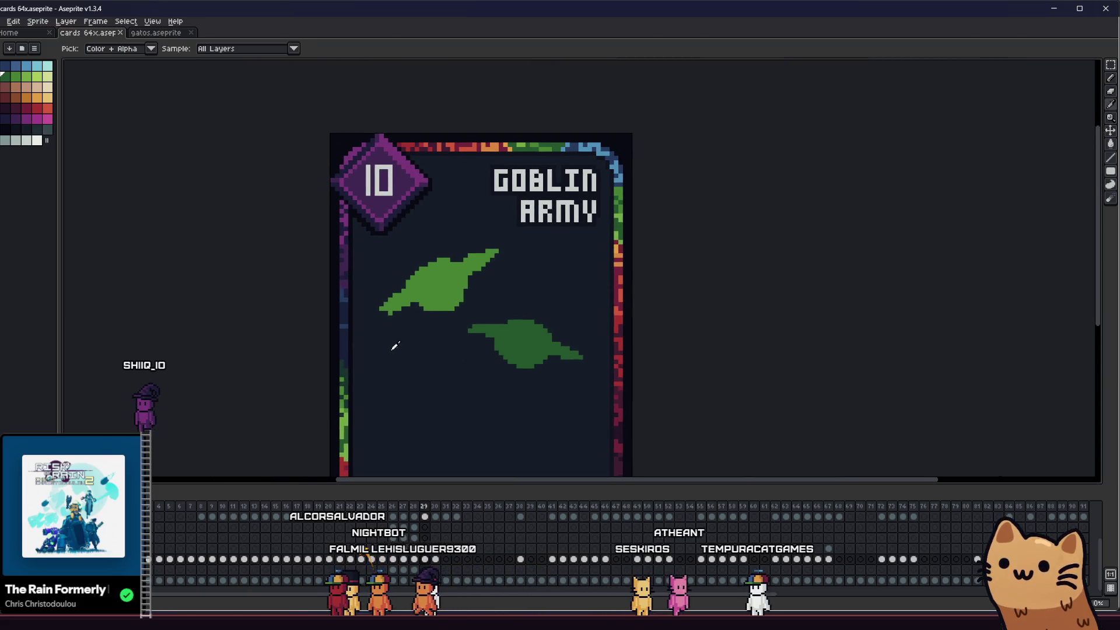
pyautogui.scroll(-3, 408, 349)
pyautogui.scroll(2, 440, 345)
pyautogui.click(449, 297)
pyautogui.press('b')
pyautogui.scroll(4, 471, 305)
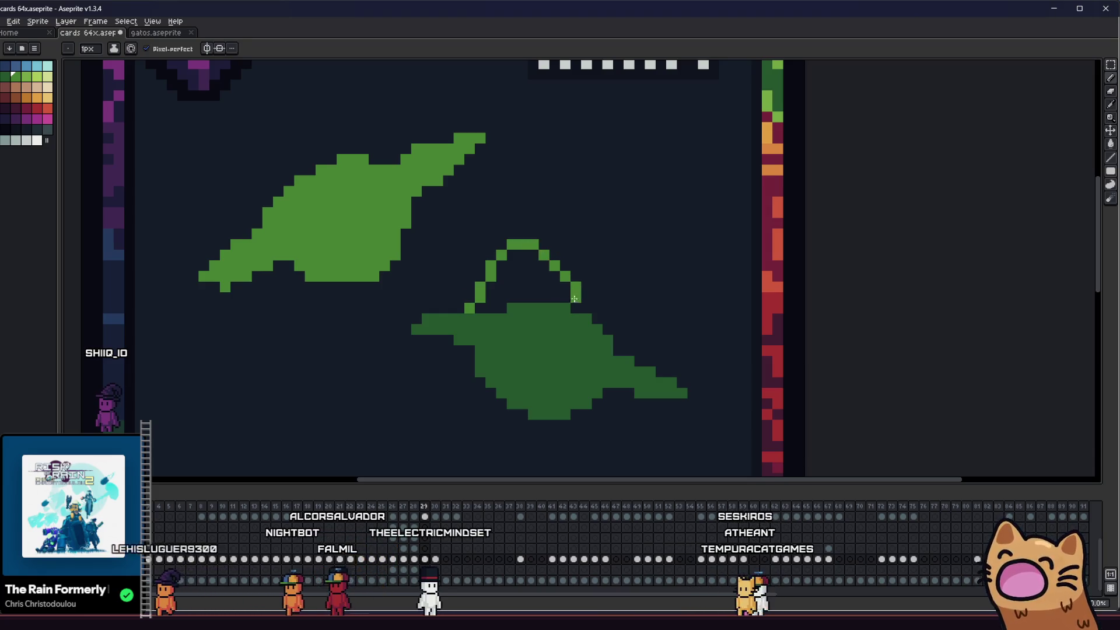
# - Redraw the light-green arch above the lower blob after undoing the first attempt
pyautogui.moveTo(574, 298); pyautogui.dragTo(598, 311)
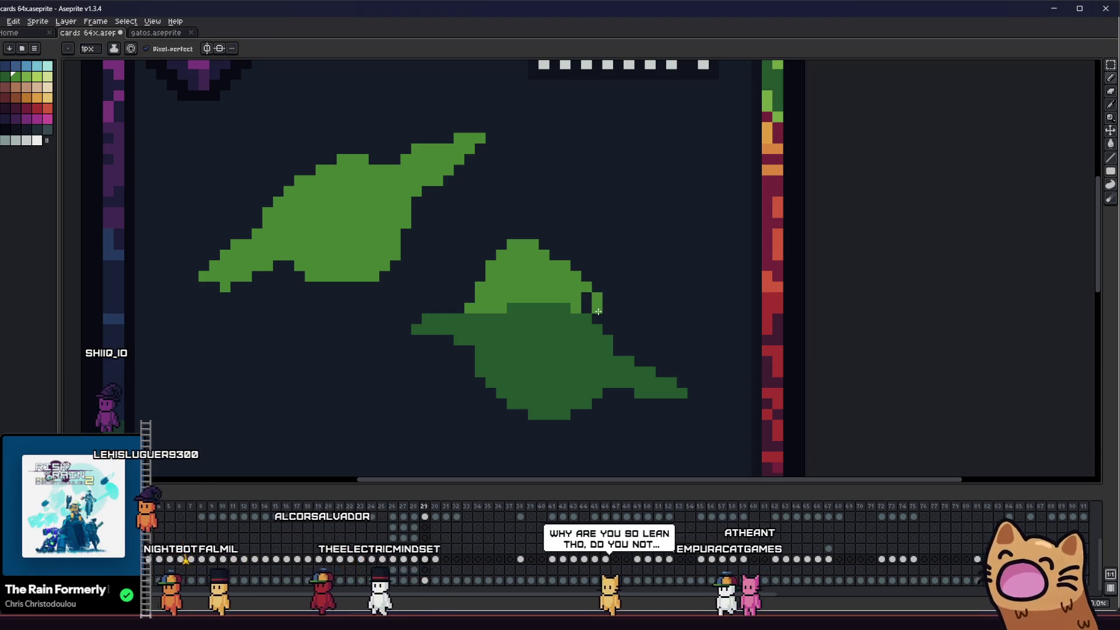
pyautogui.press('v')
pyautogui.hotkey('ctrl', 'z')
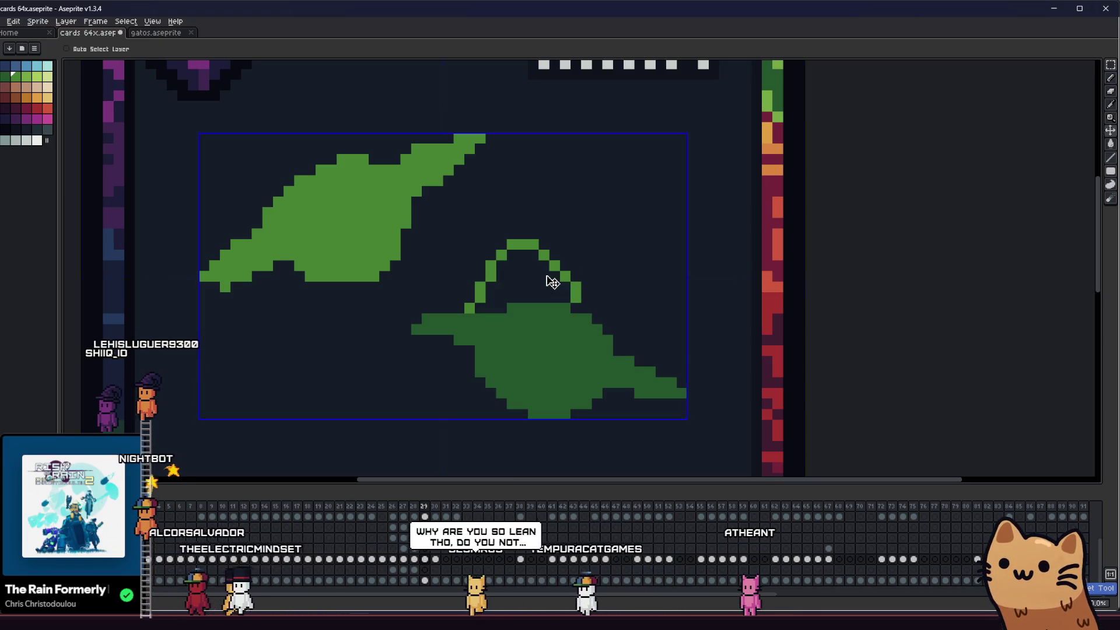
pyautogui.hotkey('ctrl', 'z')
pyautogui.press('b')
pyautogui.moveTo(564, 187)
pyautogui.mouseDown()
pyautogui.moveTo(556, 181)
pyautogui.moveTo(486, 278)
pyautogui.moveTo(586, 207)
pyautogui.moveTo(595, 224)
pyautogui.mouseUp()
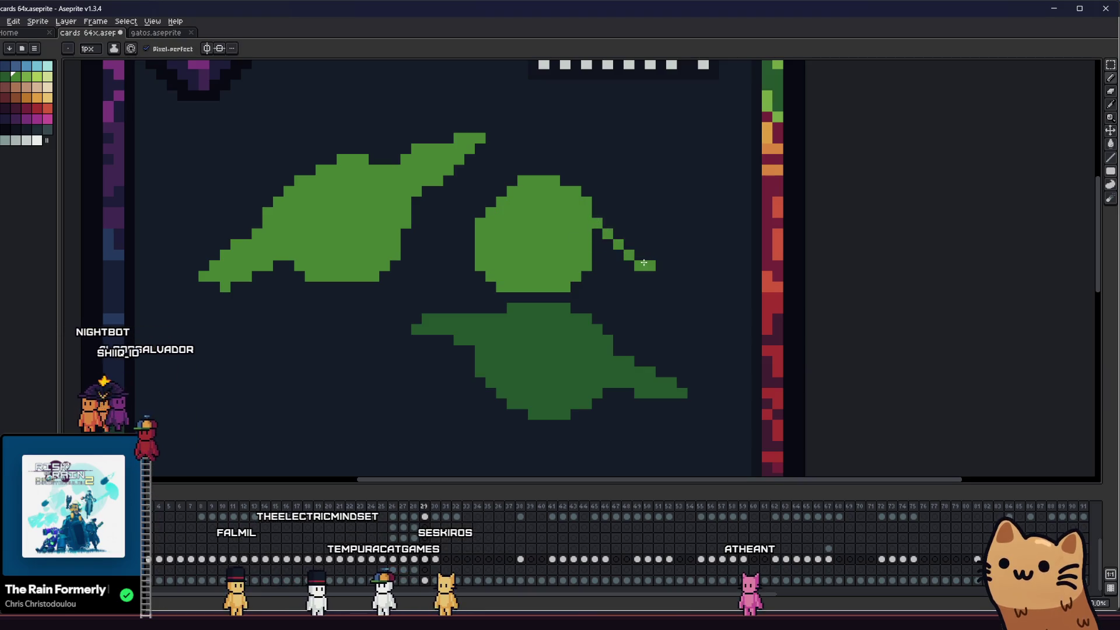
# - Add a diagonal pointed tip to the round leaf's left side and sketch a curved stroke
pyautogui.hscroll(-5, 649, 265)
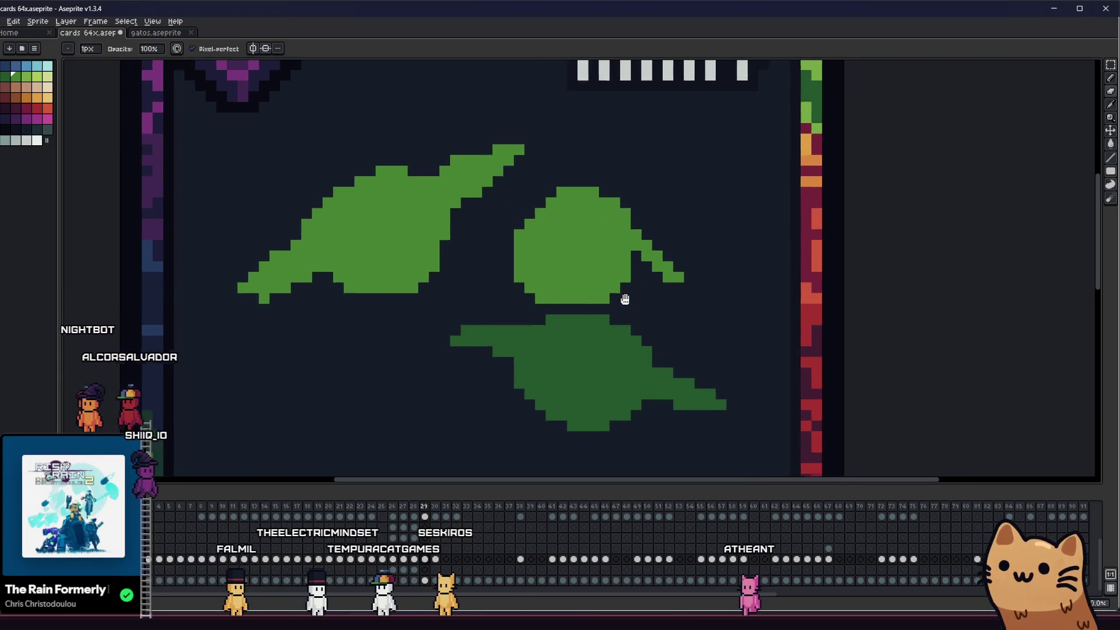
pyautogui.hscroll(-3, 631, 289)
pyautogui.scroll(3, 631, 289)
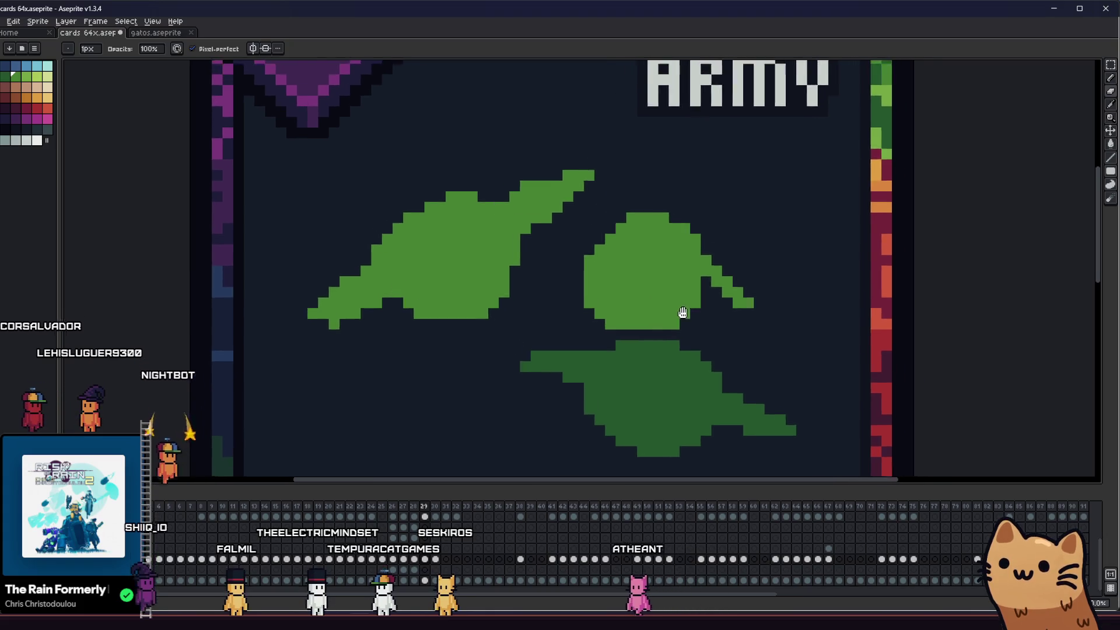
pyautogui.hscroll(1, 596, 305)
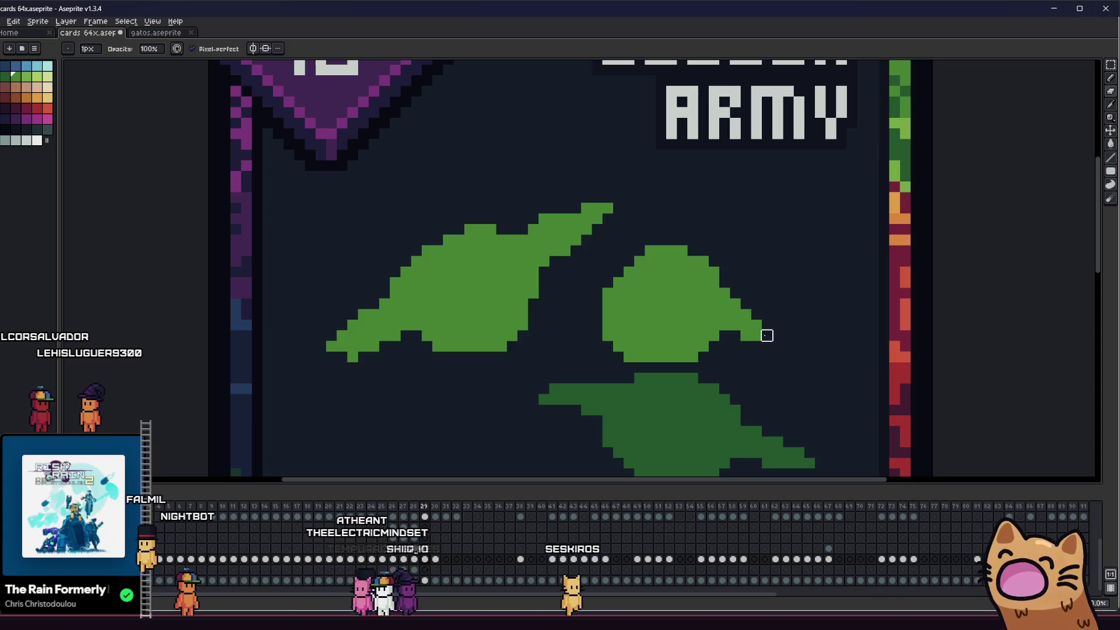
pyautogui.scroll(1, 643, 308)
pyautogui.hscroll(-1, 643, 308)
pyautogui.moveTo(583, 315); pyautogui.dragTo(614, 295)
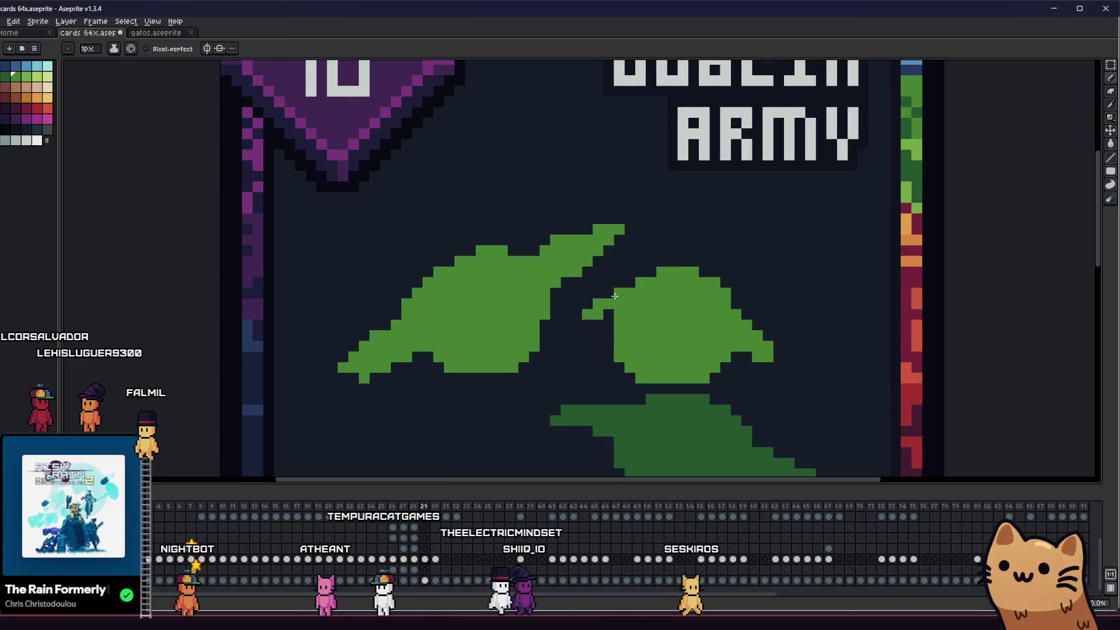
pyautogui.scroll(-7, 608, 313)
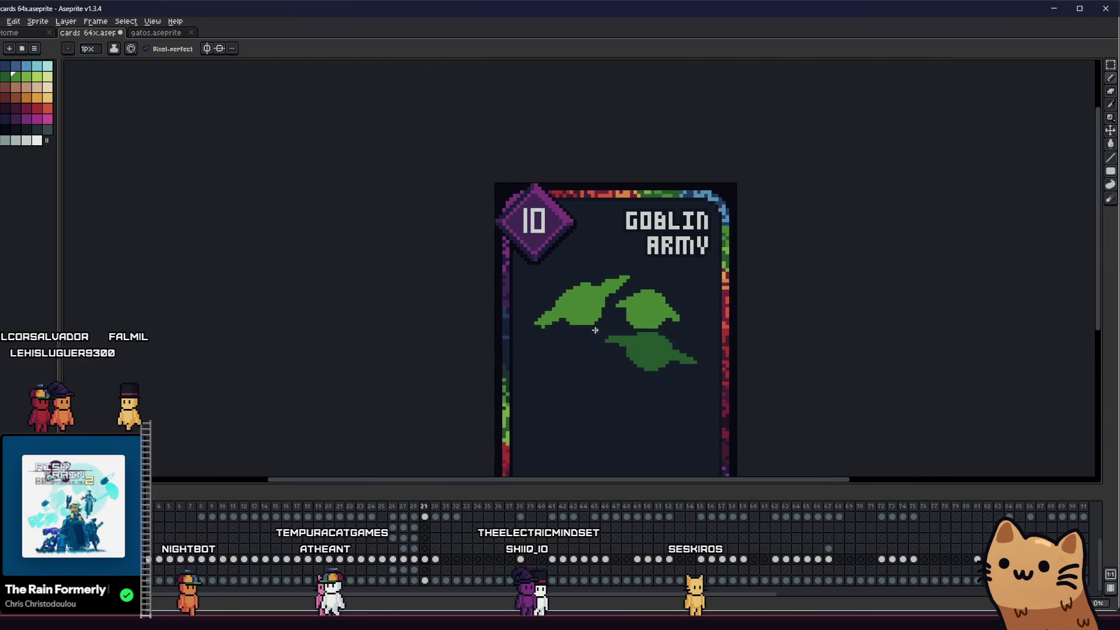
pyautogui.scroll(2, 596, 337)
pyautogui.scroll(5, 536, 308)
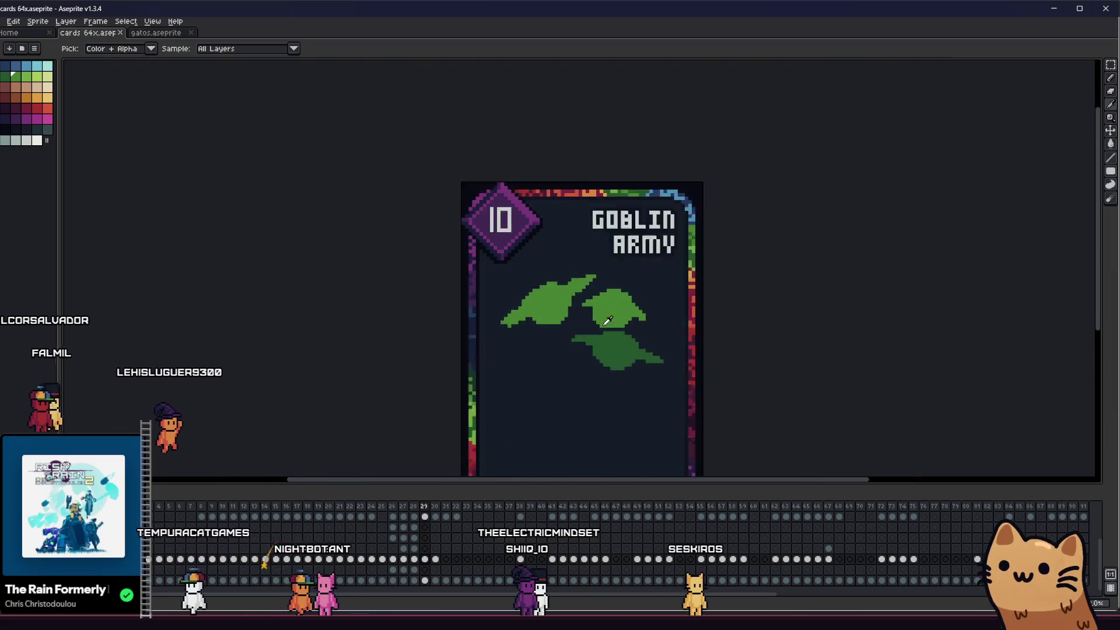
pyautogui.moveTo(516, 255); pyautogui.dragTo(461, 326)
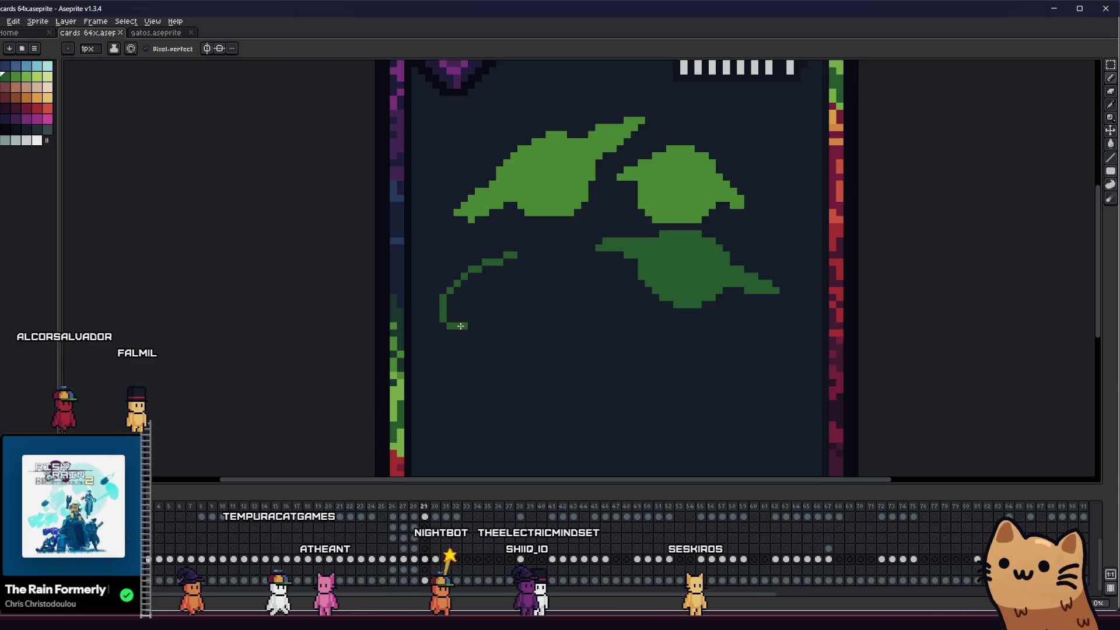
# - Outline a new leaf at the art's top-left, fill it dark green, and add a spike
pyautogui.hotkey('ctrl', 'z')
pyautogui.moveTo(508, 272); pyautogui.dragTo(520, 379)
pyautogui.moveTo(507, 208); pyautogui.dragTo(490, 289)
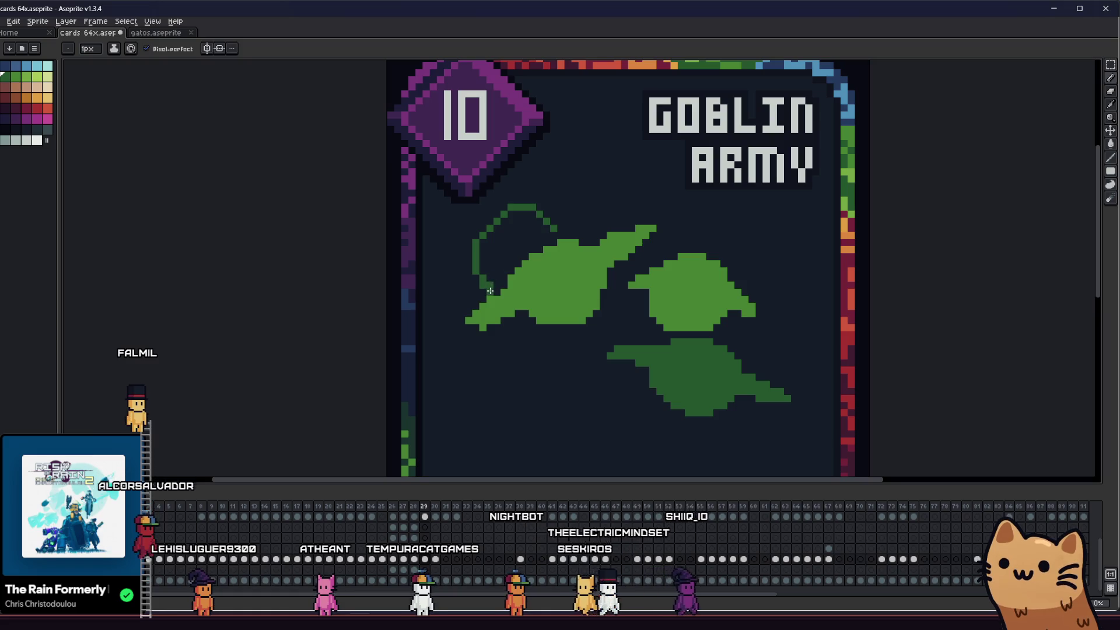
pyautogui.press('g')
pyautogui.click(473, 259)
pyautogui.moveTo(472, 269); pyautogui.dragTo(439, 285)
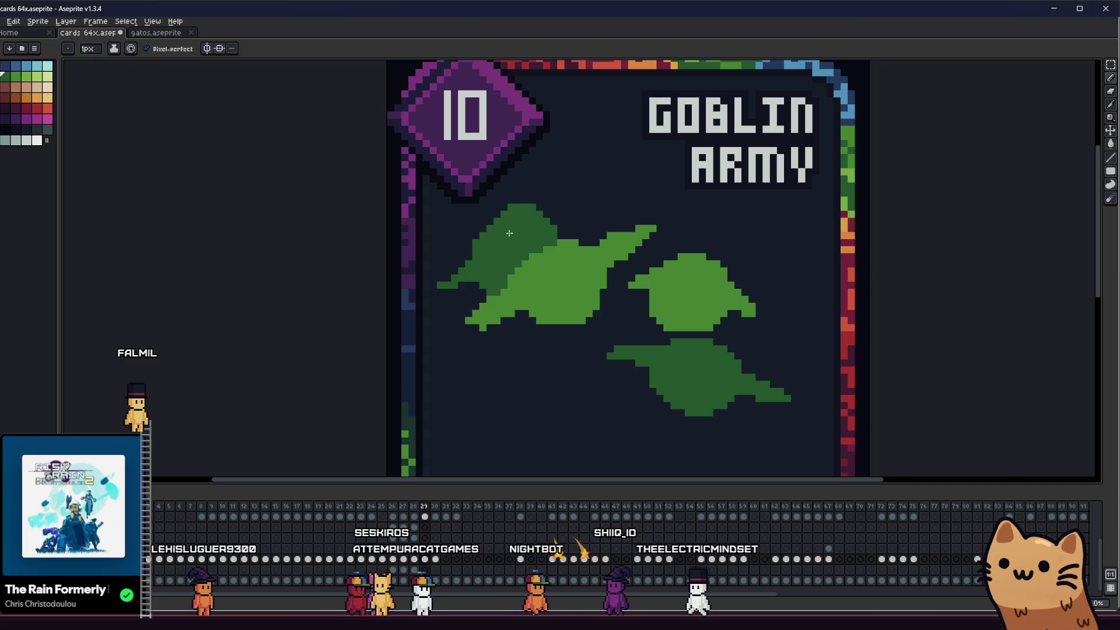
# - Redraw the top-left dark leaf's outline and give it a thin pointed tip
pyautogui.hotkey('ctrl', 'z')
pyautogui.hotkey('ctrl', 'z')
pyautogui.hotkey('ctrl', 'z')
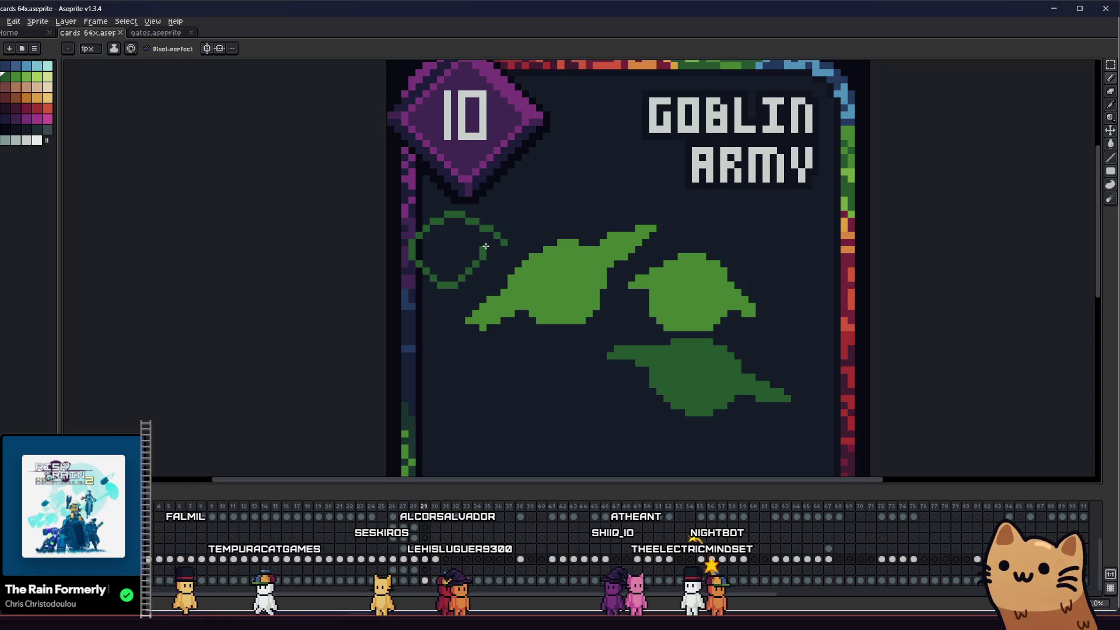
pyautogui.hotkey('ctrl', 'z')
pyautogui.moveTo(504, 223); pyautogui.dragTo(500, 210)
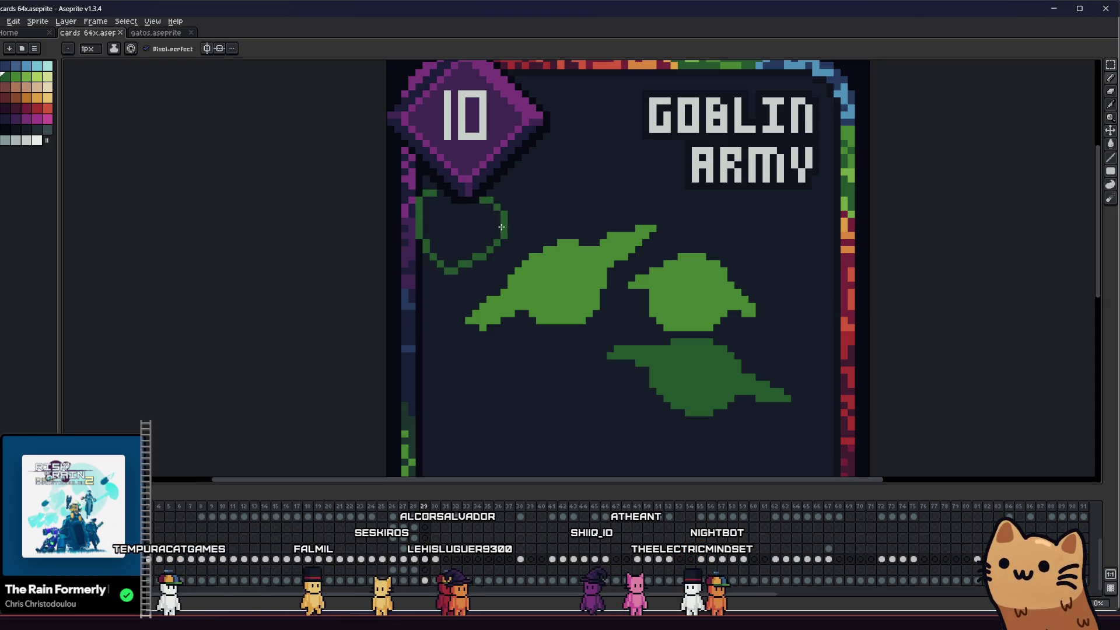
pyautogui.moveTo(444, 237)
pyautogui.mouseDown()
pyautogui.moveTo(440, 287)
pyautogui.moveTo(407, 268)
pyautogui.mouseUp()
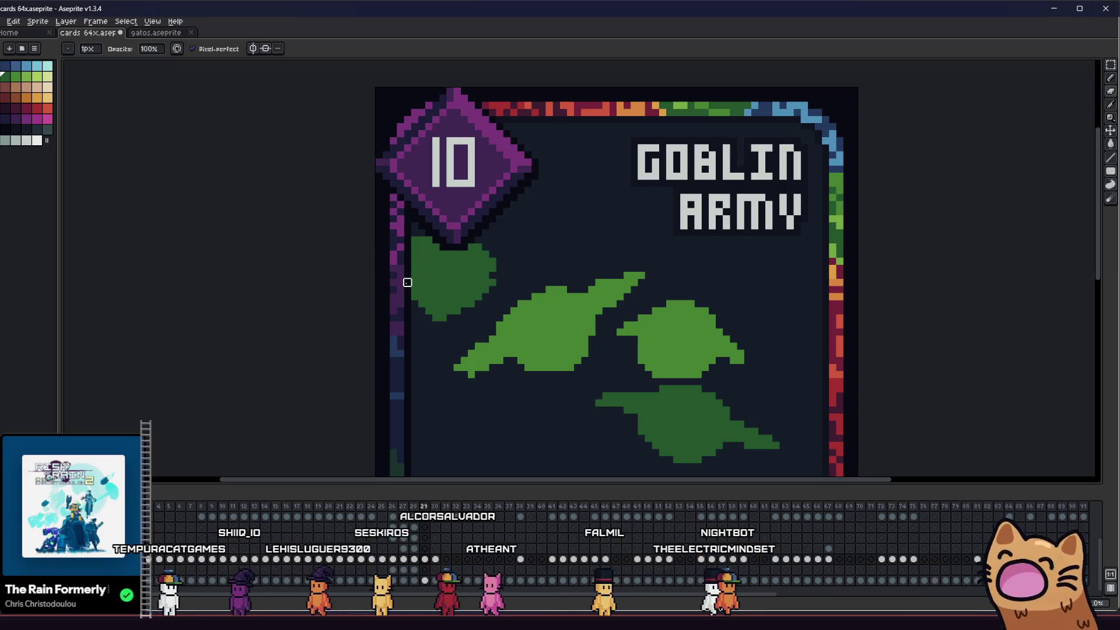
pyautogui.press('b')
pyautogui.moveTo(497, 257); pyautogui.dragTo(527, 275)
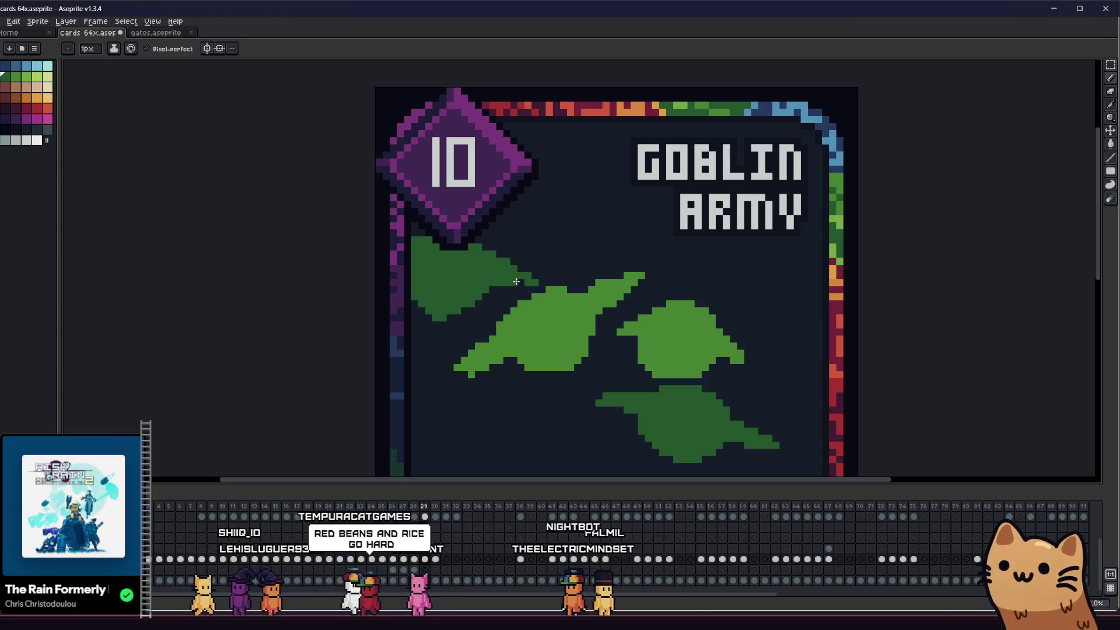
pyautogui.scroll(-4, 516, 282)
pyautogui.scroll(6, 520, 259)
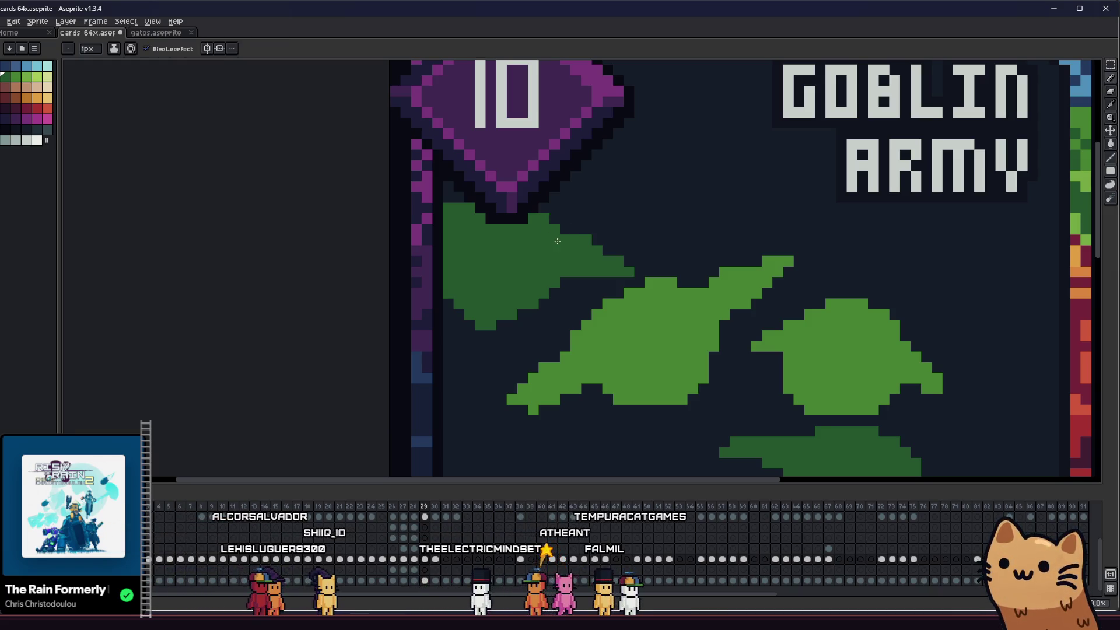
pyautogui.scroll(-4, 557, 241)
pyautogui.scroll(5, 515, 277)
pyautogui.scroll(-5, 540, 256)
pyautogui.scroll(6, 504, 284)
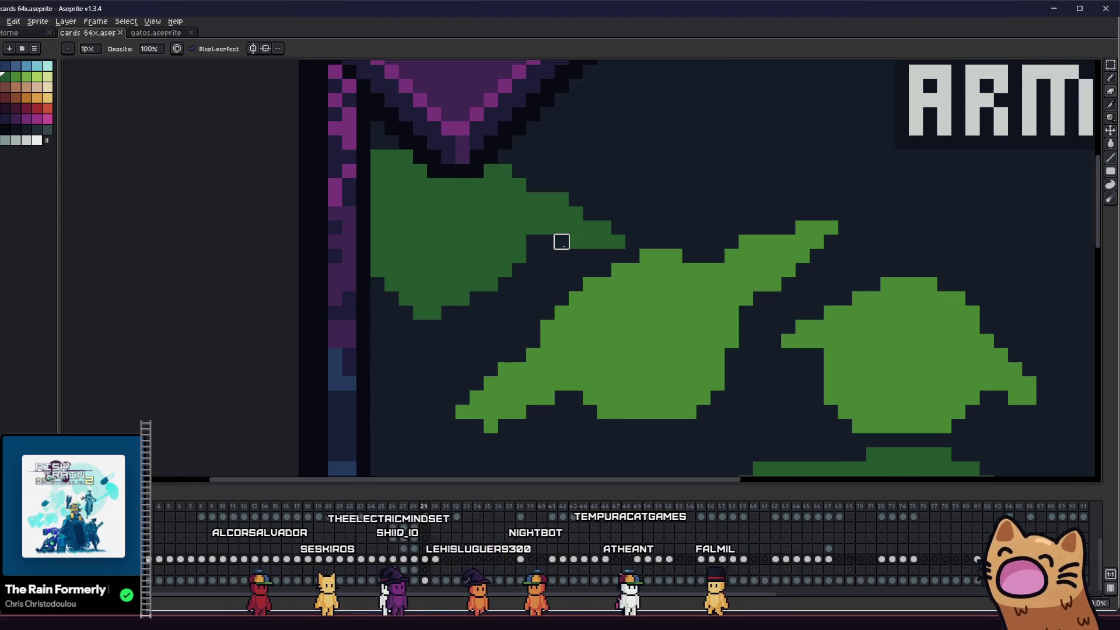
pyautogui.scroll(-3, 561, 241)
pyautogui.scroll(-3, 430, 288)
# - Bring the card's right side into view and check the previous frame before returning to Goblin Army
pyautogui.press('i')
pyautogui.scroll(2, 309, 321)
pyautogui.moveTo(310, 320); pyautogui.dragTo(667, 300)
pyautogui.scroll(-2, 527, 300)
pyautogui.scroll(2, 619, 282)
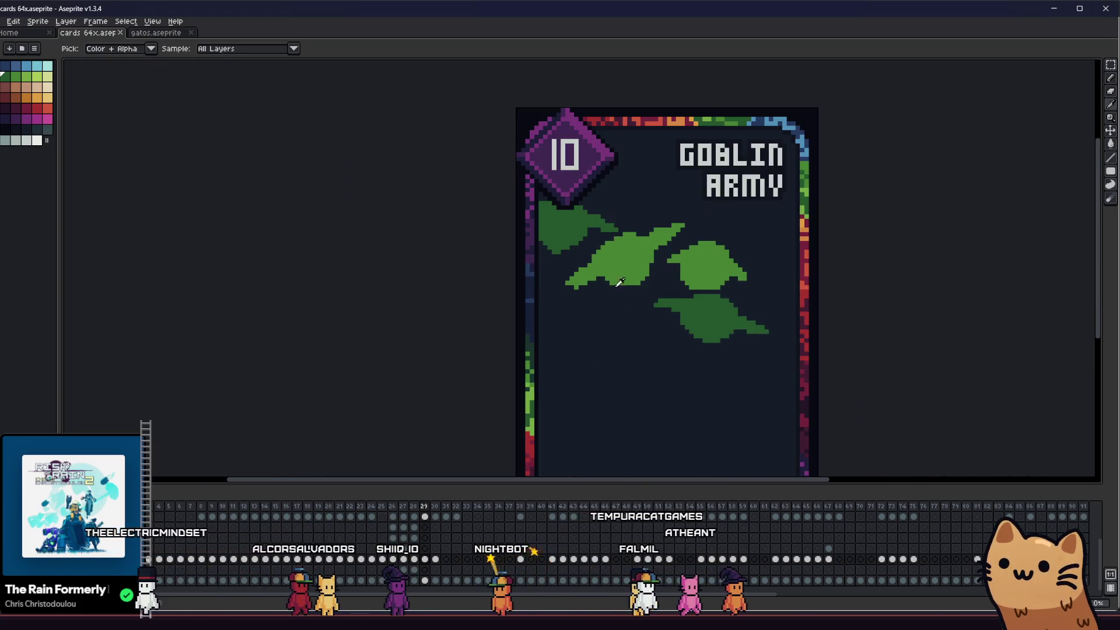
pyautogui.scroll(1, 580, 282)
pyautogui.press('Left')
pyautogui.press('Right')
# - Marquee-select the lower dark leaf and move it right and slightly up
pyautogui.press('m')
pyautogui.moveTo(533, 259); pyautogui.dragTo(667, 349)
pyautogui.moveTo(612, 306)
pyautogui.mouseDown()
pyautogui.moveTo(628, 295)
pyautogui.moveTo(667, 305)
pyautogui.mouseUp()
pyautogui.press('b')
pyautogui.scroll(3, 718, 283)
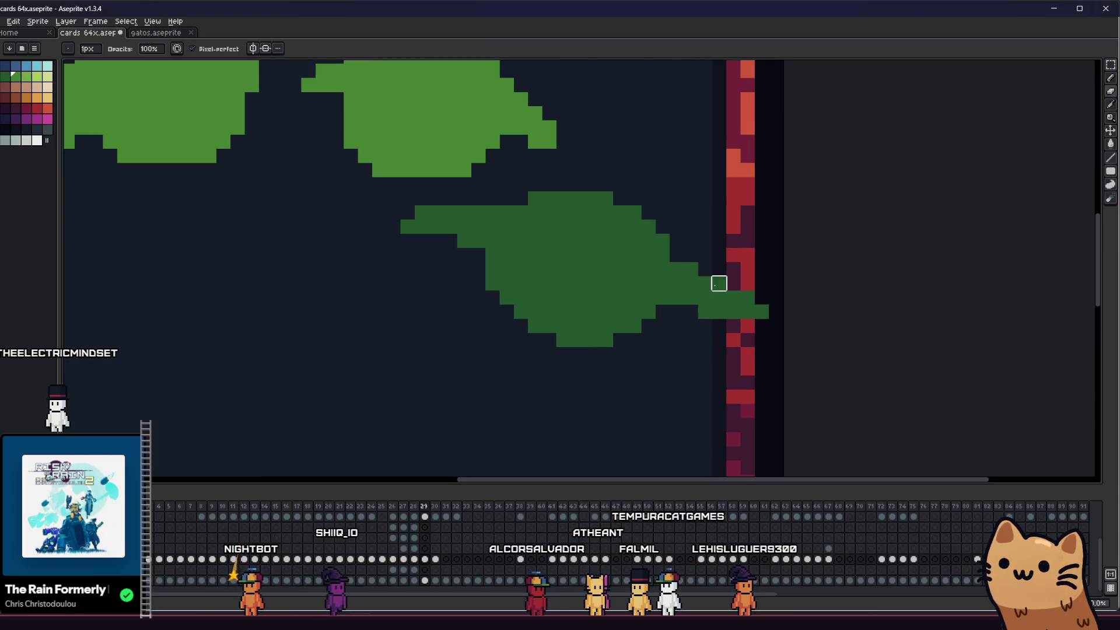
pyautogui.scroll(-6, 747, 298)
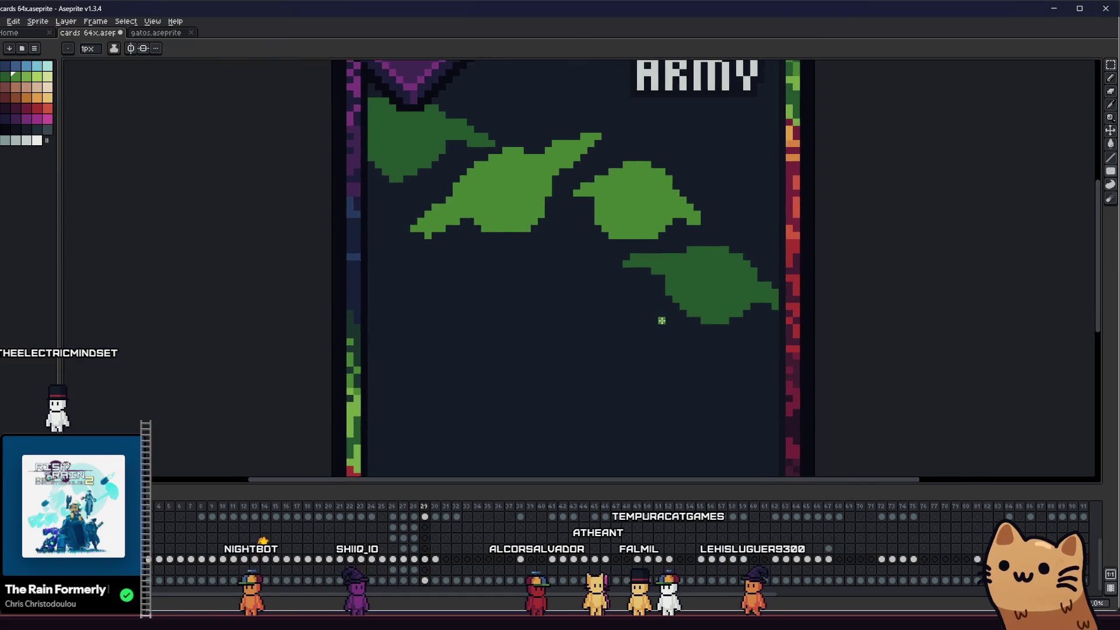
pyautogui.press('i')
pyautogui.scroll(-2, 527, 257)
pyautogui.scroll(3, 530, 245)
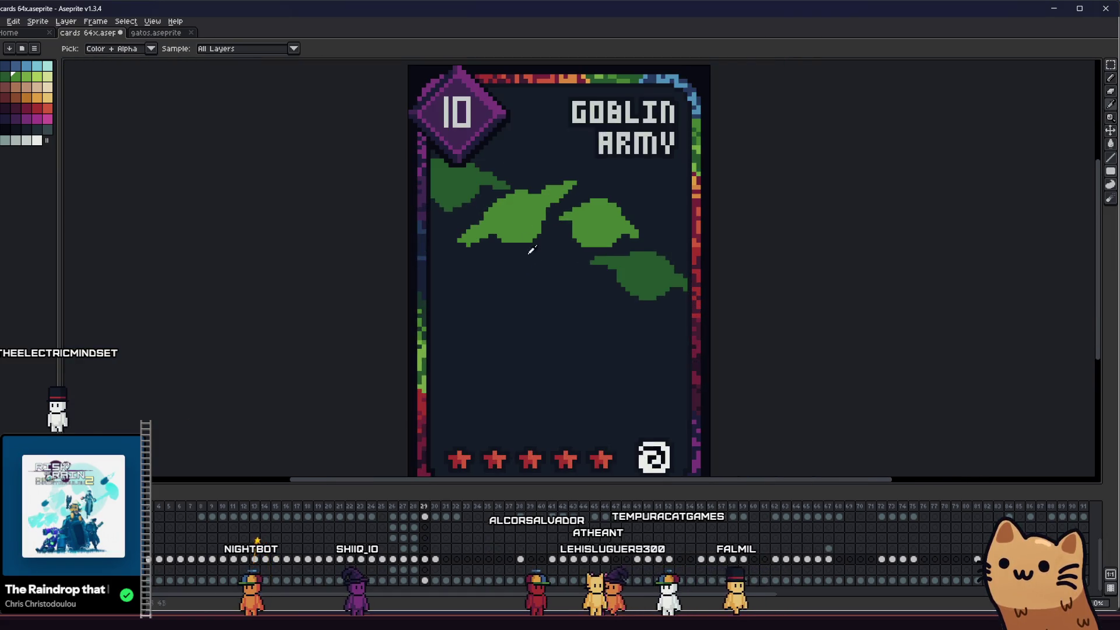
# - Draw a large filled light-green round leaf below the others with a stem to the left
pyautogui.scroll(4, 560, 247)
pyautogui.press('b')
pyautogui.click(562, 248)
pyautogui.hotkey('ctrl', 'z')
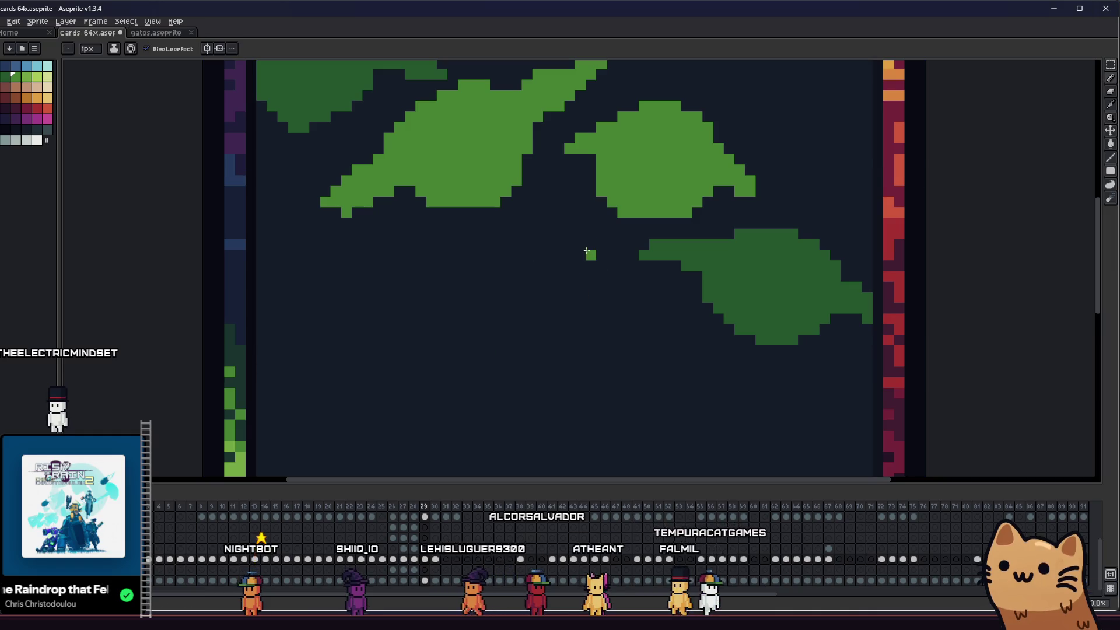
pyautogui.moveTo(429, 261)
pyautogui.mouseDown()
pyautogui.moveTo(612, 373)
pyautogui.moveTo(575, 234)
pyautogui.mouseUp()
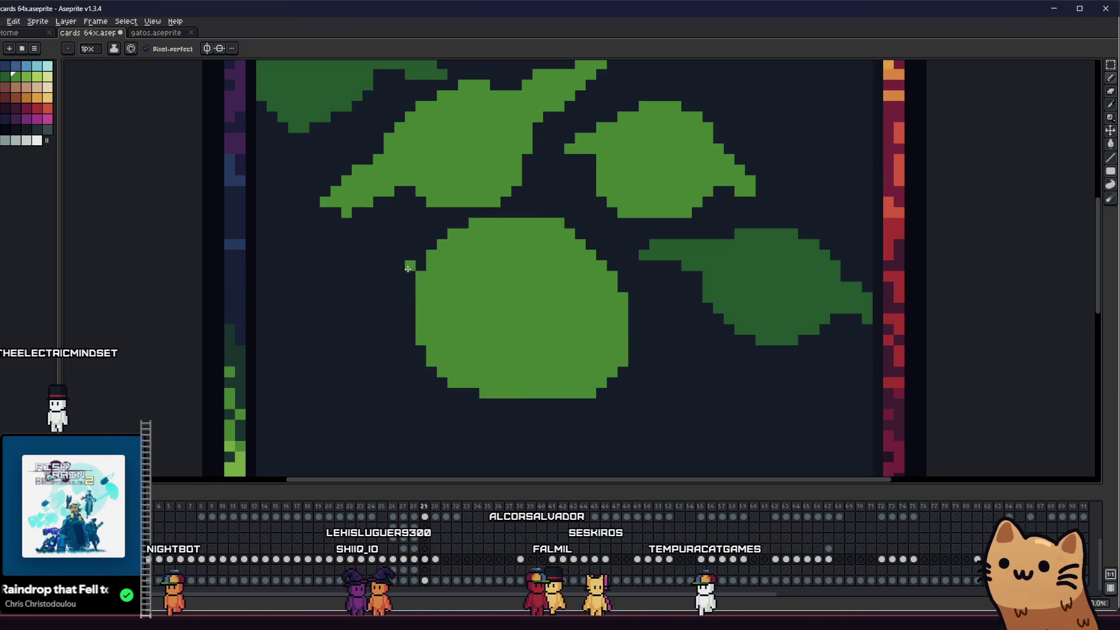
pyautogui.moveTo(354, 317); pyautogui.dragTo(388, 288)
# - Add a stem angling down to the right from the big leaf and trim the stem tips with the Eraser
pyautogui.moveTo(619, 273)
pyautogui.mouseDown()
pyautogui.moveTo(653, 288)
pyautogui.moveTo(717, 360)
pyautogui.moveTo(707, 357)
pyautogui.mouseUp()
pyautogui.press('e')
pyautogui.moveTo(326, 318)
pyautogui.mouseDown()
pyautogui.moveTo(292, 330)
pyautogui.moveTo(314, 318)
pyautogui.mouseUp()
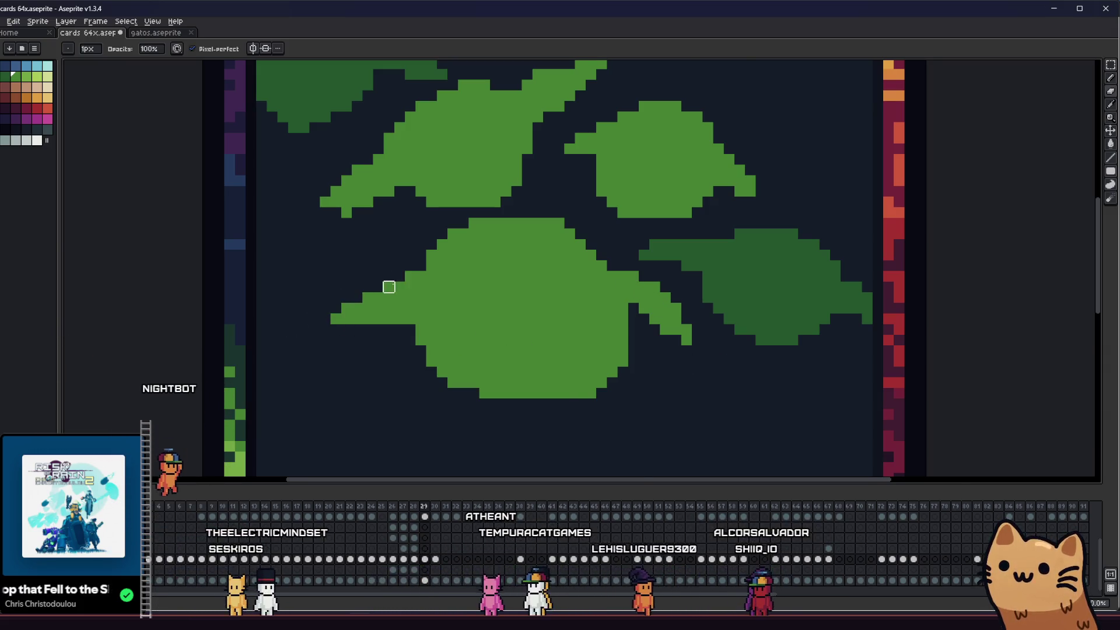
pyautogui.press('b')
pyautogui.scroll(-3, 437, 352)
pyautogui.scroll(5, 601, 330)
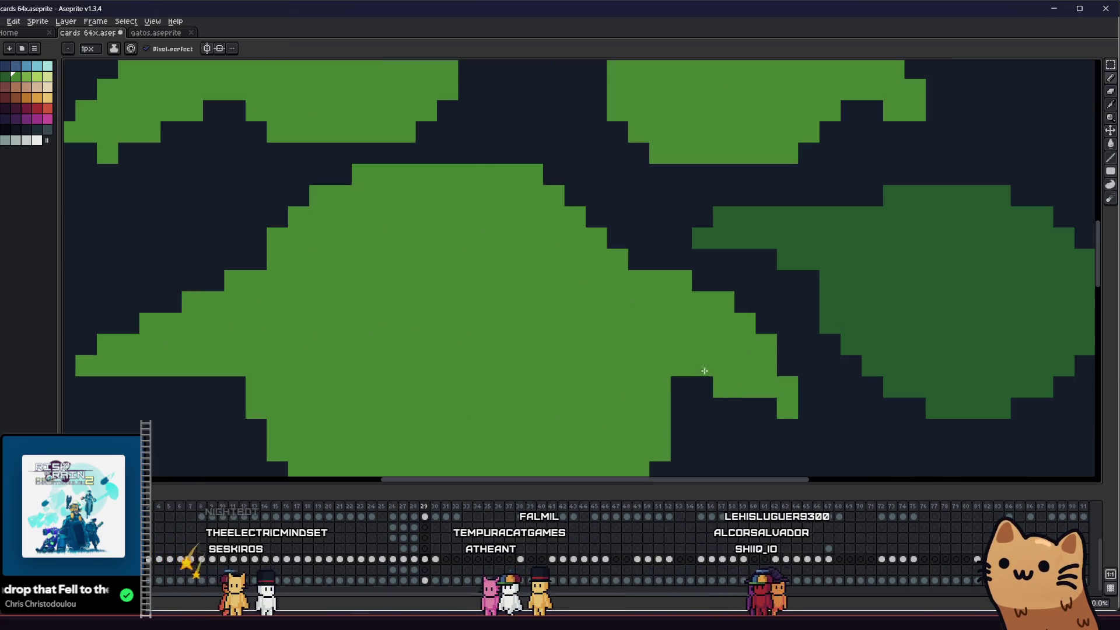
pyautogui.scroll(-4, 736, 405)
pyautogui.scroll(3, 470, 393)
pyautogui.press('e')
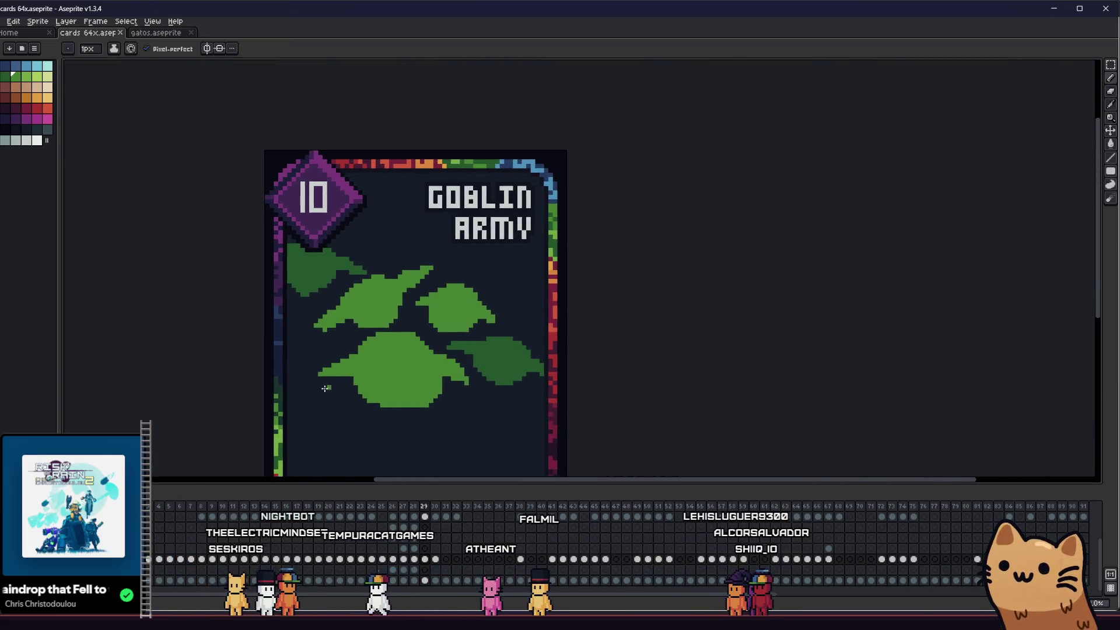
pyautogui.scroll(-2, 487, 390)
pyautogui.scroll(2, 500, 367)
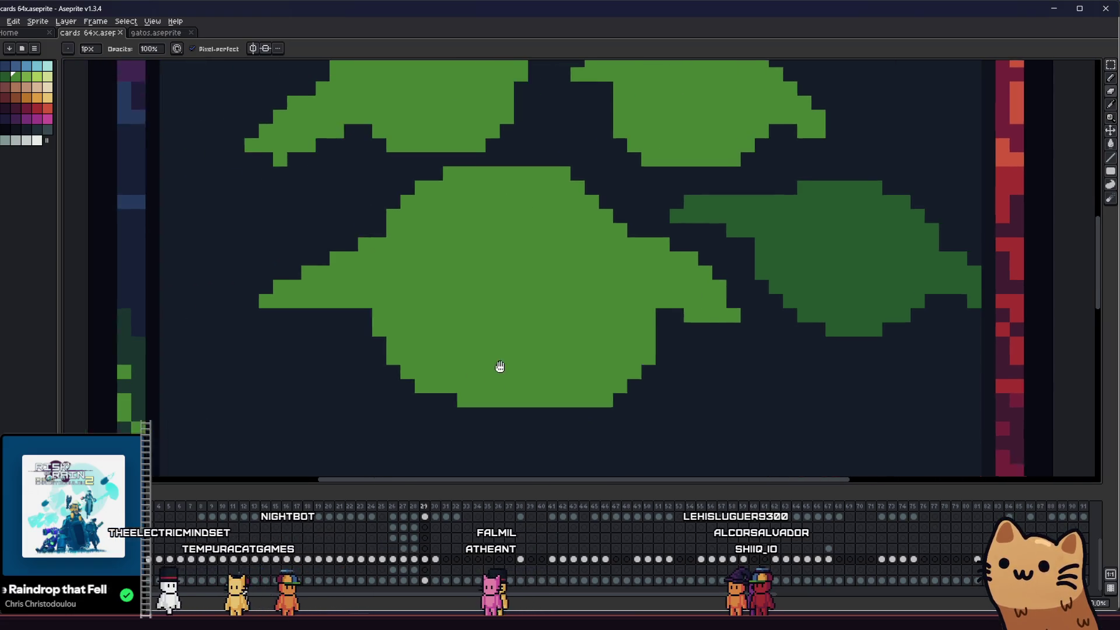
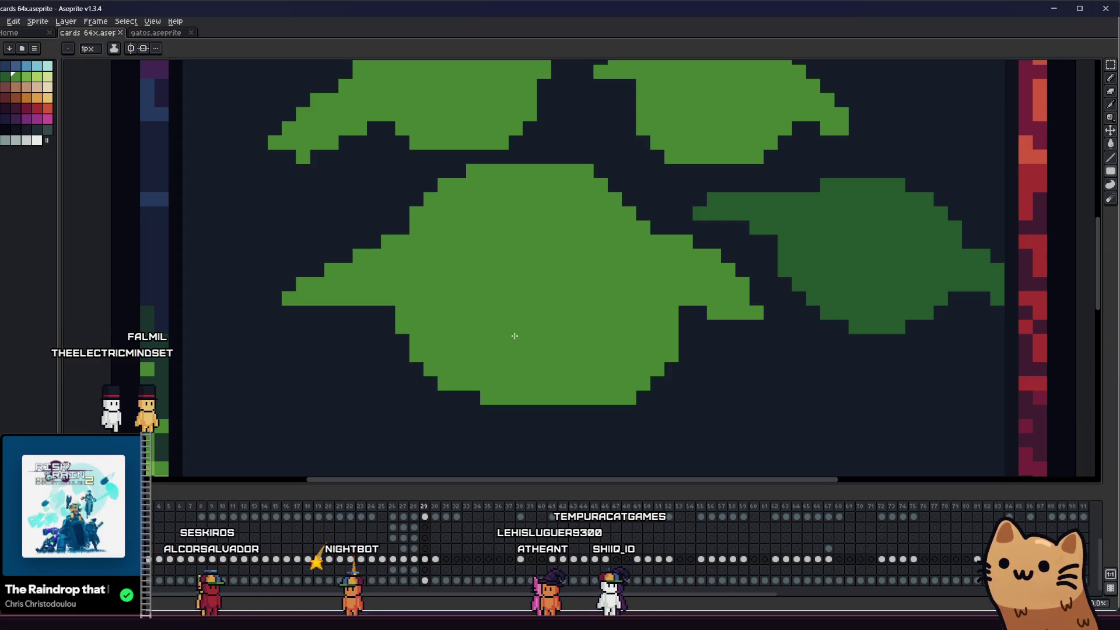
# - Recolor the top-left leaf a darker green and the right and upper-middle leaves bright green
pyautogui.scroll(-5, 515, 336)
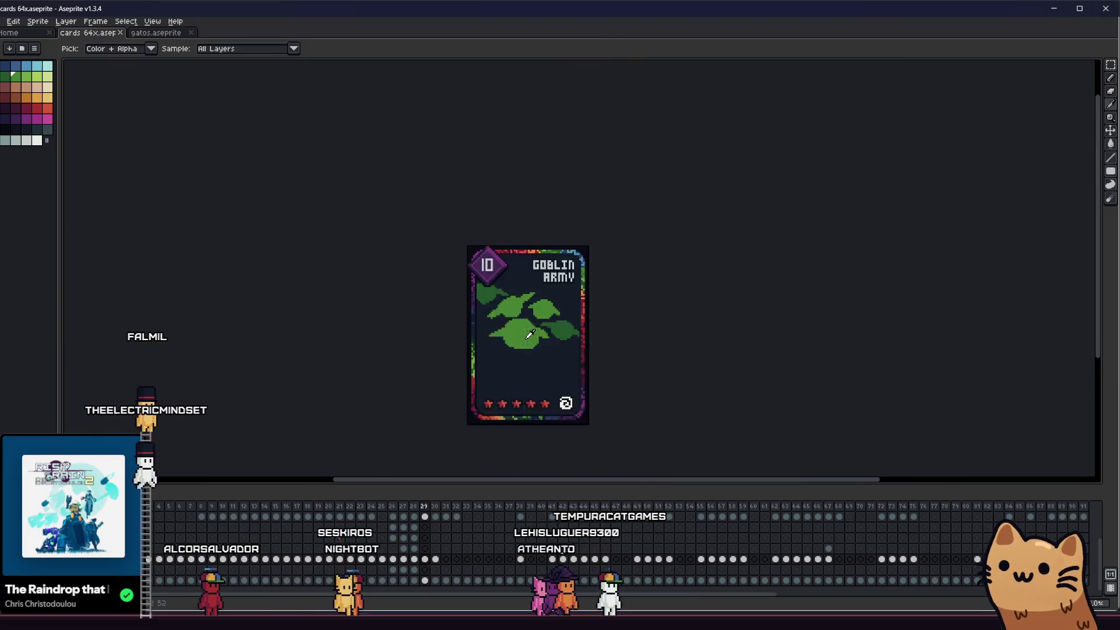
pyautogui.scroll(5, 530, 334)
pyautogui.press('g')
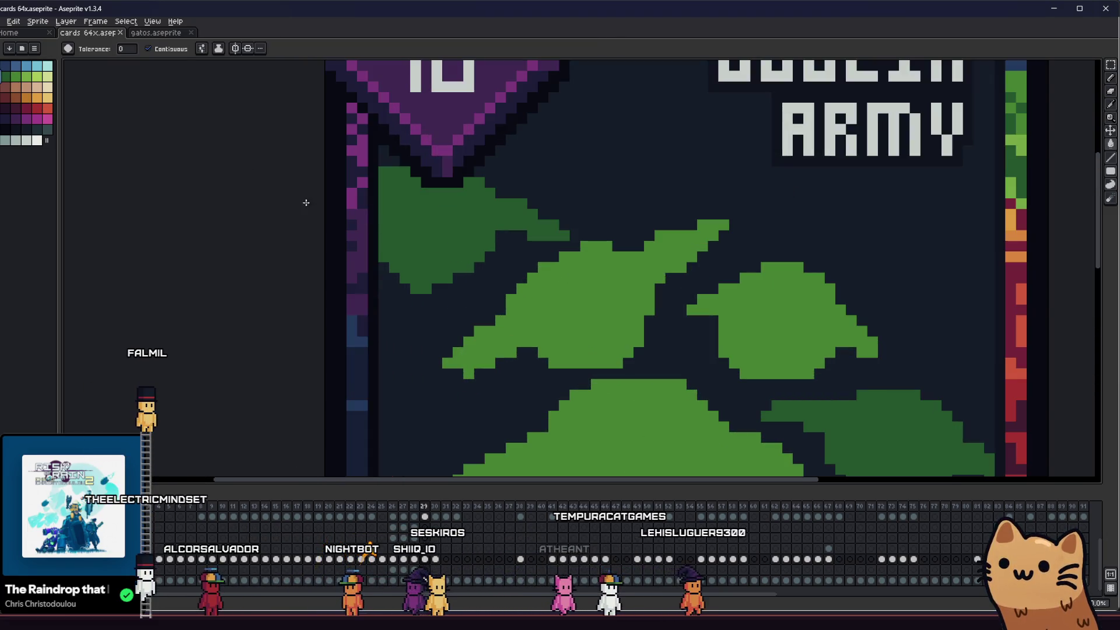
pyautogui.hscroll(2, 306, 203)
pyautogui.click(423, 263)
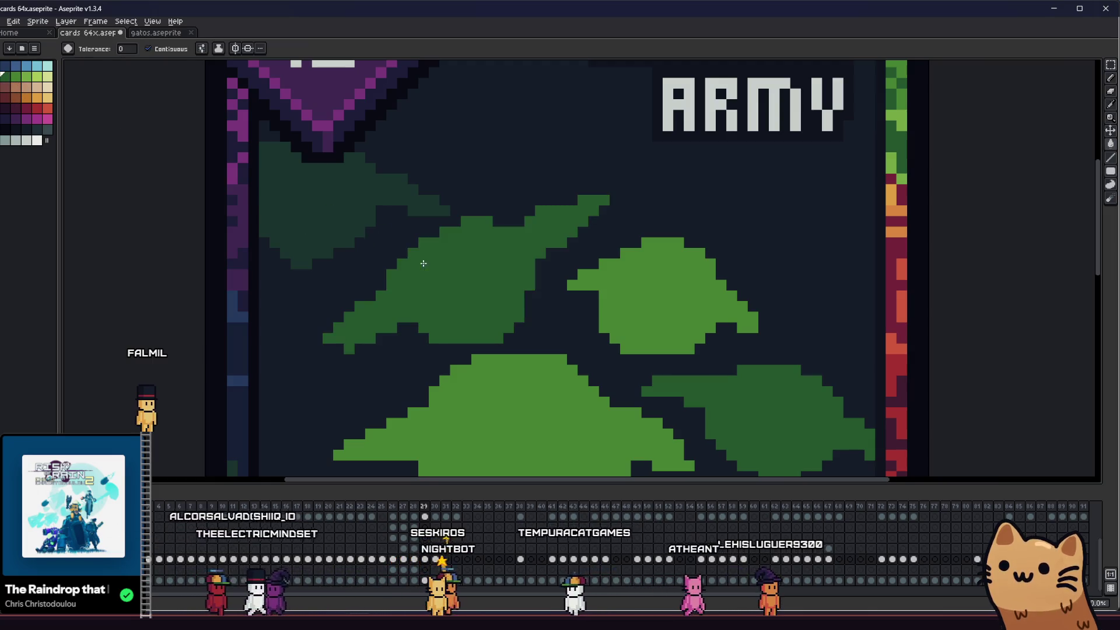
pyautogui.scroll(-3, 424, 263)
pyautogui.scroll(3, 655, 305)
pyautogui.click(643, 309)
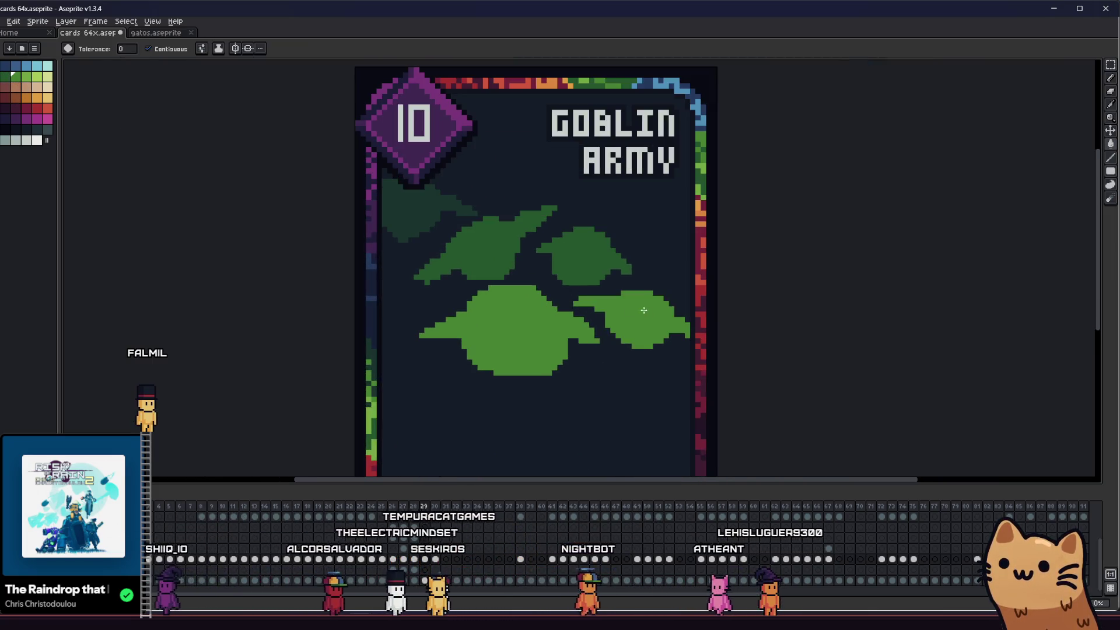
pyautogui.hscroll(-3, 583, 309)
pyautogui.scroll(-3, 525, 308)
pyautogui.scroll(3, 562, 308)
pyautogui.click(643, 251)
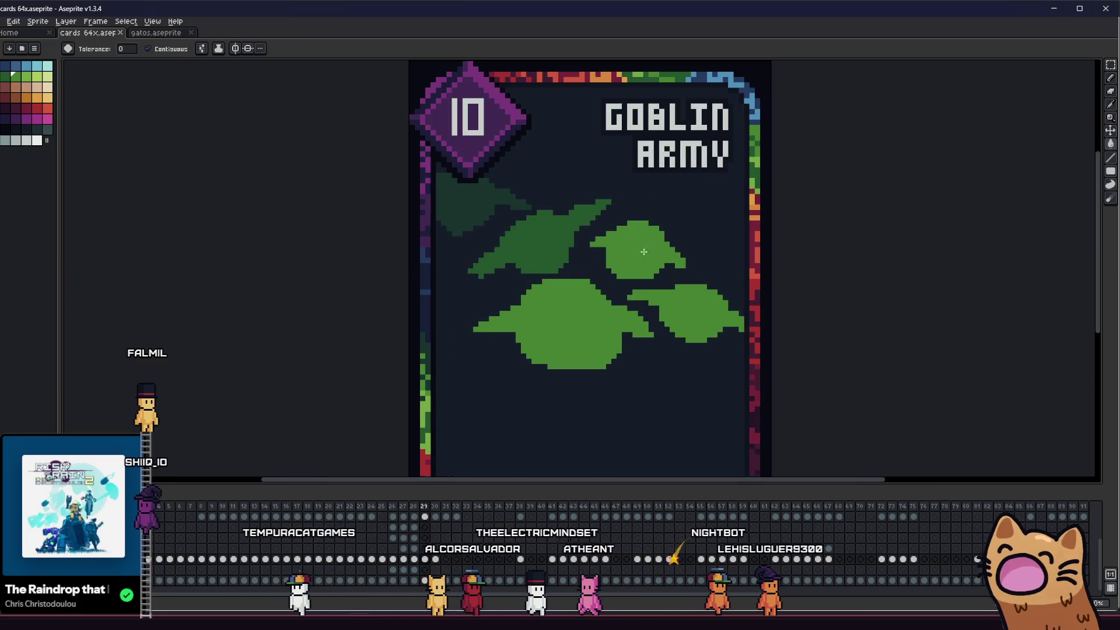
pyautogui.hscroll(-3, 583, 292)
# - Fill the lower-right leaf dark green
pyautogui.press('b')
pyautogui.scroll(-3, 390, 320)
pyautogui.scroll(3, 390, 323)
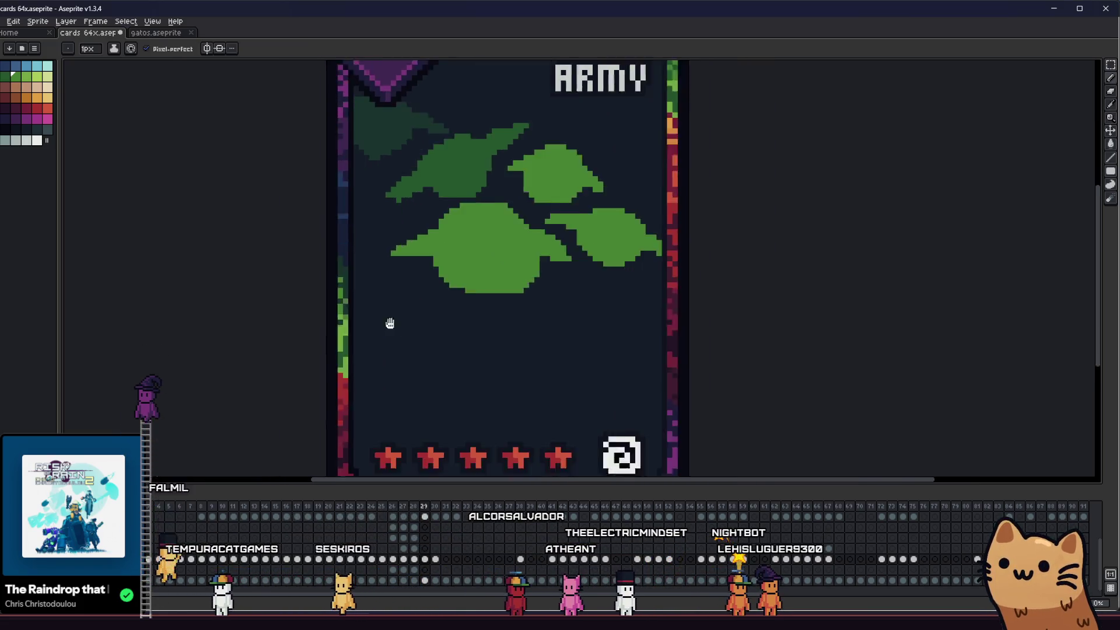
pyautogui.scroll(2, 390, 323)
pyautogui.scroll(3, 483, 180)
pyautogui.press('g')
pyautogui.click(596, 245)
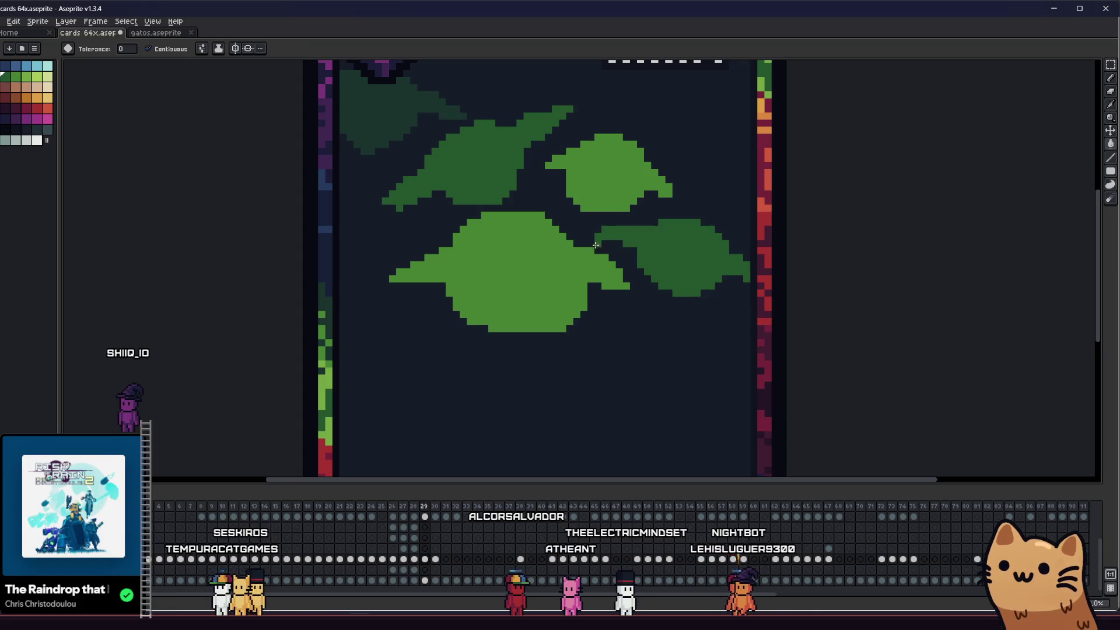
# - Outline a round light-green leaf below the big leaf and fill it solid
pyautogui.press('b')
pyautogui.click(502, 268)
pyautogui.scroll(-3, 490, 290)
pyautogui.scroll(4, 621, 282)
pyautogui.click(619, 279)
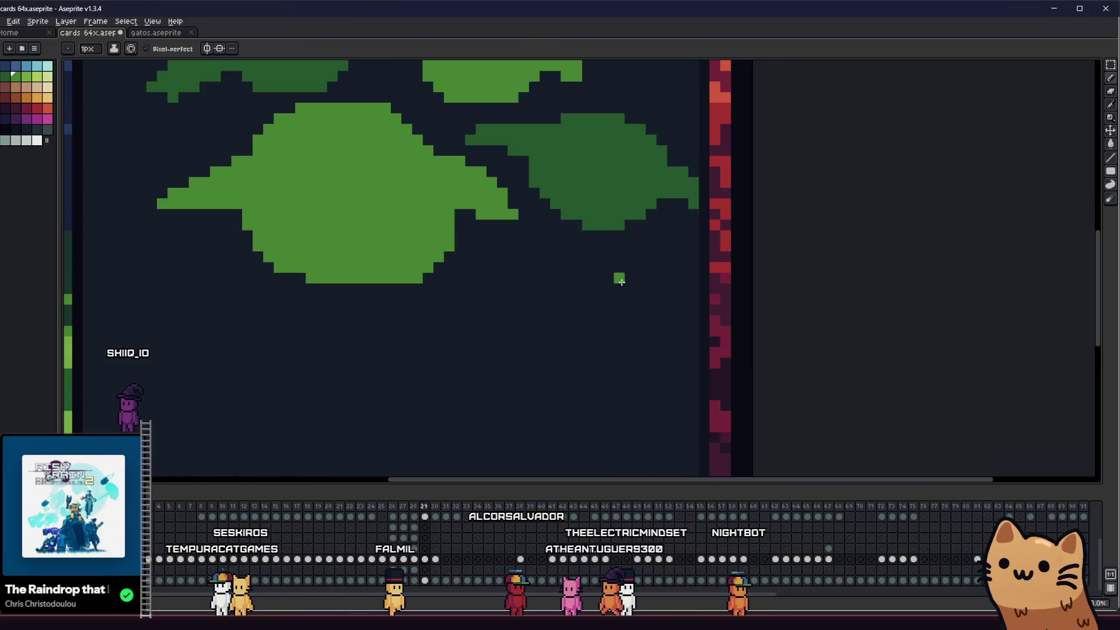
pyautogui.press('g')
pyautogui.click(574, 294)
pyautogui.press('b')
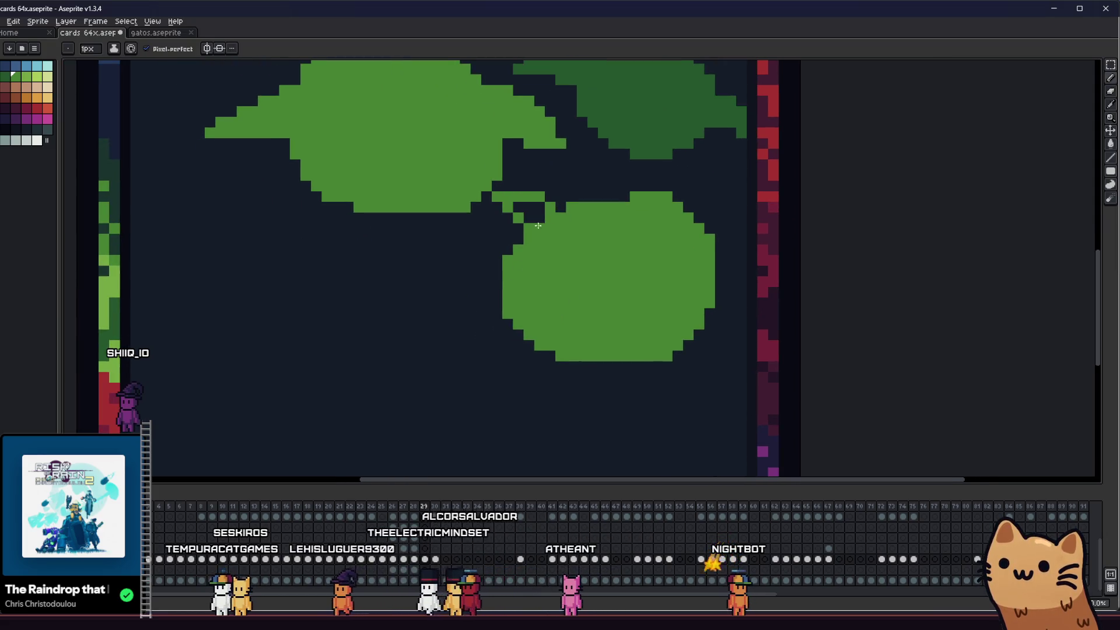
# - Undo the round leaf's fill and outline, then try and undo several new loop outlines
pyautogui.hotkey('ctrl', 'z')
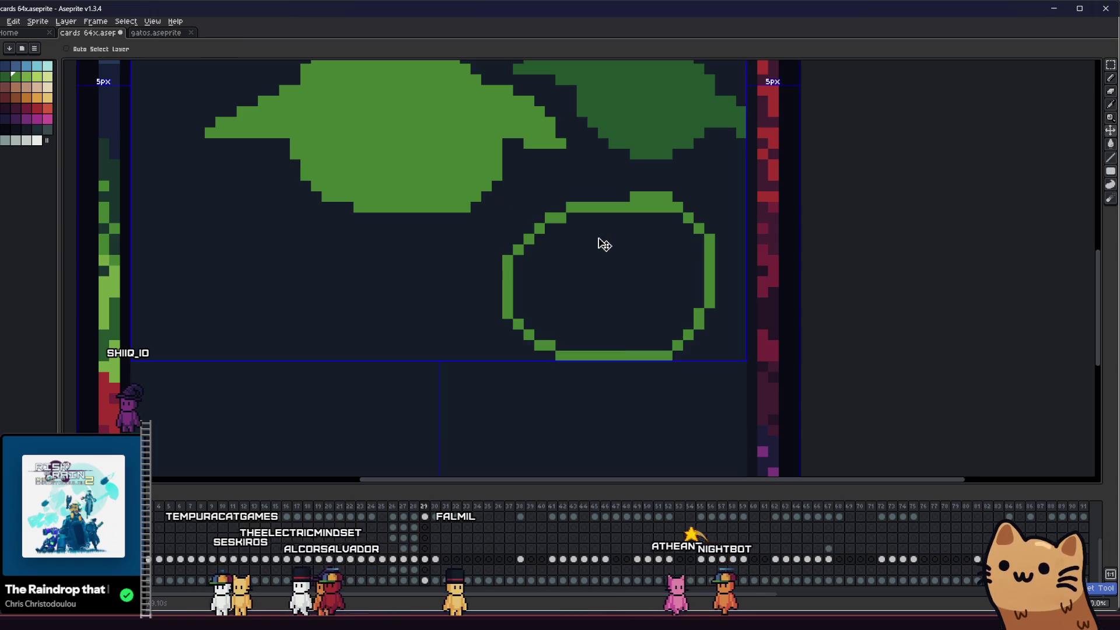
pyautogui.hotkey('ctrl', 'z')
pyautogui.press('b')
pyautogui.moveTo(692, 235)
pyautogui.mouseDown()
pyautogui.moveTo(602, 364)
pyautogui.moveTo(722, 278)
pyautogui.moveTo(717, 240)
pyautogui.moveTo(708, 258)
pyautogui.mouseUp()
pyautogui.hotkey('ctrl', 'z')
pyautogui.hotkey('ctrl', 'z')
pyautogui.hotkey('ctrl', 'y')
pyautogui.hotkey('ctrl', 'z')
pyautogui.click(732, 245)
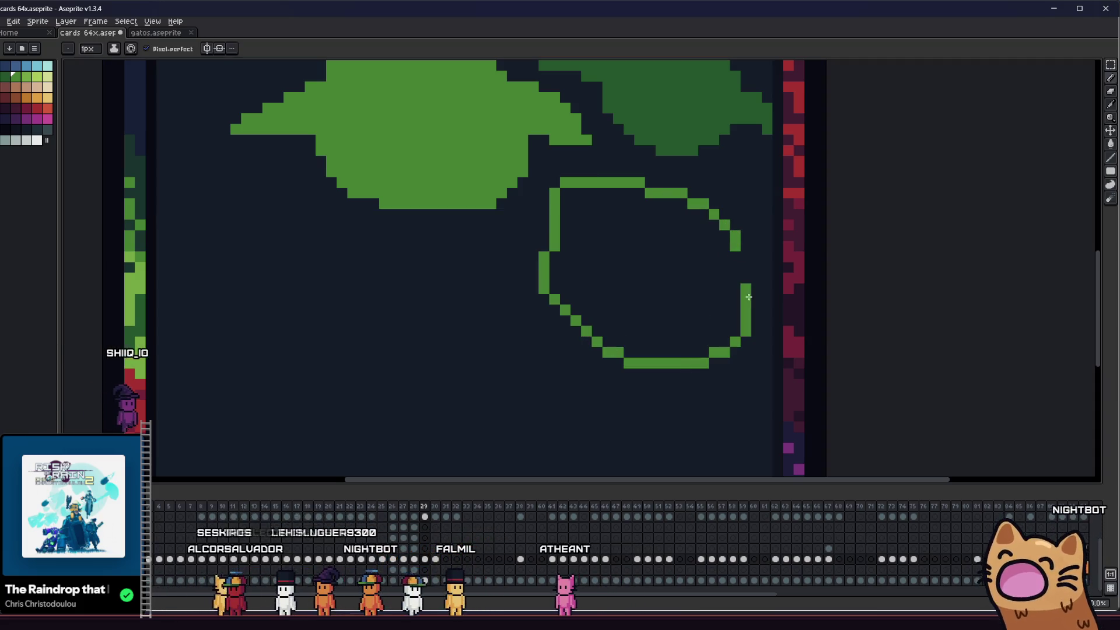
pyautogui.hotkey('ctrl', 'z')
pyautogui.moveTo(680, 217); pyautogui.dragTo(670, 326)
pyautogui.hotkey('ctrl', 'z')
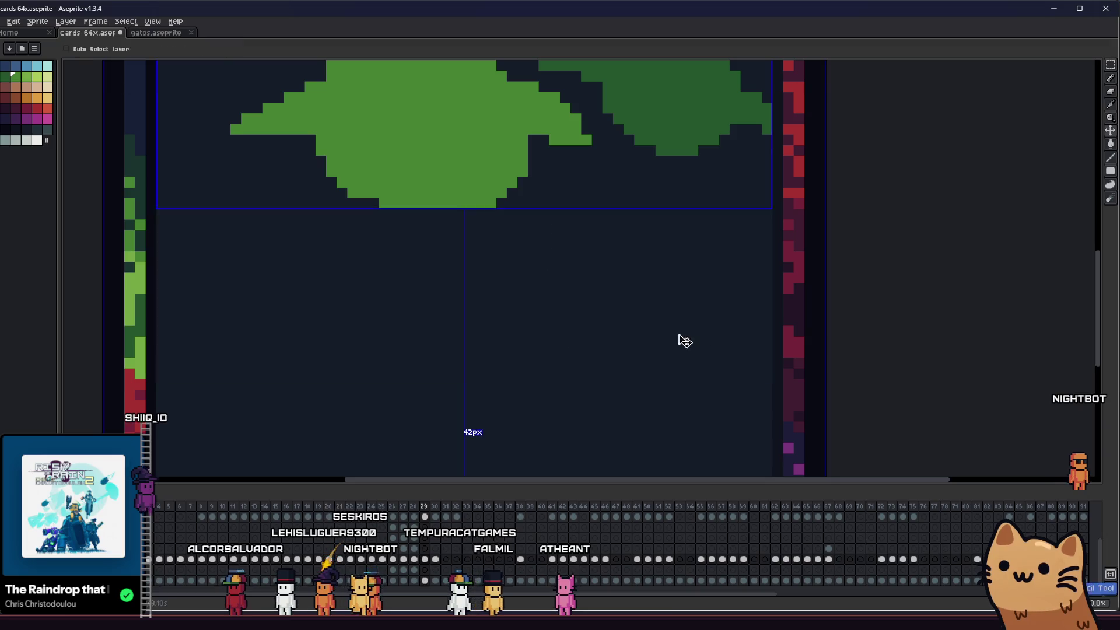
# - Sketch a freehand leaf loop below the big leaf, then remove it again
pyautogui.hscroll(-3, 560, 324)
pyautogui.click(517, 306)
pyautogui.moveTo(667, 280)
pyautogui.mouseDown()
pyautogui.moveTo(529, 262)
pyautogui.moveTo(570, 247)
pyautogui.moveTo(617, 252)
pyautogui.moveTo(563, 240)
pyautogui.mouseUp()
pyautogui.moveTo(636, 255)
pyautogui.mouseDown()
pyautogui.moveTo(602, 248)
pyautogui.moveTo(635, 281)
pyautogui.mouseUp()
pyautogui.moveTo(795, 306)
pyautogui.mouseDown()
pyautogui.moveTo(621, 282)
pyautogui.moveTo(750, 323)
pyautogui.mouseUp()
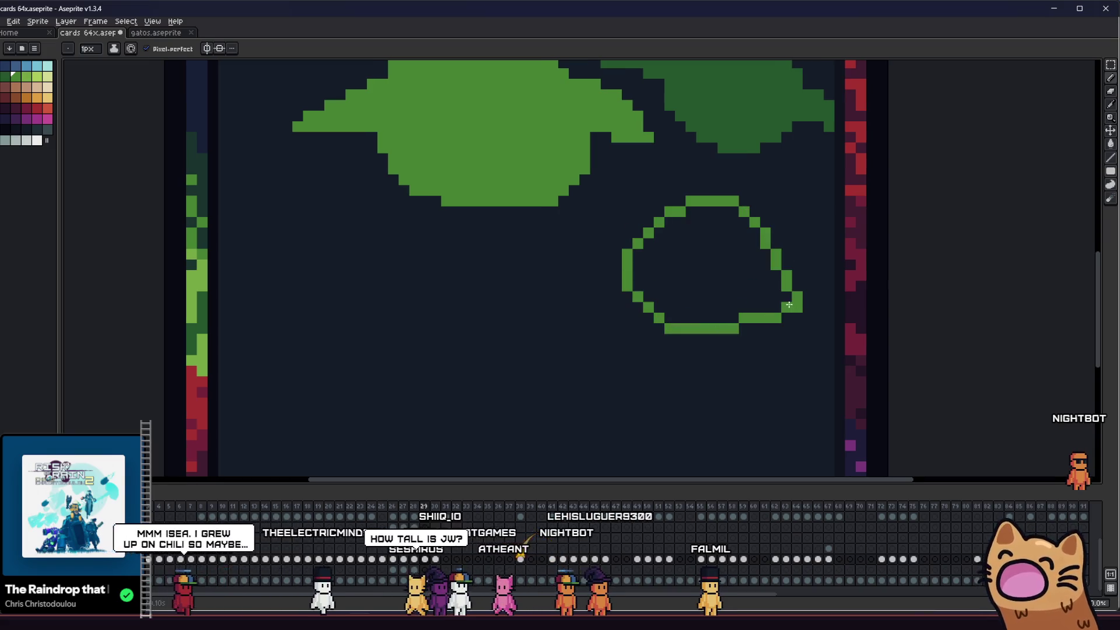
pyautogui.hotkey('ctrl', 'z')
pyautogui.moveTo(782, 267); pyautogui.dragTo(622, 256)
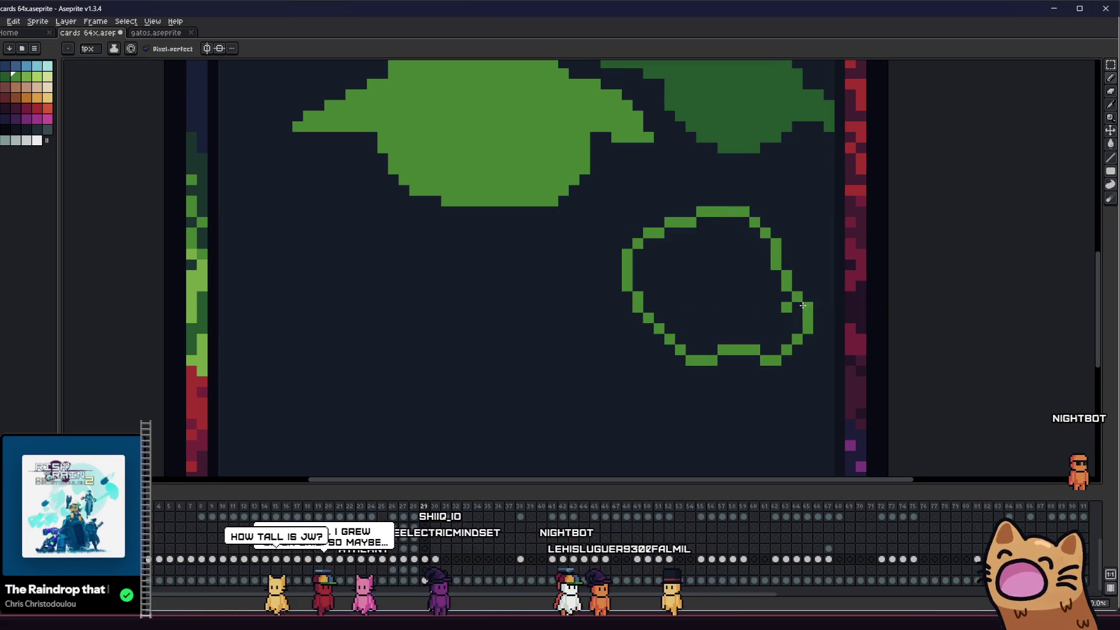
pyautogui.press('g')
pyautogui.scroll(-8, 758, 315)
pyautogui.scroll(4, 673, 331)
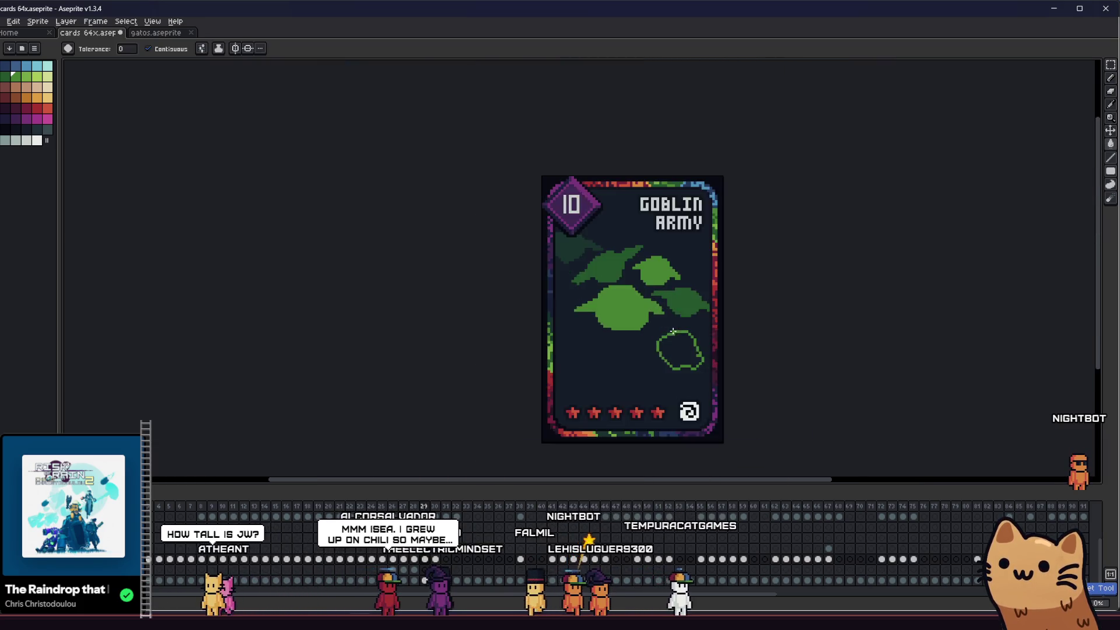
pyautogui.scroll(2, 673, 331)
pyautogui.hotkey('ctrl', 'z')
pyautogui.press('b')
pyautogui.scroll(3, 617, 350)
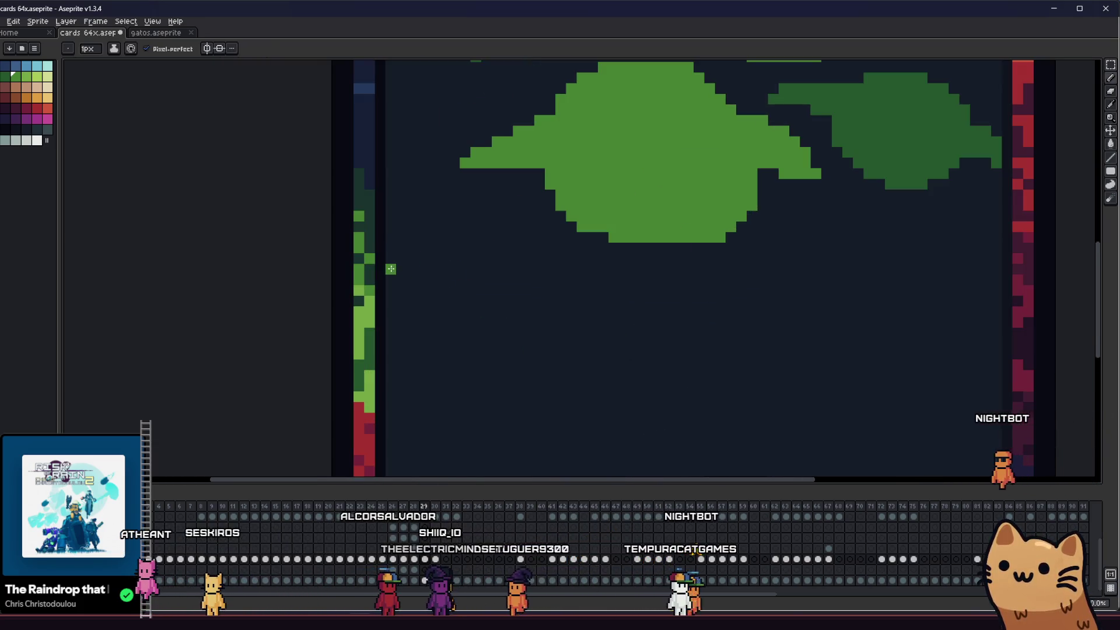
# - Draw a D-shaped leaf with a stem at the left edge, close its gap, and fill it green
pyautogui.moveTo(391, 268); pyautogui.dragTo(396, 373)
pyautogui.press('g')
pyautogui.click(391, 330)
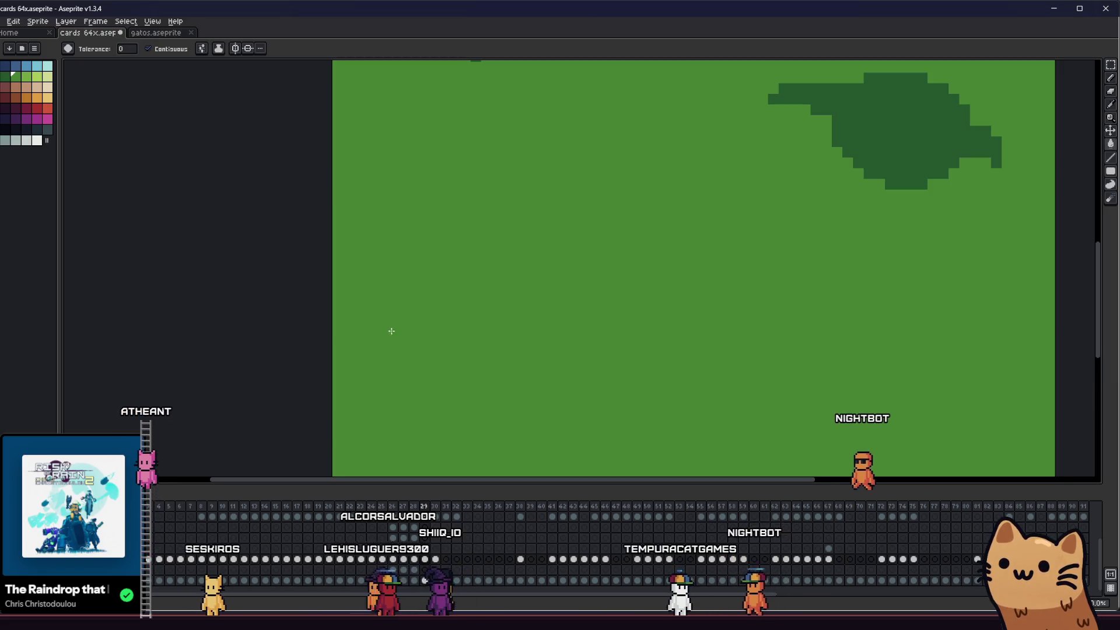
pyautogui.hotkey('ctrl', 'z')
pyautogui.press('b')
pyautogui.moveTo(393, 314); pyautogui.dragTo(402, 357)
pyautogui.press('g')
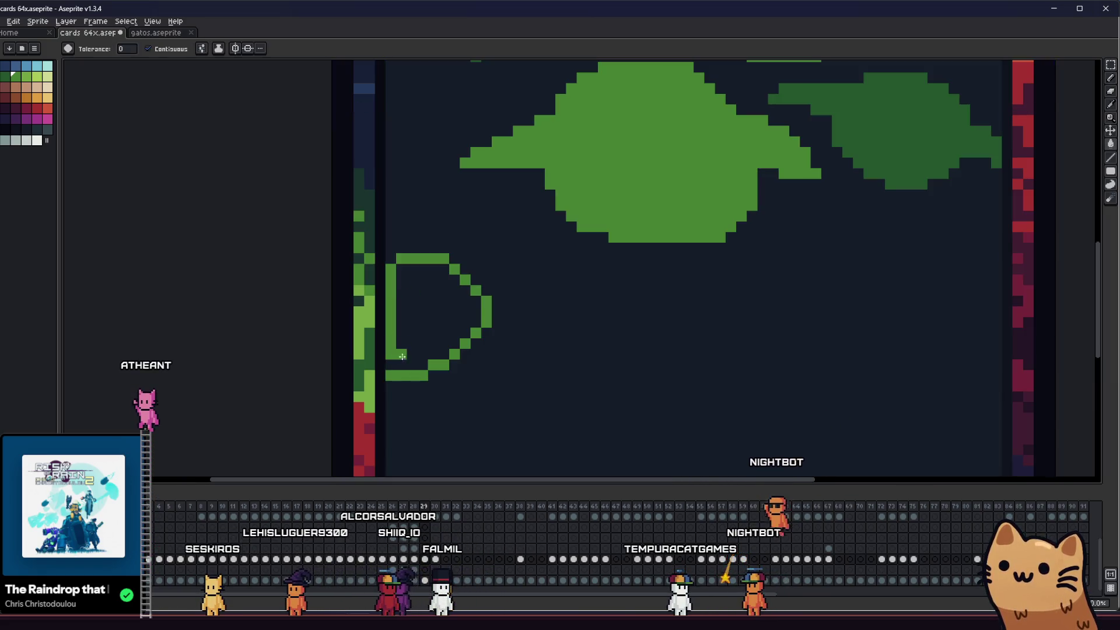
pyautogui.press('g')
pyautogui.click(442, 276)
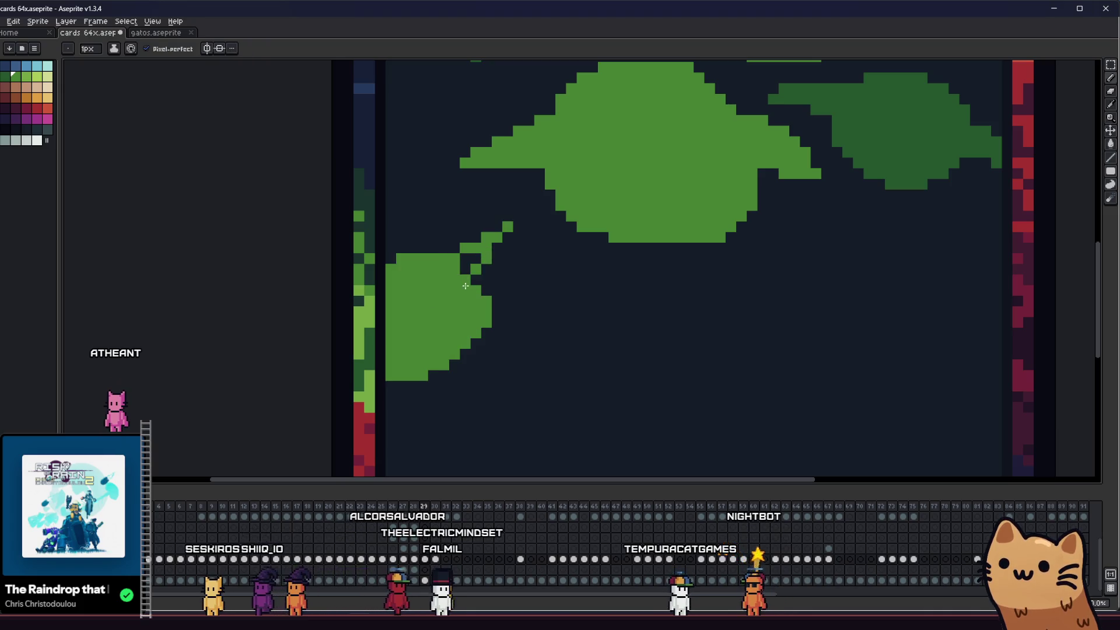
pyautogui.press('b')
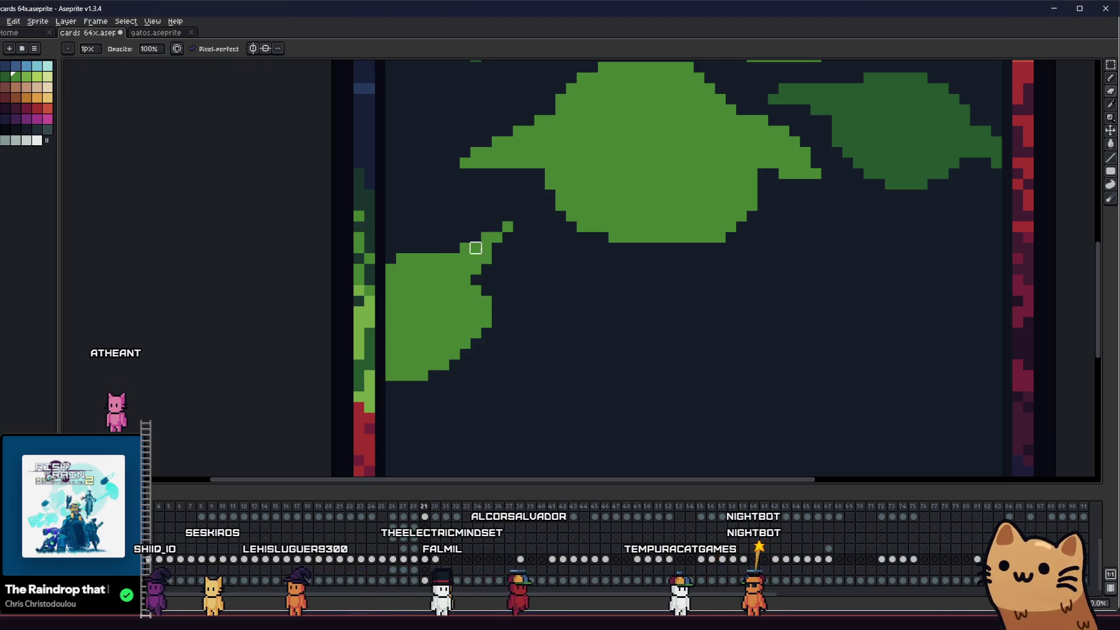
pyautogui.scroll(-3, 507, 226)
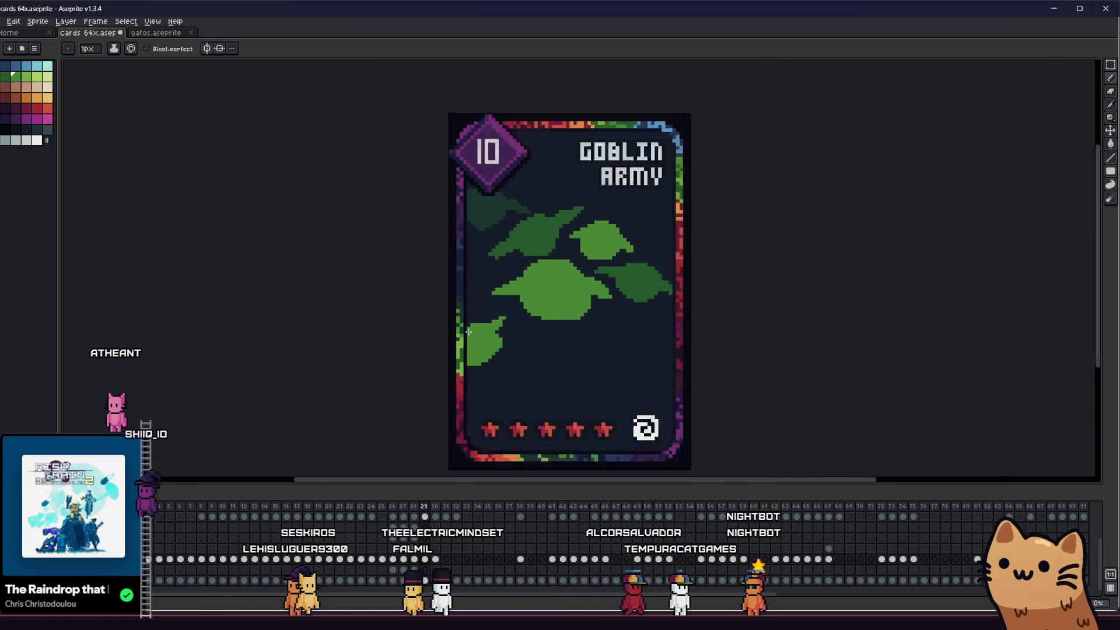
pyautogui.scroll(2, 492, 283)
pyautogui.scroll(2, 493, 284)
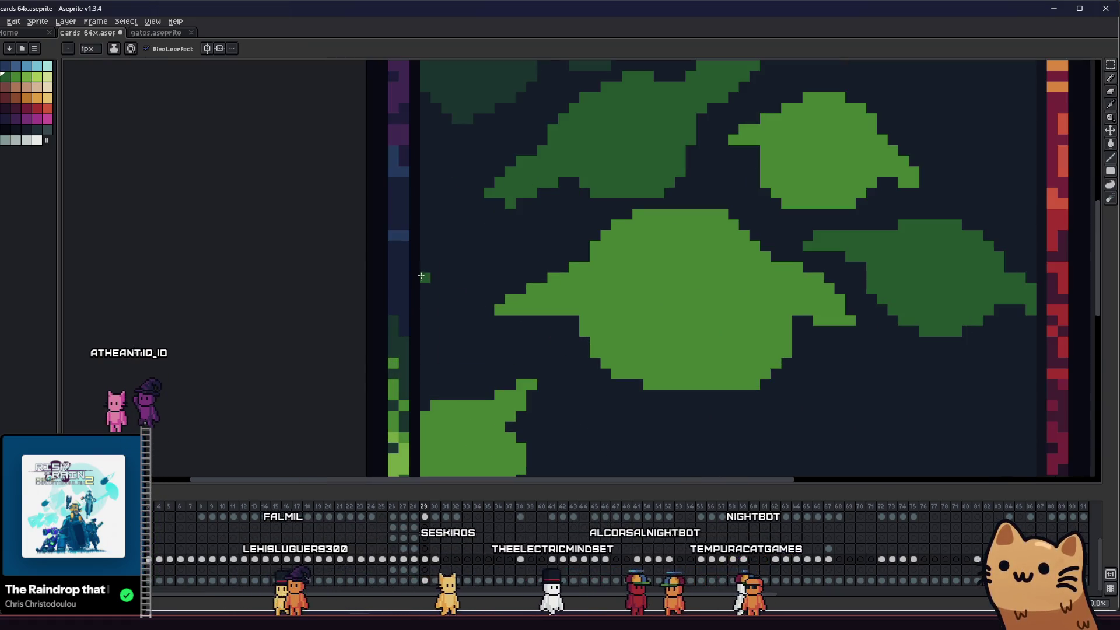
pyautogui.moveTo(477, 275); pyautogui.dragTo(499, 298)
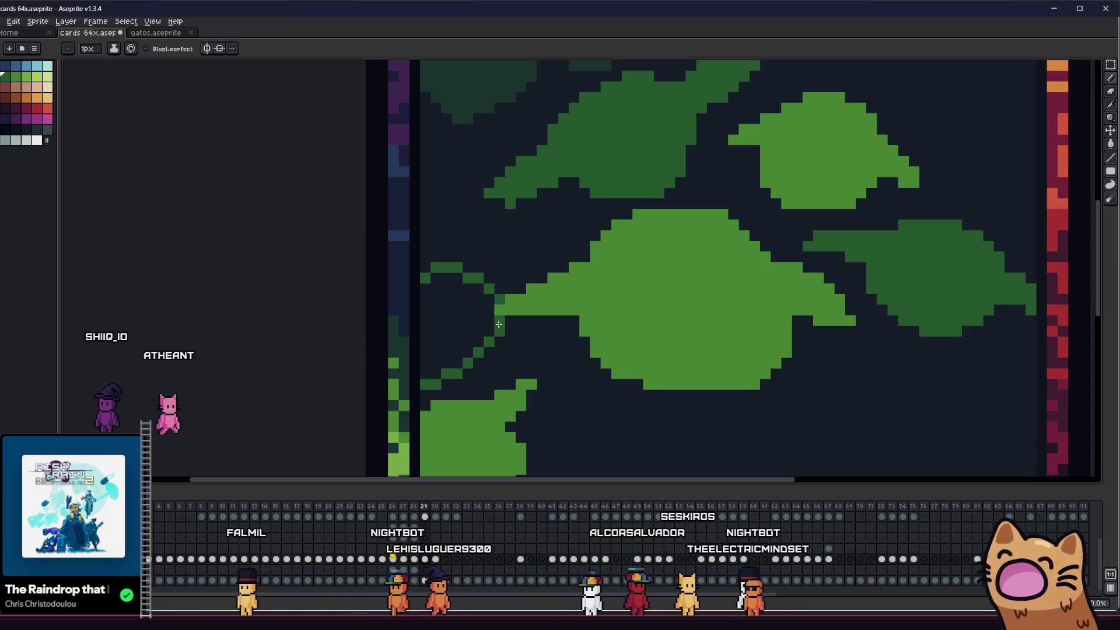
pyautogui.scroll(1, 499, 324)
pyautogui.scroll(-1, 426, 303)
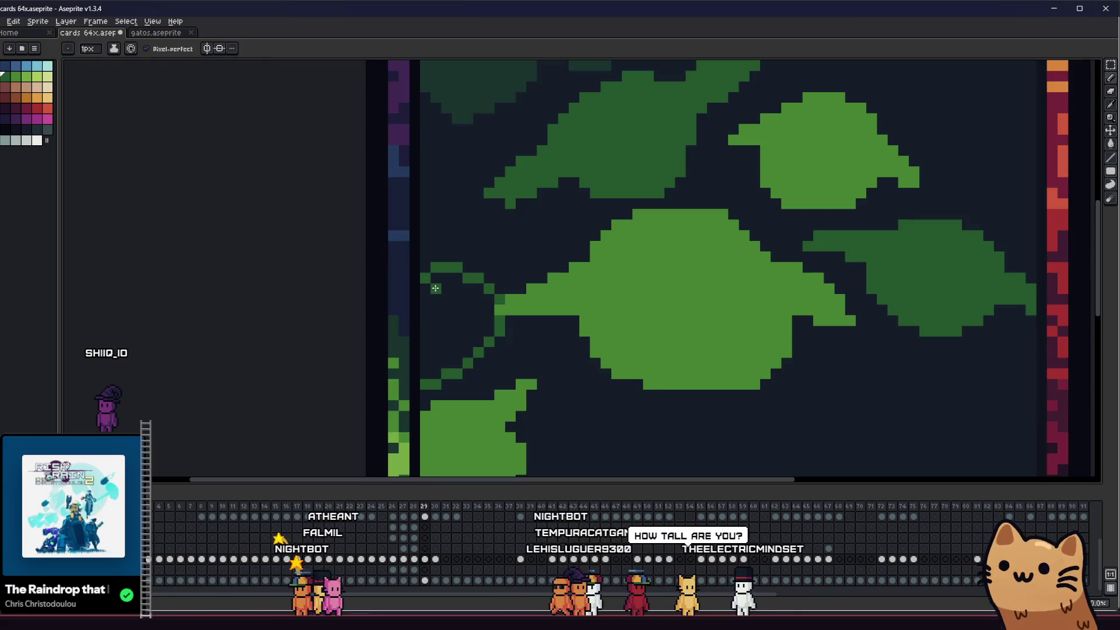
pyautogui.press('g')
pyautogui.click(434, 352)
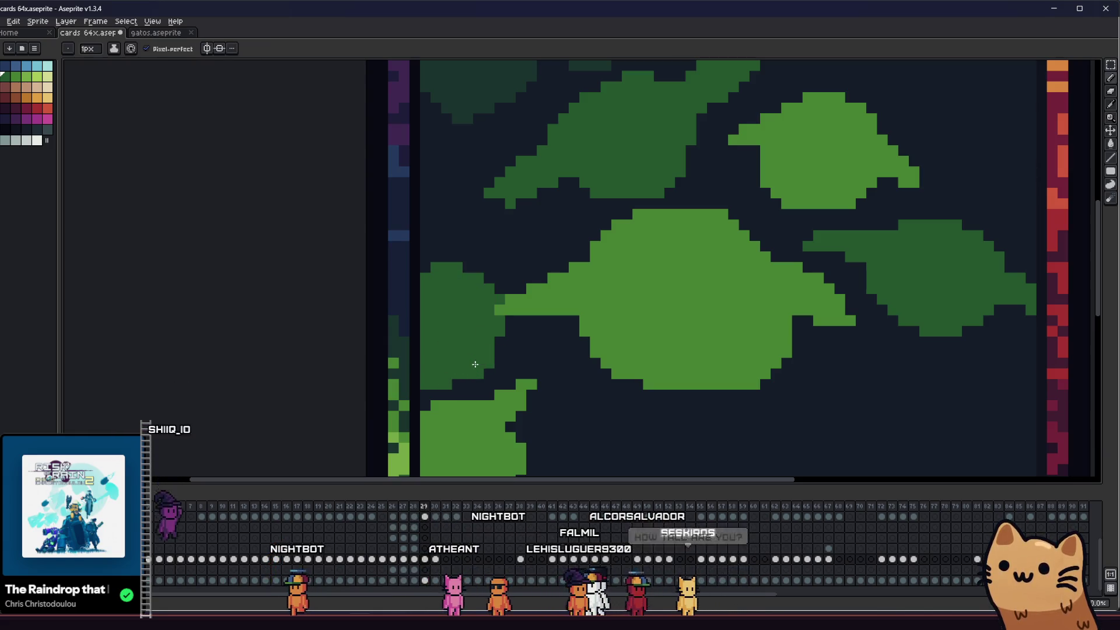
pyautogui.moveTo(541, 235); pyautogui.dragTo(500, 274)
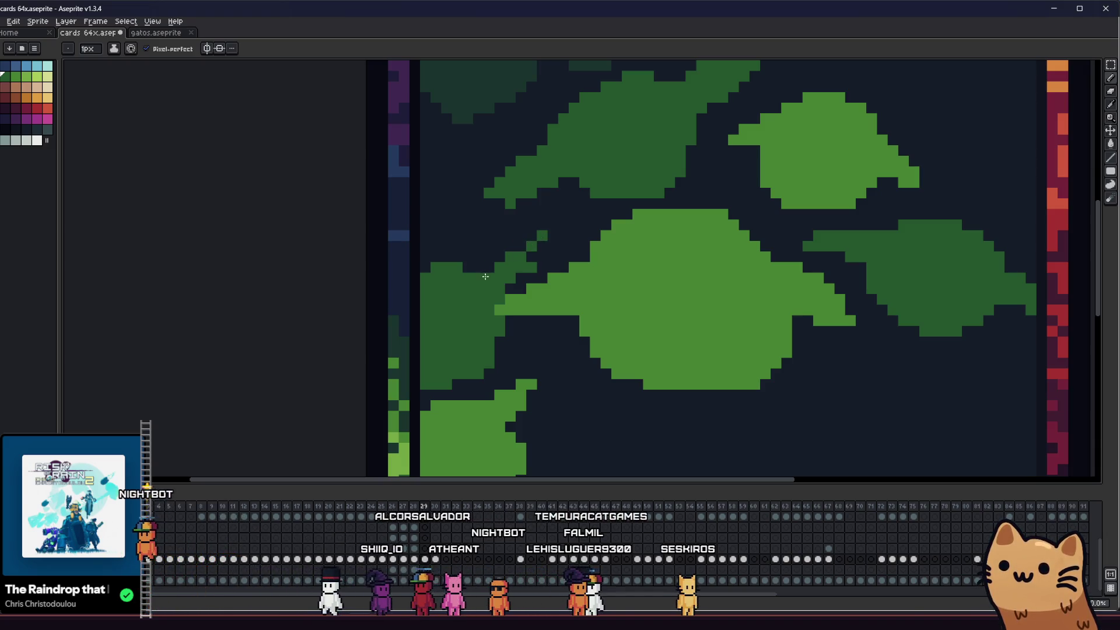
pyautogui.press('e')
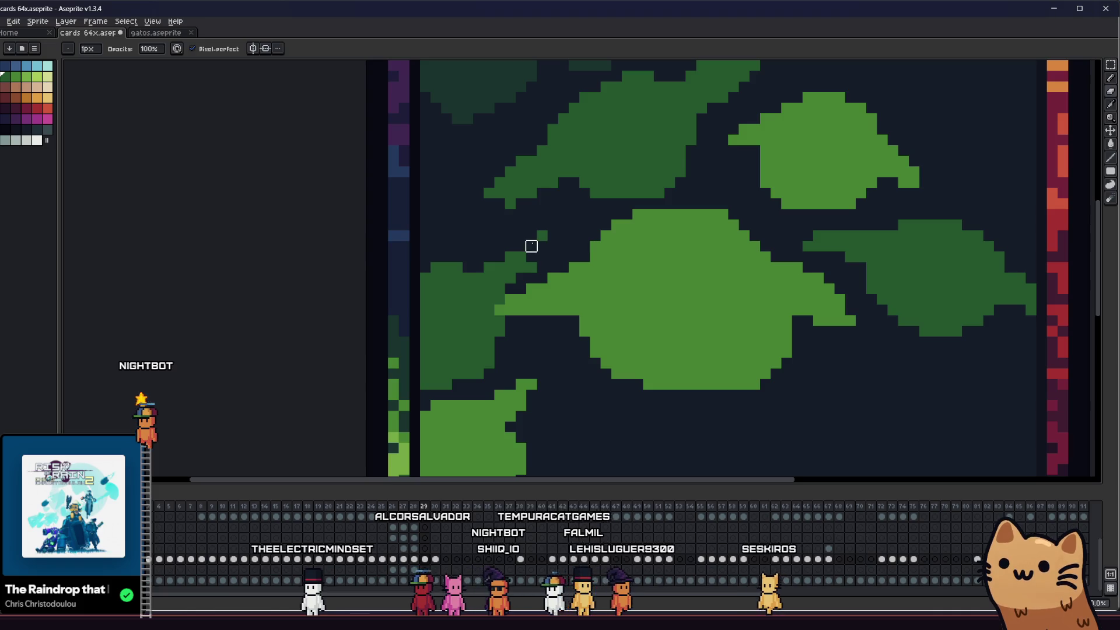
pyautogui.scroll(-2, 540, 235)
pyautogui.scroll(2, 445, 283)
pyautogui.press('b')
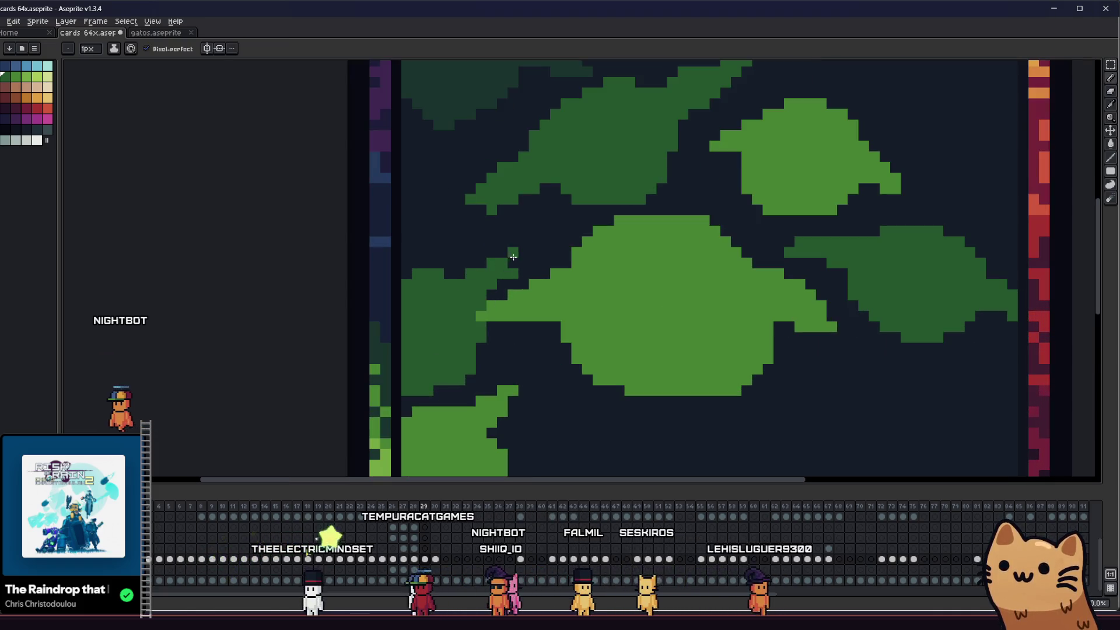
pyautogui.scroll(1, 502, 282)
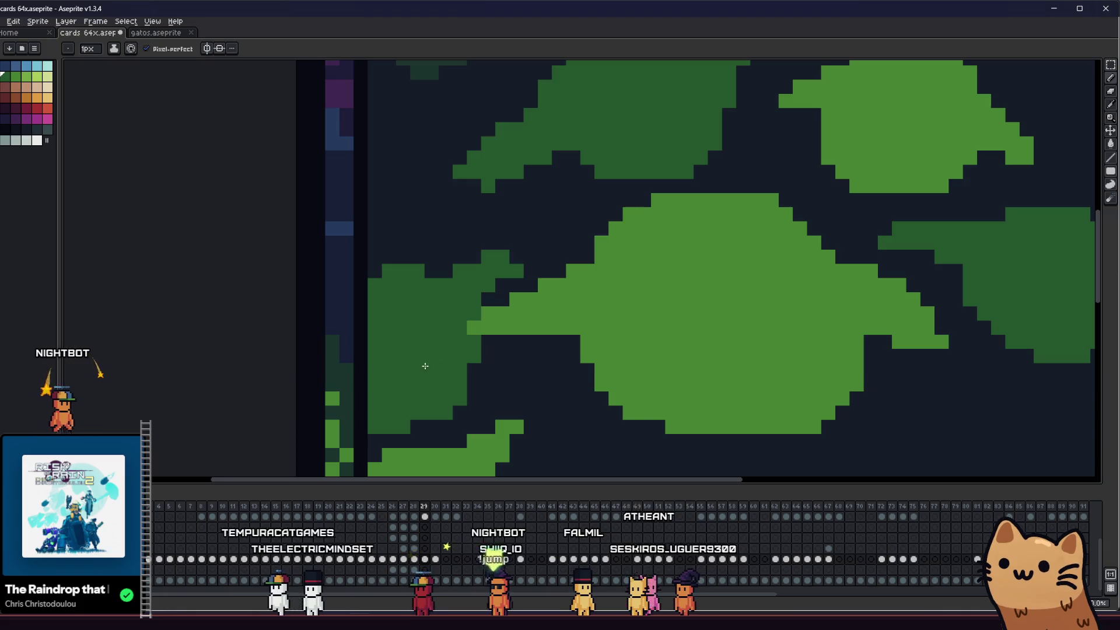
pyautogui.scroll(-5, 425, 365)
pyautogui.scroll(-2, 423, 358)
pyautogui.scroll(2, 420, 350)
pyautogui.scroll(2, 415, 343)
pyautogui.press('e')
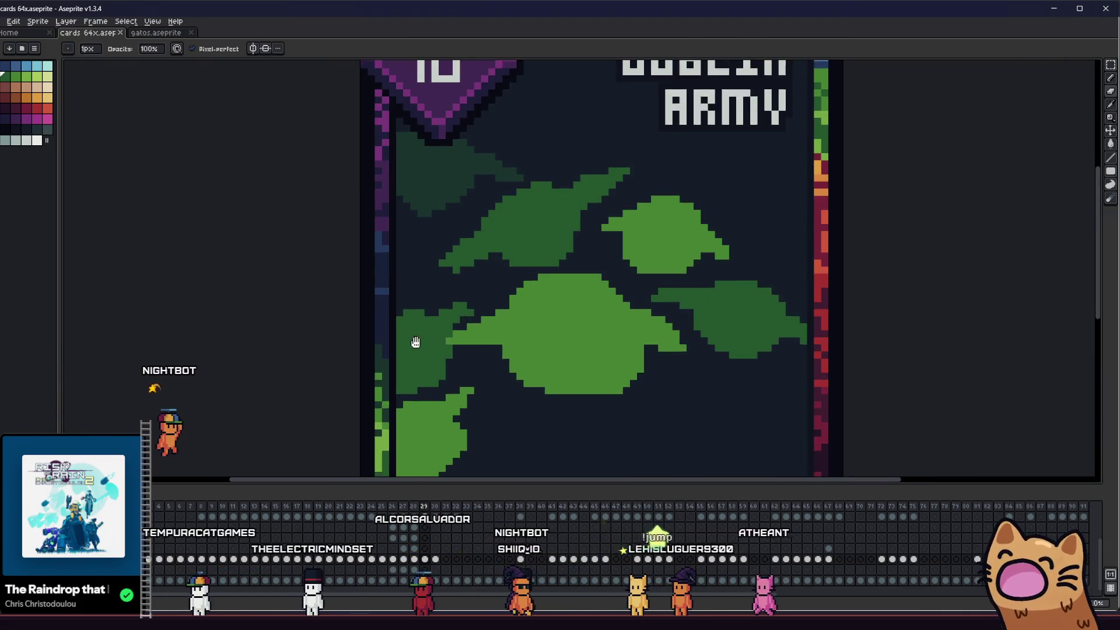
pyautogui.scroll(3, 415, 343)
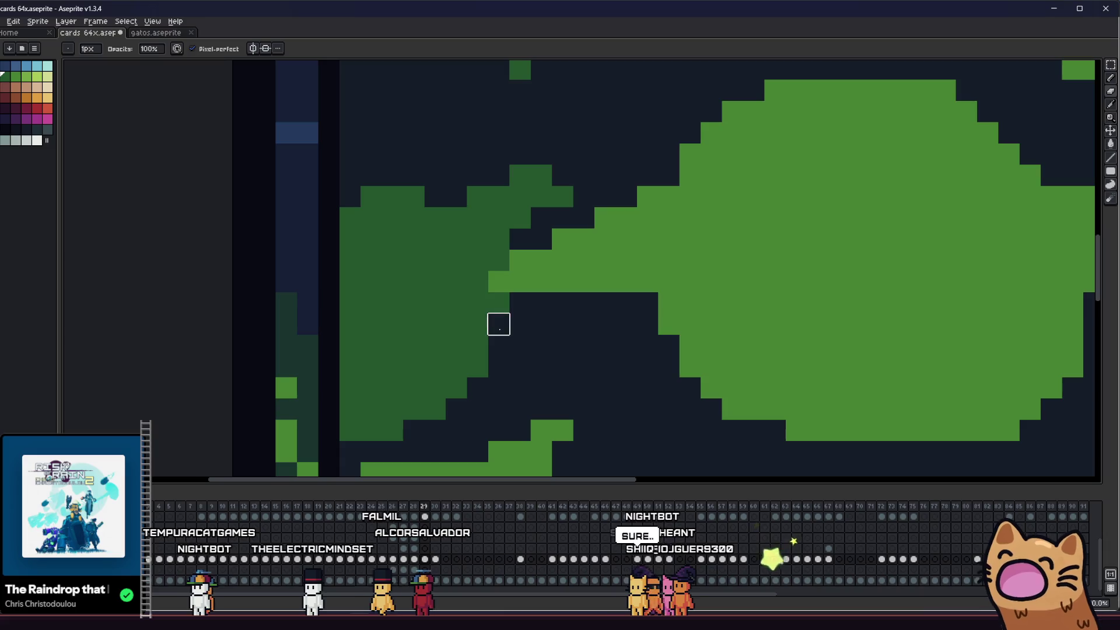
pyautogui.scroll(-1, 490, 325)
pyautogui.scroll(1, 415, 355)
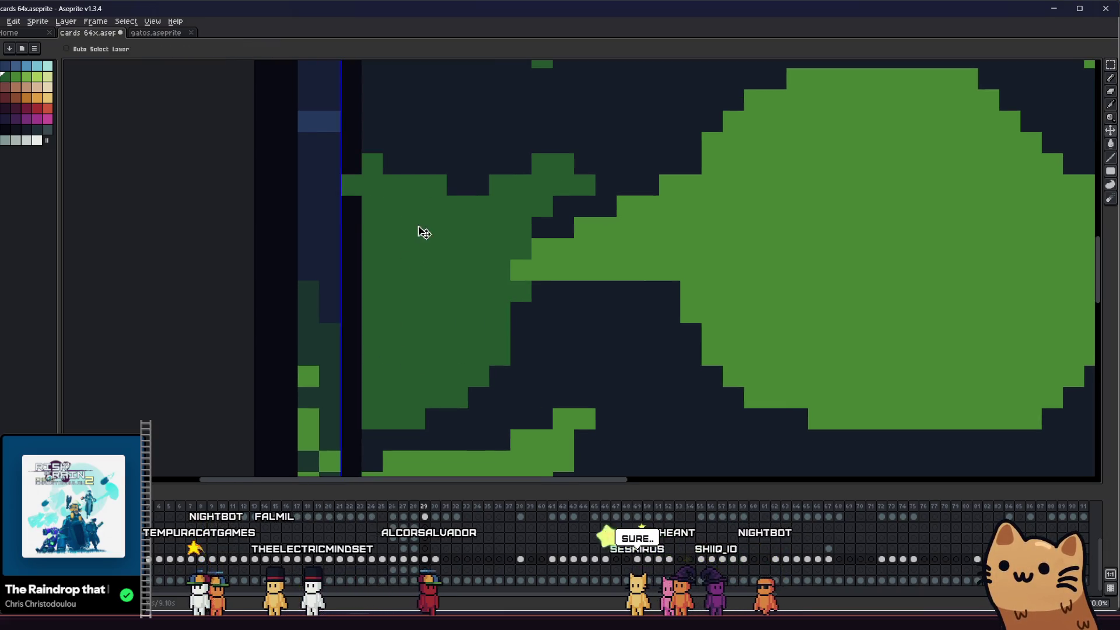
pyautogui.scroll(-6, 327, 262)
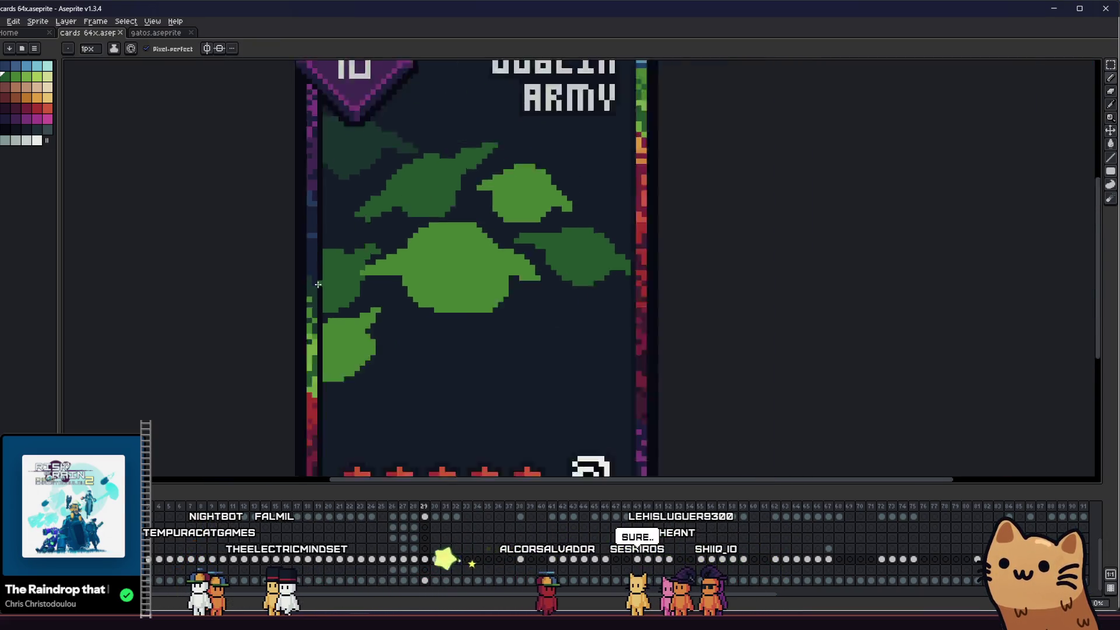
pyautogui.moveTo(286, 339)
pyautogui.mouseDown()
pyautogui.moveTo(440, 375)
pyautogui.moveTo(483, 365)
pyautogui.mouseUp()
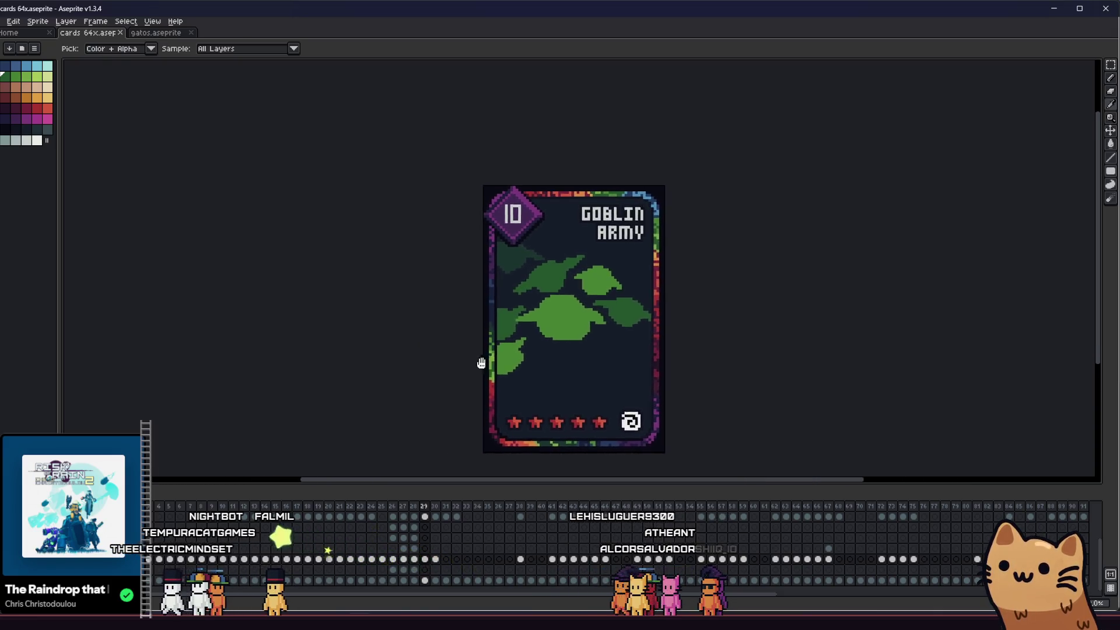
pyautogui.scroll(4, 443, 338)
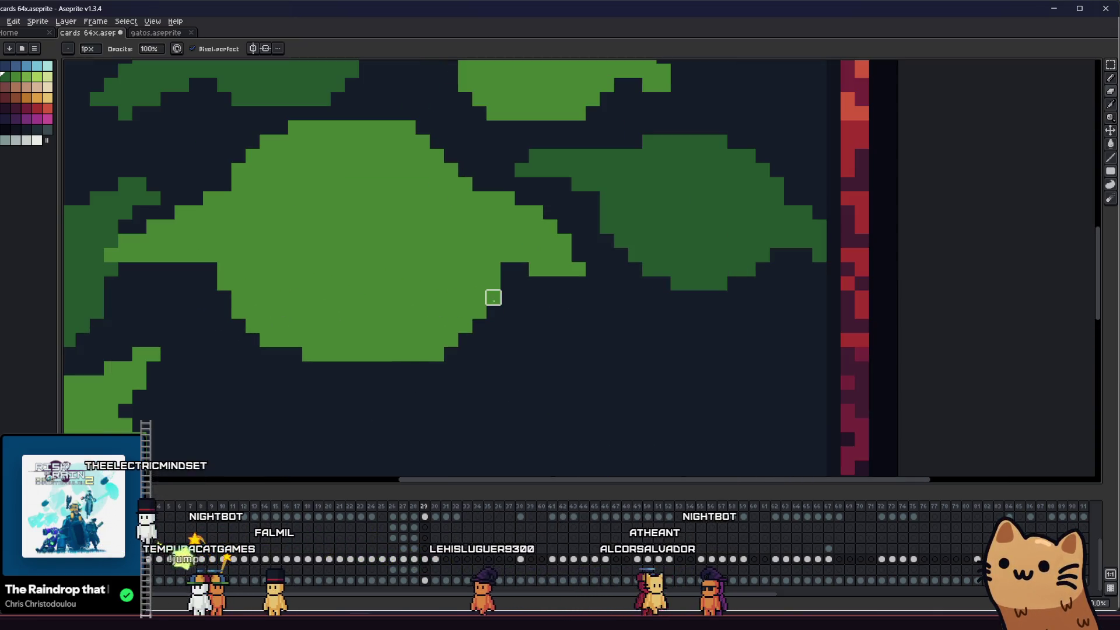
# - Pick a dark colour from the canvas and zoom in on the big central leaf
pyautogui.hscroll(-2, 517, 182)
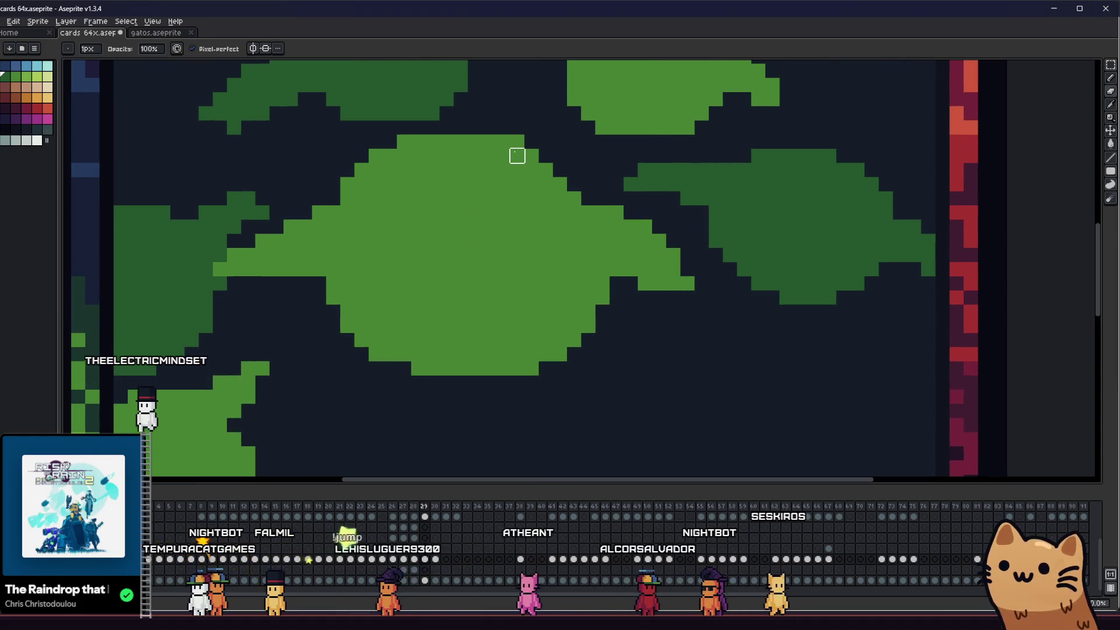
pyautogui.scroll(-3, 517, 155)
pyautogui.moveTo(465, 250)
pyautogui.mouseDown()
pyautogui.moveTo(415, 262)
pyautogui.moveTo(392, 328)
pyautogui.mouseUp()
pyautogui.scroll(-2, 393, 328)
pyautogui.scroll(2, 501, 350)
pyautogui.press('i')
pyautogui.hscroll(2, 510, 356)
pyautogui.scroll(2, 430, 302)
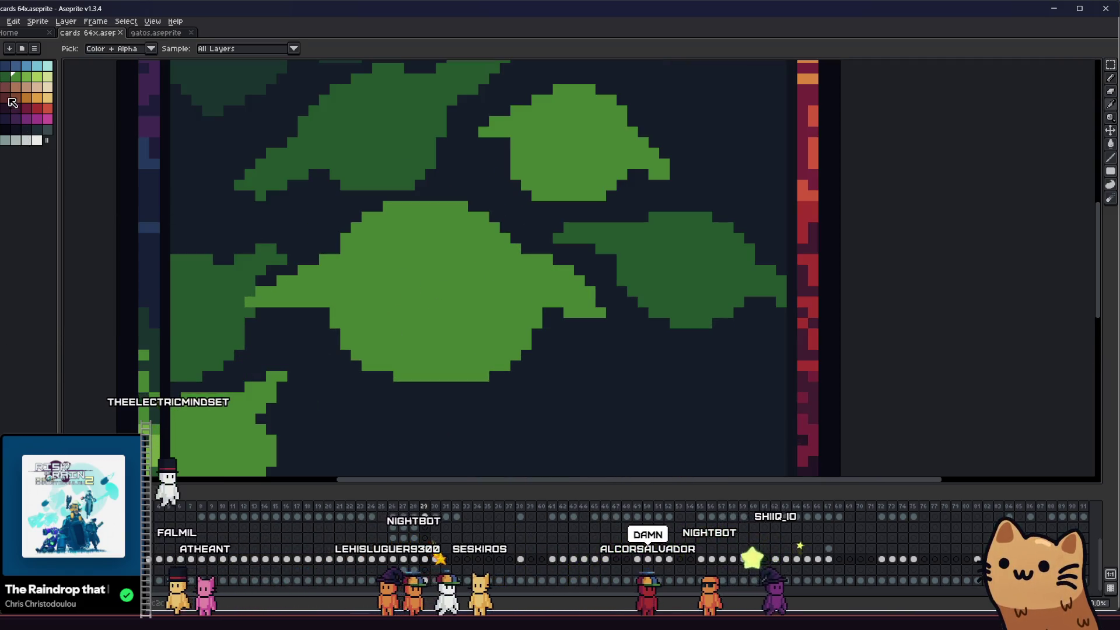
pyautogui.press('b')
pyautogui.scroll(1, 380, 255)
pyautogui.scroll(1, 450, 275)
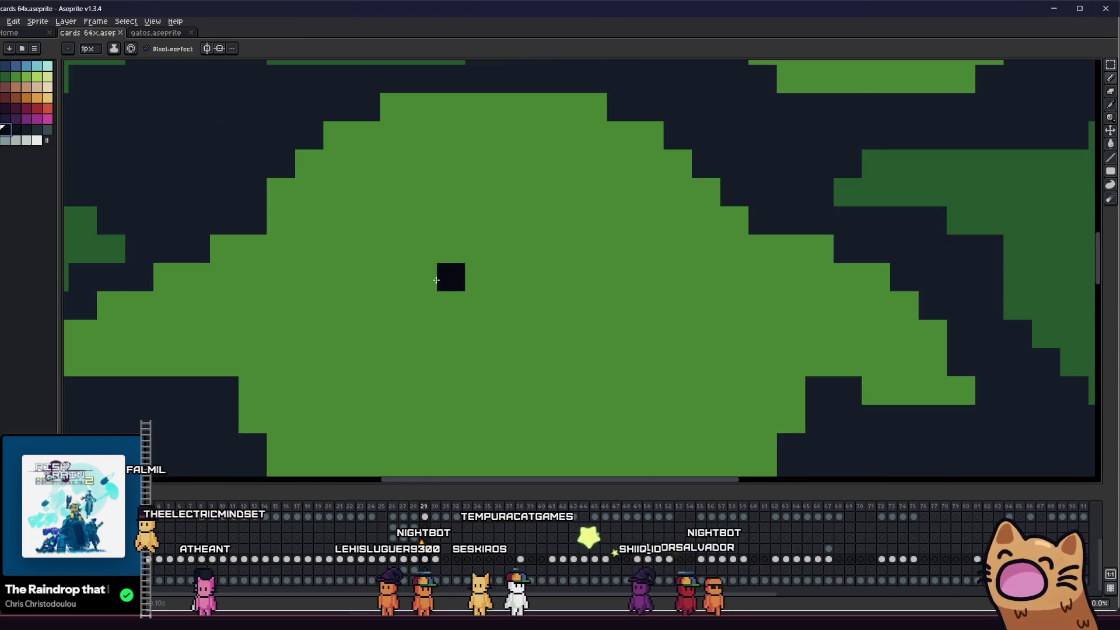
pyautogui.scroll(-2, 385, 285)
pyautogui.scroll(1, 397, 274)
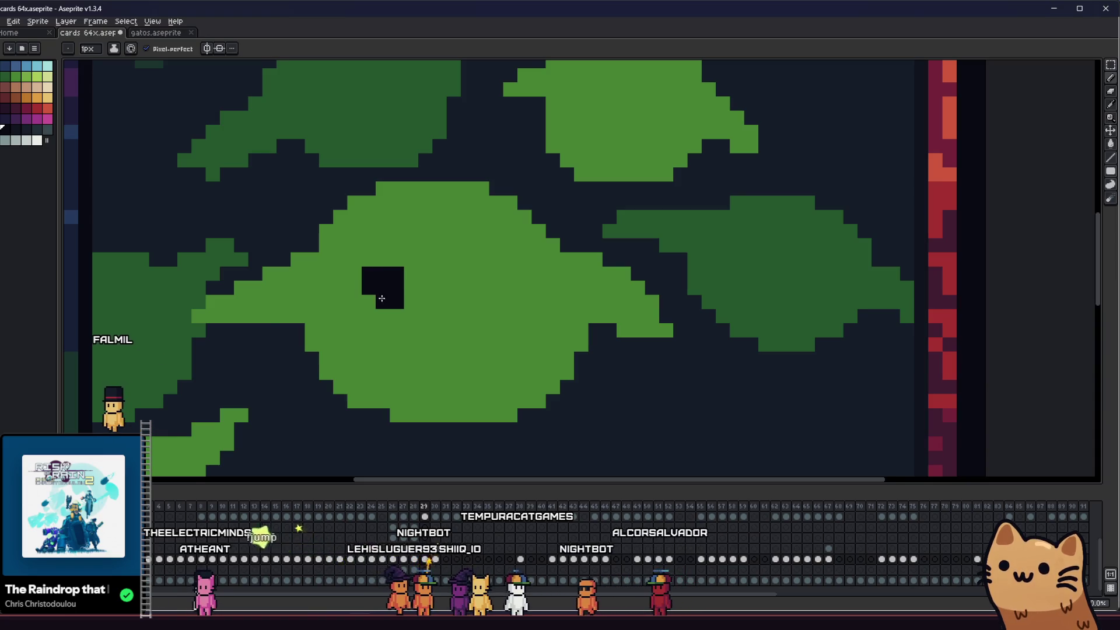
pyautogui.scroll(-2, 381, 298)
pyautogui.scroll(-2, 350, 303)
pyautogui.hscroll(3, 265, 308)
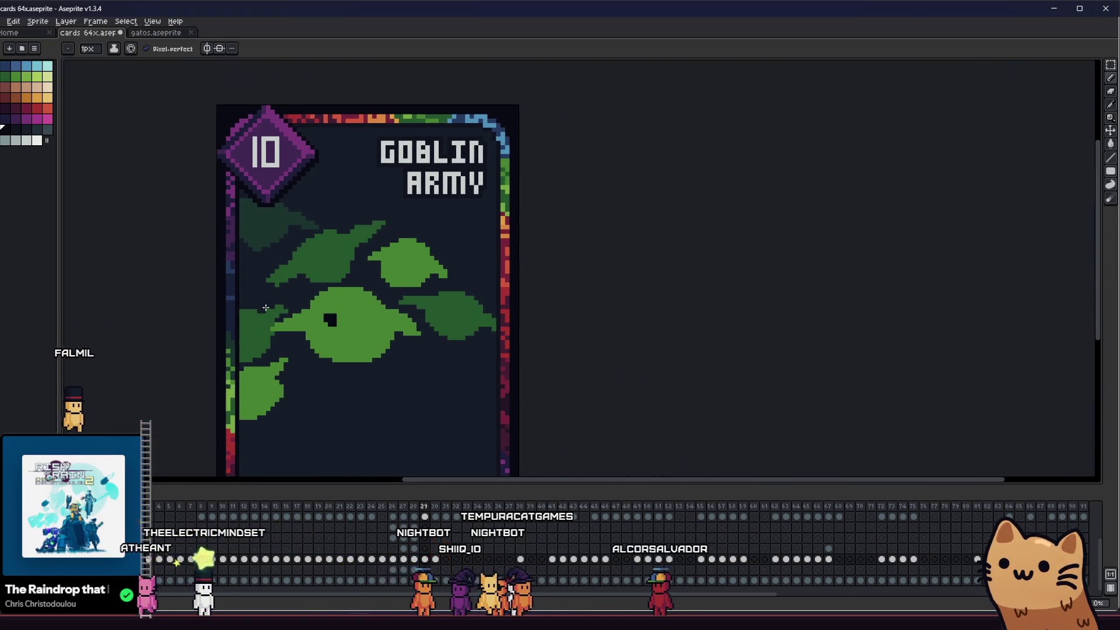
pyautogui.scroll(2, 365, 323)
# - Draw dark eye marks on the central leaf, ending with an L-shaped right eye
pyautogui.click(350, 315)
pyautogui.scroll(-2, 350, 315)
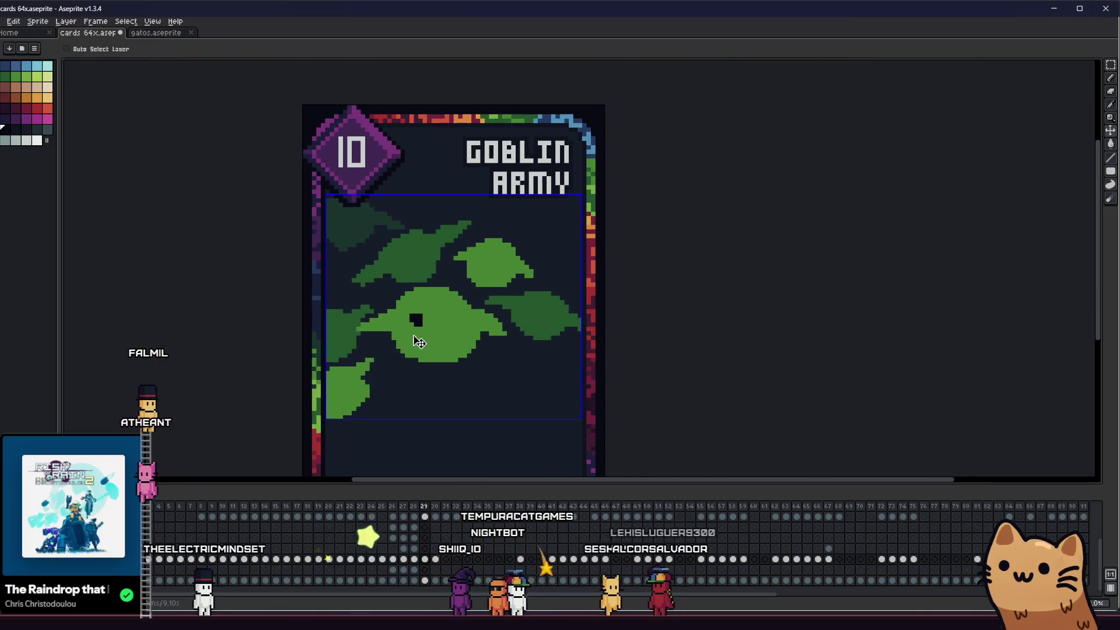
pyautogui.scroll(3, 417, 338)
pyautogui.hotkey('ctrl', 'z')
pyautogui.moveTo(499, 237); pyautogui.dragTo(499, 327)
pyautogui.hotkey('ctrl', 'z')
pyautogui.click(488, 257)
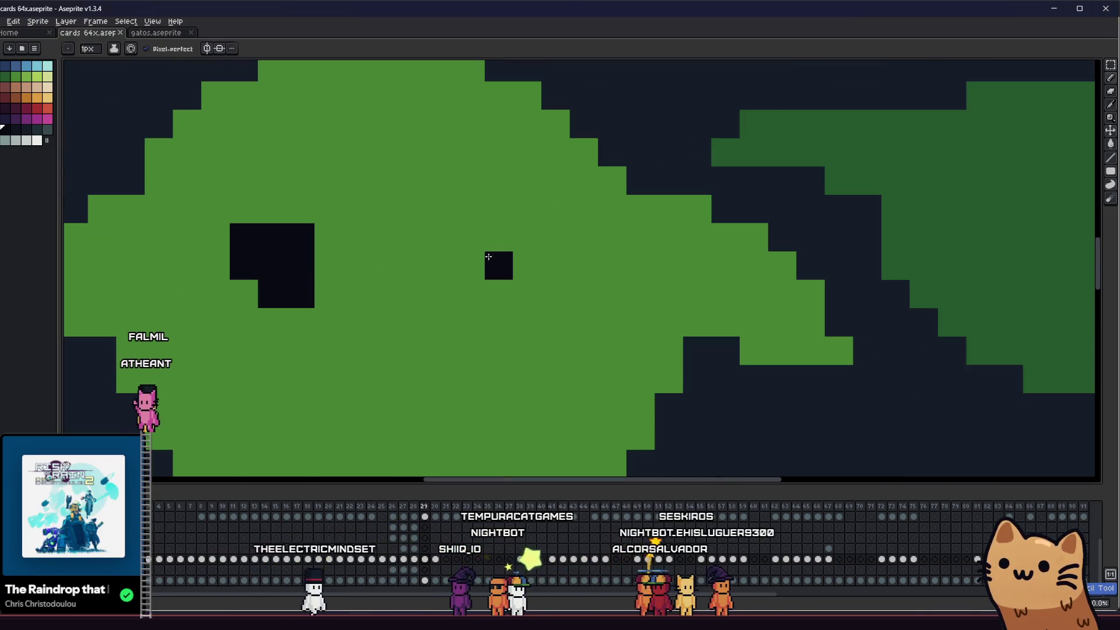
pyautogui.hotkey('ctrl', 'z')
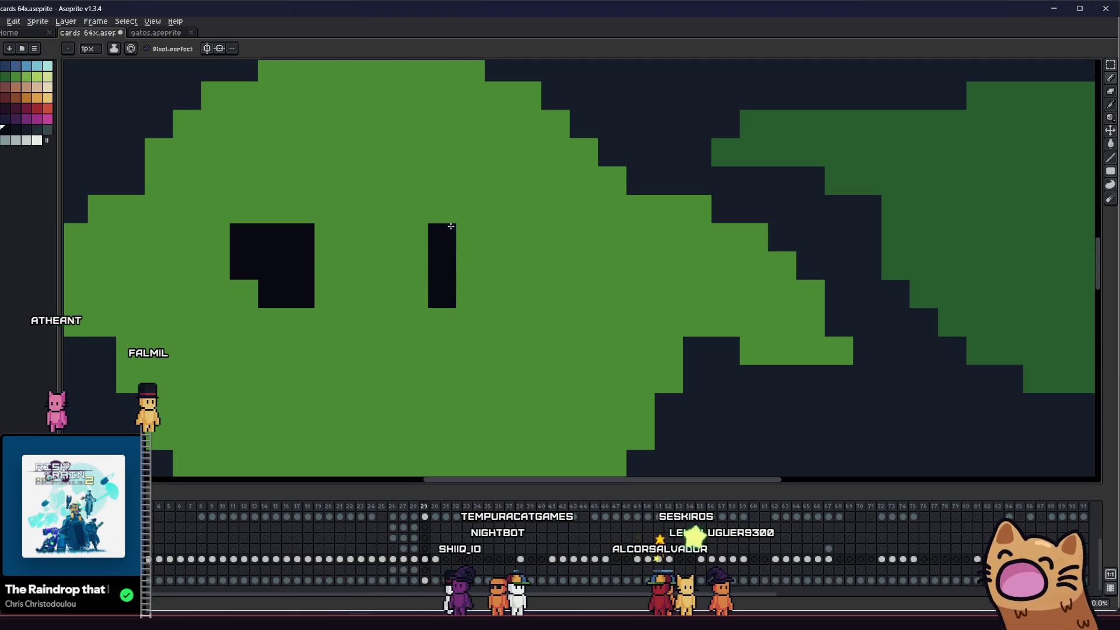
pyautogui.hotkey('ctrl', 'z')
pyautogui.hotkey('ctrl', 'z')
pyautogui.hotkey('ctrl', 'z')
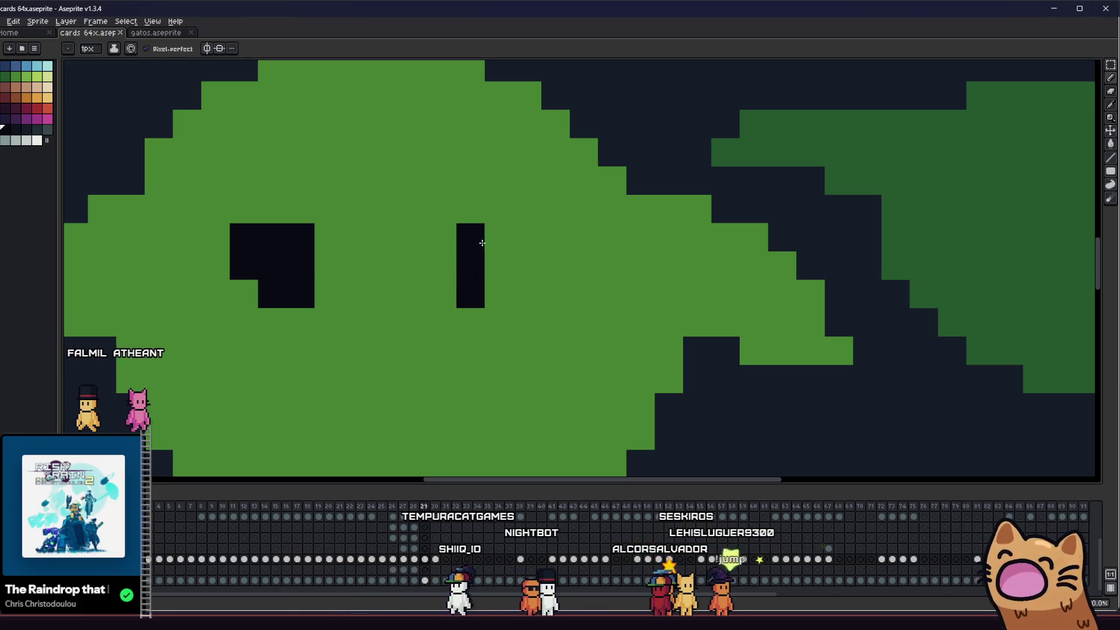
pyautogui.moveTo(528, 246); pyautogui.dragTo(513, 268)
pyautogui.scroll(-4, 515, 267)
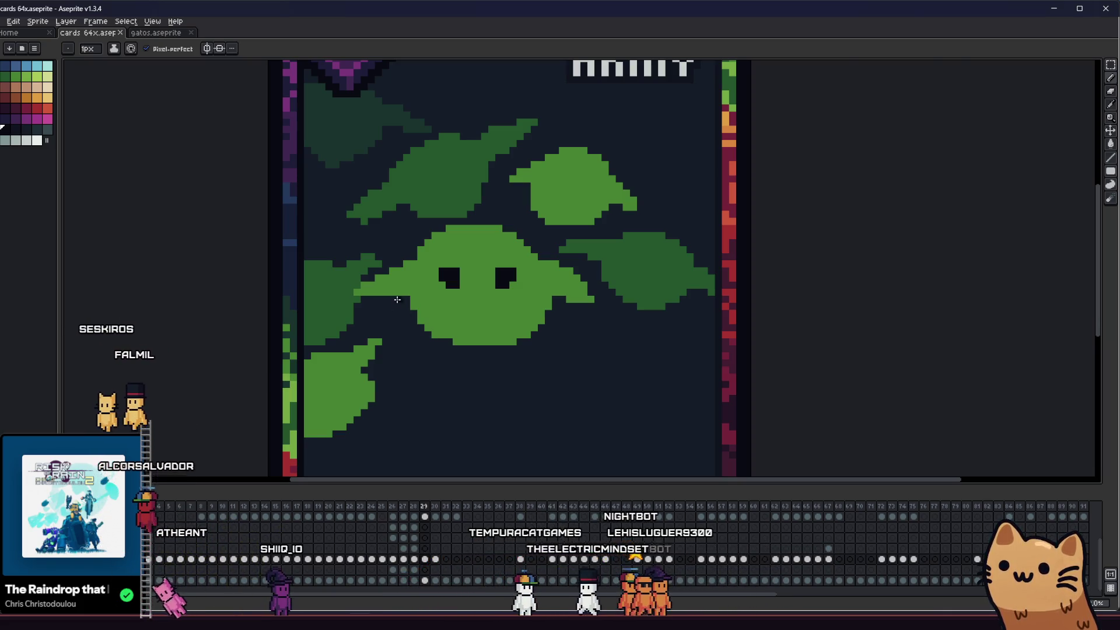
# - Fill both goblin eyes orange, using a lighter orange for the left eye
pyautogui.scroll(3, 472, 286)
pyautogui.press('g')
pyautogui.click(424, 268)
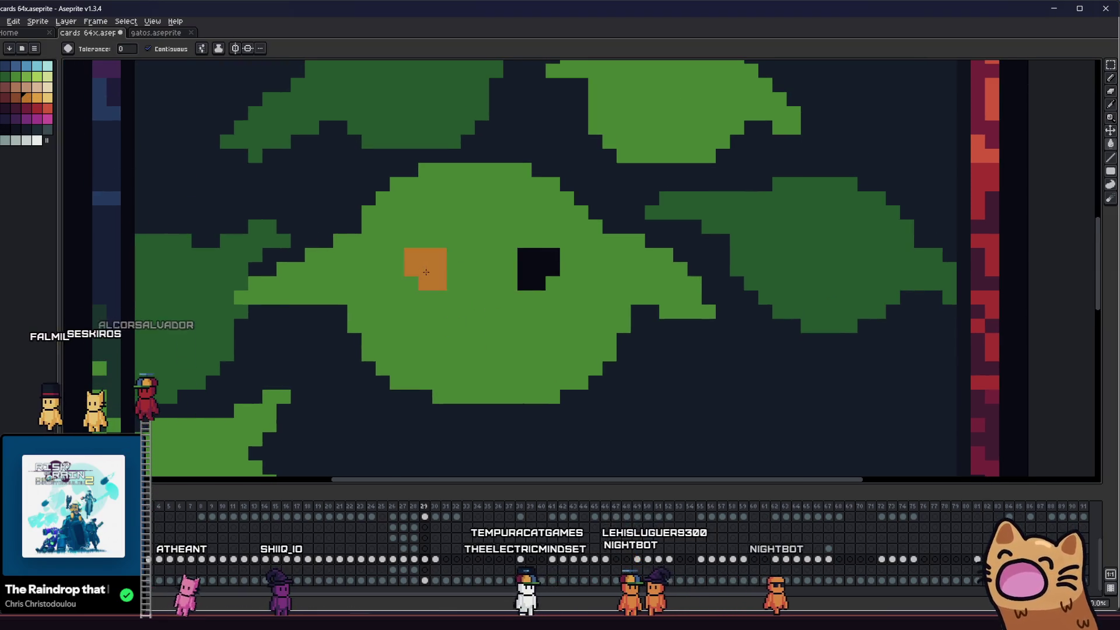
pyautogui.click(538, 268)
pyautogui.click(432, 265)
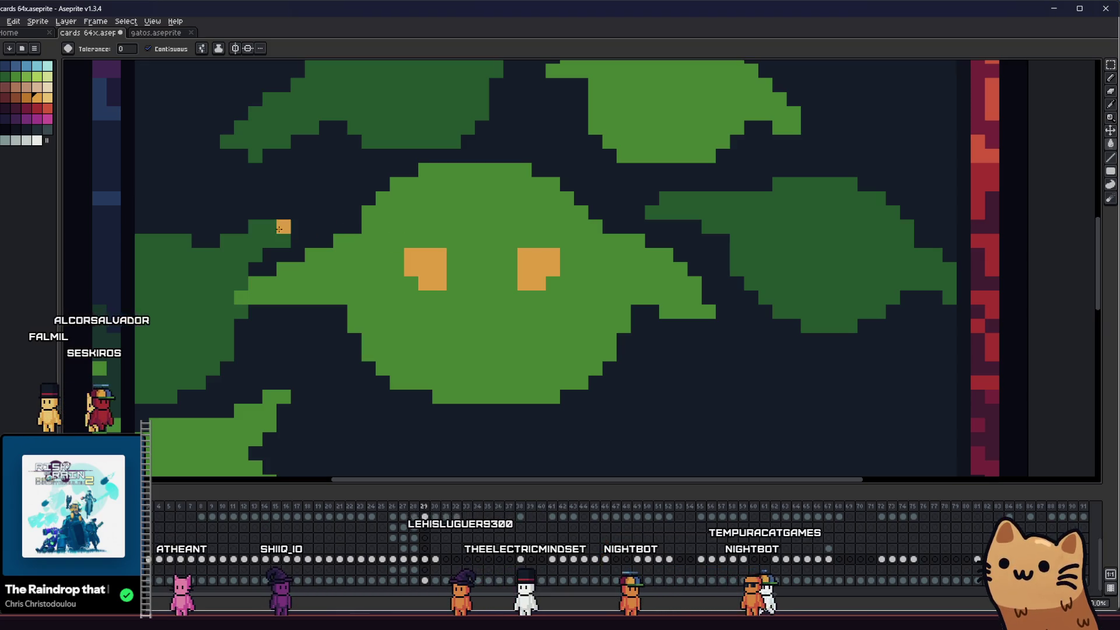
pyautogui.hotkey('ctrl', 'z')
# - Paint black pupil pixels into the left eye
pyautogui.press('b')
pyautogui.scroll(3, 458, 271)
pyautogui.moveTo(365, 232)
pyautogui.mouseDown()
pyautogui.moveTo(352, 300)
pyautogui.moveTo(452, 317)
pyautogui.mouseUp()
pyautogui.moveTo(481, 279)
pyautogui.mouseDown()
pyautogui.moveTo(470, 308)
pyautogui.moveTo(436, 297)
pyautogui.mouseUp()
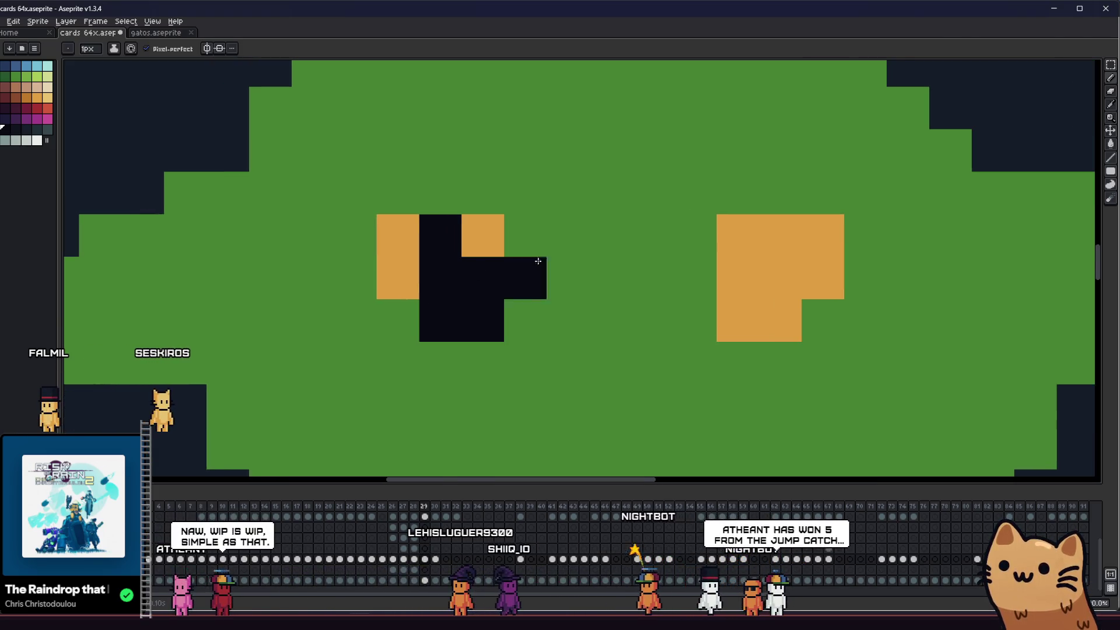
# - Blacken the right eye's lower-right block and extend the left pupil upward in black
pyautogui.moveTo(759, 286); pyautogui.dragTo(778, 319)
pyautogui.press('alt')
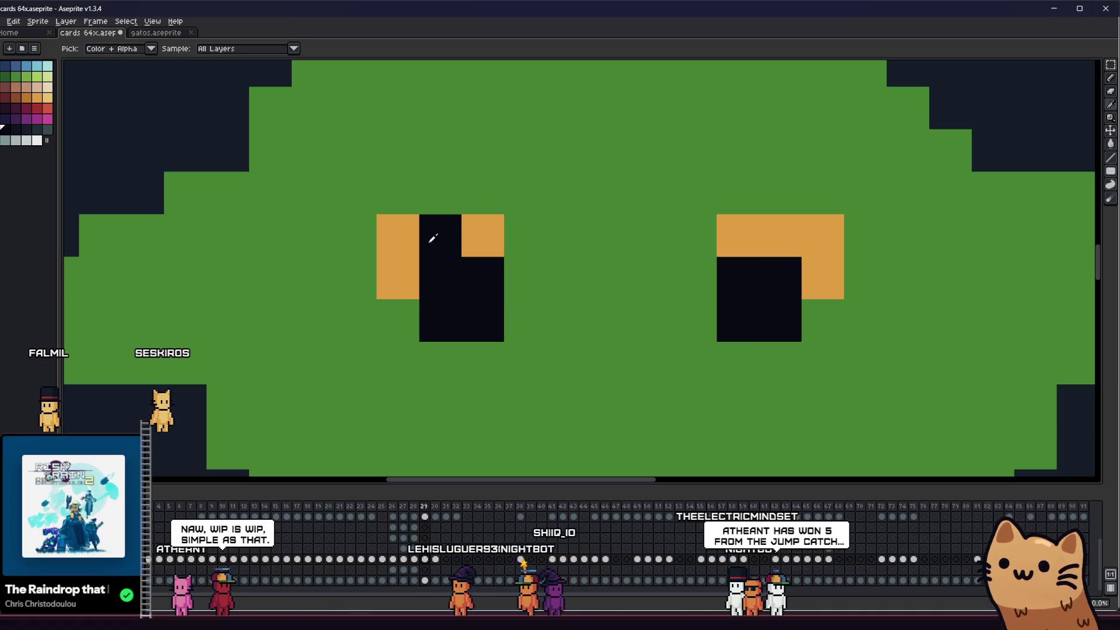
pyautogui.keyDown('alt'); pyautogui.click(395, 241); pyautogui.keyUp('alt')
pyautogui.click(440, 236)
pyautogui.scroll(-5, 523, 318)
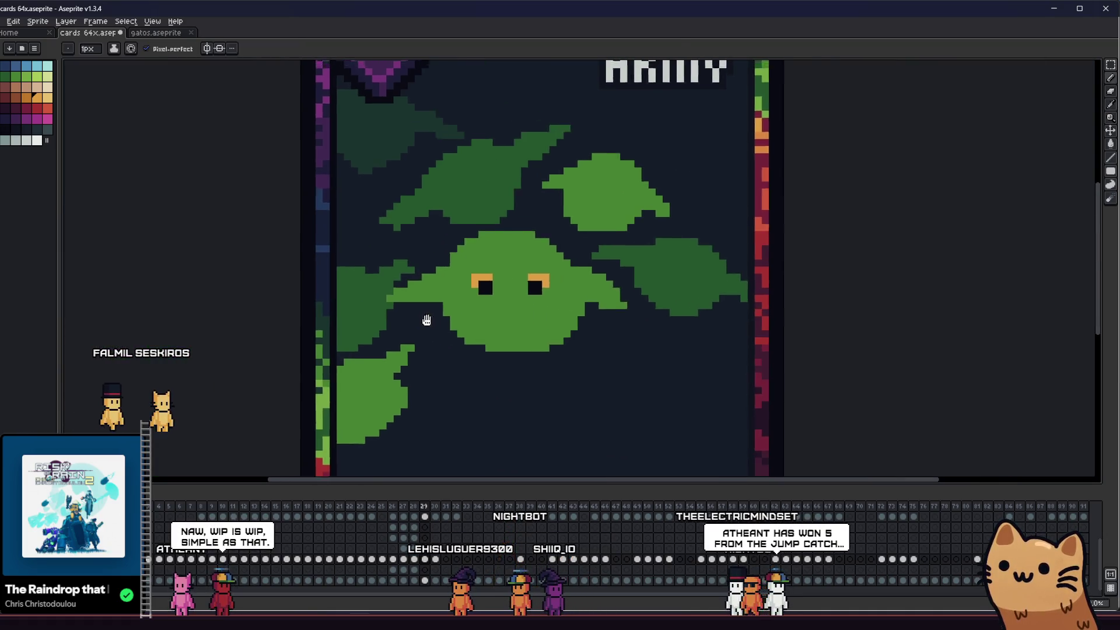
pyautogui.scroll(5, 523, 318)
pyautogui.press('alt')
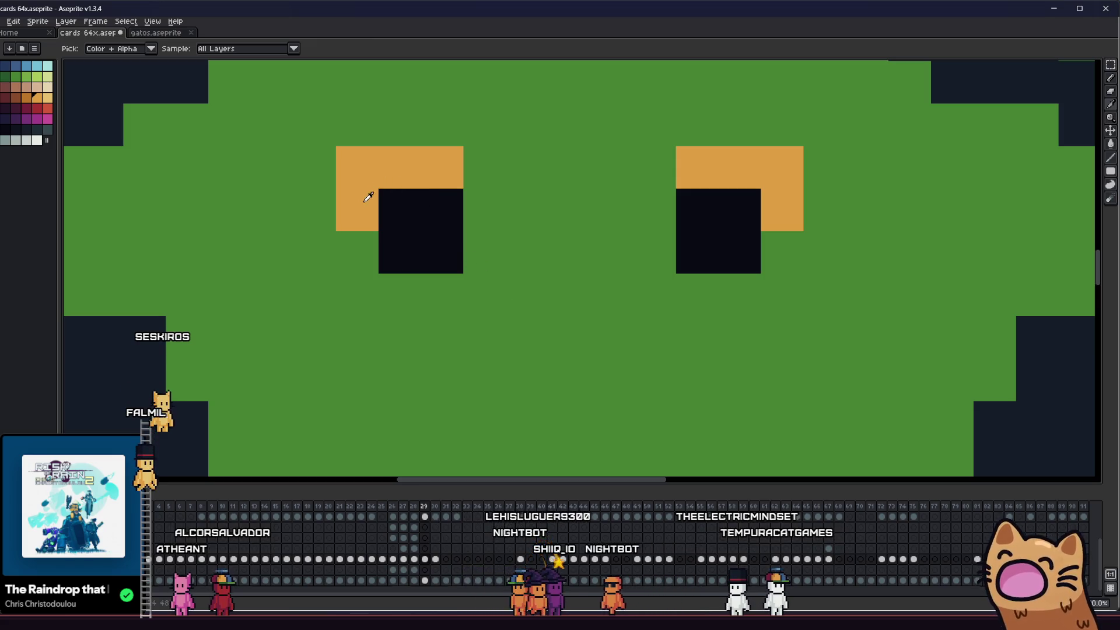
pyautogui.click(400, 216)
pyautogui.hotkey('ctrl', 'z')
pyautogui.keyDown('alt'); pyautogui.click(404, 207); pyautogui.keyUp('alt')
pyautogui.moveTo(405, 208); pyautogui.dragTo(423, 178)
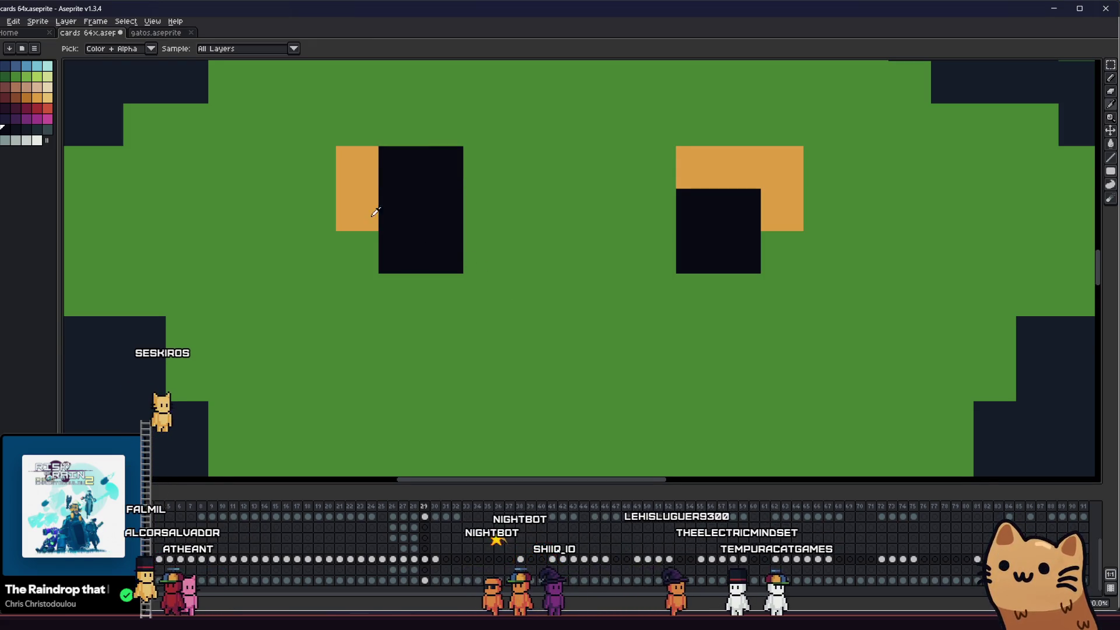
# - Paint the right eye's top pixels black and touch up orange rims on both eyes
pyautogui.click(723, 204)
pyautogui.hotkey('ctrl', 'z')
pyautogui.moveTo(758, 199)
pyautogui.mouseDown()
pyautogui.moveTo(787, 210)
pyautogui.moveTo(799, 236)
pyautogui.mouseUp()
pyautogui.keyDown('alt'); pyautogui.click(731, 216); pyautogui.keyUp('alt')
pyautogui.moveTo(714, 239); pyautogui.dragTo(714, 286)
pyautogui.scroll(-5, 554, 299)
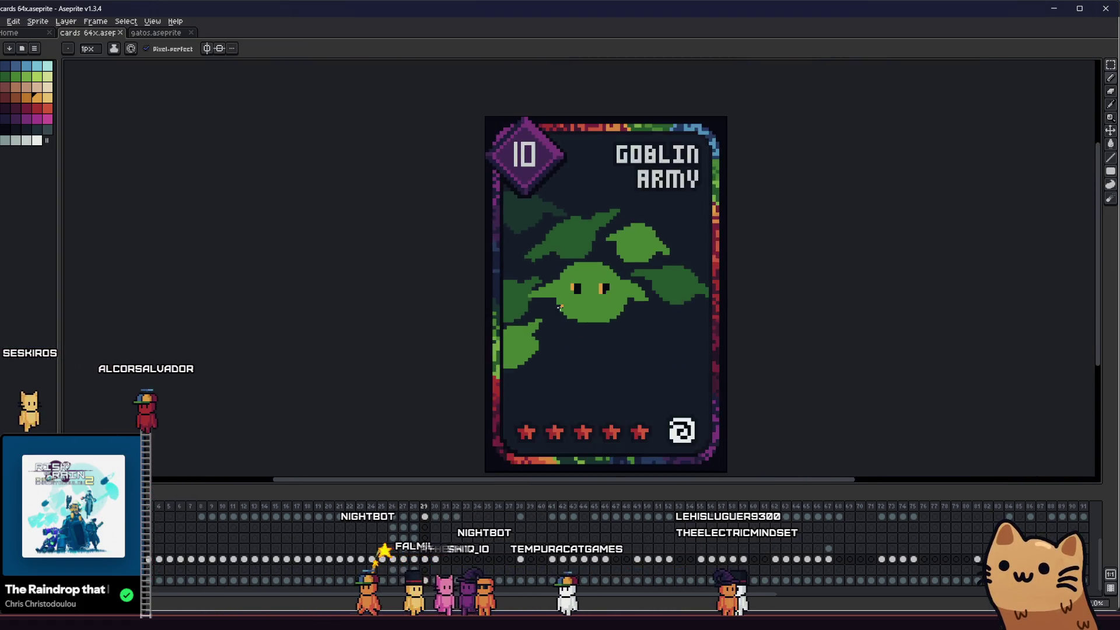
pyautogui.scroll(5, 559, 307)
pyautogui.click(595, 195)
pyautogui.scroll(-2, 476, 300)
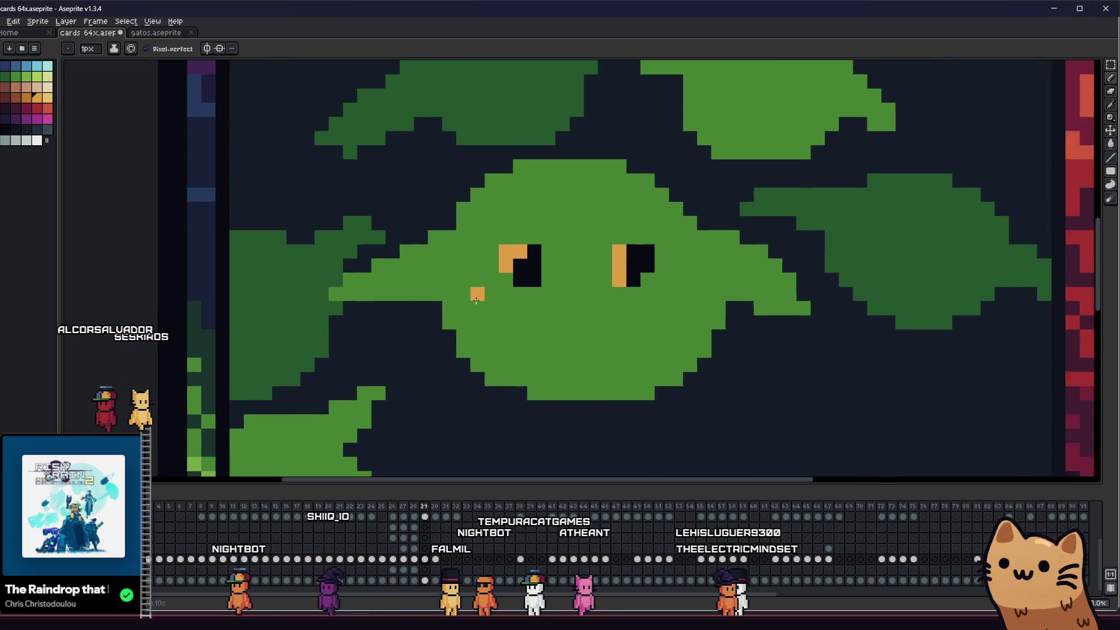
pyautogui.scroll(-3, 476, 300)
pyautogui.scroll(4, 475, 300)
pyautogui.hotkey('ctrl', 'z')
pyautogui.click(461, 317)
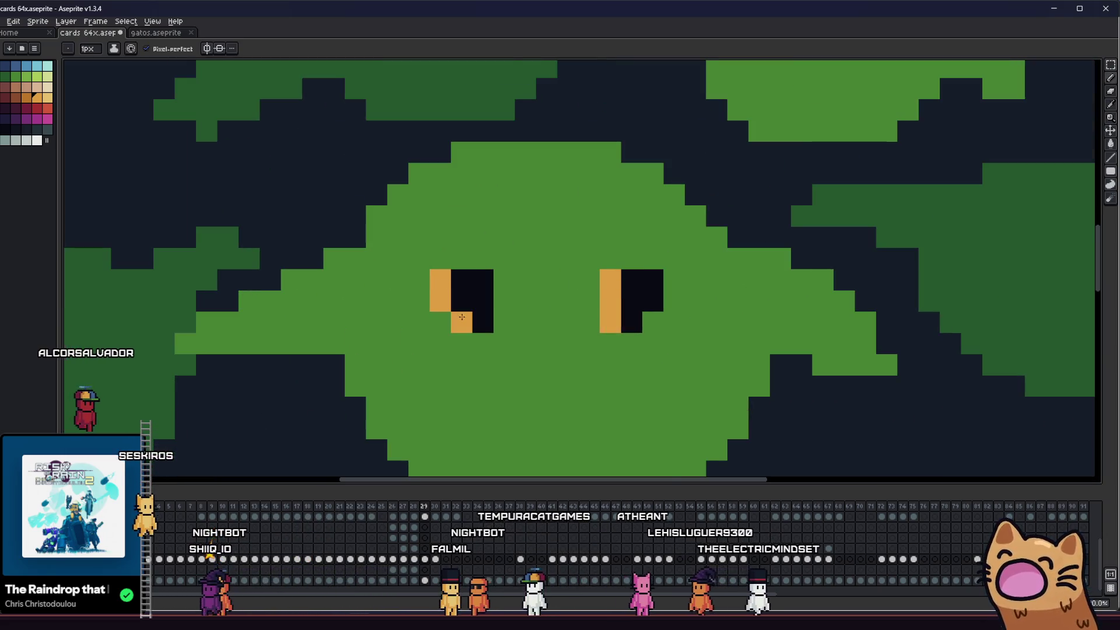
# - Zoom and pan across the goblin's face to check both eyes
pyautogui.scroll(-3, 440, 335)
pyautogui.scroll(2, 440, 335)
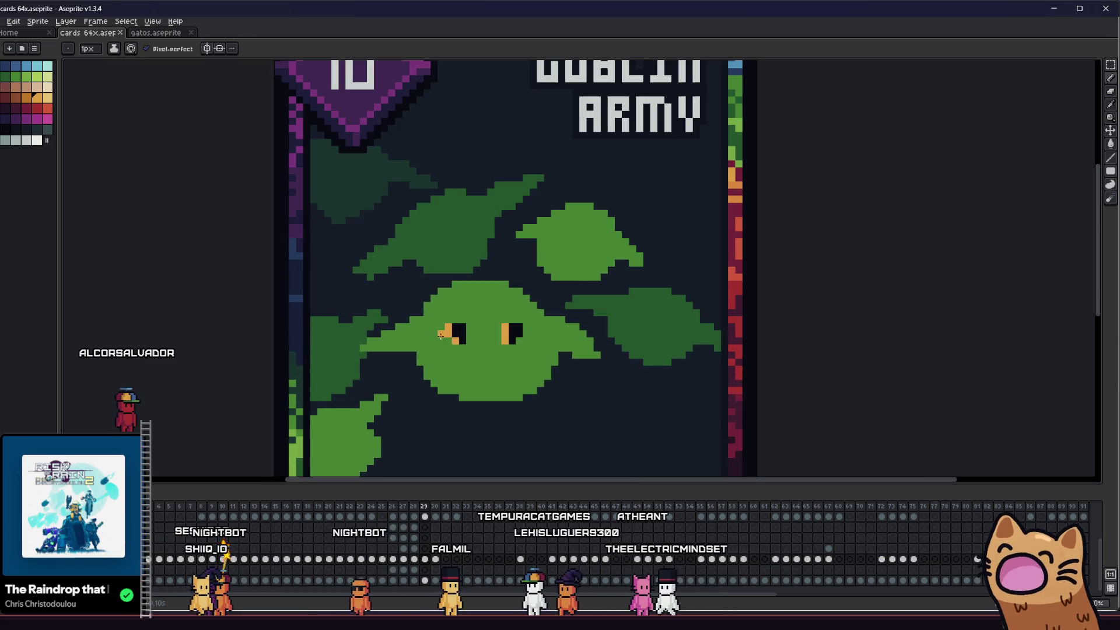
pyautogui.scroll(-3, 441, 335)
pyautogui.scroll(2, 440, 335)
pyautogui.press('i')
pyautogui.scroll(2, 479, 322)
pyautogui.moveTo(478, 322); pyautogui.dragTo(416, 300)
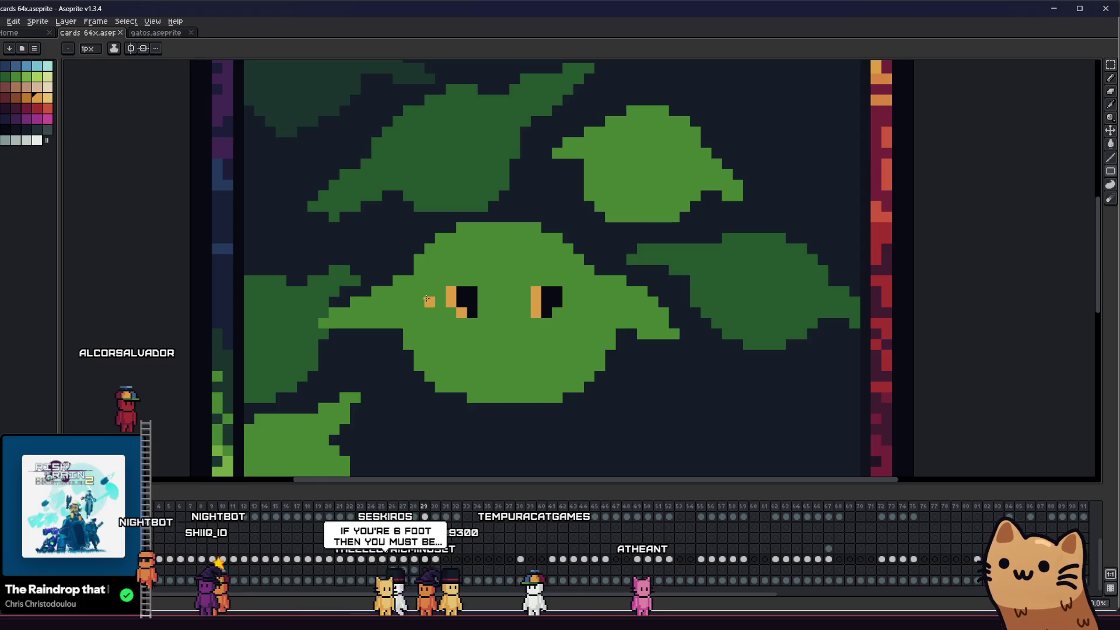
pyautogui.scroll(1, 427, 299)
pyautogui.moveTo(494, 313)
pyautogui.mouseDown()
pyautogui.moveTo(435, 326)
pyautogui.moveTo(347, 312)
pyautogui.moveTo(408, 350)
pyautogui.mouseUp()
pyautogui.scroll(2, 330, 300)
# - Paint over both goblin pupils in orange
pyautogui.moveTo(753, 282); pyautogui.dragTo(863, 291)
pyautogui.moveTo(893, 245); pyautogui.dragTo(910, 350)
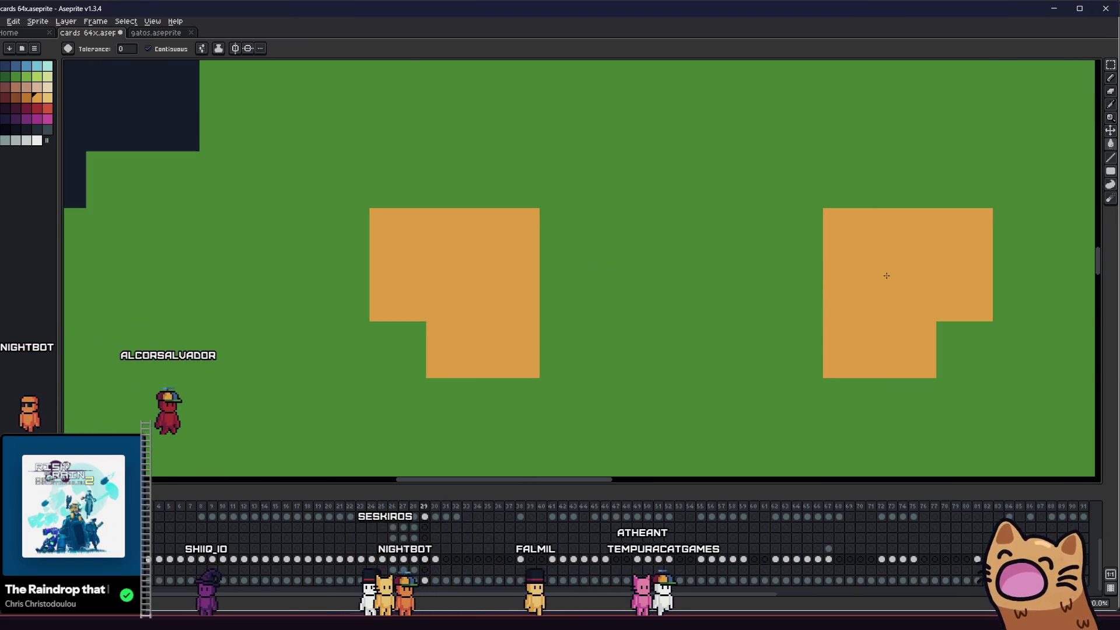
pyautogui.scroll(-3, 709, 307)
pyautogui.moveTo(709, 307); pyautogui.dragTo(320, 255)
pyautogui.scroll(1, 305, 205)
# - Pick black and draw a 2x2 black pupil in the left eye
pyautogui.press('i')
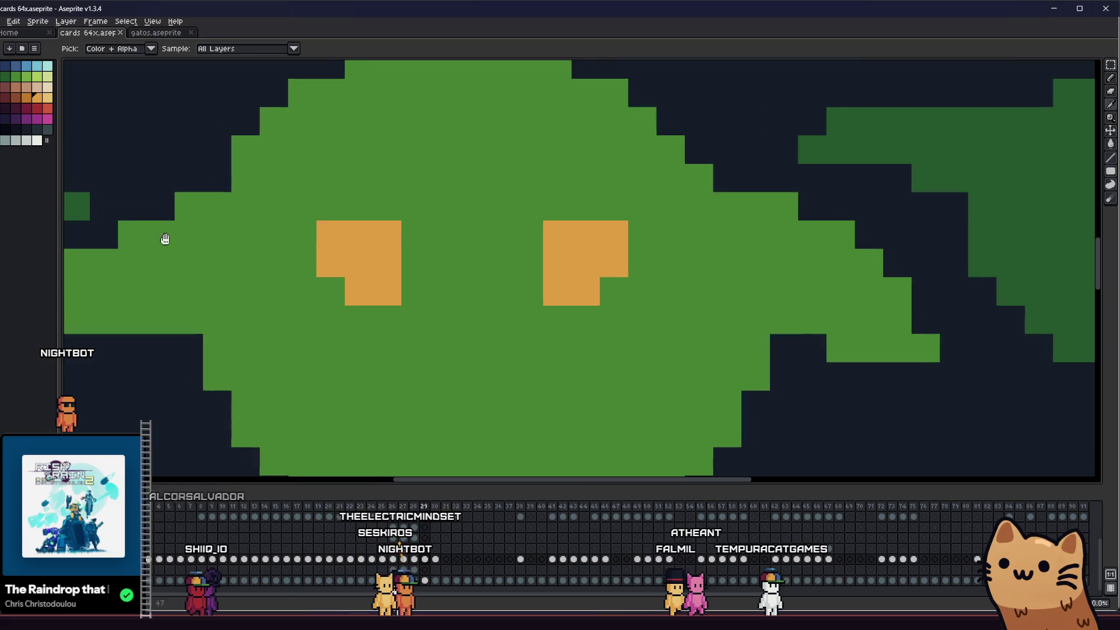
pyautogui.click(15, 129)
pyautogui.press('b')
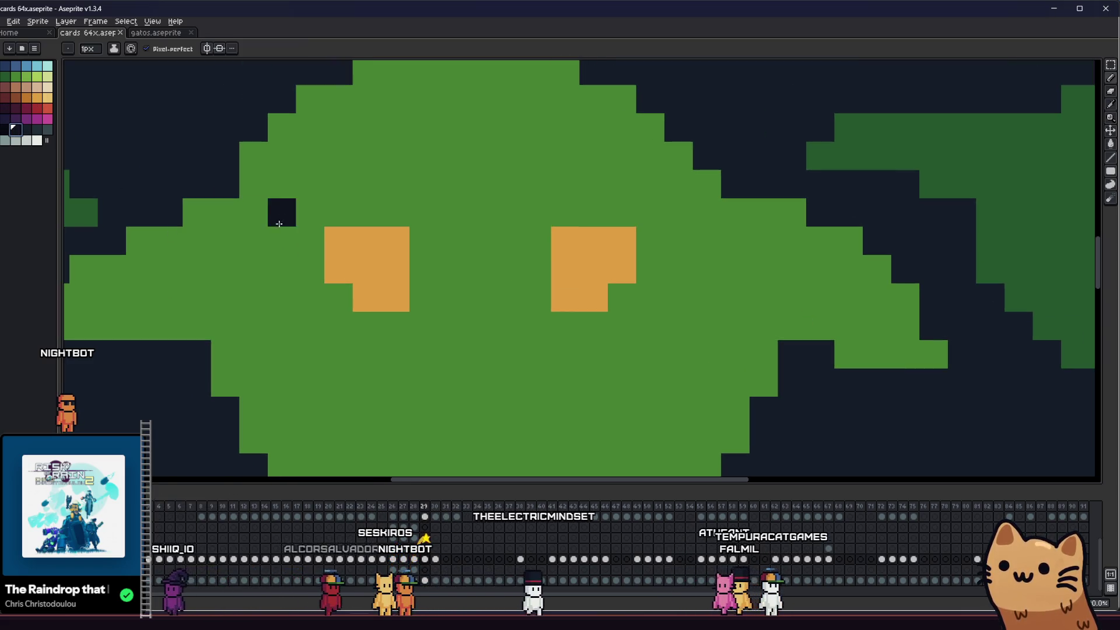
pyautogui.click(367, 247)
pyautogui.scroll(2, 367, 247)
pyautogui.moveTo(442, 241)
pyautogui.mouseDown()
pyautogui.moveTo(445, 292)
pyautogui.moveTo(492, 282)
pyautogui.mouseUp()
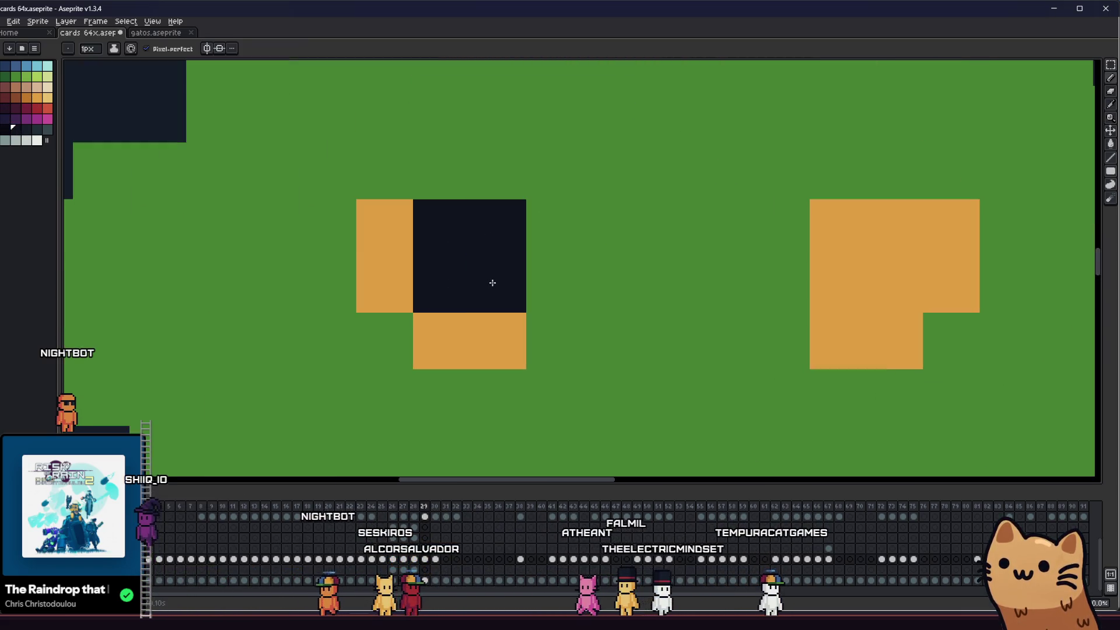
pyautogui.scroll(-3, 466, 292)
pyautogui.press('v')
pyautogui.press('b')
pyautogui.scroll(1, 436, 305)
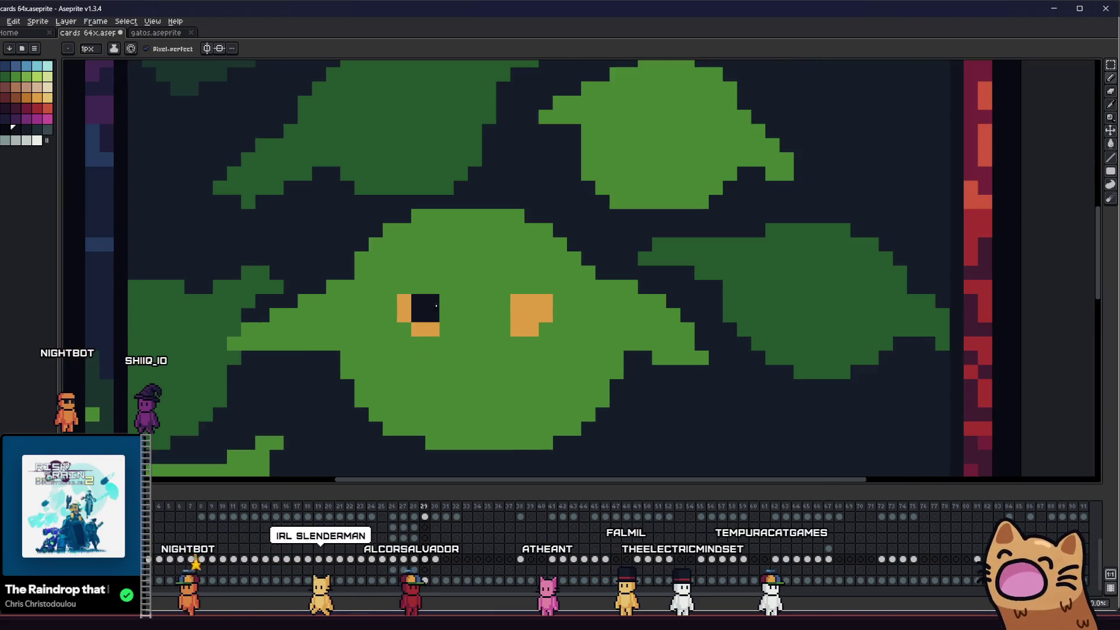
pyautogui.scroll(-5, 536, 310)
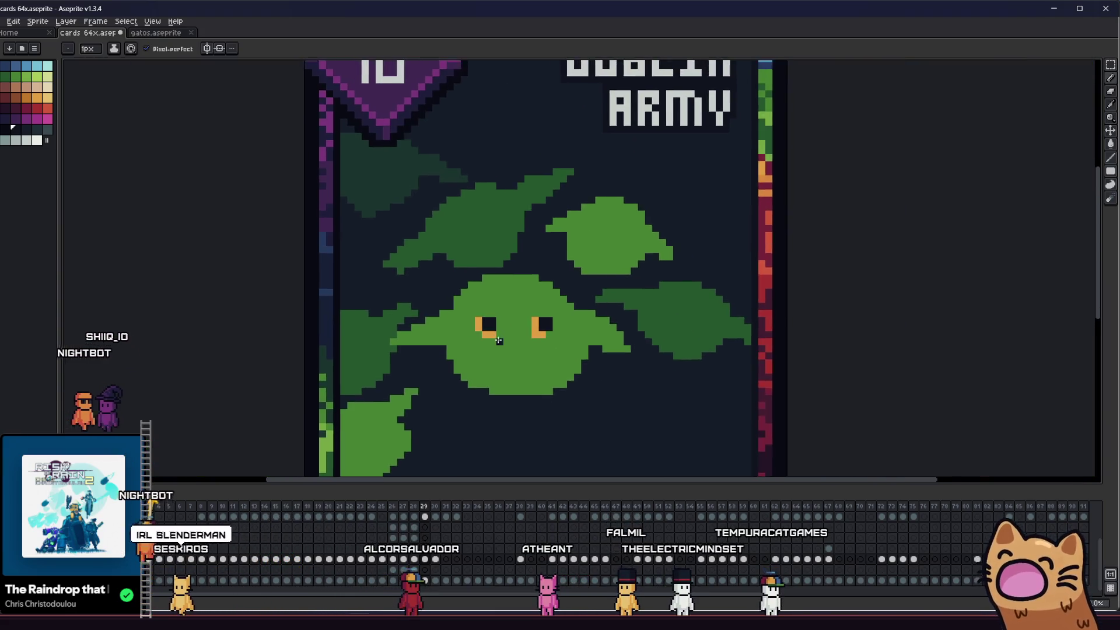
# - Undo the last two edits to the eyes
pyautogui.rightClick(517, 281)
pyautogui.scroll(-4, 205, 356)
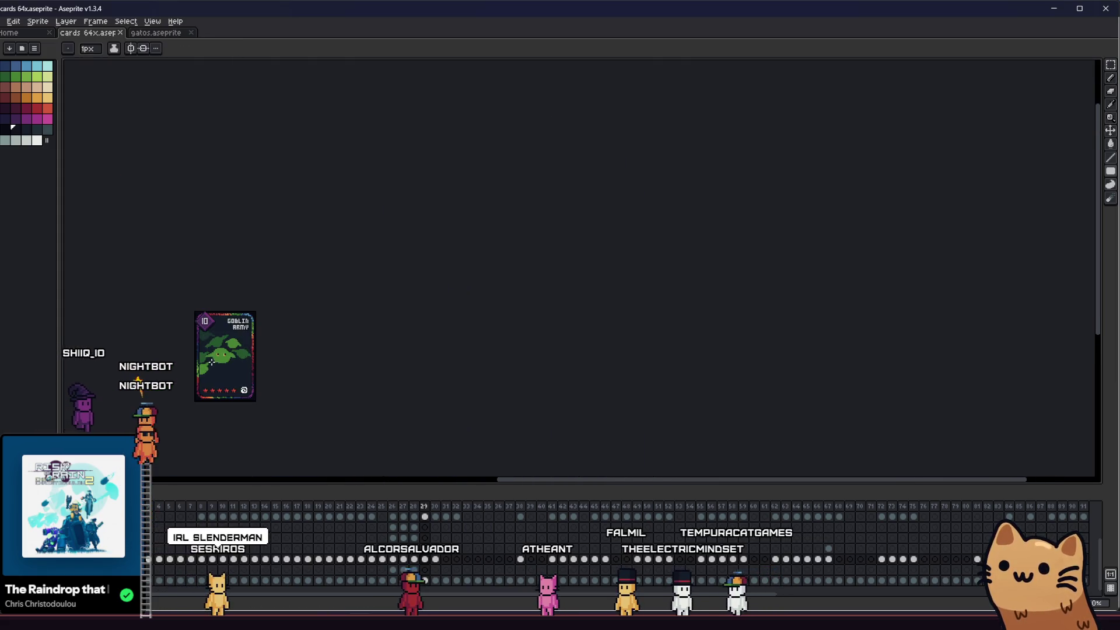
pyautogui.scroll(4, 233, 326)
pyautogui.scroll(-2, 315, 323)
pyautogui.scroll(4, 314, 320)
pyautogui.scroll(4, 313, 321)
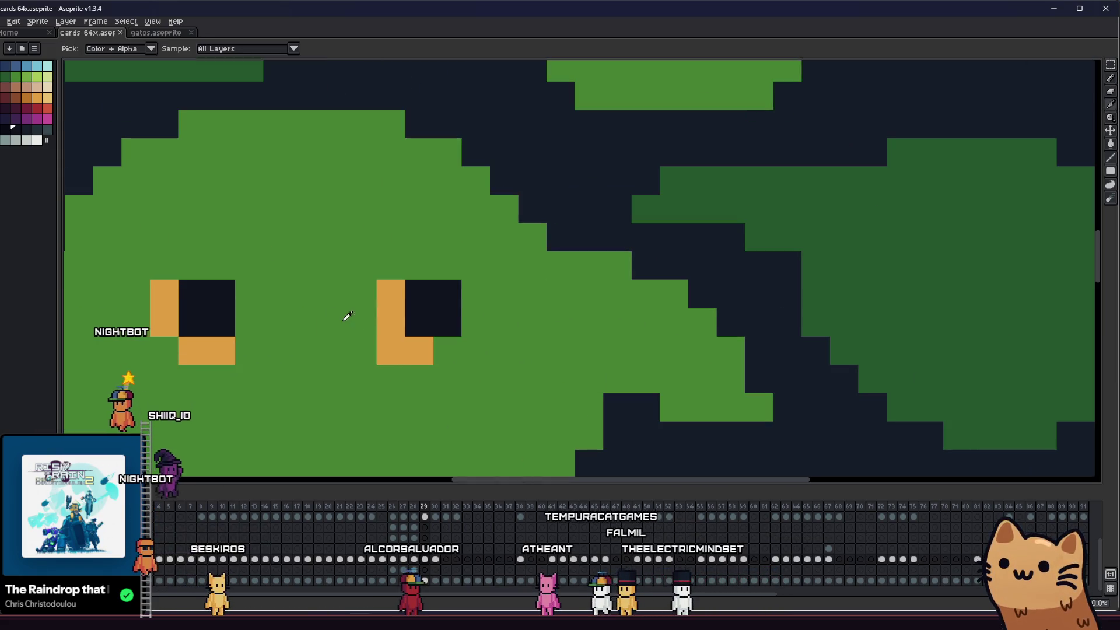
pyautogui.press('i')
pyautogui.press('b')
pyautogui.scroll(-5, 408, 350)
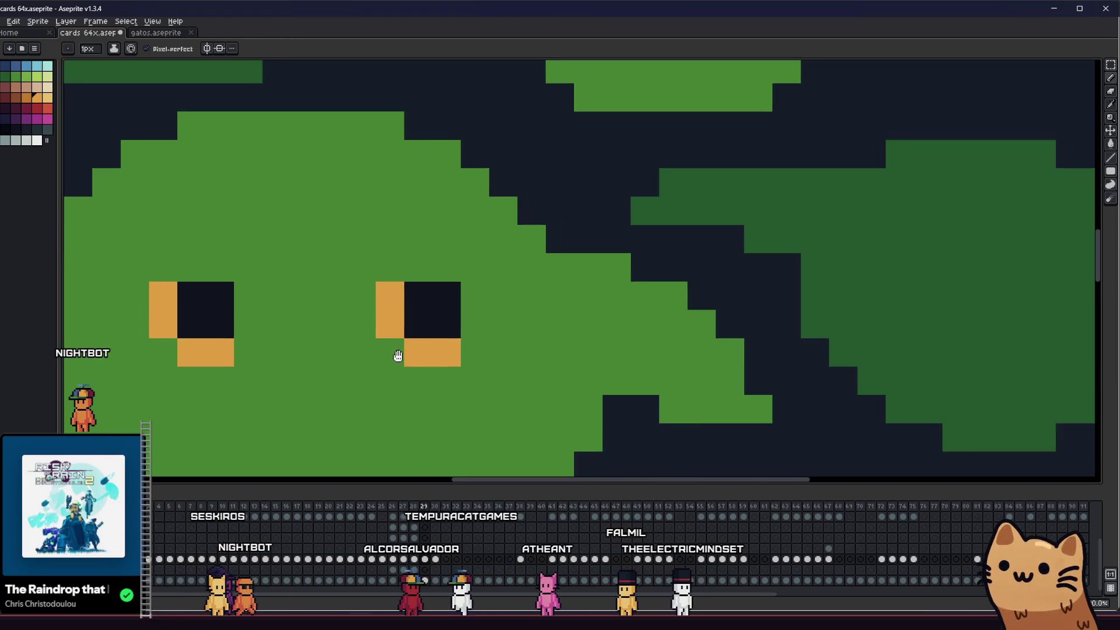
pyautogui.scroll(4, 376, 299)
pyautogui.press('i')
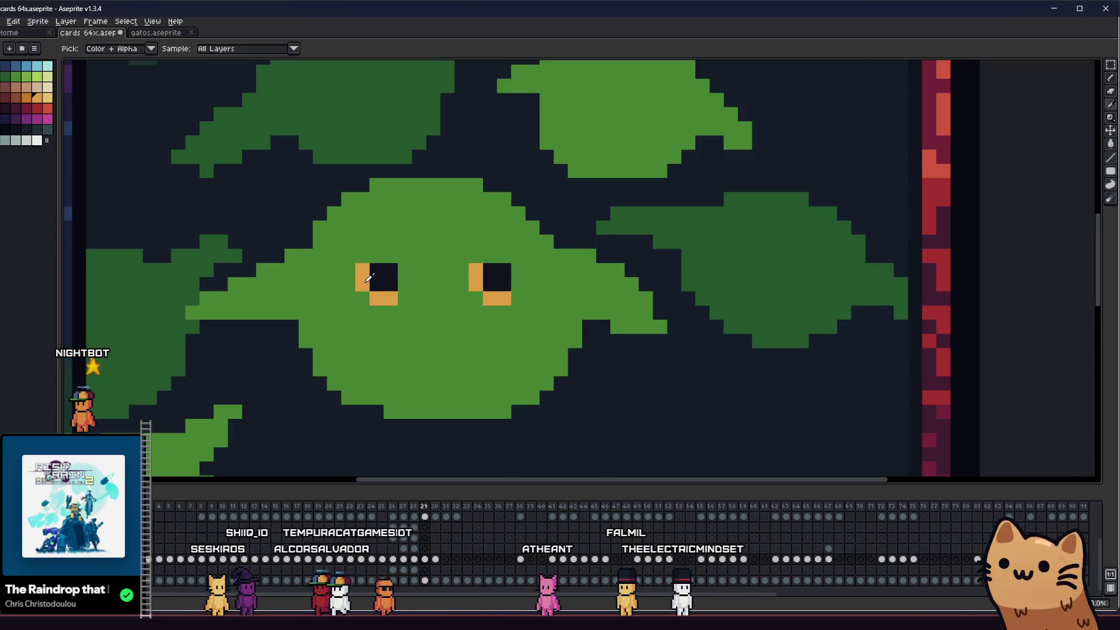
pyautogui.hotkey('ctrl', 'z')
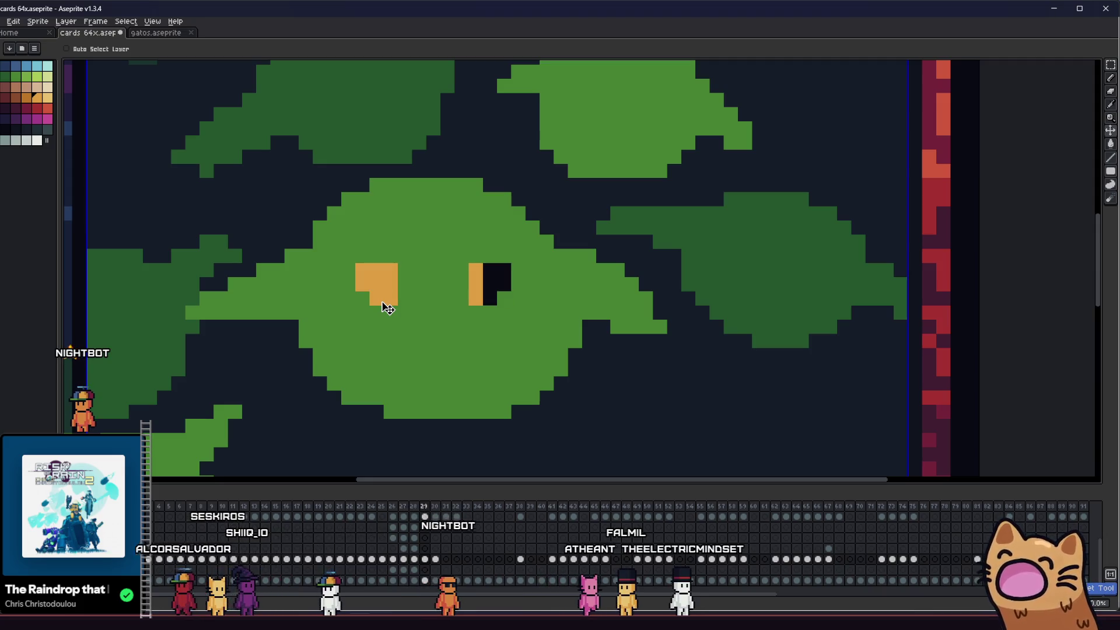
pyautogui.hotkey('ctrl', 'z')
# - Bucket-fill the dark pixels of both eyes with orange
pyautogui.scroll(2, 346, 317)
pyautogui.press('g')
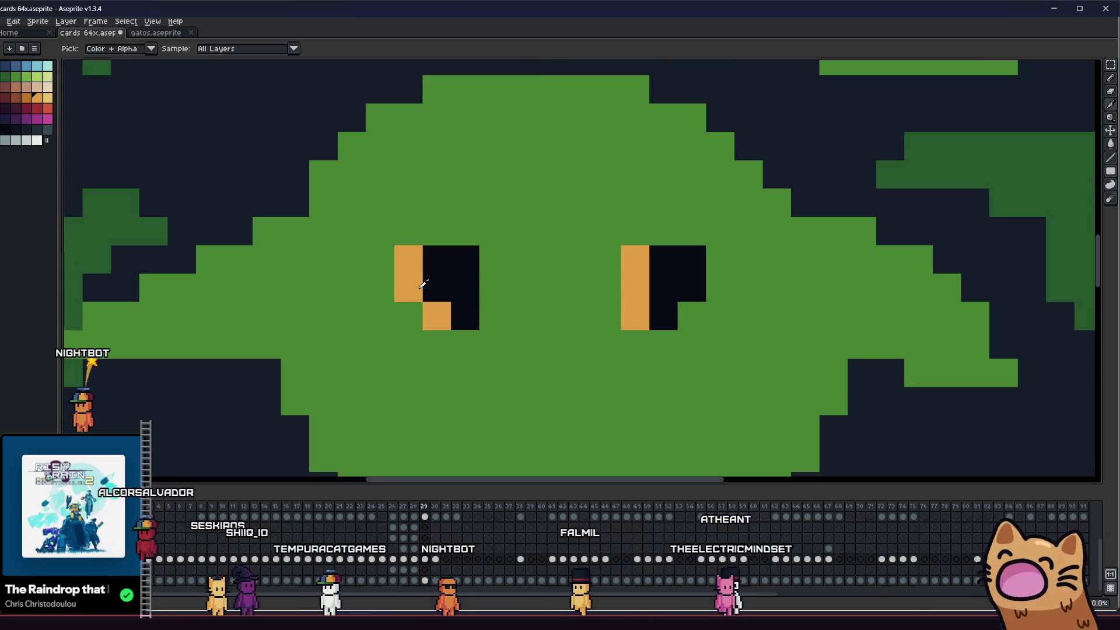
pyautogui.click(449, 271)
pyautogui.click(668, 266)
# - Add black pupil pixels to the left eye and make its bottom-left pixel orange
pyautogui.press('i')
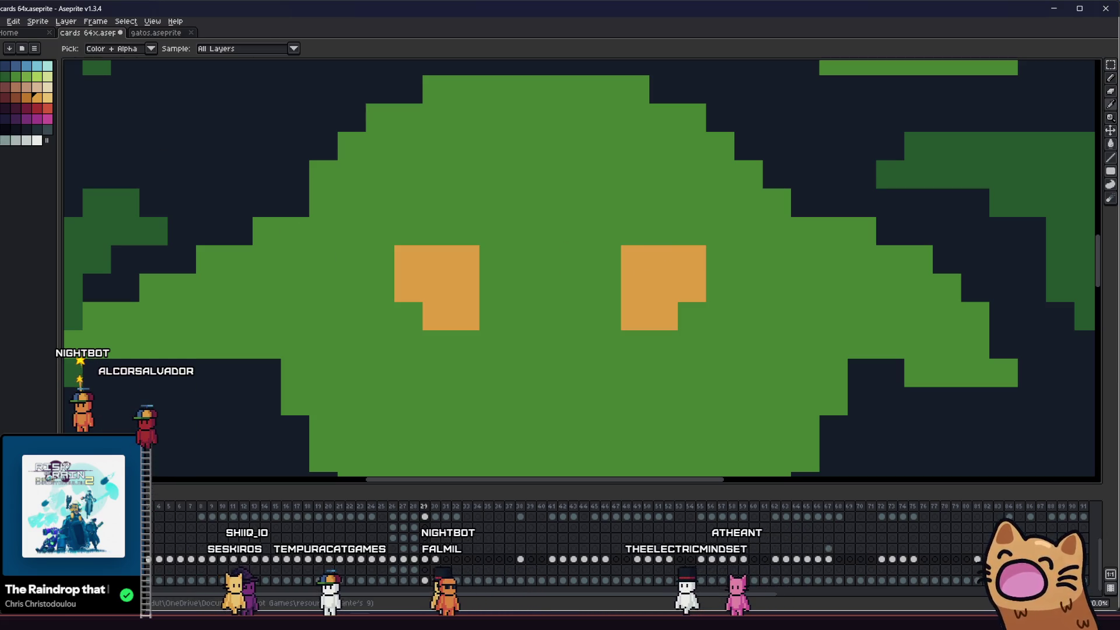
pyautogui.click(16, 130)
pyautogui.press('b')
pyautogui.click(439, 286)
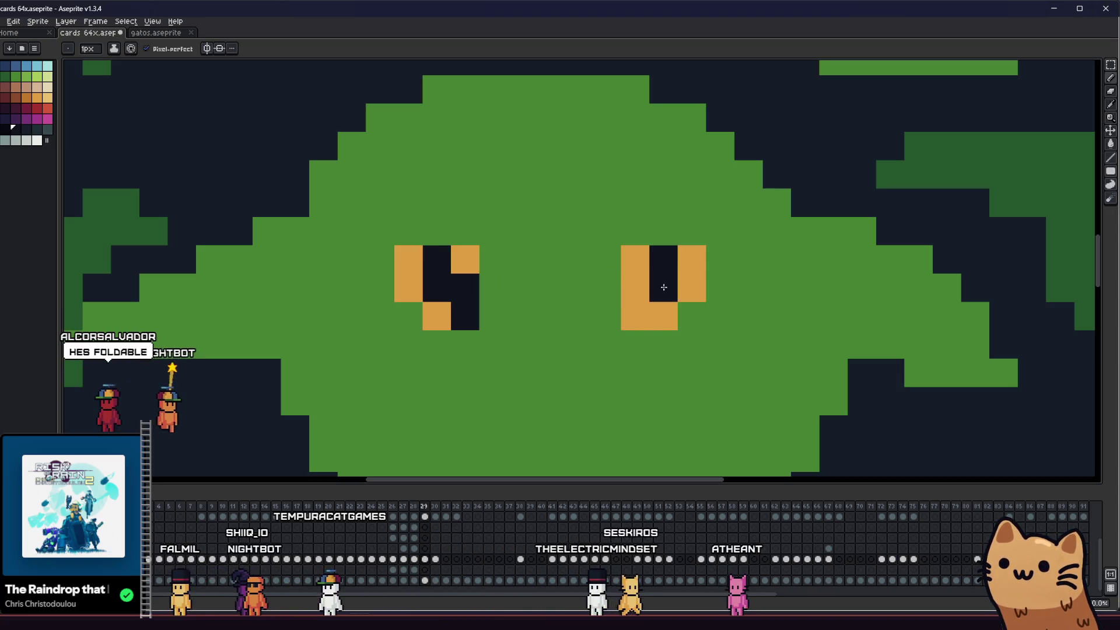
pyautogui.click(465, 260)
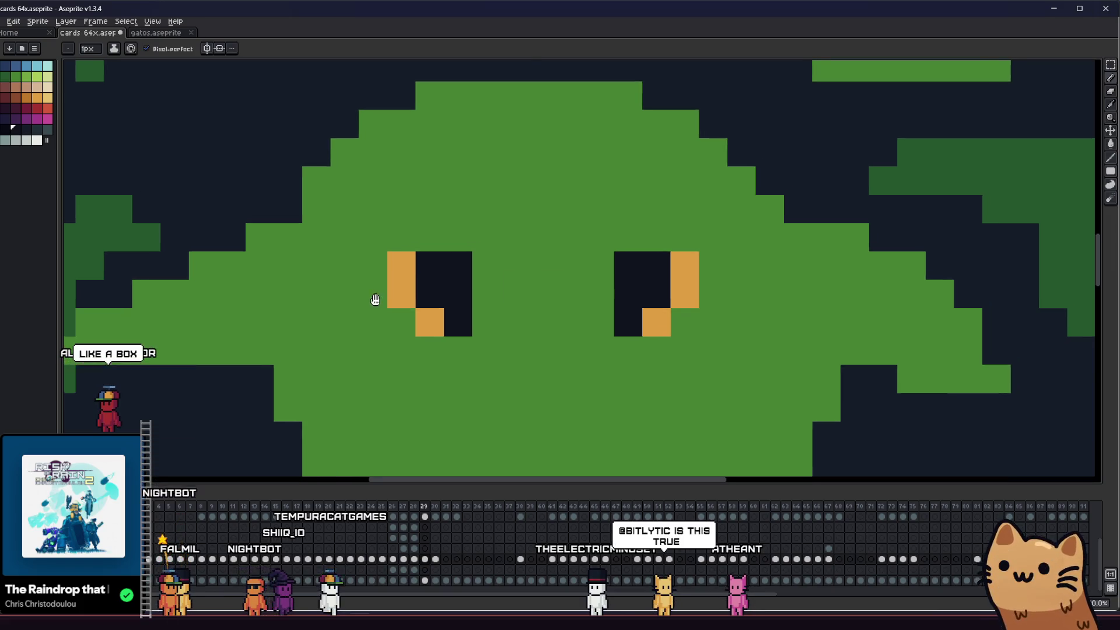
pyautogui.scroll(-5, 375, 300)
pyautogui.scroll(6, 332, 322)
pyautogui.keyDown('alt'); pyautogui.click(400, 270); pyautogui.keyUp('alt')
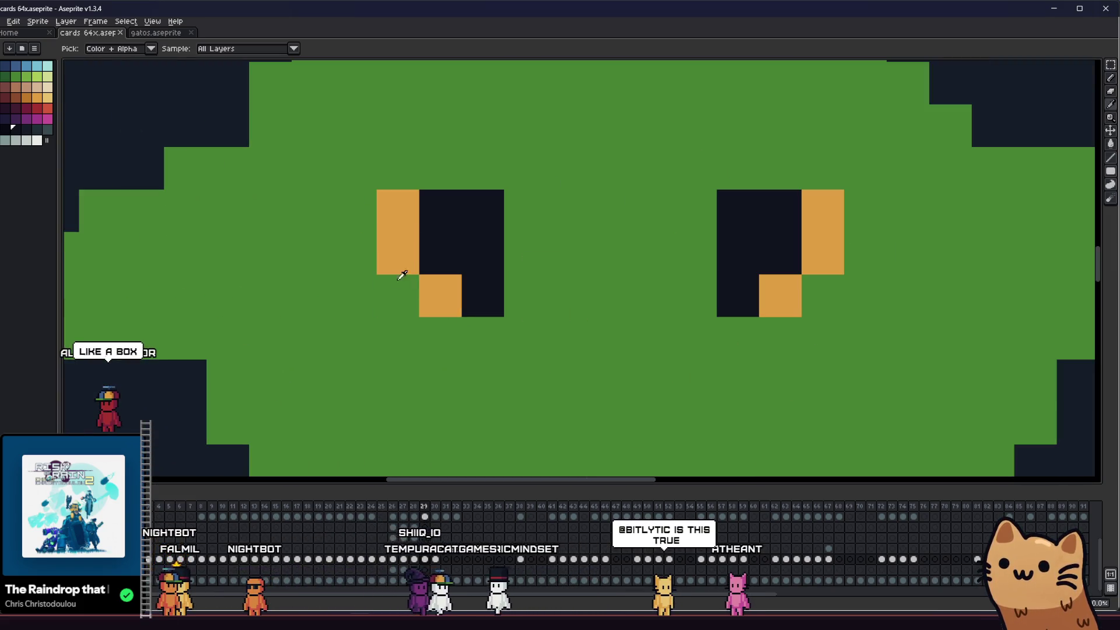
pyautogui.click(405, 287)
# - Erase the stray black corner pixels in both eyes and add two orange cells beside the right eye
pyautogui.press('e')
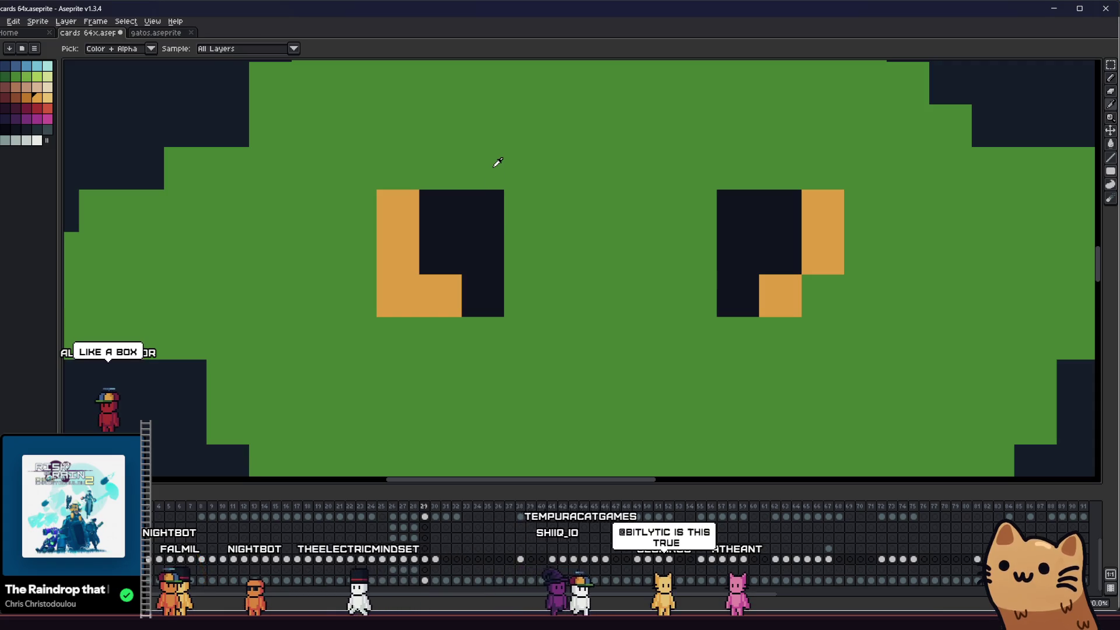
pyautogui.click(485, 205)
pyautogui.click(689, 231)
pyautogui.click(761, 297)
pyautogui.click(769, 326)
pyautogui.scroll(-5, 637, 338)
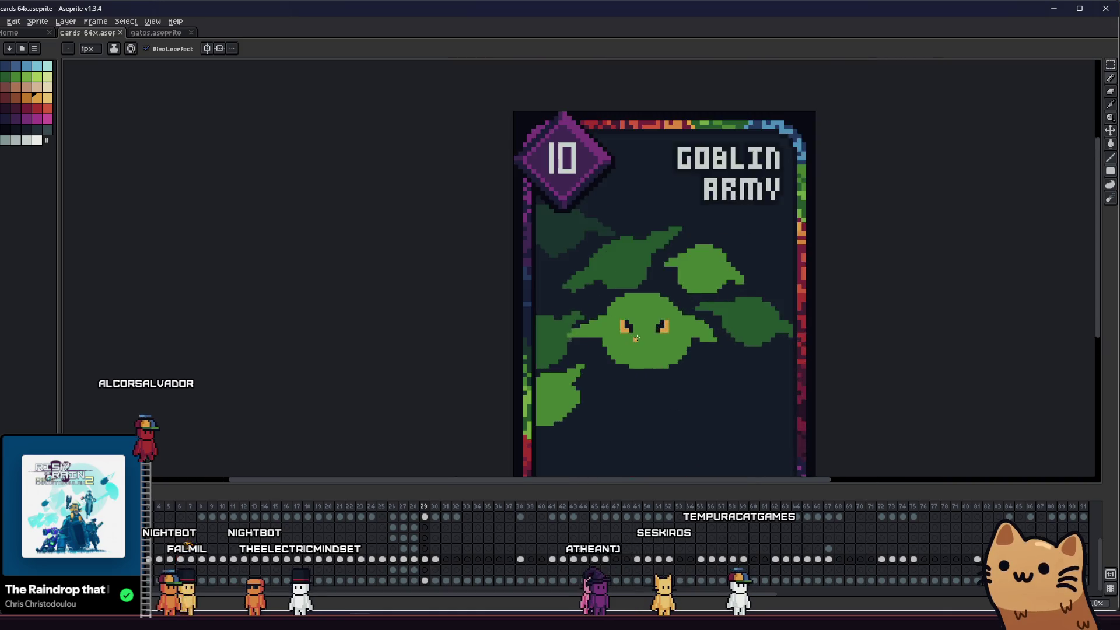
# - Select the left eye's pixels and nudge them right and down
pyautogui.scroll(5, 636, 338)
pyautogui.press('m')
pyautogui.moveTo(491, 266)
pyautogui.mouseDown()
pyautogui.moveTo(557, 352)
pyautogui.moveTo(593, 346)
pyautogui.mouseUp()
pyautogui.hotkey('ctrl', 'd')
pyautogui.press('i')
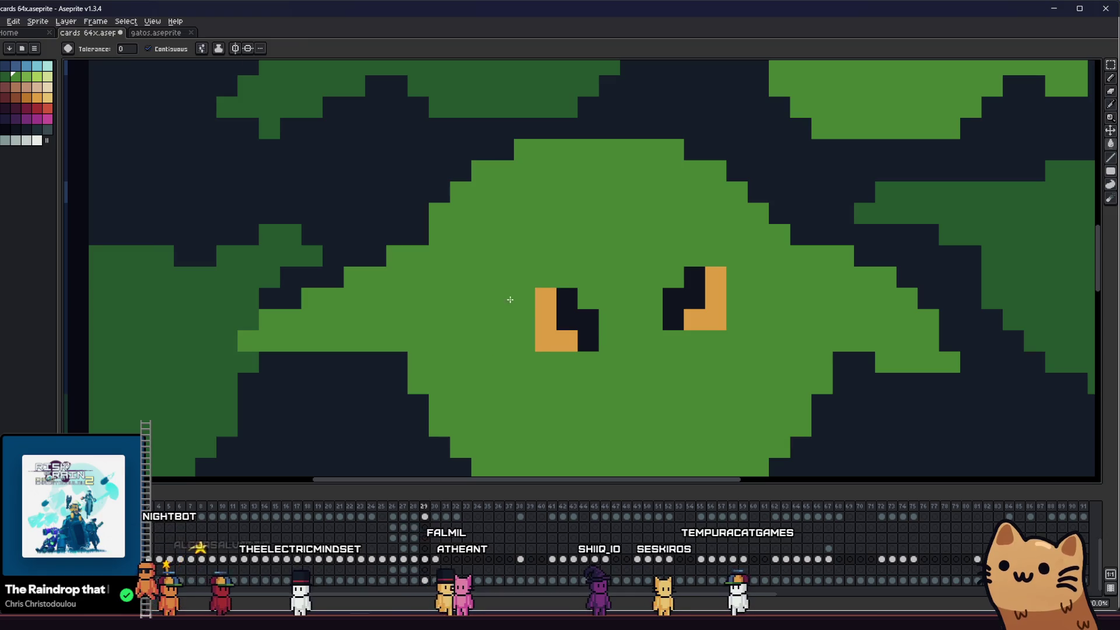
# - Select the right eye, flip it horizontally, and shift it down one pixel
pyautogui.press(',')
pyautogui.press(',')
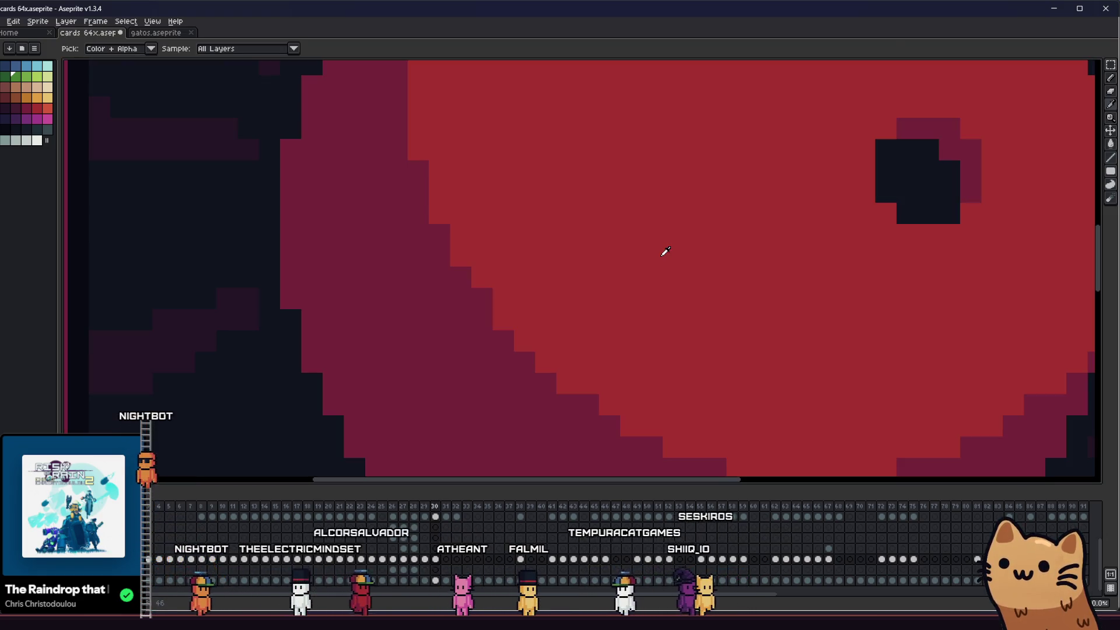
pyautogui.press('.')
pyautogui.press('.')
pyautogui.press('m')
pyautogui.moveTo(662, 246); pyautogui.dragTo(727, 350)
pyautogui.hotkey('shift', 'h')
pyautogui.press('Down')
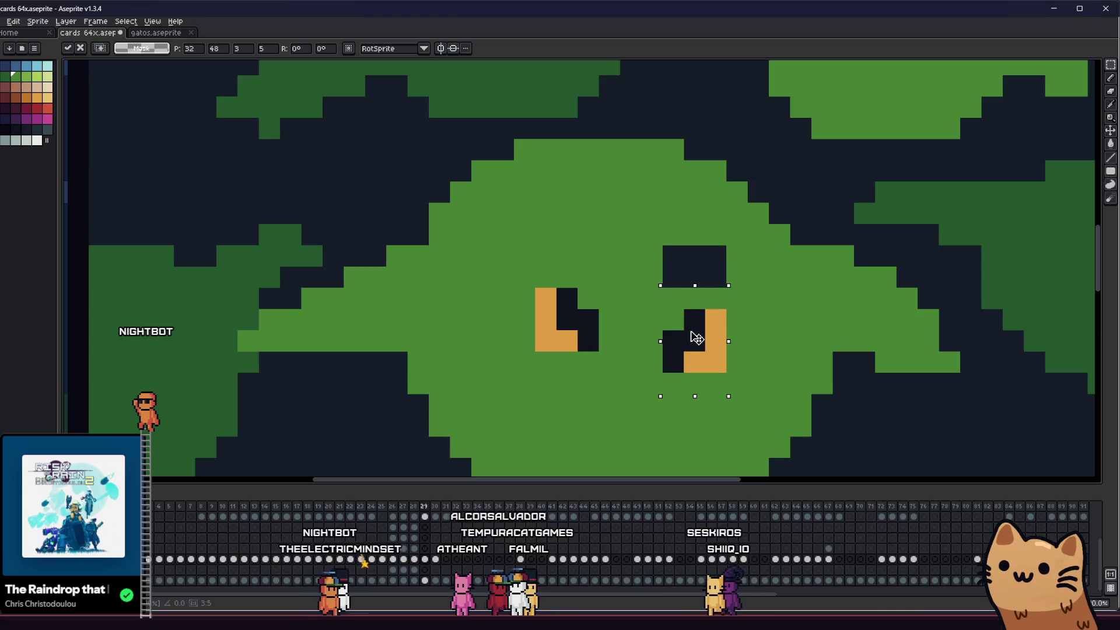
# - Bucket-fill the gap above the right eye with black
pyautogui.press(',')
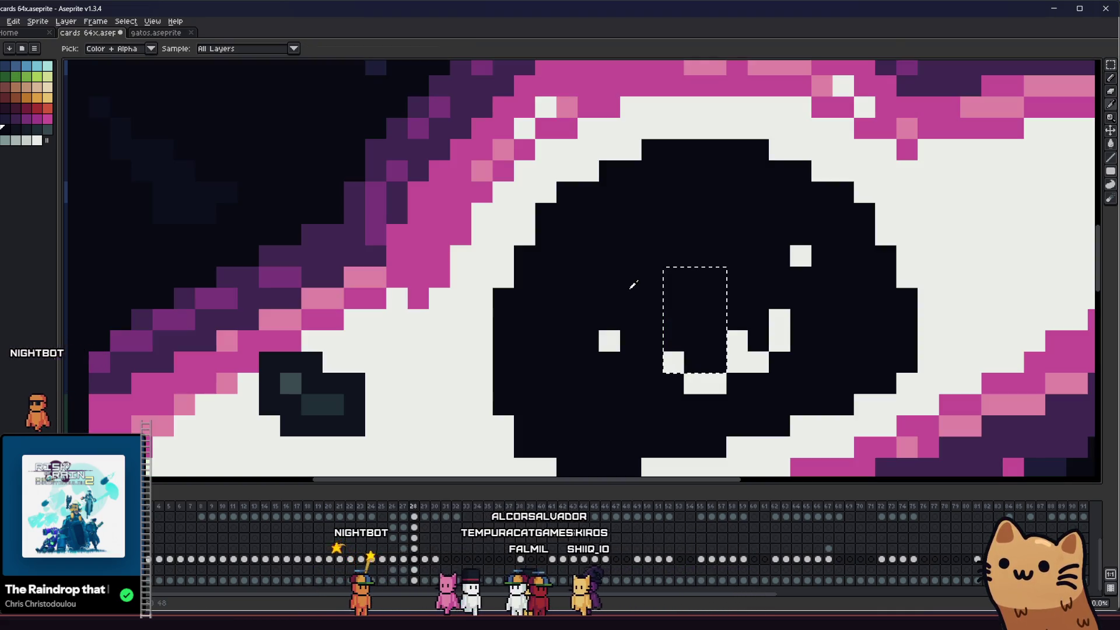
pyautogui.press('.')
pyautogui.press('g')
pyautogui.click(699, 253)
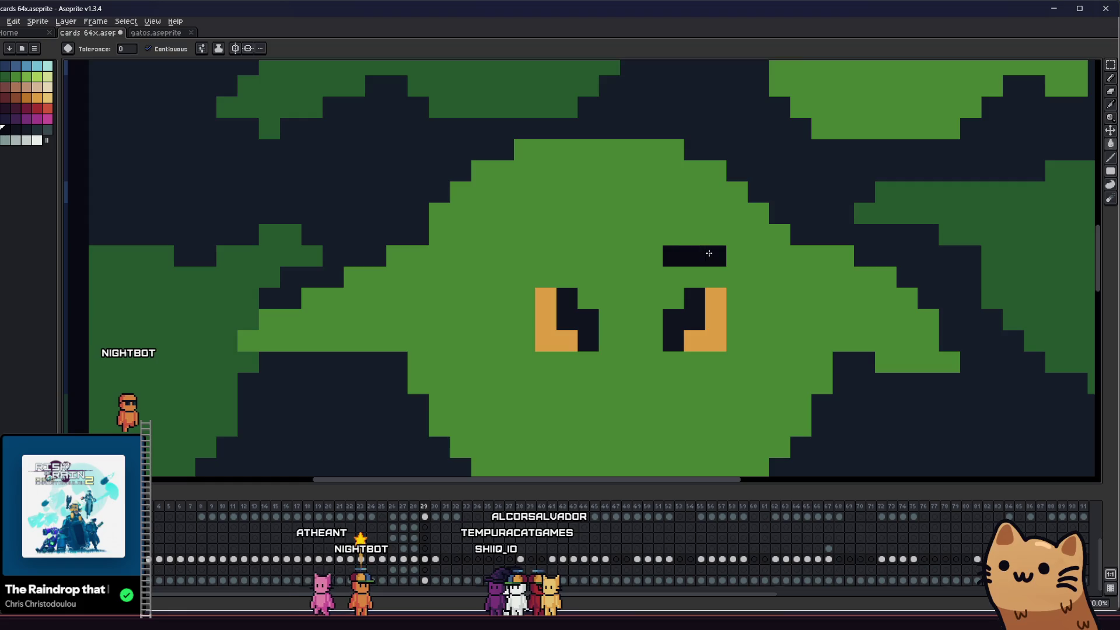
# - Pan across the Goblin Army card, then step back through frames to Salmon Storm
pyautogui.scroll(-3, 690, 272)
pyautogui.scroll(3, 690, 272)
pyautogui.press('alt')
pyautogui.scroll(-8, 693, 245)
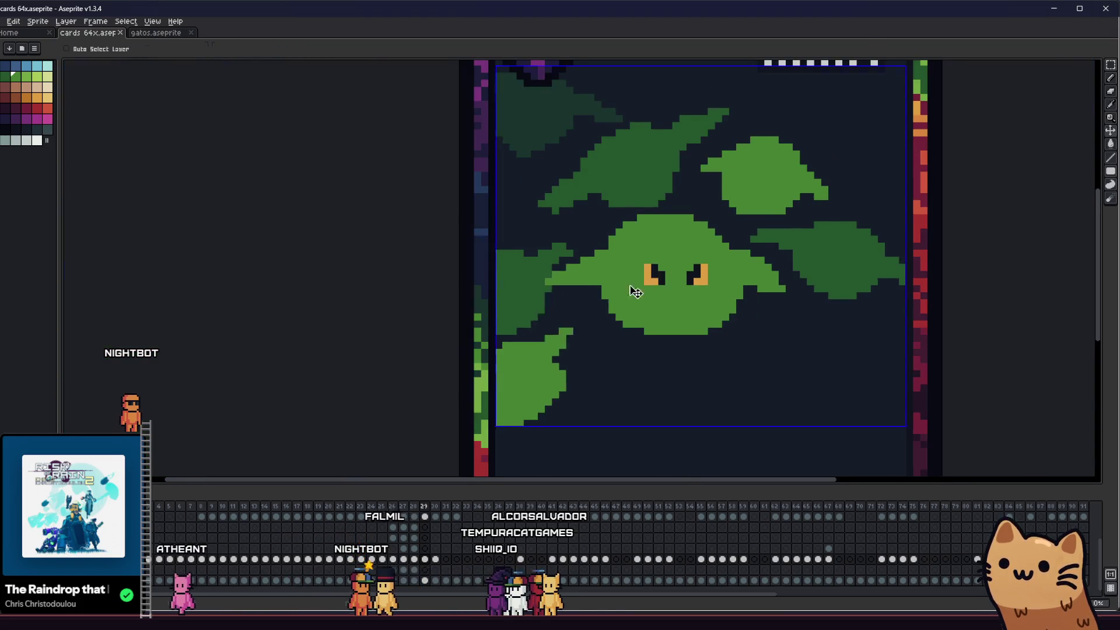
pyautogui.scroll(8, 455, 357)
pyautogui.press('i')
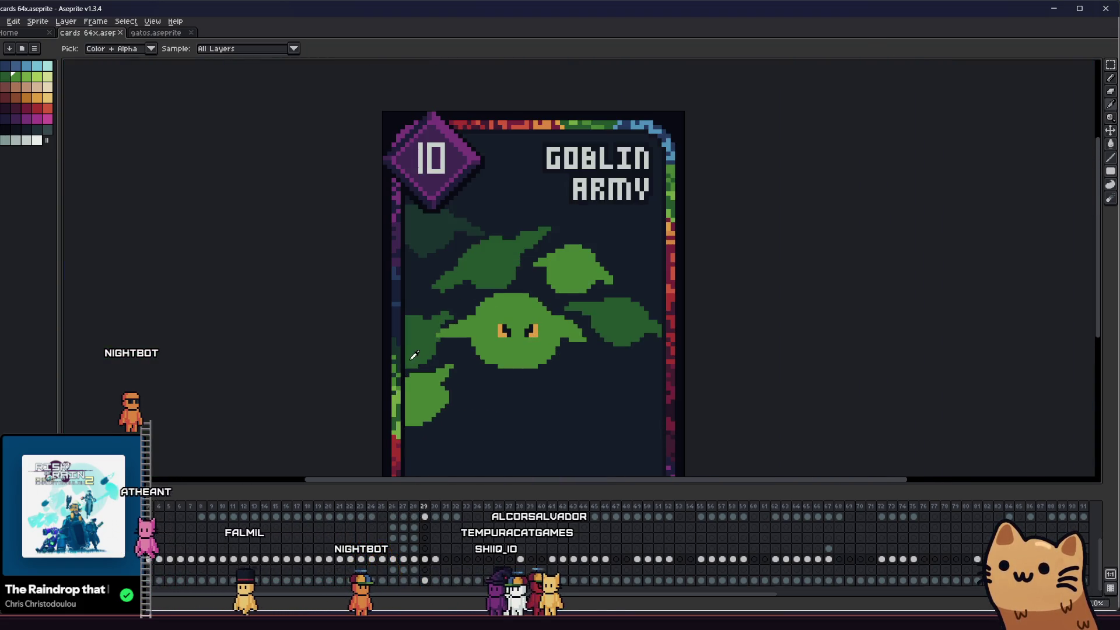
pyautogui.scroll(-3, 585, 302)
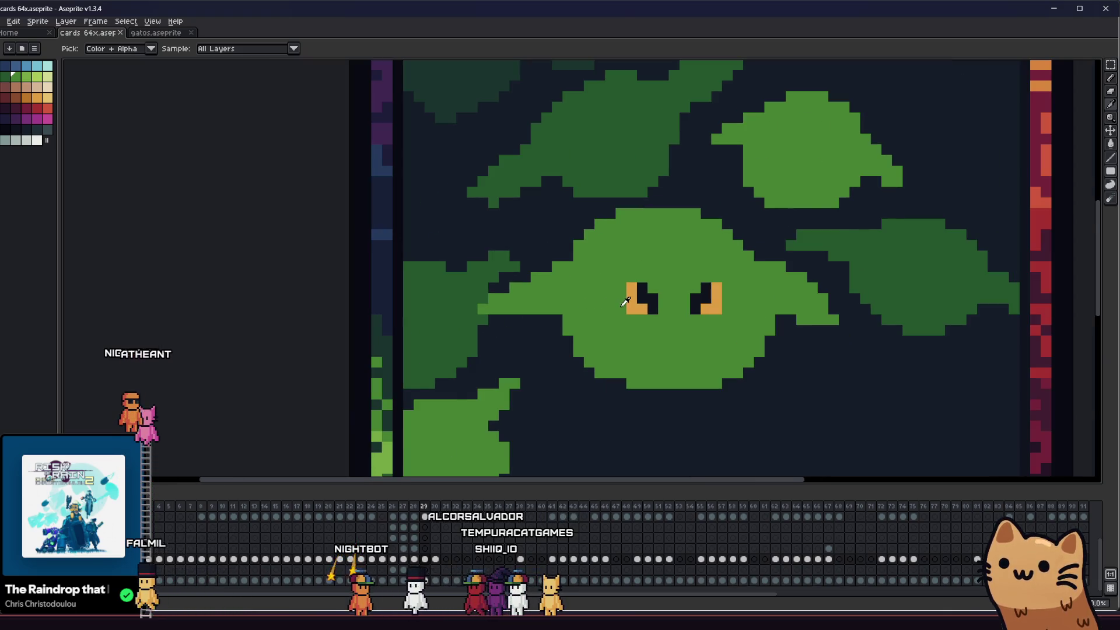
pyautogui.scroll(3, 586, 303)
pyautogui.press('b')
pyautogui.scroll(-6, 525, 299)
pyautogui.scroll(3, 520, 308)
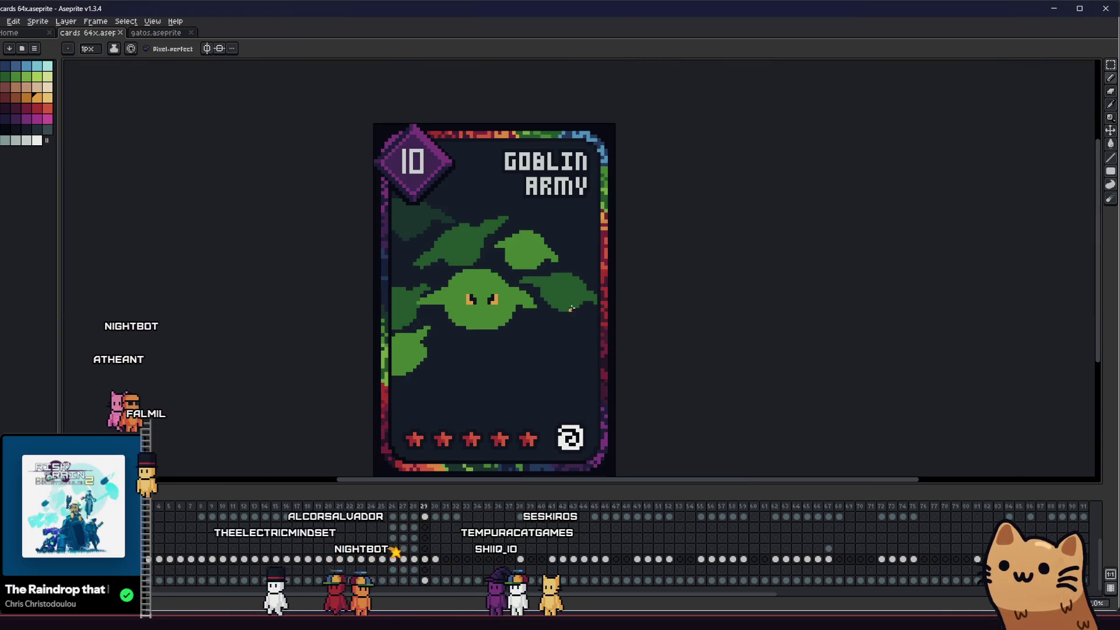
pyautogui.moveTo(525, 290); pyautogui.dragTo(491, 286)
pyautogui.press('Left')
pyautogui.press('Left')
pyautogui.press('Left')
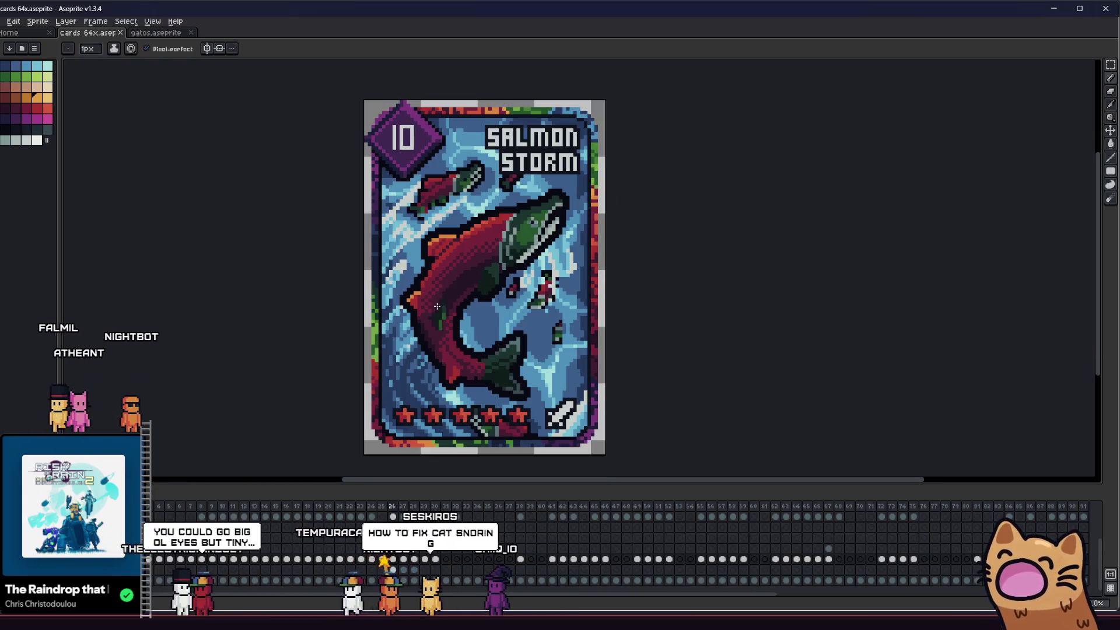
# - Look over the Salmon Storm card on frame 26, then return to the Goblin Army card
pyautogui.scroll(-2, 437, 307)
pyautogui.scroll(2, 382, 252)
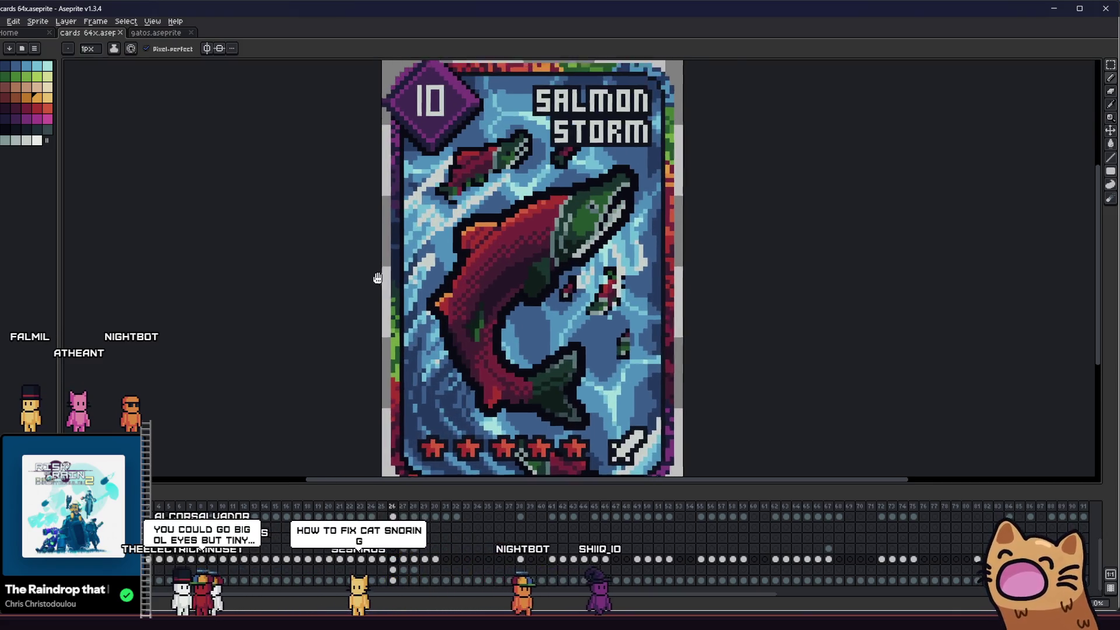
pyautogui.scroll(-2, 374, 304)
pyautogui.scroll(1, 374, 304)
pyautogui.scroll(-1, 356, 304)
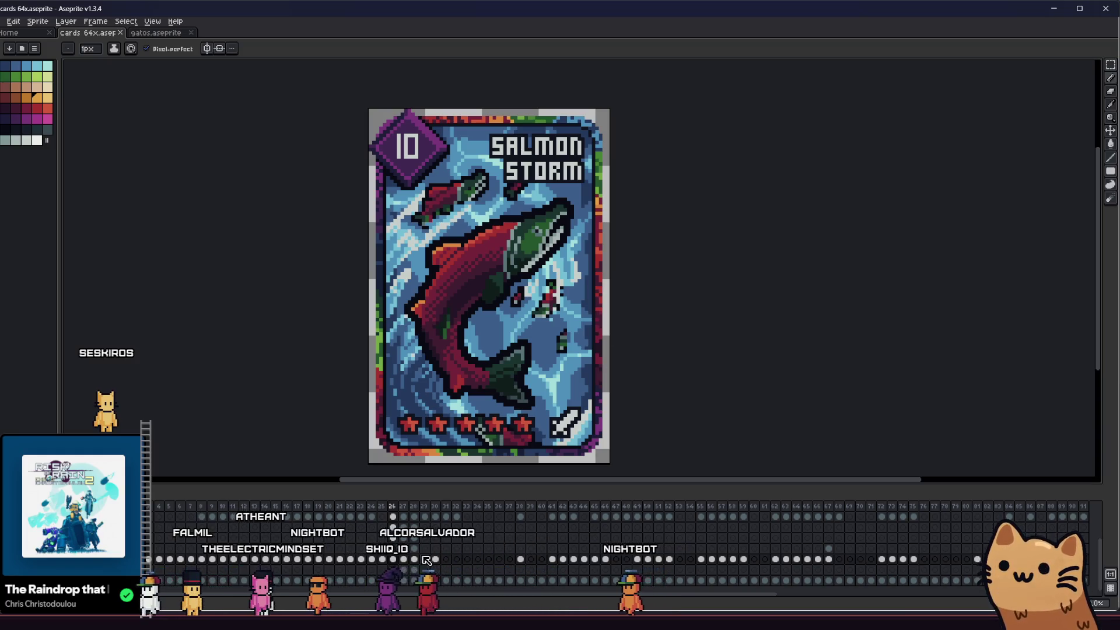
pyautogui.press('Right')
pyautogui.press('Right')
pyautogui.press('Right')
pyautogui.scroll(3, 479, 286)
# - Redraw the left eye as a fuller orange block and fill the right eye's dark gaps orange
pyautogui.scroll(2, 478, 286)
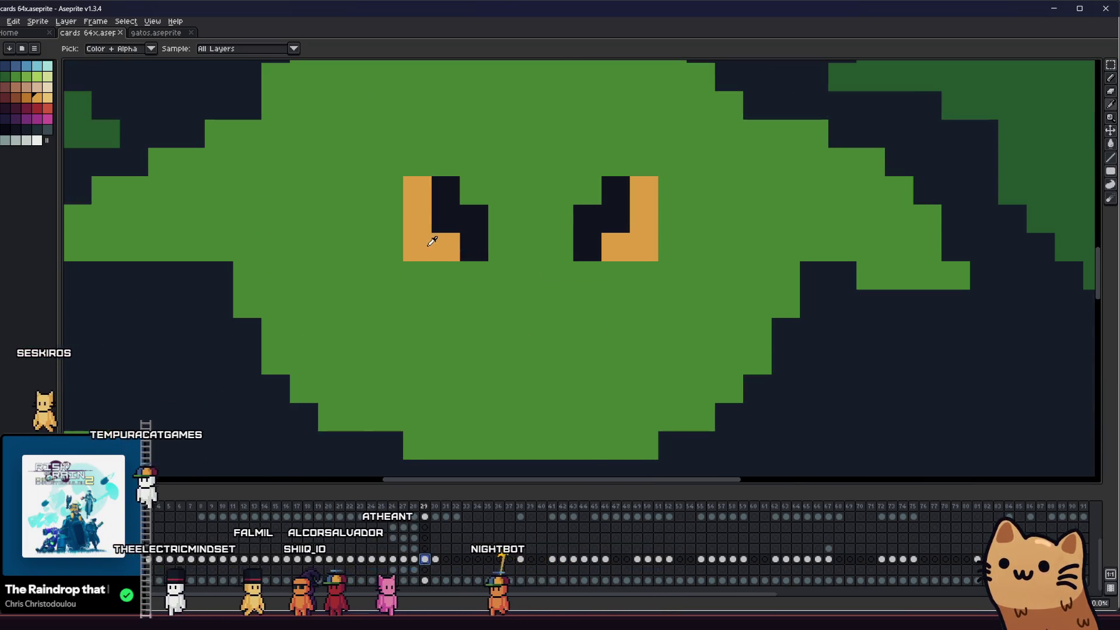
pyautogui.scroll(-1, 414, 233)
pyautogui.moveTo(414, 232); pyautogui.dragTo(469, 241)
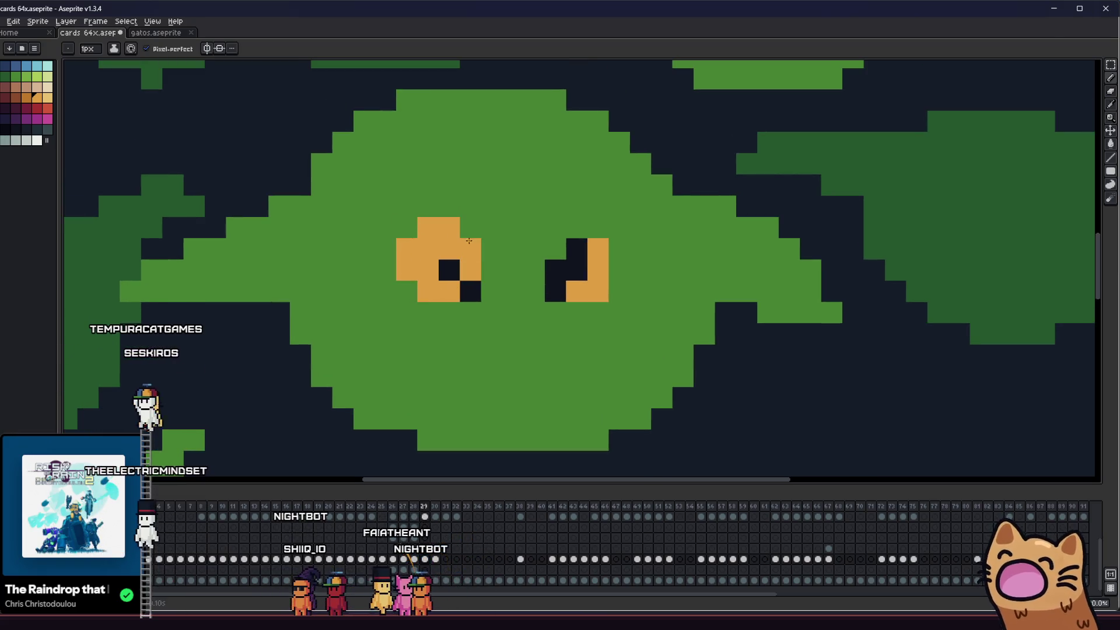
pyautogui.rightClick(482, 286)
pyautogui.click(543, 262)
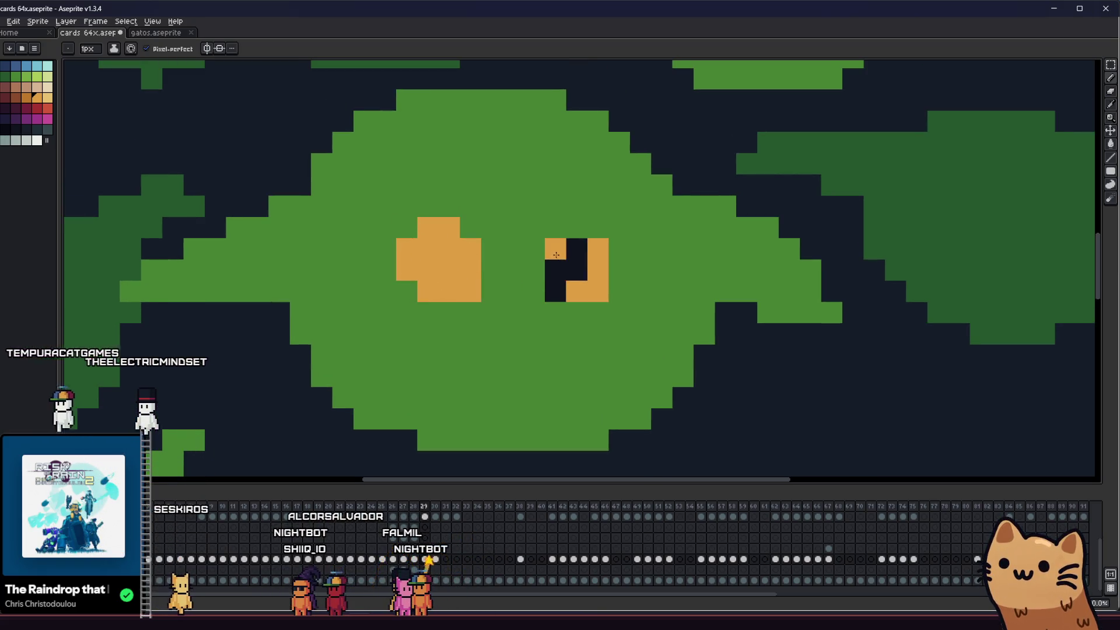
pyautogui.click(576, 248)
pyautogui.click(555, 269)
pyautogui.click(555, 290)
pyautogui.click(576, 269)
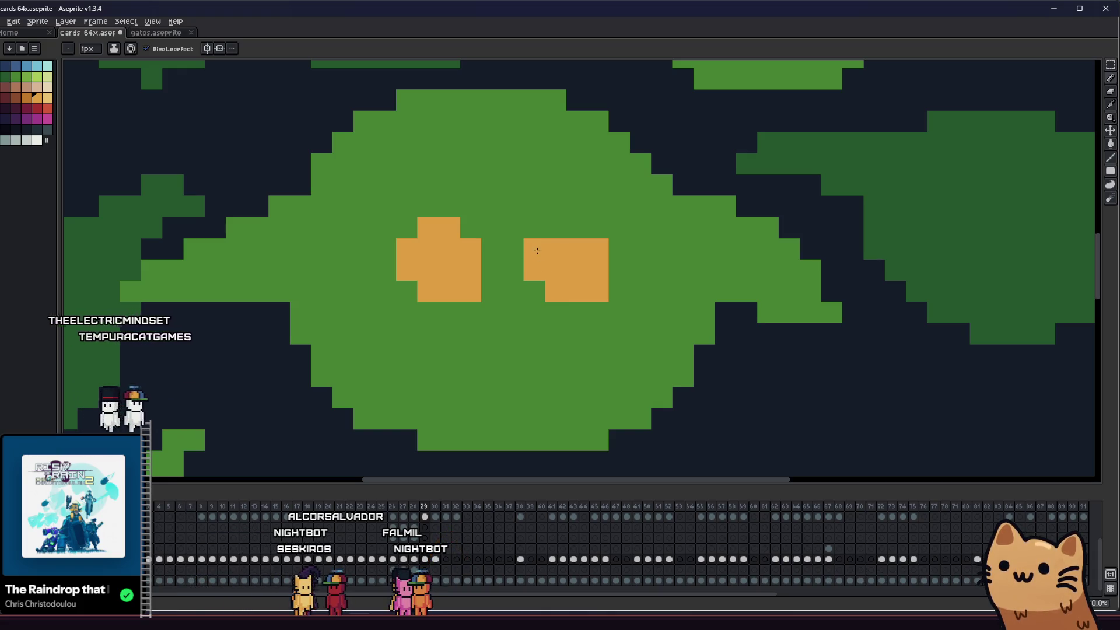
# - Pick black and draw a pupil in each eye
pyautogui.scroll(-3, 578, 230)
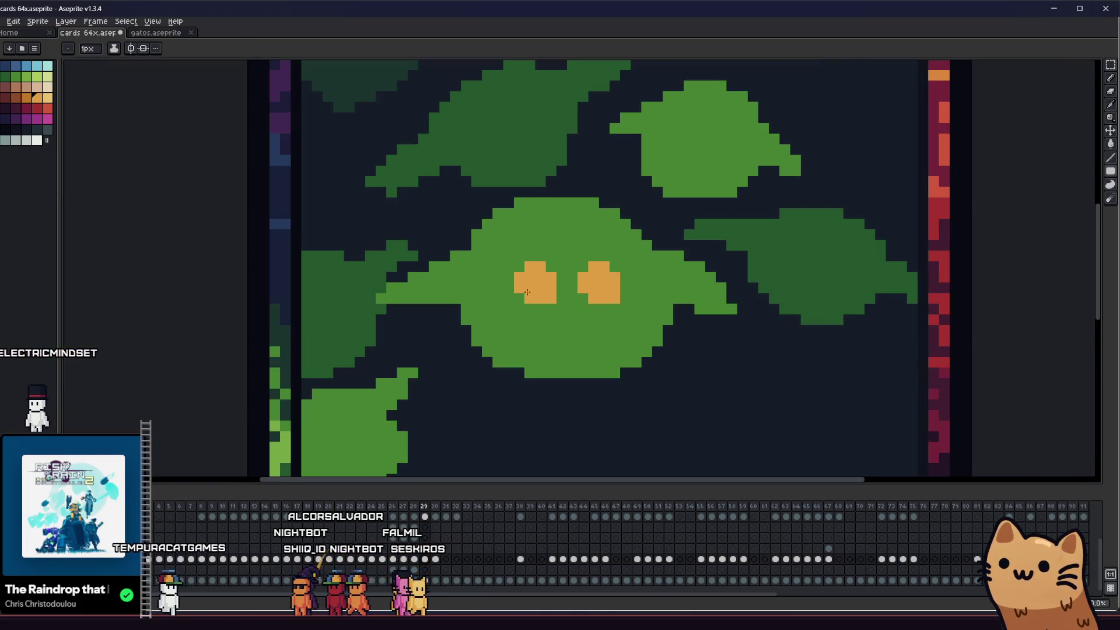
pyautogui.scroll(1, 543, 286)
pyautogui.press('i')
pyautogui.press('b')
pyautogui.scroll(1, 524, 274)
pyautogui.click(511, 275)
pyautogui.hotkey('ctrl', 'z')
pyautogui.click(533, 277)
pyautogui.click(649, 277)
pyautogui.scroll(-3, 559, 326)
# - Save the card file
pyautogui.hotkey('ctrl', 's')
pyautogui.scroll(-4, 560, 326)
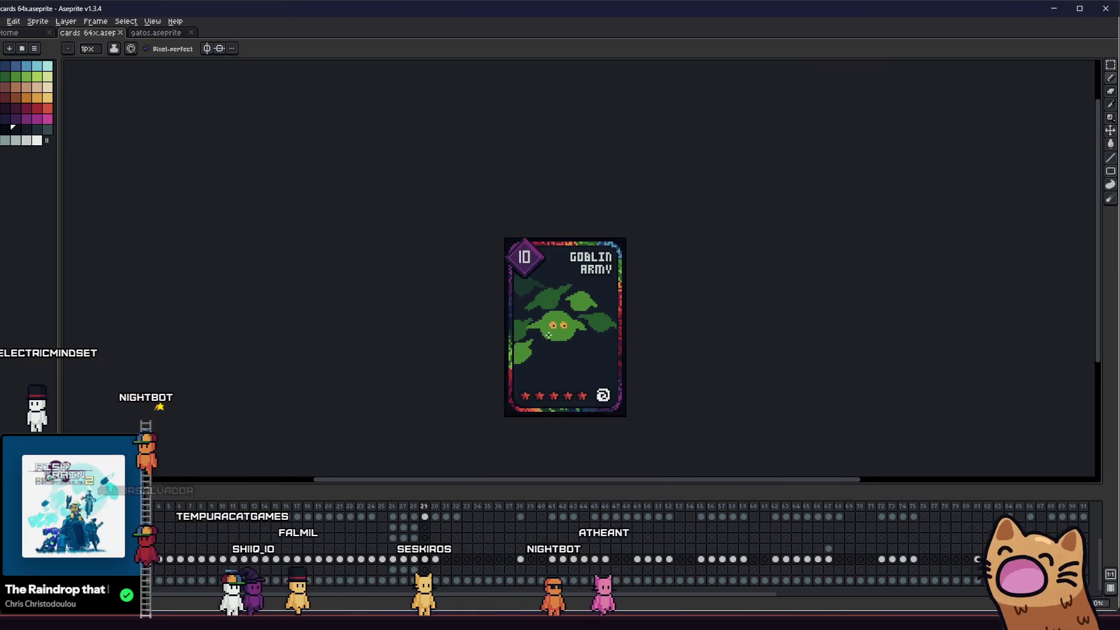
pyautogui.scroll(4, 526, 362)
# - Try extending both pupils one pixel down, then undo the extra pupil pixels
pyautogui.press('i')
pyautogui.scroll(3, 526, 362)
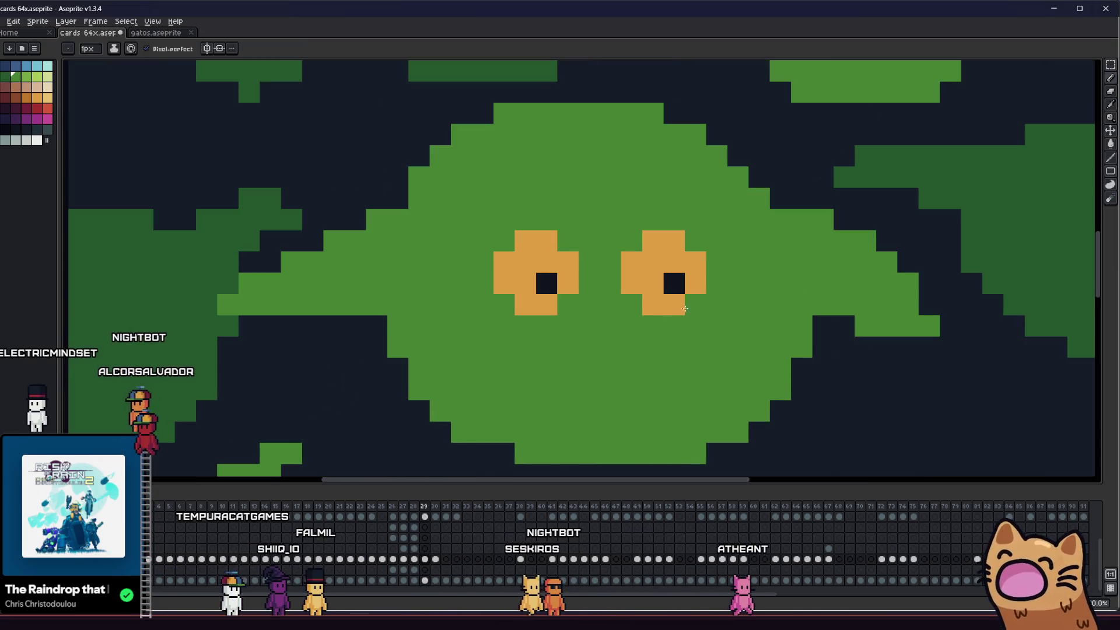
pyautogui.click(673, 284)
pyautogui.click(673, 305)
pyautogui.click(546, 304)
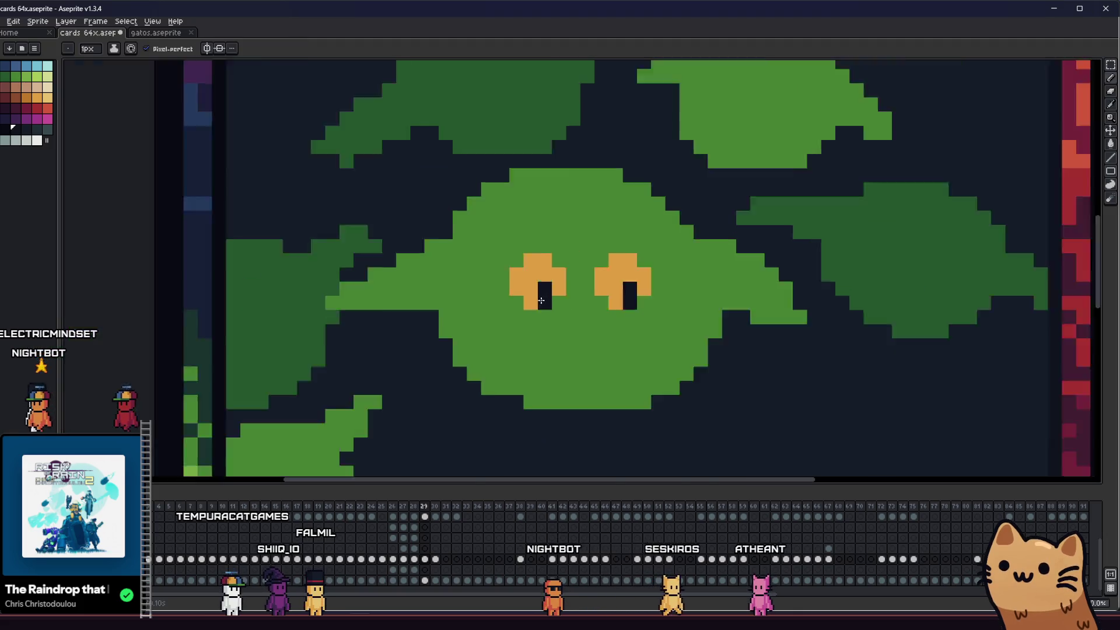
pyautogui.scroll(-3, 575, 346)
pyautogui.scroll(3, 575, 346)
pyautogui.hotkey('ctrl', 'z')
pyautogui.hotkey('ctrl', 'z')
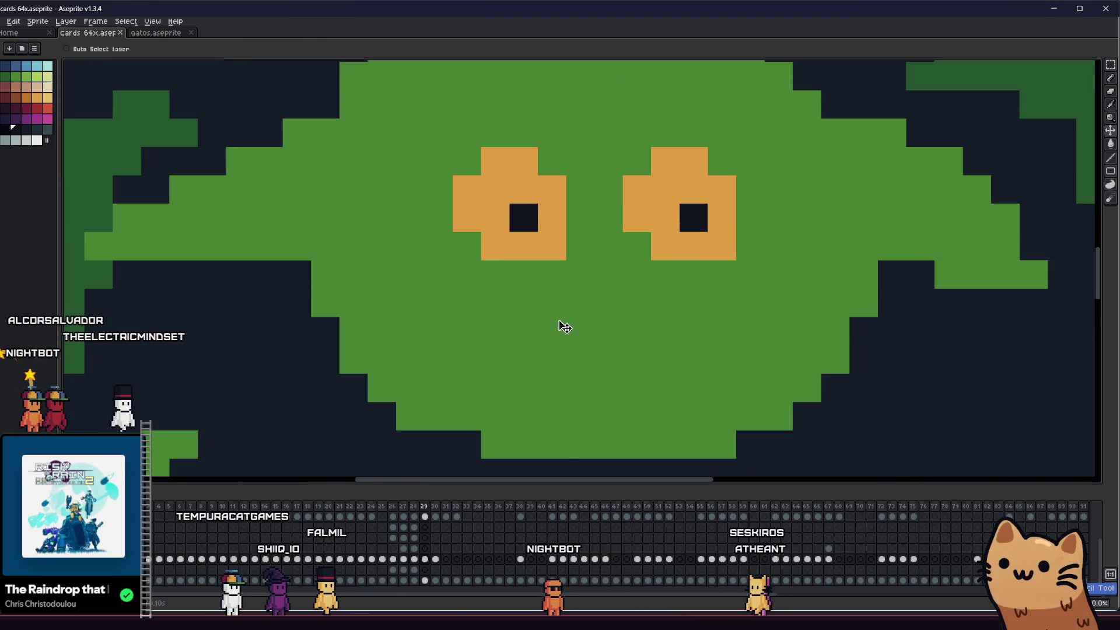
pyautogui.hotkey('ctrl', 'z')
pyautogui.hotkey('ctrl', 'z')
# - Fill both orange eyes solid with the dark colour
pyautogui.rightClick(555, 367)
pyautogui.press('b')
pyautogui.click(537, 297)
pyautogui.scroll(-3, 537, 297)
pyautogui.scroll(3, 538, 297)
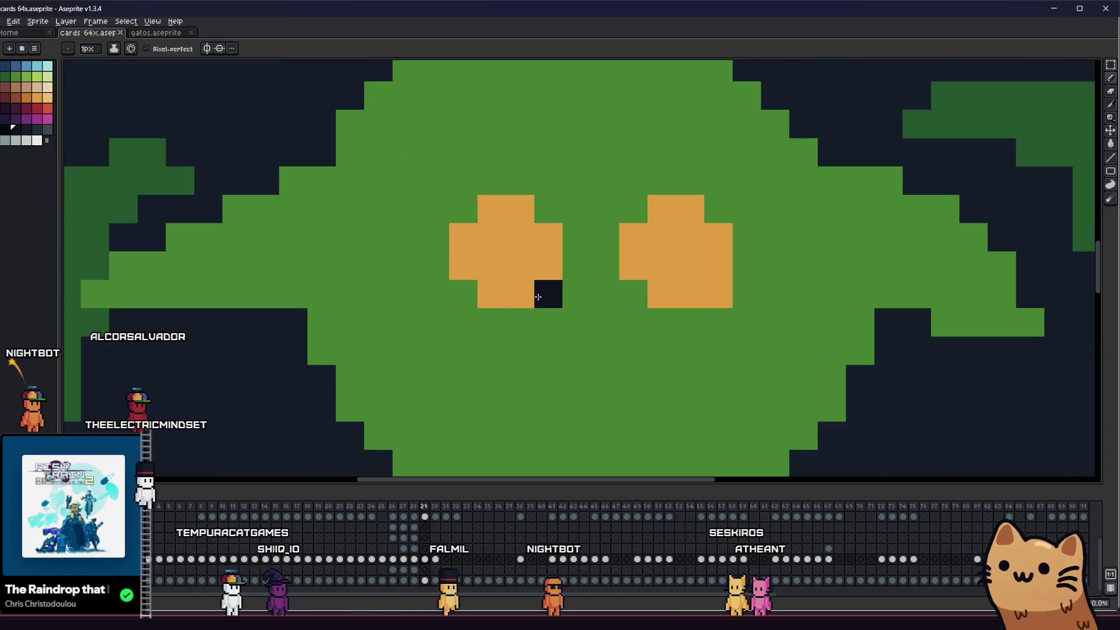
pyautogui.hotkey('ctrl', 'z')
pyautogui.scroll(-1, 538, 297)
pyautogui.click(516, 317)
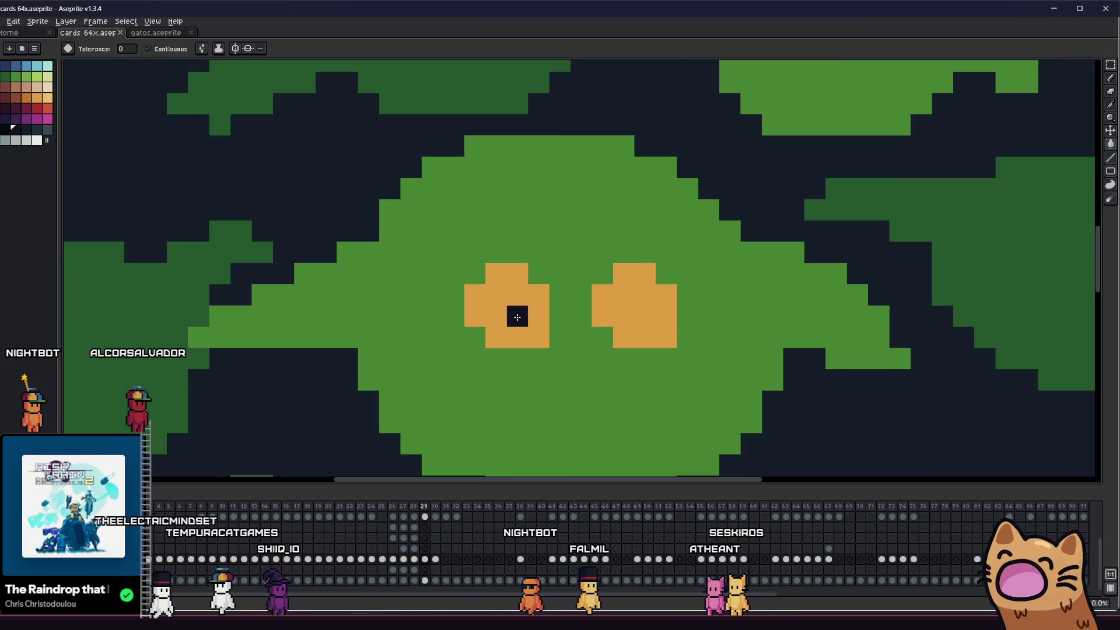
pyautogui.click(536, 315)
pyautogui.click(634, 309)
# - Place a single orange pixel at the centre of each dark eye
pyautogui.click(26, 98)
pyautogui.press('b')
pyautogui.click(516, 316)
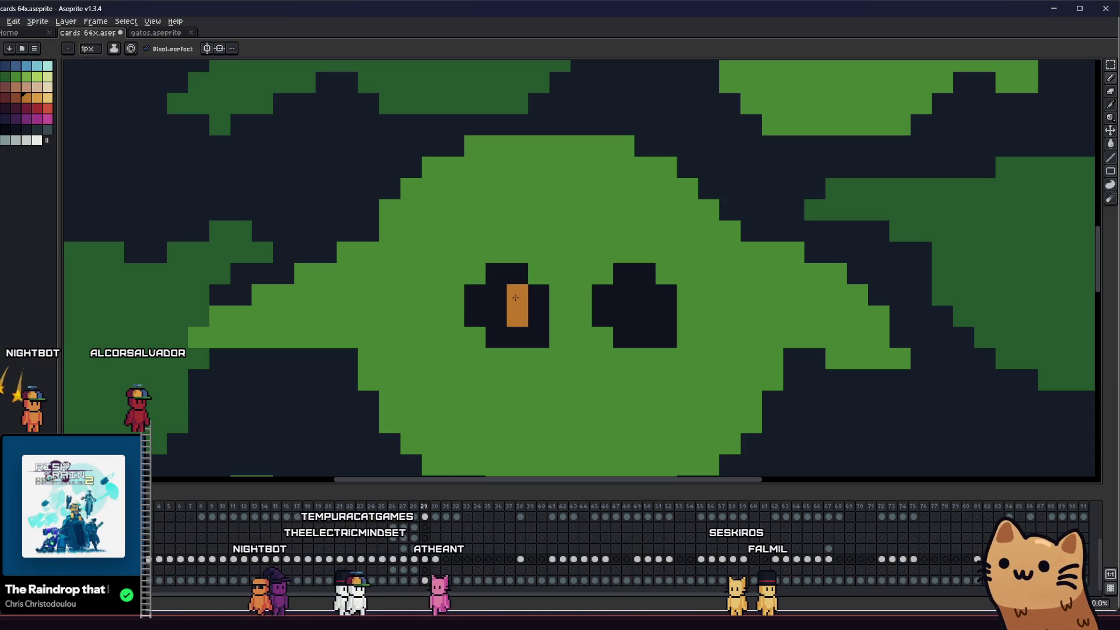
pyautogui.moveTo(522, 315); pyautogui.dragTo(590, 333)
pyautogui.click(710, 323)
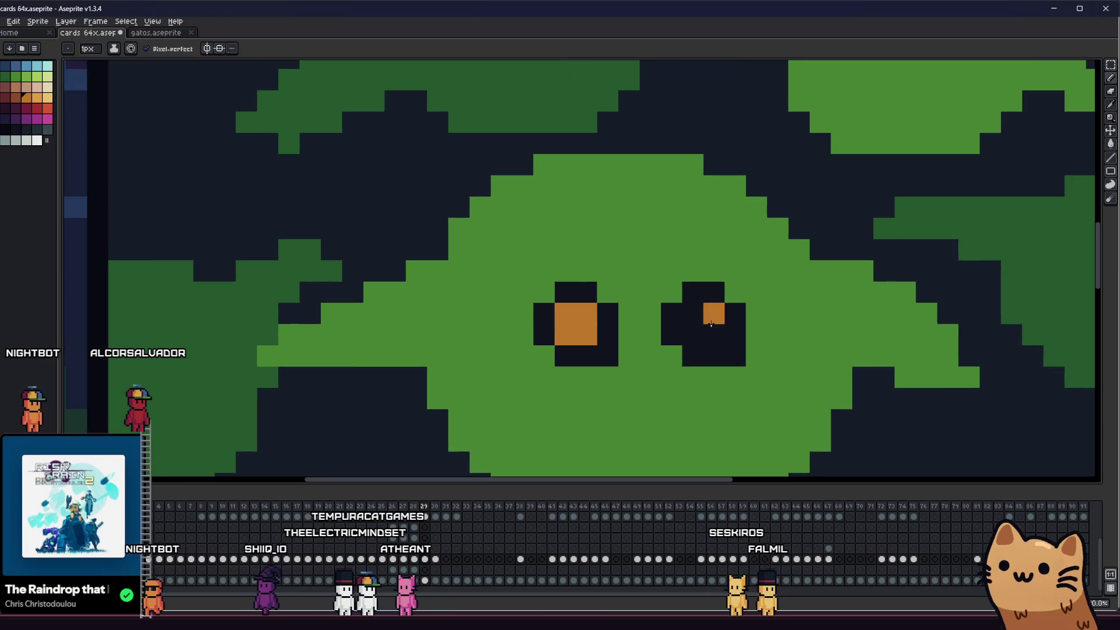
pyautogui.scroll(-5, 721, 358)
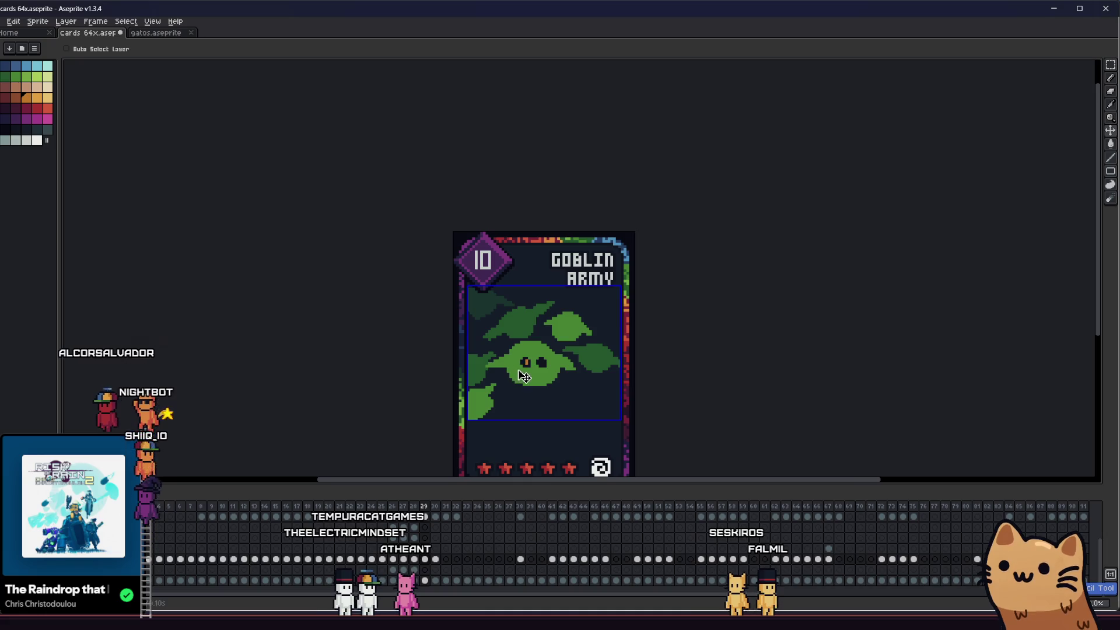
pyautogui.scroll(1, 528, 367)
pyautogui.scroll(-1, 525, 365)
pyautogui.press('i')
pyautogui.scroll(4, 522, 362)
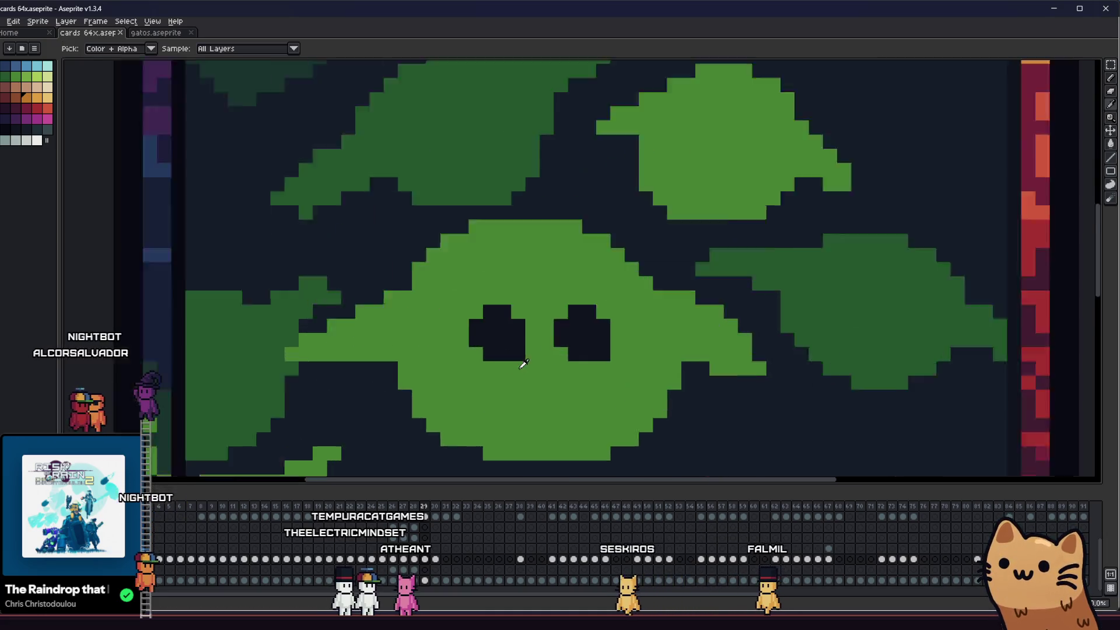
# - Pick the face green and repaint the eye edges to shrink the eyes
pyautogui.click(544, 383)
pyautogui.press('b')
pyautogui.scroll(1, 615, 355)
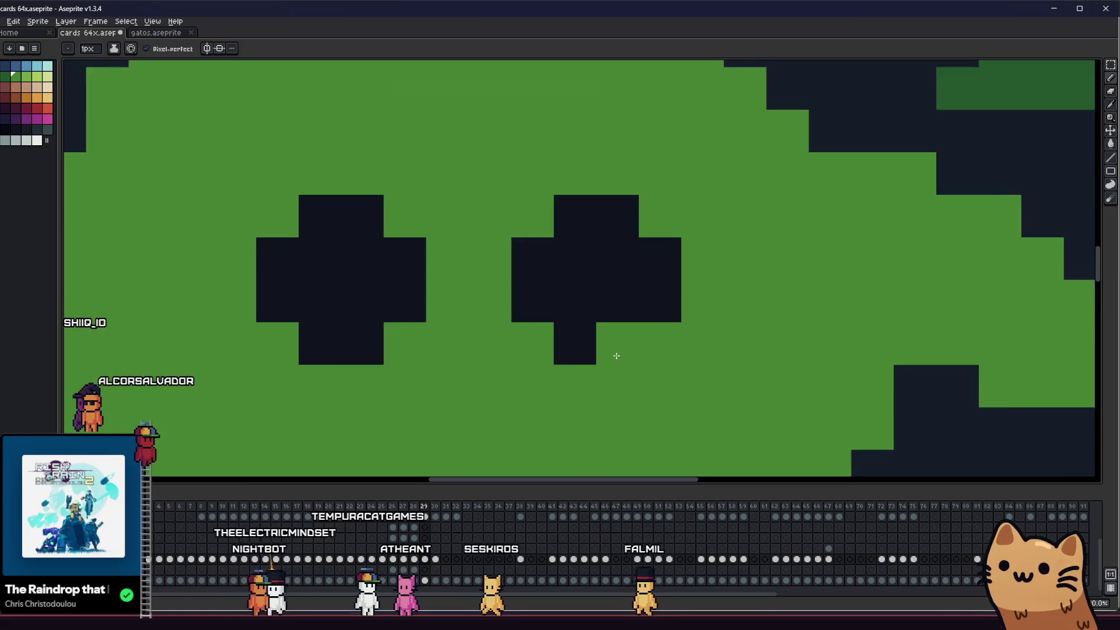
pyautogui.click(550, 336)
pyautogui.moveTo(550, 337)
pyautogui.mouseDown()
pyautogui.moveTo(526, 302)
pyautogui.moveTo(622, 226)
pyautogui.moveTo(427, 236)
pyautogui.moveTo(362, 207)
pyautogui.moveTo(307, 342)
pyautogui.moveTo(587, 332)
pyautogui.moveTo(445, 350)
pyautogui.mouseUp()
# - Eyedropper the dark background colour for the eyes and return to the Pencil
pyautogui.scroll(-4, 303, 337)
pyautogui.scroll(-2, 587, 333)
pyautogui.press('i')
pyautogui.scroll(3, 468, 342)
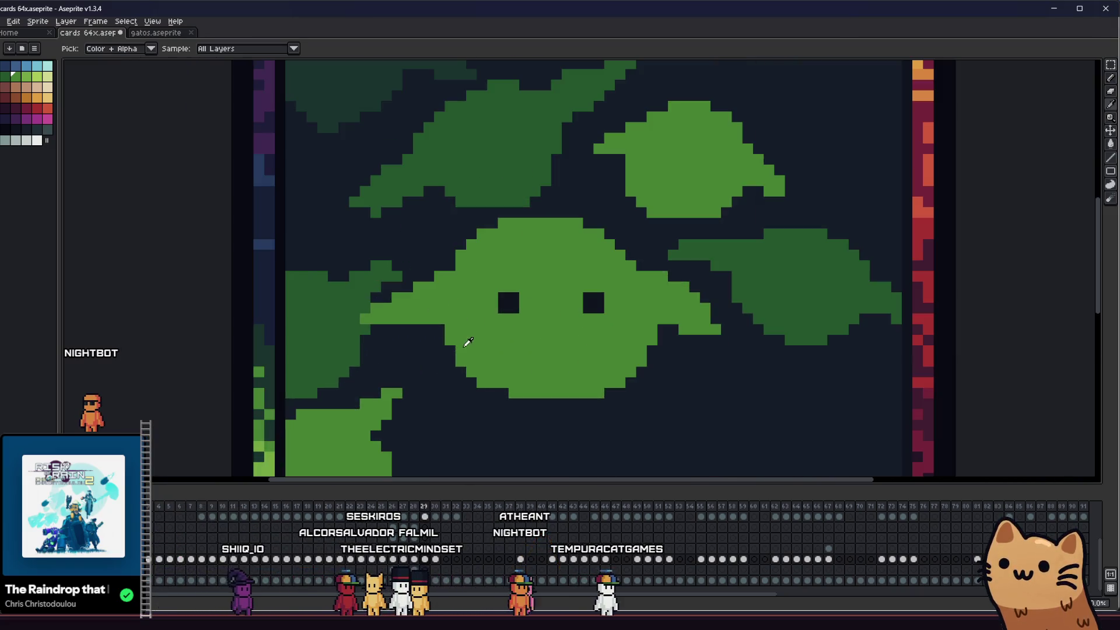
pyautogui.moveTo(515, 294); pyautogui.dragTo(382, 295)
pyautogui.press('b')
# - Pan the card across the view and back so the whole card is visible
pyautogui.scroll(3, 421, 335)
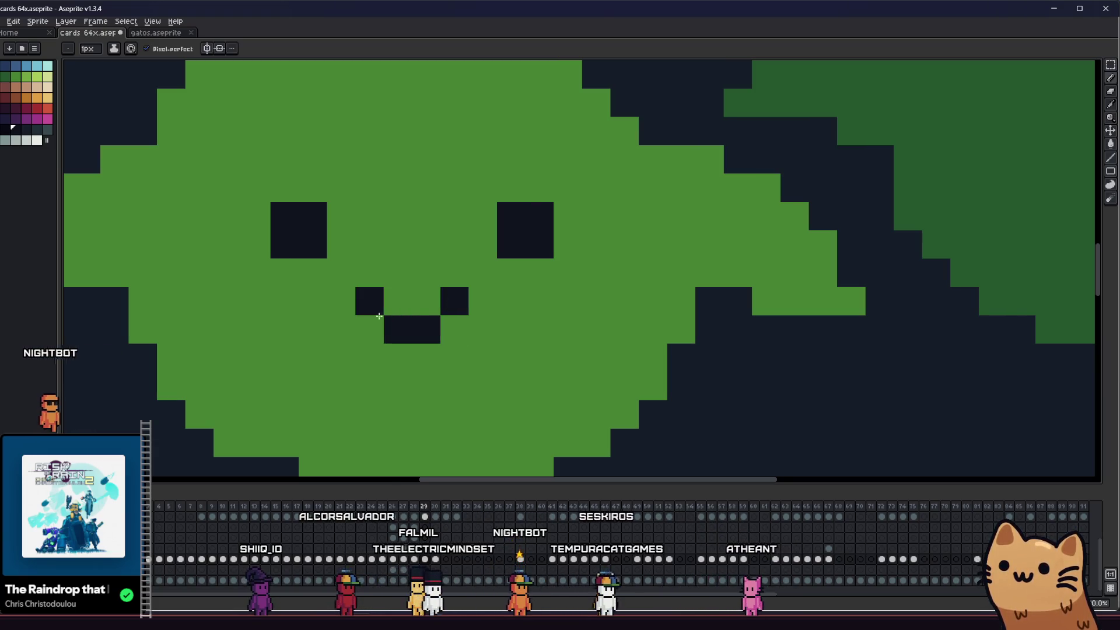
pyautogui.scroll(-2, 379, 316)
pyautogui.moveTo(379, 315); pyautogui.dragTo(512, 323)
pyautogui.scroll(-2, 396, 344)
pyautogui.moveTo(389, 341)
pyautogui.mouseDown()
pyautogui.moveTo(368, 356)
pyautogui.moveTo(209, 356)
pyautogui.moveTo(439, 356)
pyautogui.mouseUp()
pyautogui.scroll(1, 468, 356)
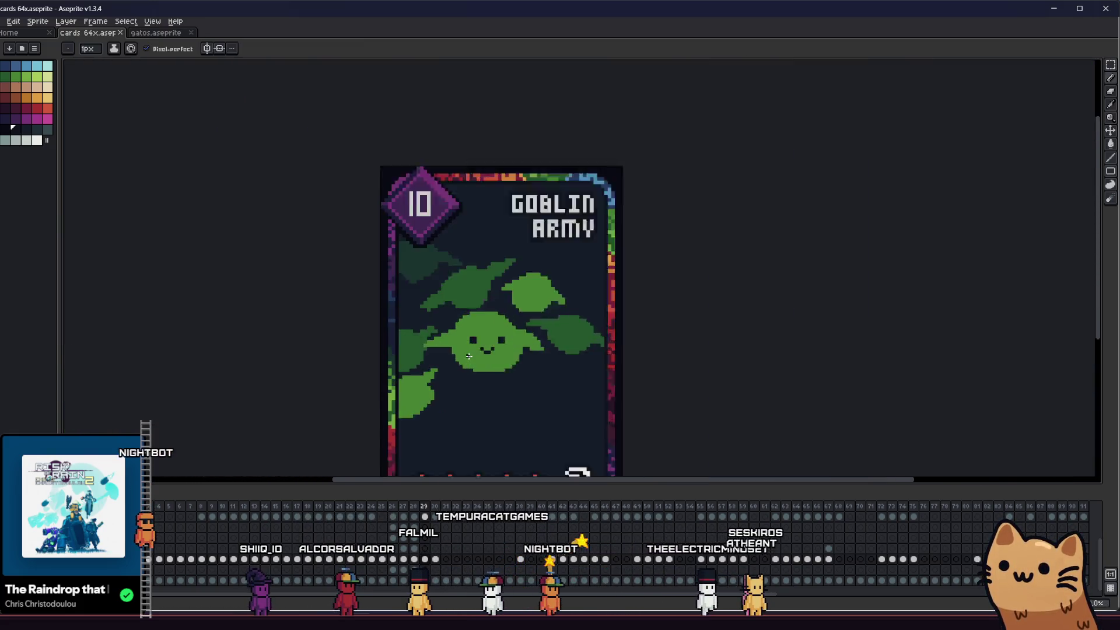
pyautogui.scroll(1, 468, 356)
pyautogui.scroll(1, 554, 368)
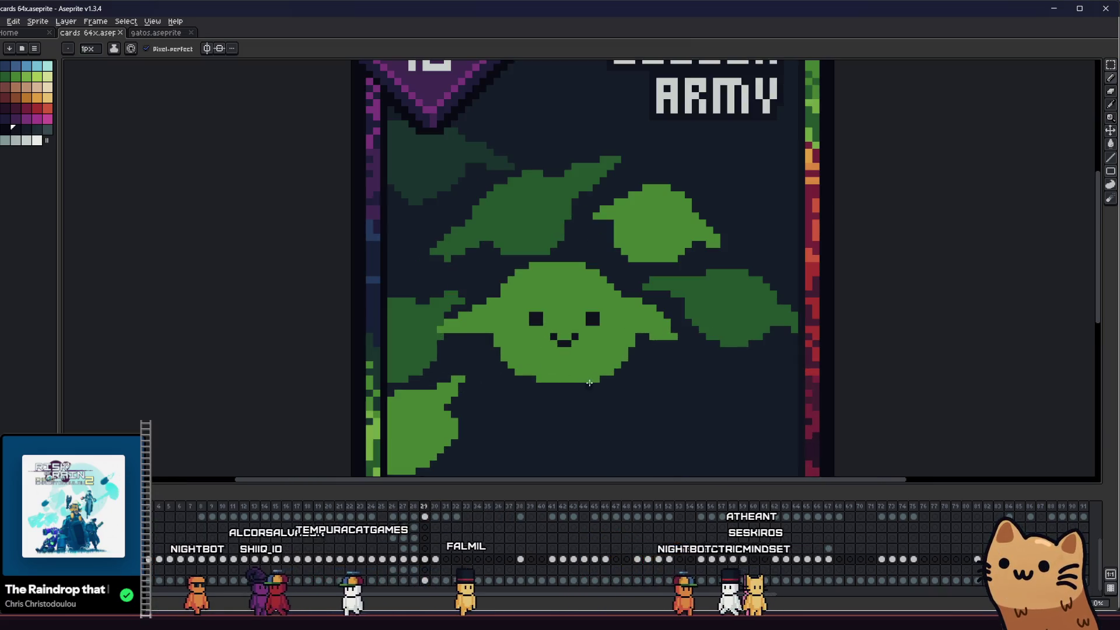
pyautogui.scroll(1, 589, 384)
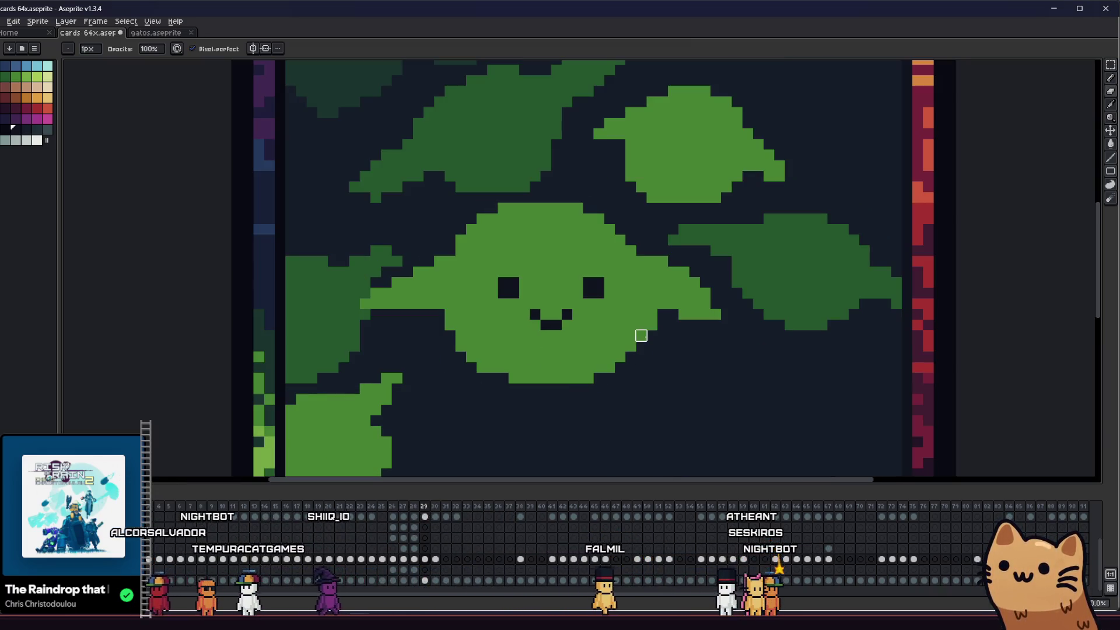
pyautogui.scroll(-2, 647, 318)
pyautogui.moveTo(394, 376)
pyautogui.mouseDown()
pyautogui.moveTo(545, 376)
pyautogui.moveTo(378, 368)
pyautogui.mouseUp()
pyautogui.scroll(-1, 545, 376)
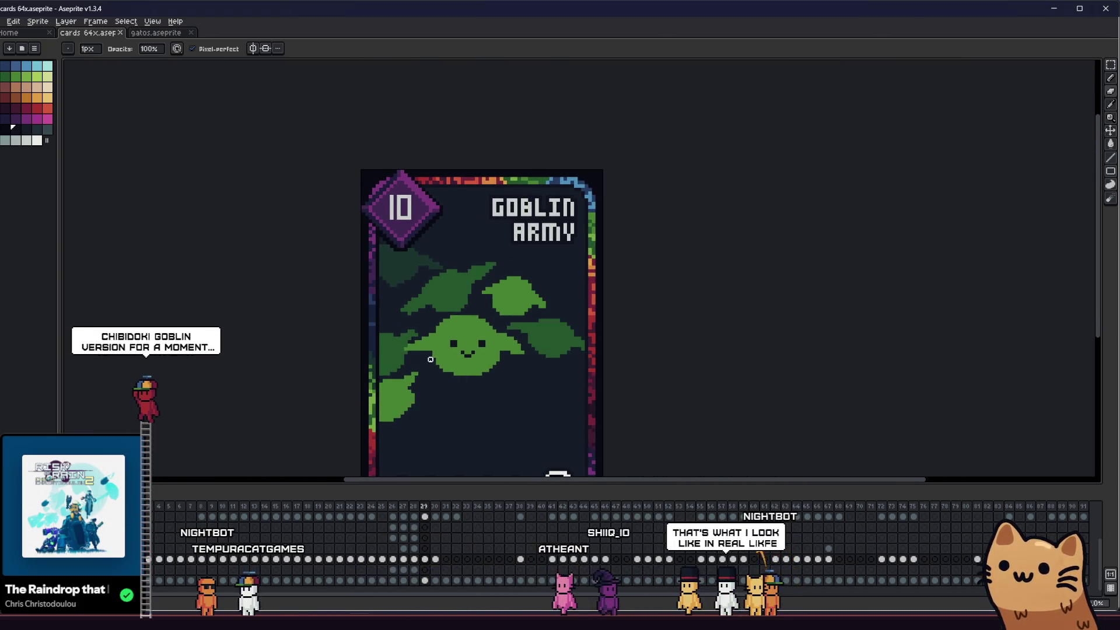
# - Zoom in on the goblin's face and bring its left side into view
pyautogui.scroll(1, 430, 359)
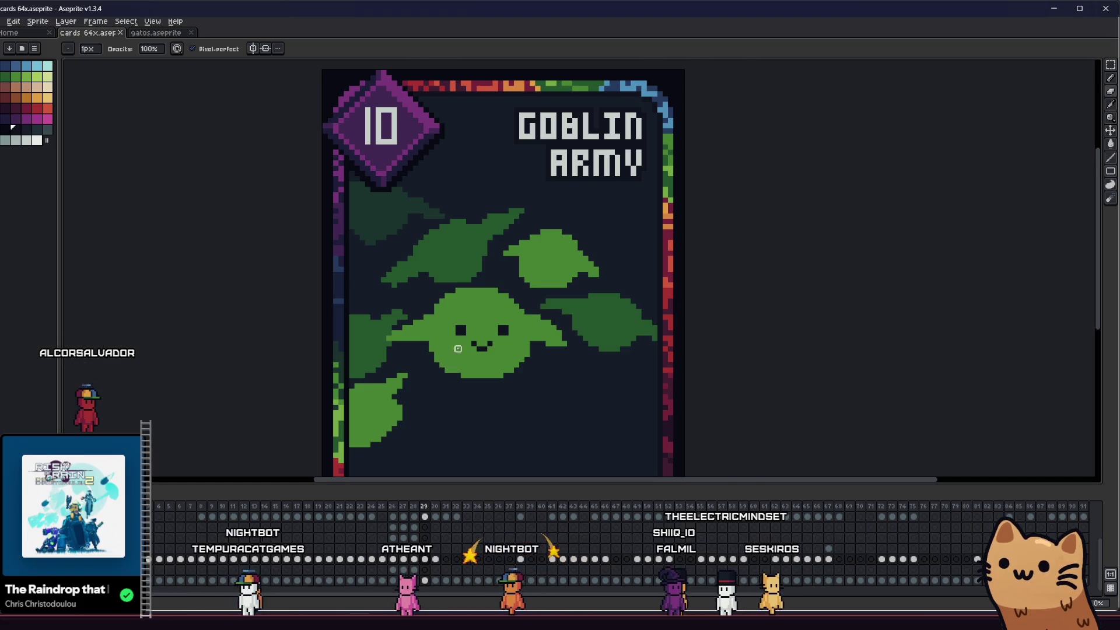
pyautogui.scroll(1, 458, 348)
pyautogui.moveTo(428, 330)
pyautogui.mouseDown()
pyautogui.moveTo(457, 323)
pyautogui.moveTo(445, 300)
pyautogui.moveTo(389, 293)
pyautogui.mouseUp()
pyautogui.scroll(3, 460, 301)
pyautogui.press('i')
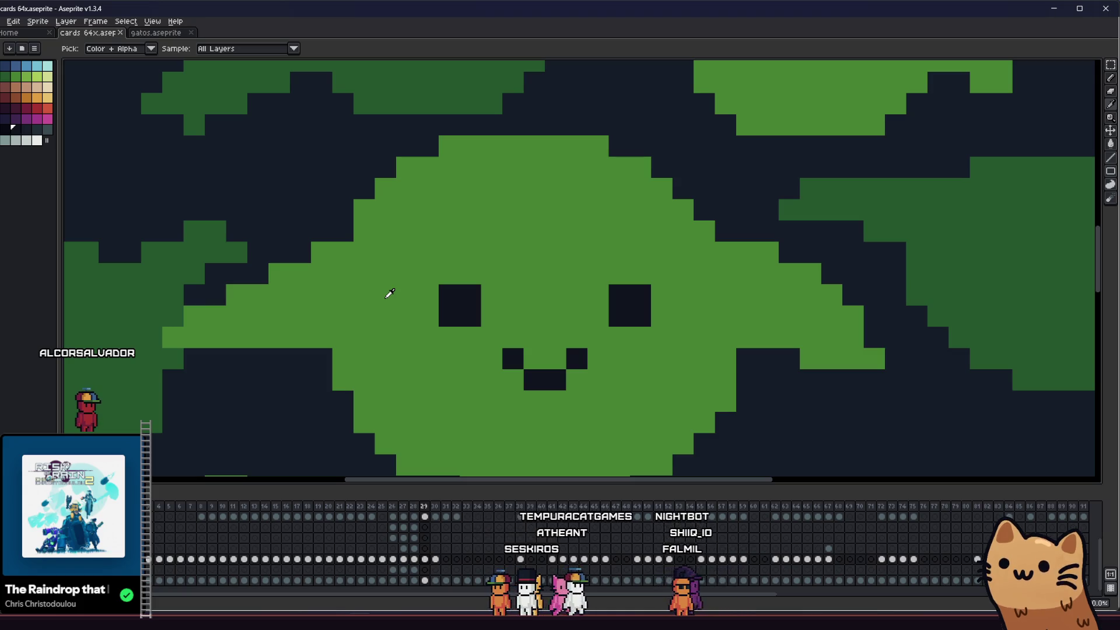
pyautogui.moveTo(430, 307)
pyautogui.mouseDown()
pyautogui.moveTo(419, 285)
pyautogui.moveTo(345, 286)
pyautogui.mouseUp()
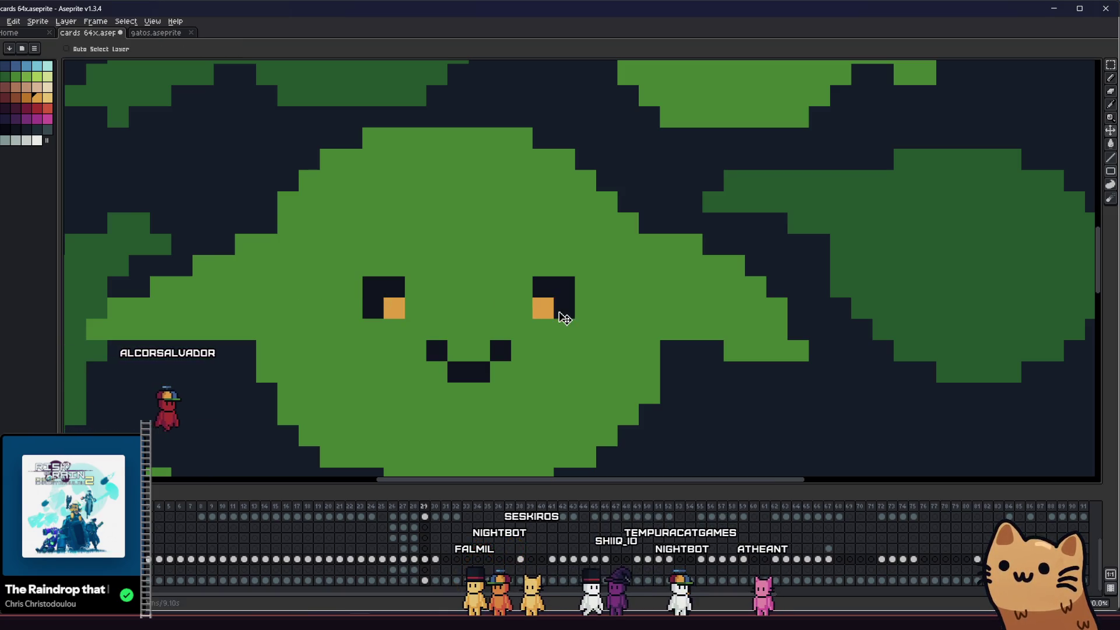
# - Save the Goblin Army card with Ctrl+S
pyautogui.press('v')
pyautogui.scroll(-3, 417, 352)
pyautogui.hotkey('ctrl', 's')
pyautogui.scroll(-2, 367, 386)
pyautogui.press('b')
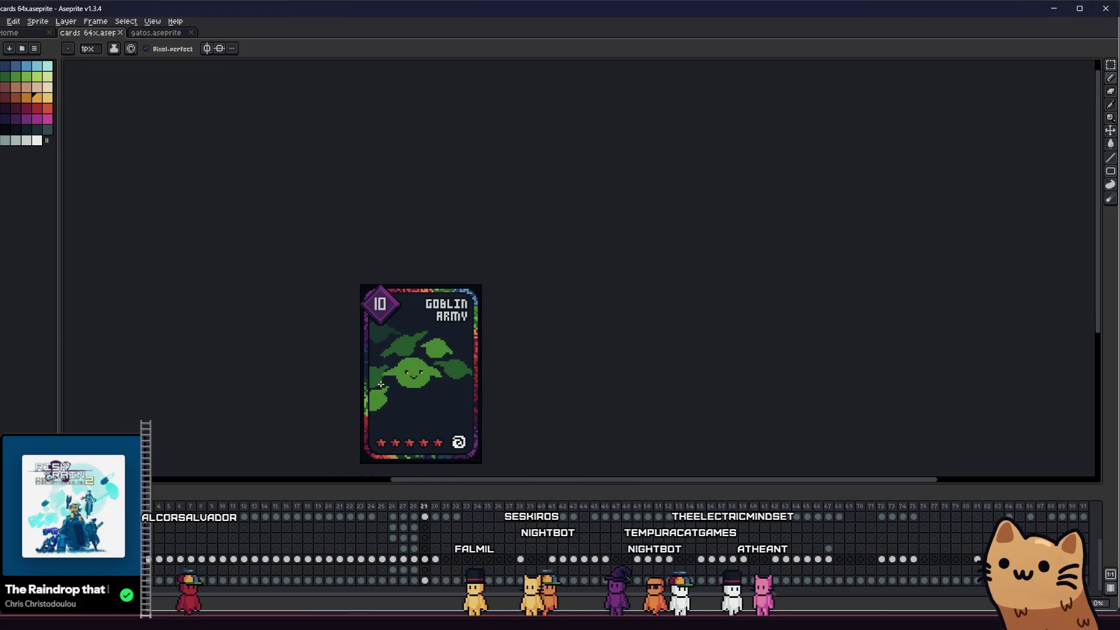
# - Bring the card back into view and pick the dark mouth colour
pyautogui.scroll(6, 385, 384)
pyautogui.scroll(-5, 385, 384)
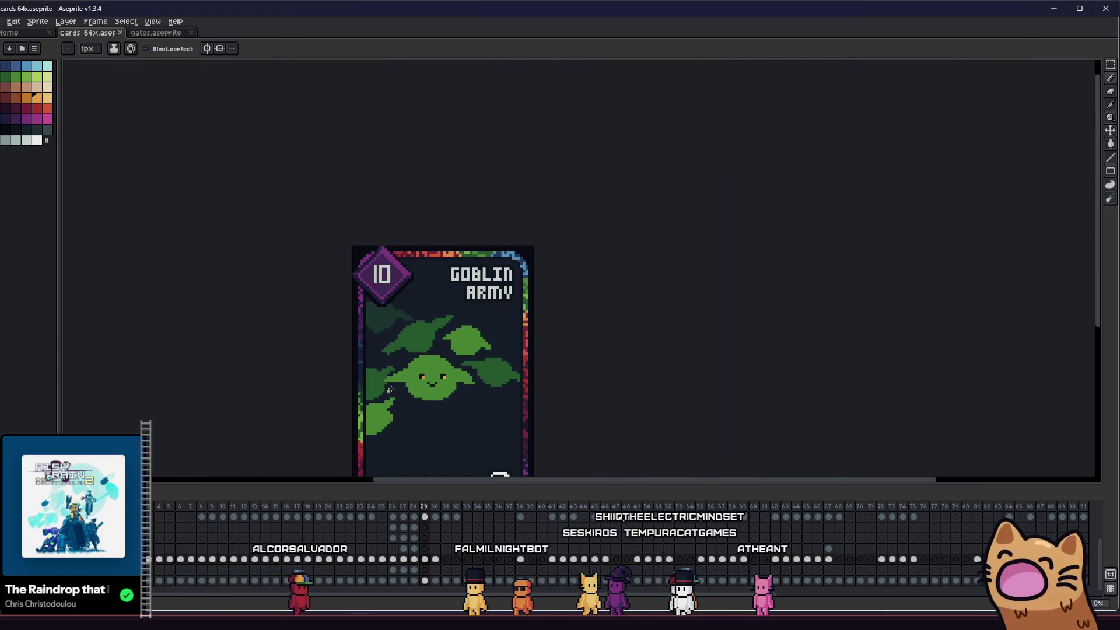
pyautogui.moveTo(373, 394); pyautogui.dragTo(400, 377)
pyautogui.scroll(-3, 400, 377)
pyautogui.scroll(6, 305, 369)
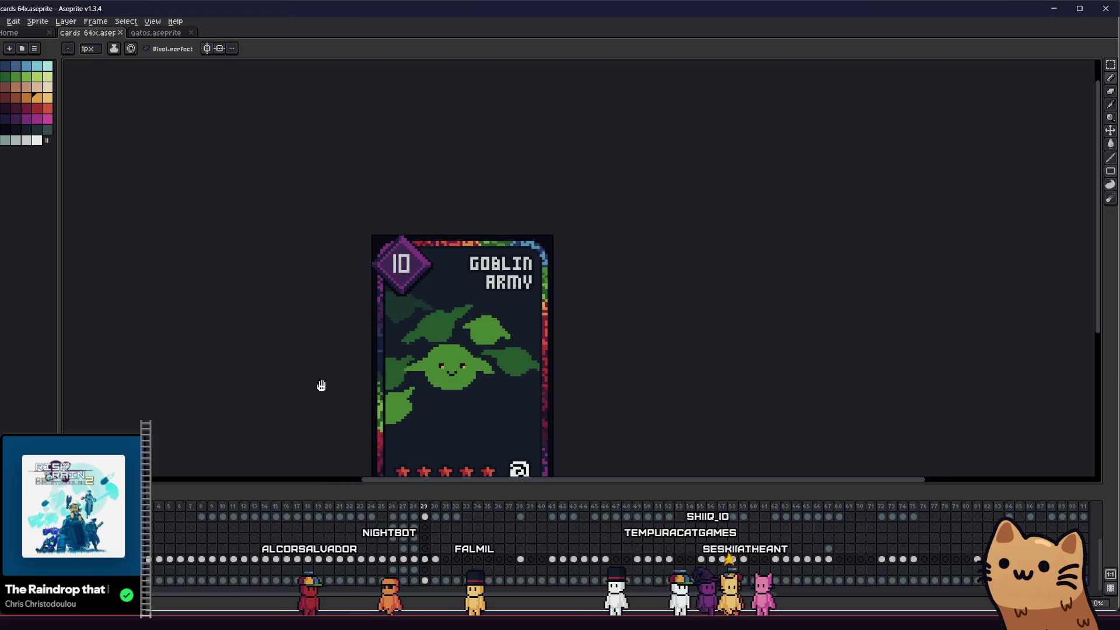
pyautogui.scroll(2, 421, 374)
pyautogui.press('i')
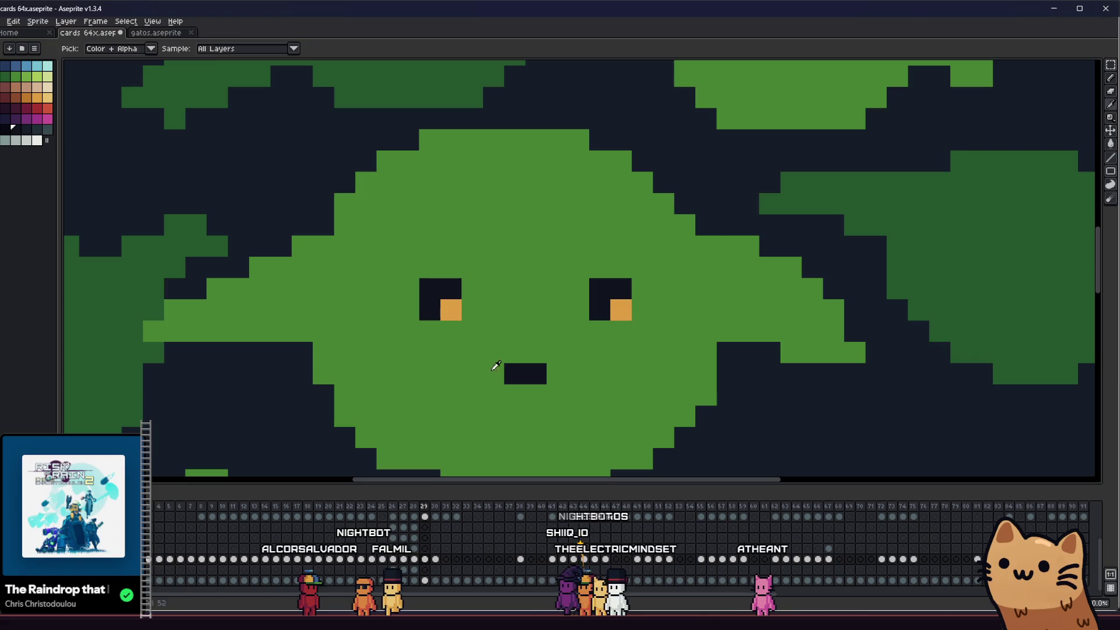
pyautogui.press('b')
pyautogui.click(488, 371)
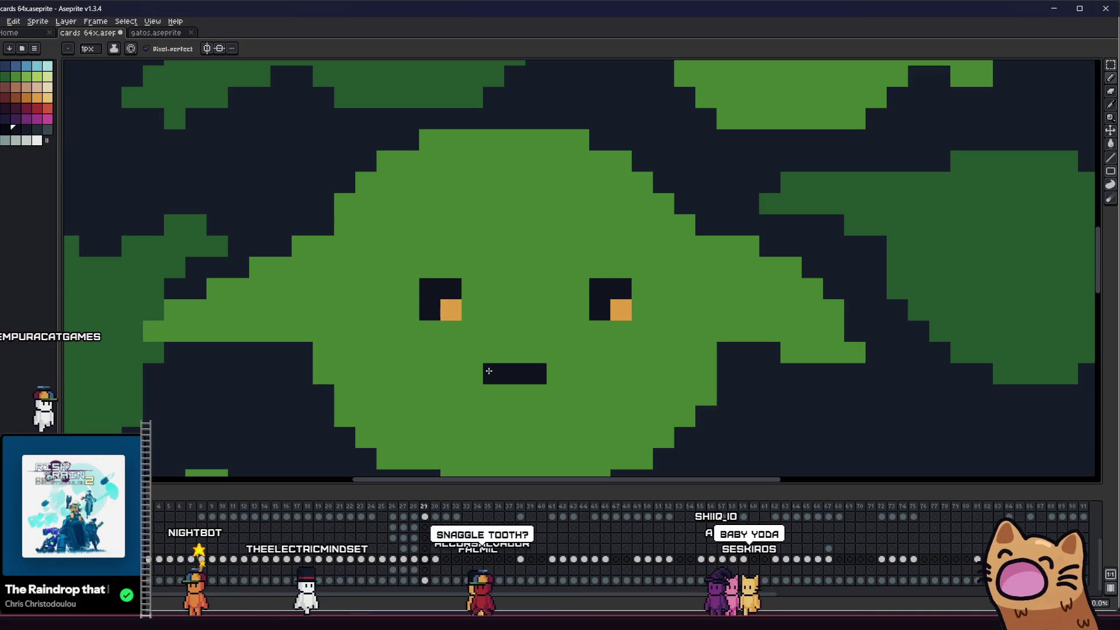
# - Try darkening the left eye's orange glint, then undo it
pyautogui.moveTo(408, 306)
pyautogui.mouseDown()
pyautogui.moveTo(467, 310)
pyautogui.moveTo(396, 299)
pyautogui.mouseUp()
pyautogui.moveTo(482, 310)
pyautogui.mouseDown()
pyautogui.moveTo(418, 295)
pyautogui.moveTo(498, 297)
pyautogui.mouseUp()
pyautogui.scroll(1, 461, 297)
pyautogui.click(432, 299)
pyautogui.hotkey('ctrl', 'z')
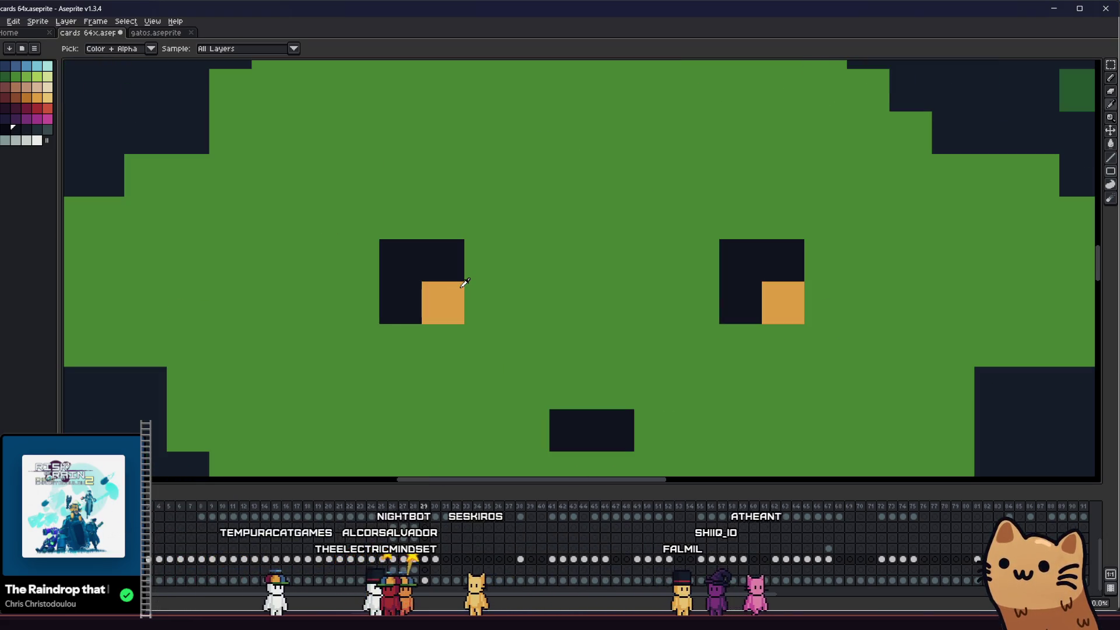
# - Redraw the mouth as a wider dark-green line, trimming its leftmost pixel back to green
pyautogui.scroll(-1, 380, 305)
pyautogui.scroll(1, 392, 317)
pyautogui.scroll(-2, 392, 316)
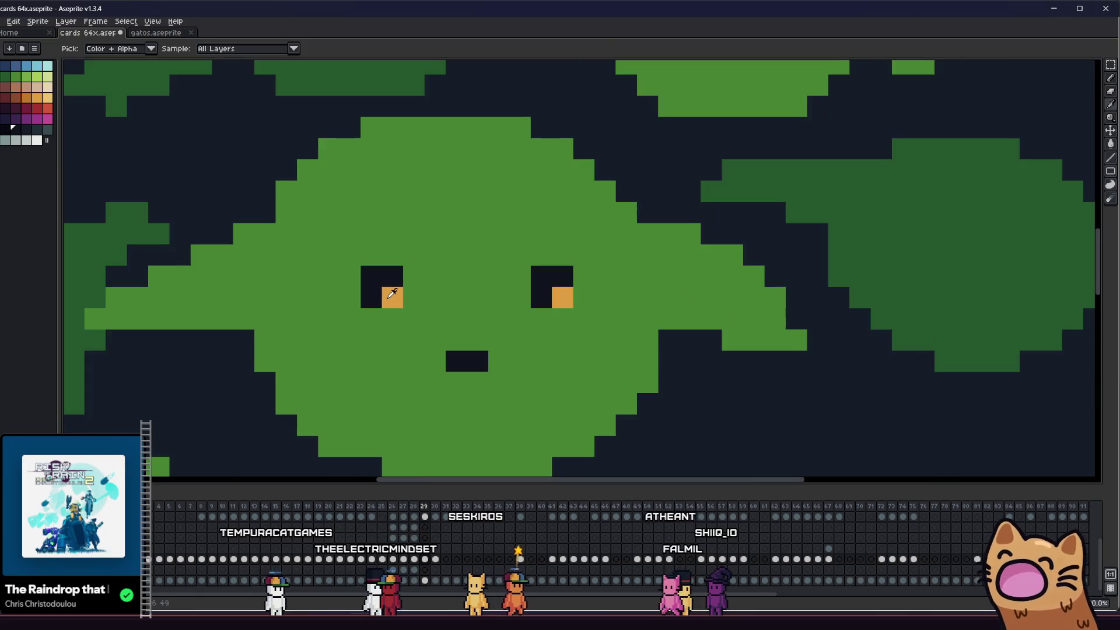
pyautogui.scroll(1, 427, 302)
pyautogui.moveTo(428, 302); pyautogui.dragTo(456, 303)
pyautogui.scroll(-1, 412, 303)
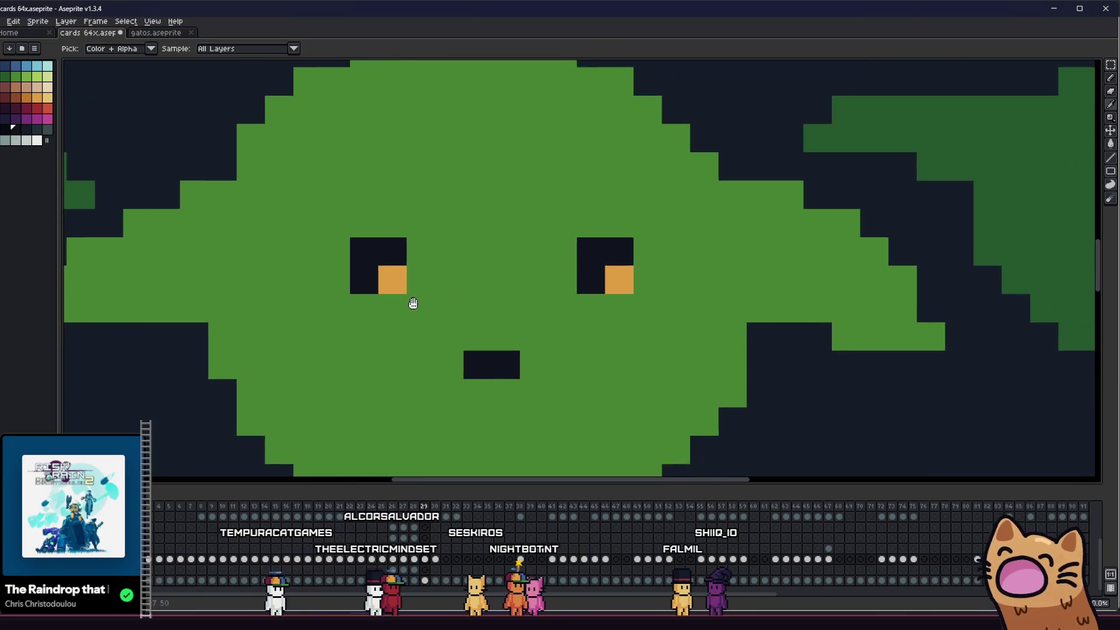
pyautogui.scroll(-1, 542, 296)
pyautogui.scroll(1, 542, 296)
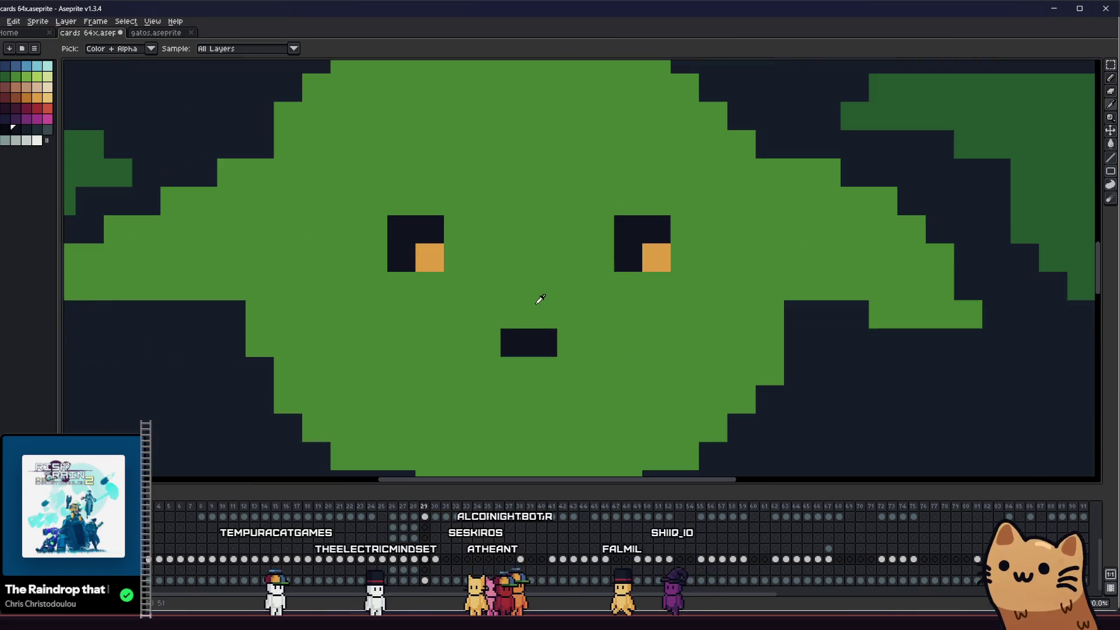
pyautogui.moveTo(478, 340); pyautogui.dragTo(560, 340)
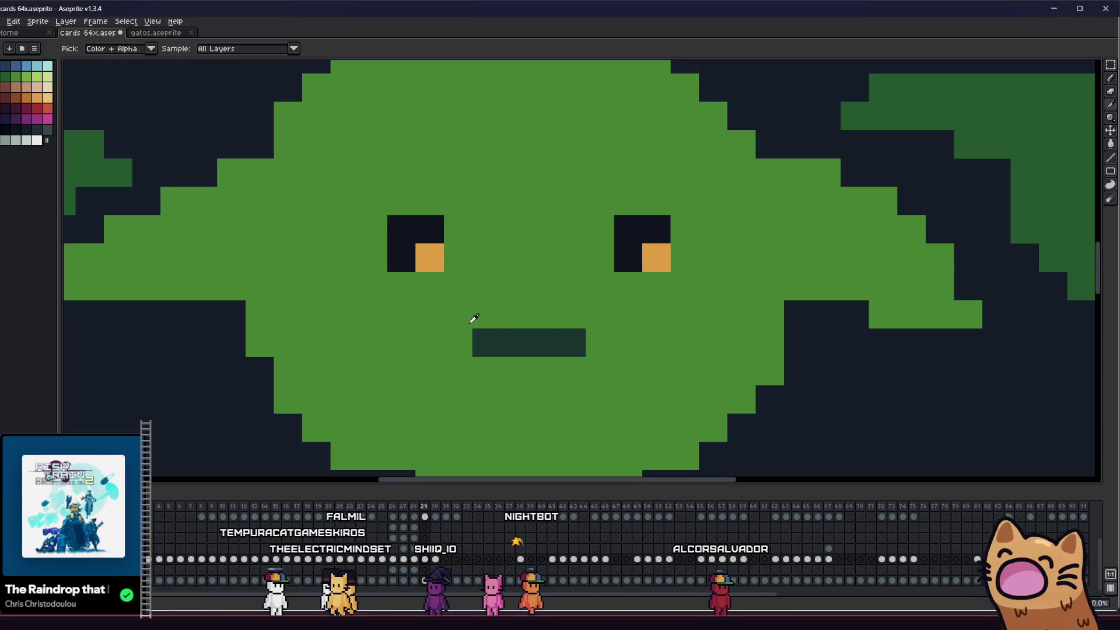
pyautogui.keyDown('alt'); pyautogui.click(473, 318); pyautogui.keyUp('alt')
pyautogui.click(477, 345)
# - Extend the mouth two pixels to the right and add a grey tooth beneath it
pyautogui.hscroll(-1, 564, 350)
pyautogui.keyDown('alt'); pyautogui.click(567, 335); pyautogui.keyUp('alt')
pyautogui.click(590, 338)
pyautogui.press('alt')
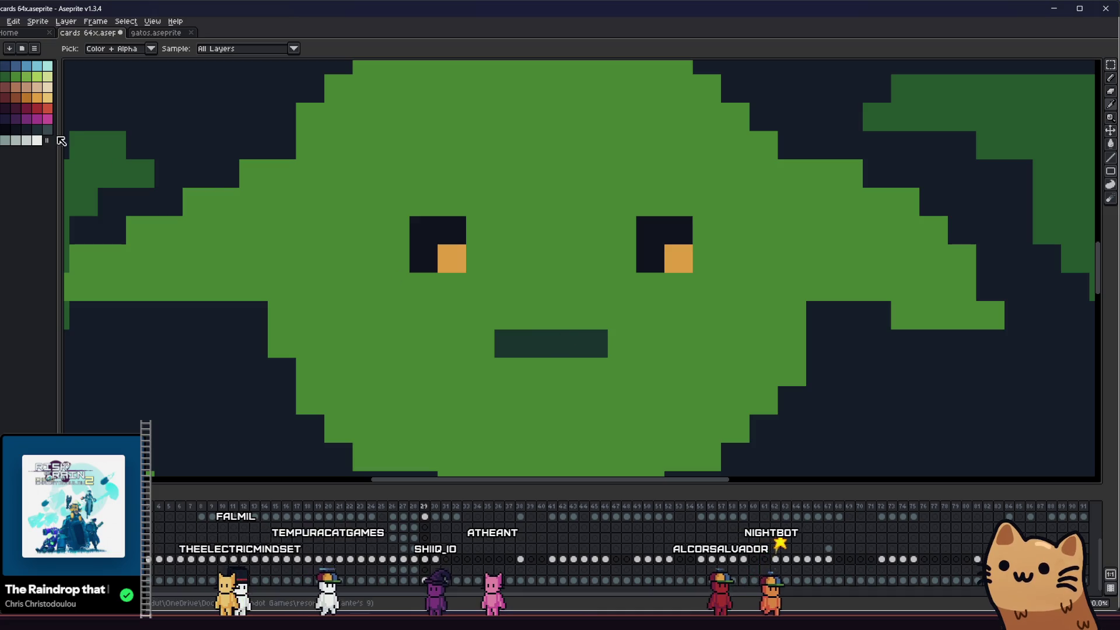
pyautogui.click(536, 371)
pyautogui.scroll(-7, 453, 367)
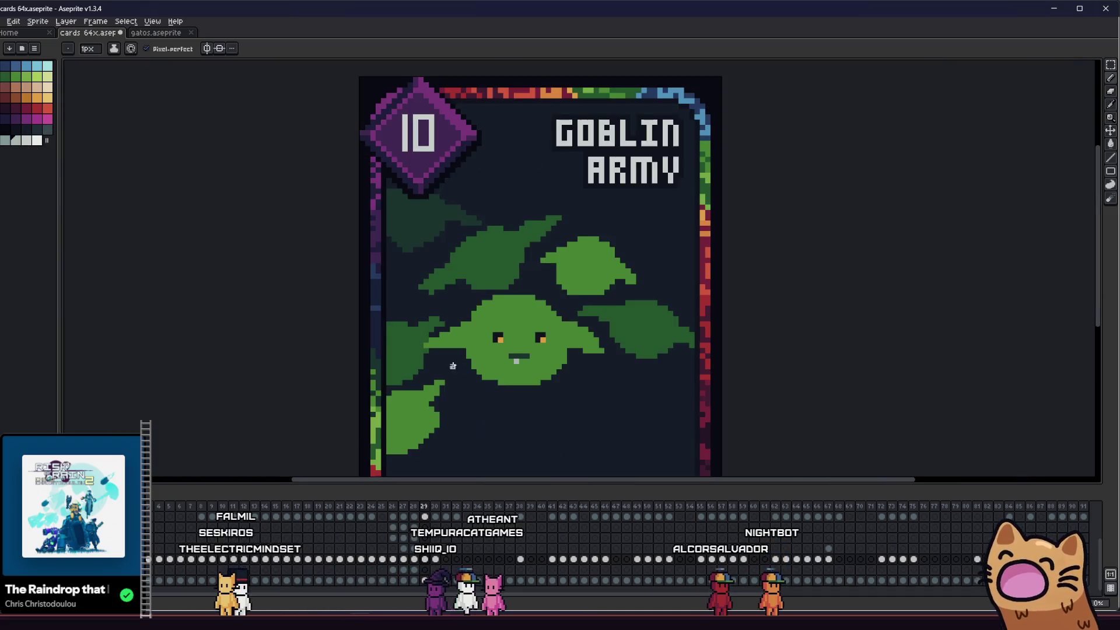
pyautogui.moveTo(453, 367); pyautogui.dragTo(317, 367)
pyautogui.scroll(1, 302, 370)
pyautogui.scroll(-1, 307, 375)
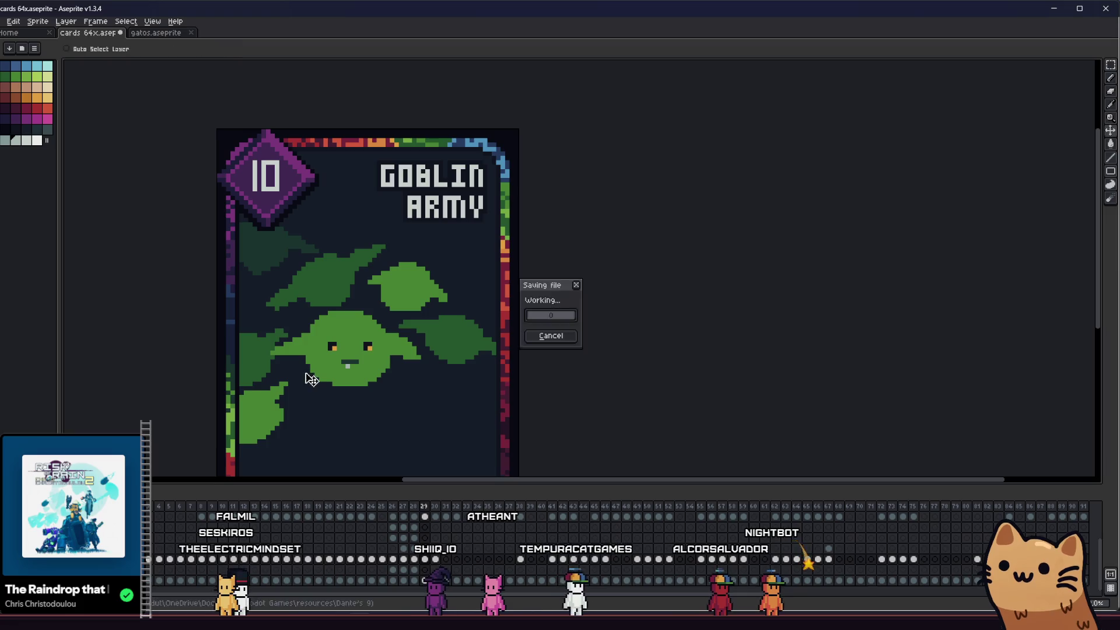
# - Paint over the old mouth and tooth with the face green
pyautogui.hscroll(-1, 287, 369)
pyautogui.scroll(-1, 339, 365)
pyautogui.scroll(1, 339, 365)
pyautogui.scroll(2, 392, 353)
pyautogui.moveTo(393, 352)
pyautogui.mouseDown()
pyautogui.moveTo(307, 324)
pyautogui.moveTo(334, 343)
pyautogui.mouseUp()
pyautogui.scroll(-1, 331, 322)
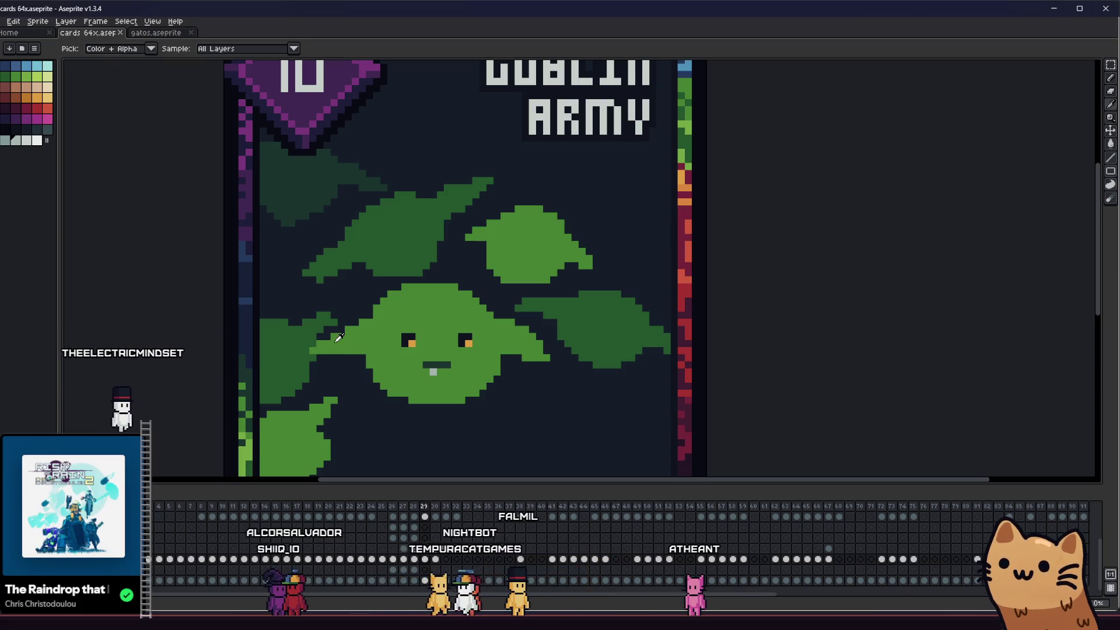
pyautogui.scroll(3, 415, 366)
pyautogui.moveTo(430, 361); pyautogui.dragTo(560, 361)
pyautogui.click(482, 380)
# - Pick the dark palette swatch and draw a wide grin outline curving up toward the right eye
pyautogui.press('i')
pyautogui.scroll(-1, 220, 296)
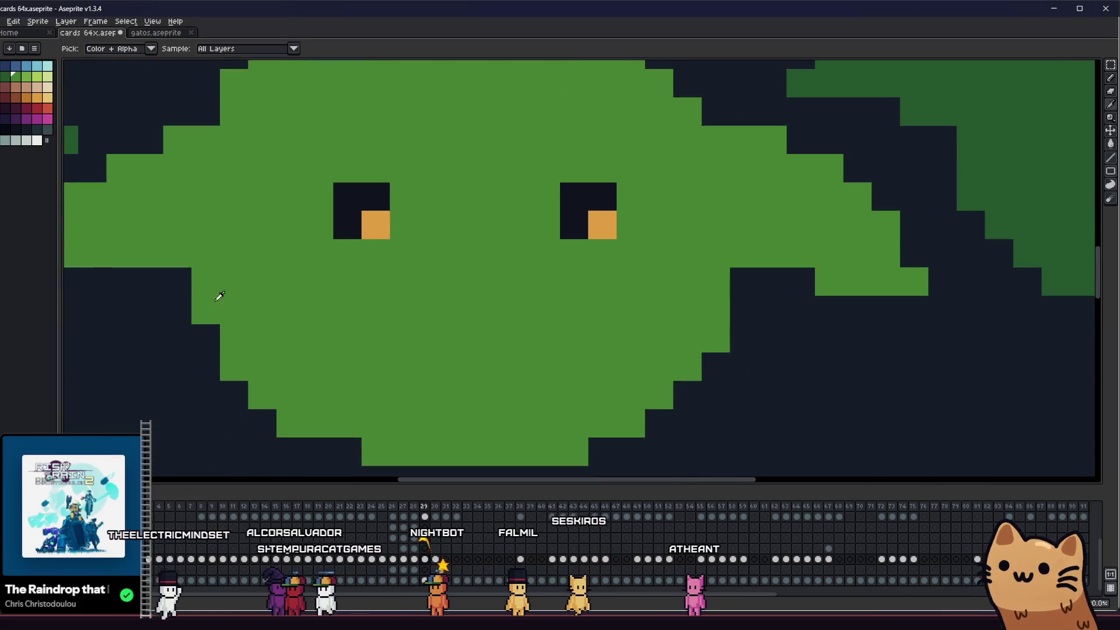
pyautogui.click(15, 129)
pyautogui.press('b')
pyautogui.click(370, 310)
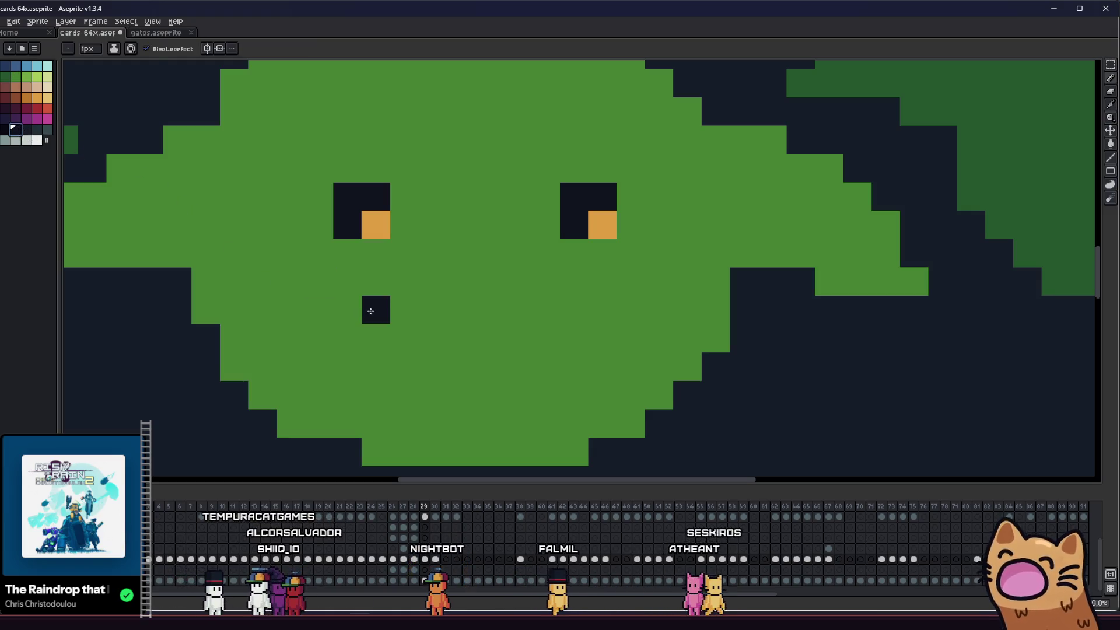
pyautogui.moveTo(355, 316)
pyautogui.mouseDown()
pyautogui.moveTo(648, 300)
pyautogui.moveTo(358, 366)
pyautogui.moveTo(604, 352)
pyautogui.mouseUp()
pyautogui.click(320, 314)
pyautogui.click(347, 338)
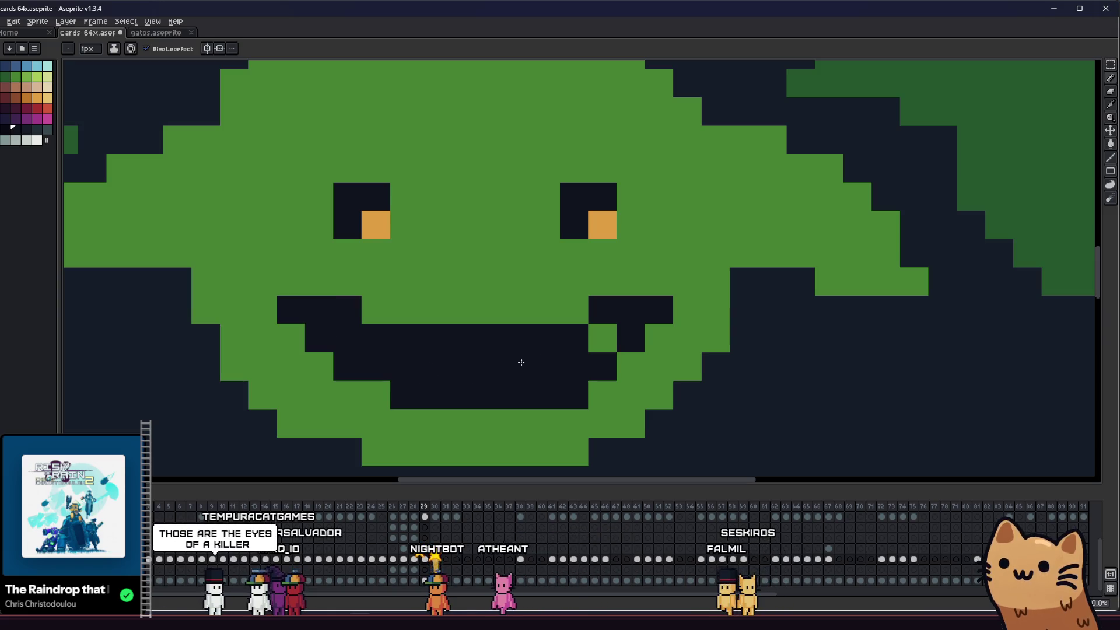
pyautogui.moveTo(488, 328)
pyautogui.mouseDown()
pyautogui.moveTo(562, 353)
pyautogui.moveTo(753, 287)
pyautogui.mouseUp()
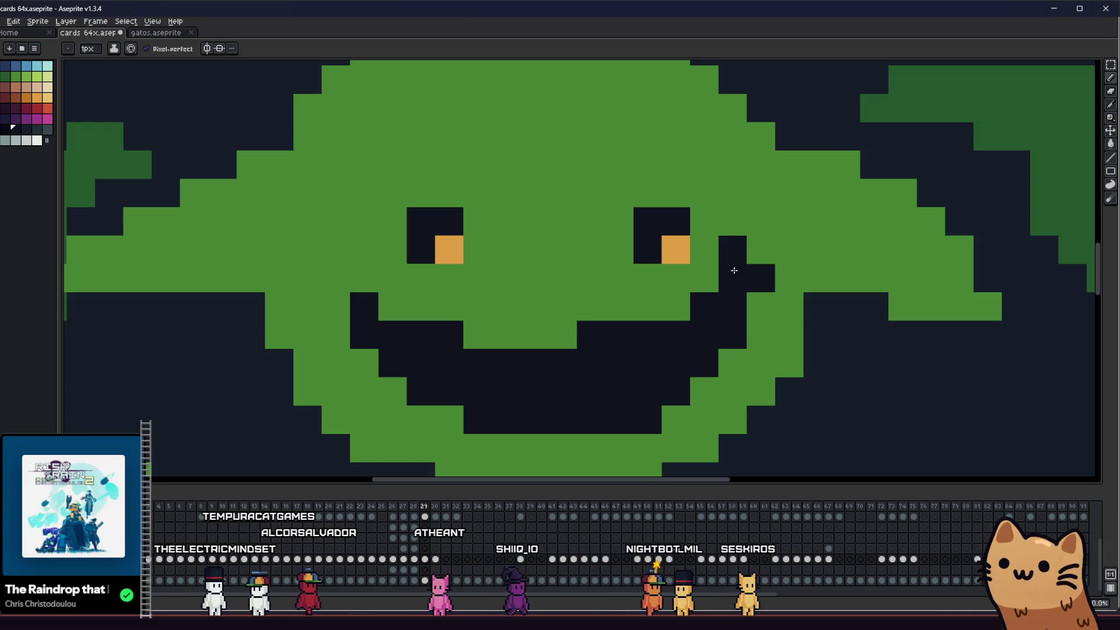
pyautogui.scroll(-5, 462, 325)
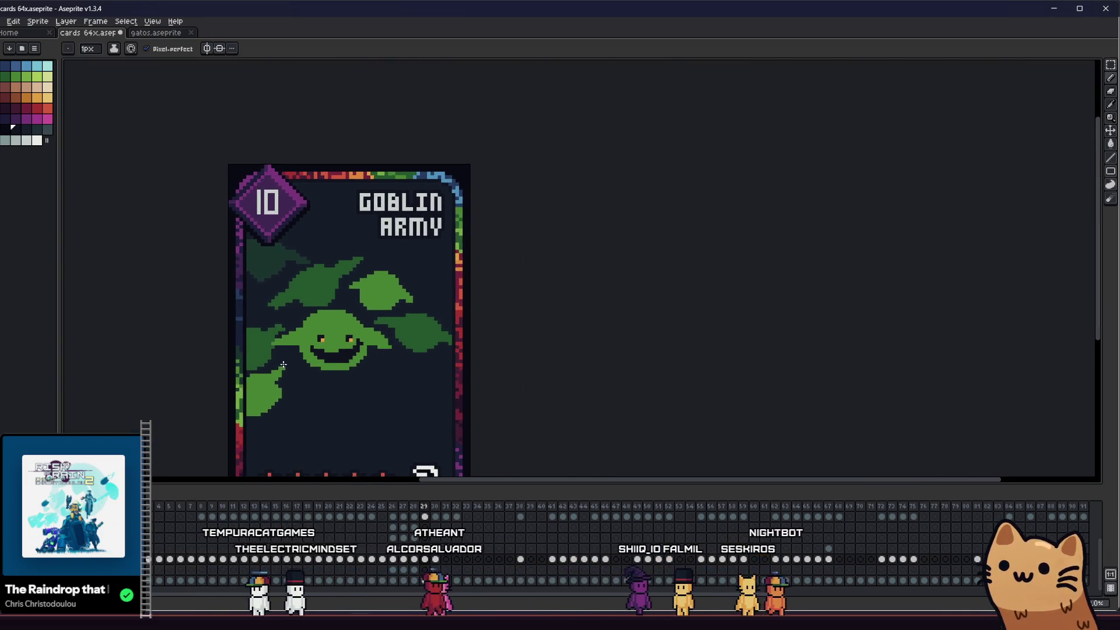
# - Cover two stray dark pixels with green and place a first light-grey tooth in the mouth
pyautogui.scroll(-1, 283, 365)
pyautogui.scroll(4, 385, 335)
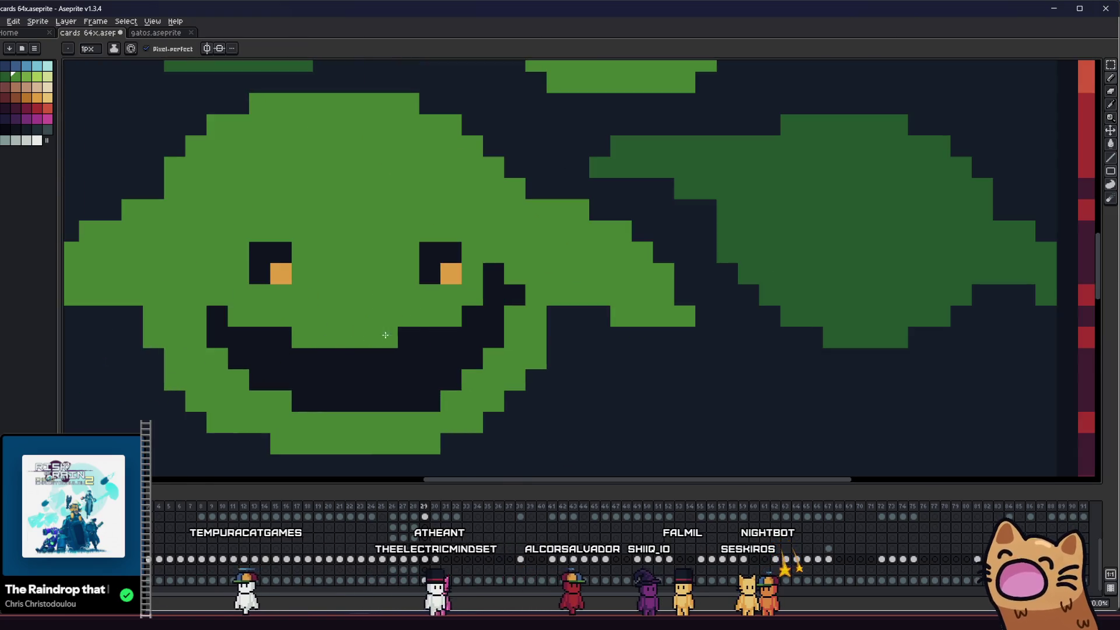
pyautogui.moveTo(468, 280); pyautogui.dragTo(499, 290)
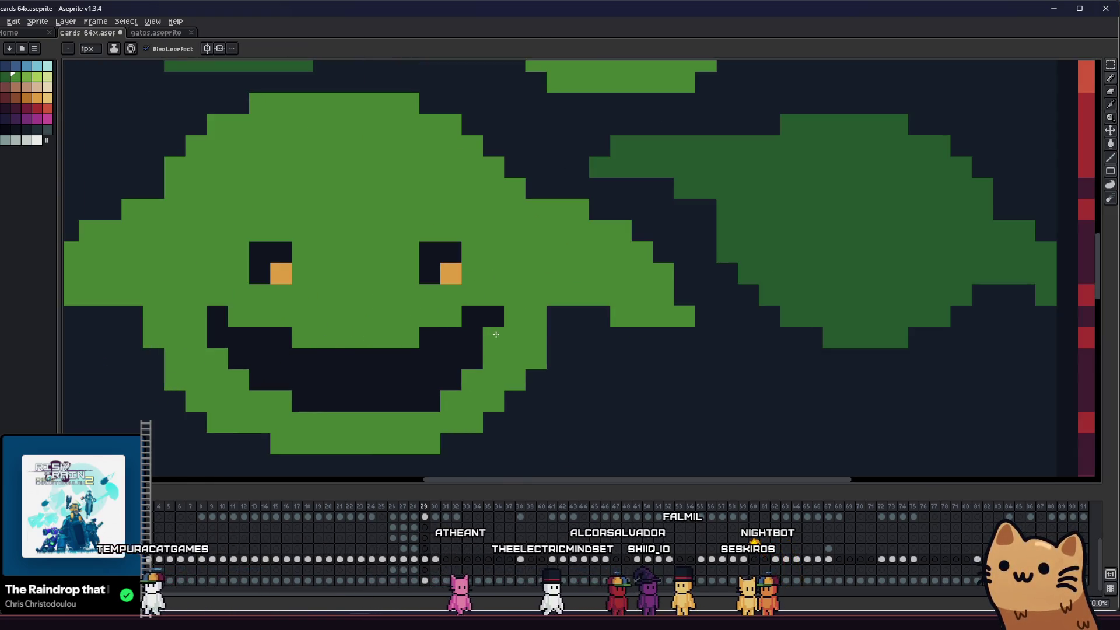
pyautogui.scroll(-4, 445, 394)
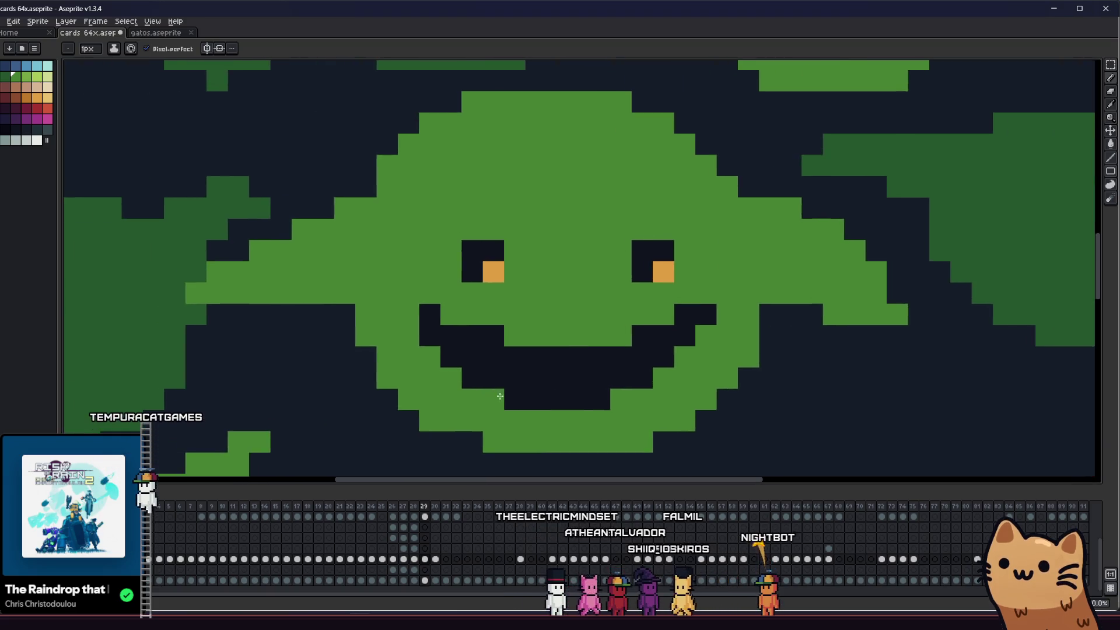
pyautogui.scroll(4, 440, 393)
pyautogui.press('i')
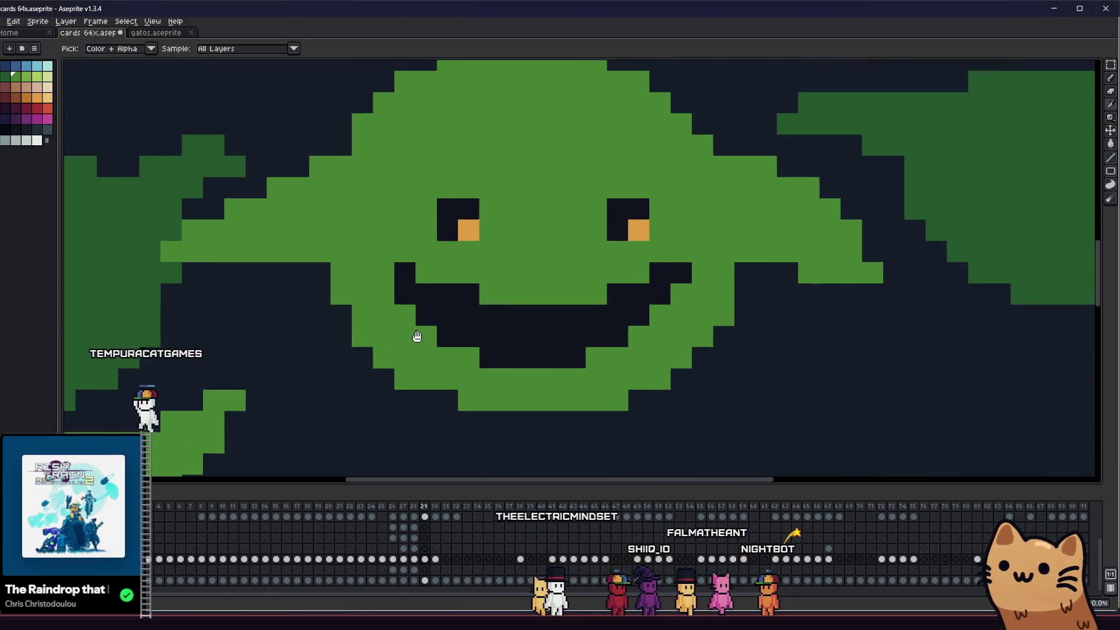
pyautogui.click(30, 140)
pyautogui.press('b')
pyautogui.click(354, 332)
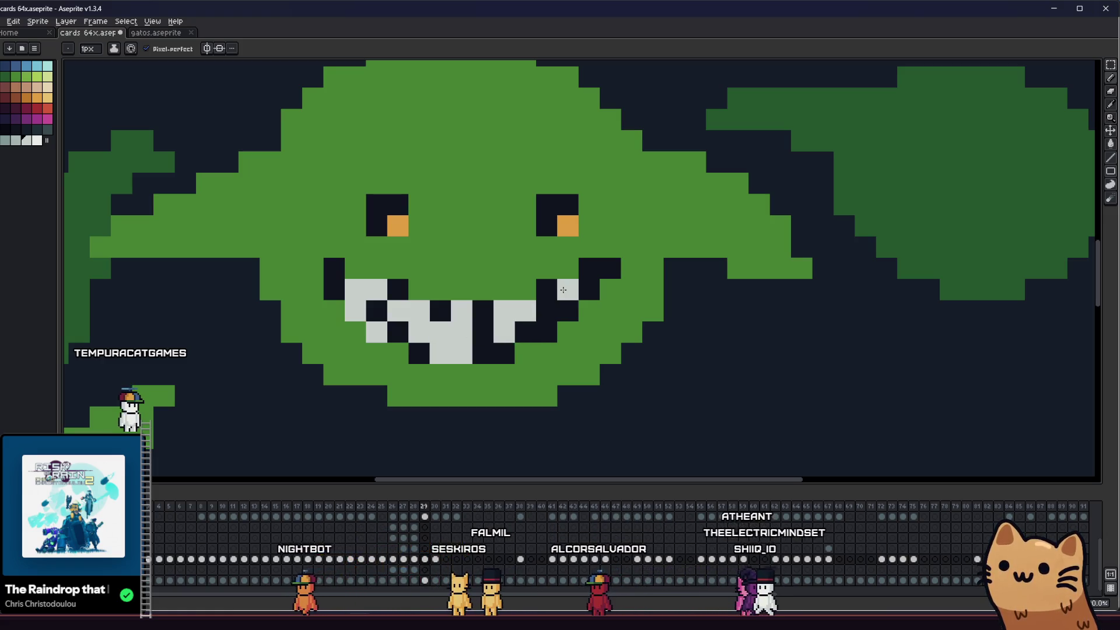
# - Extend the light-grey teeth further left along the grin
pyautogui.scroll(-5, 525, 362)
pyautogui.scroll(4, 430, 372)
pyautogui.scroll(-5, 430, 372)
pyautogui.scroll(5, 412, 376)
pyautogui.scroll(-4, 411, 378)
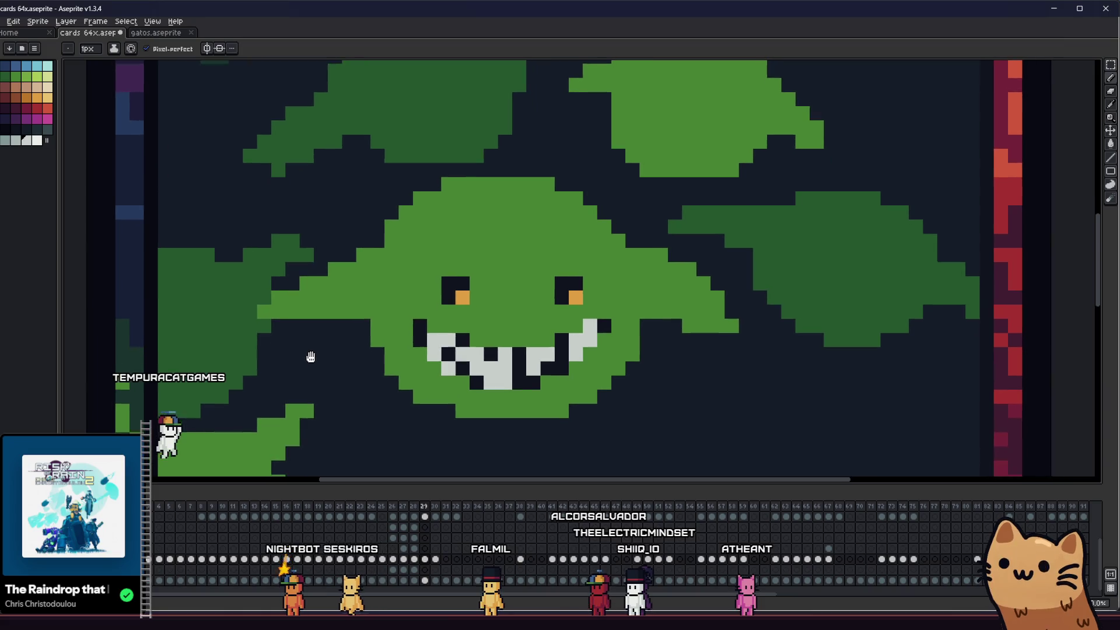
pyautogui.scroll(-2, 439, 336)
pyautogui.scroll(5, 420, 339)
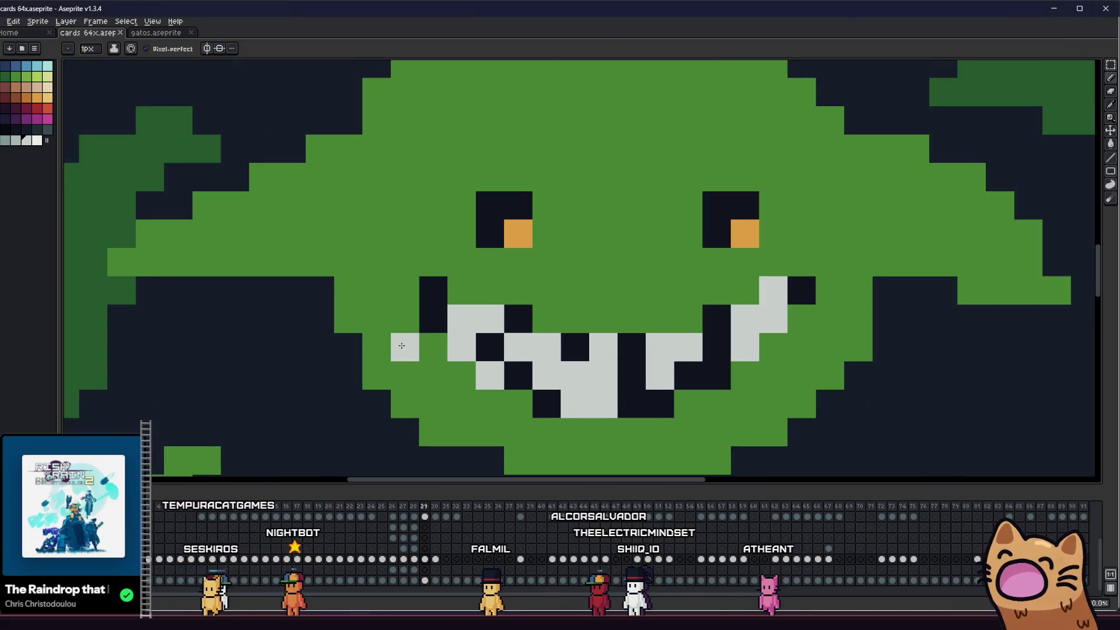
pyautogui.press('i')
pyautogui.press('b')
pyautogui.scroll(-2, 408, 362)
pyautogui.scroll(3, 400, 370)
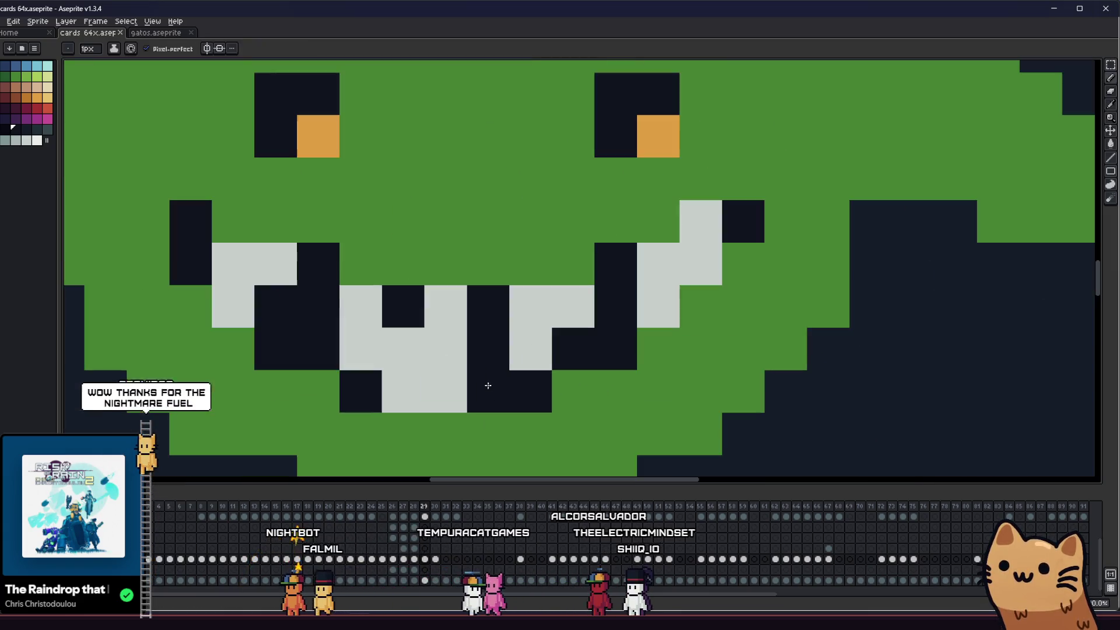
pyautogui.moveTo(321, 307)
pyautogui.mouseDown()
pyautogui.moveTo(353, 347)
pyautogui.moveTo(329, 332)
pyautogui.mouseUp()
pyautogui.scroll(-5, 329, 332)
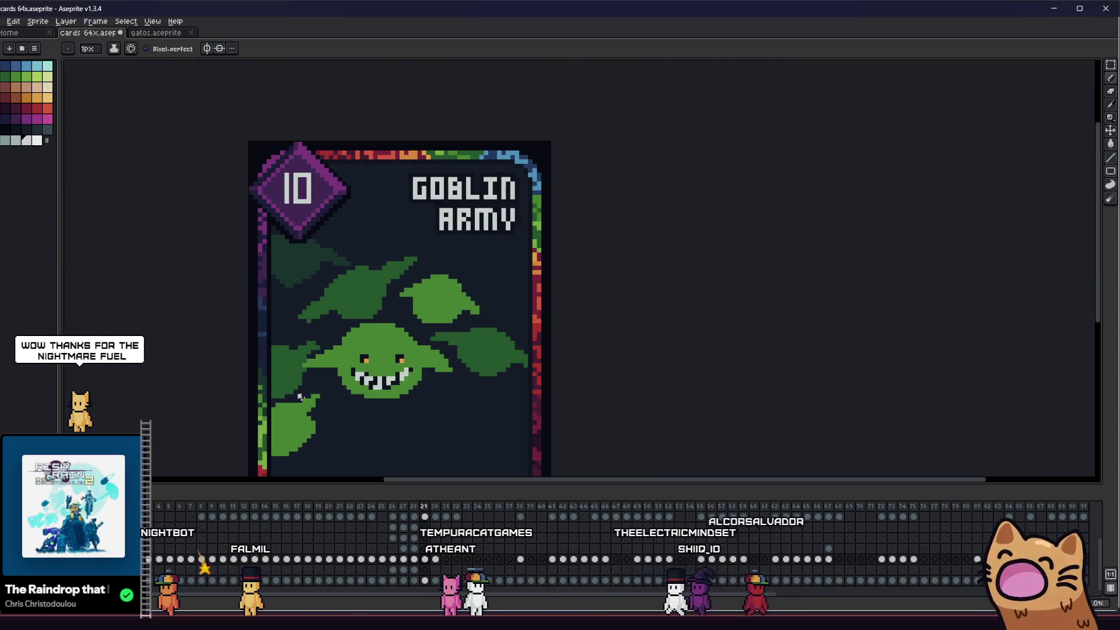
# - Recentre the card, then undo the grey teeth and the wide grin back to a small mouth
pyautogui.scroll(-5, 379, 379)
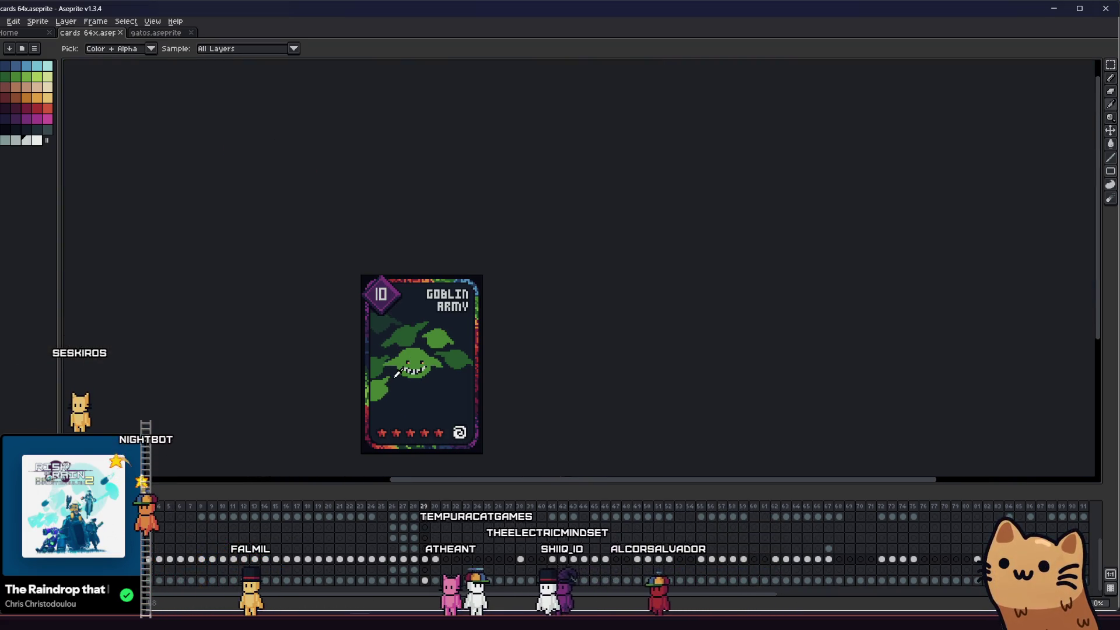
pyautogui.scroll(5, 339, 374)
pyautogui.moveTo(339, 374)
pyautogui.mouseDown()
pyautogui.moveTo(582, 369)
pyautogui.moveTo(285, 375)
pyautogui.mouseUp()
pyautogui.scroll(1, 374, 347)
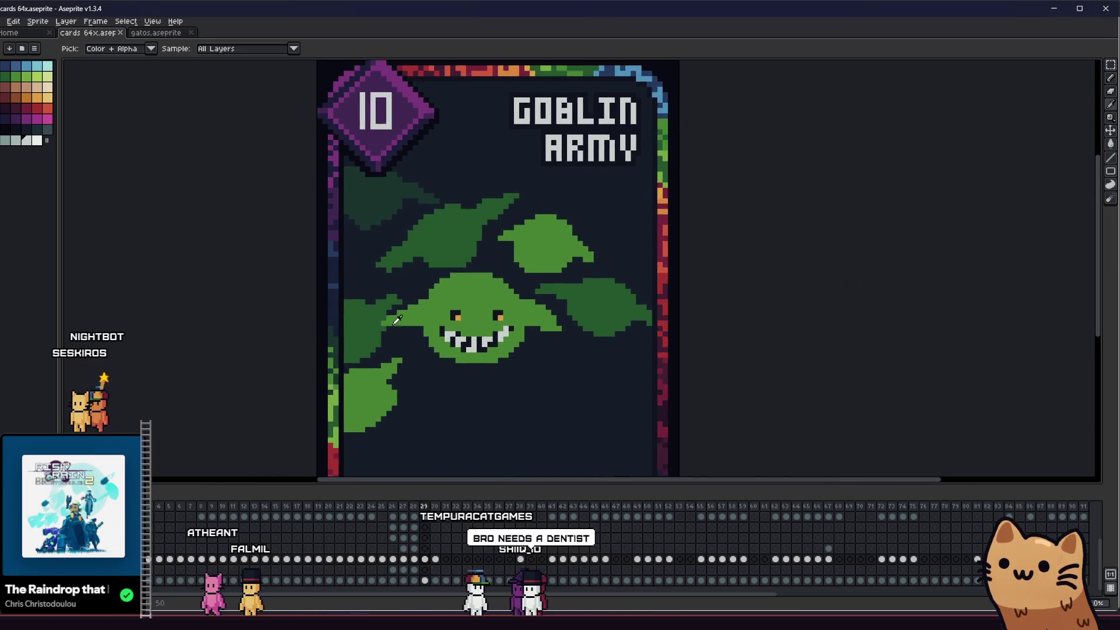
pyautogui.scroll(2, 385, 337)
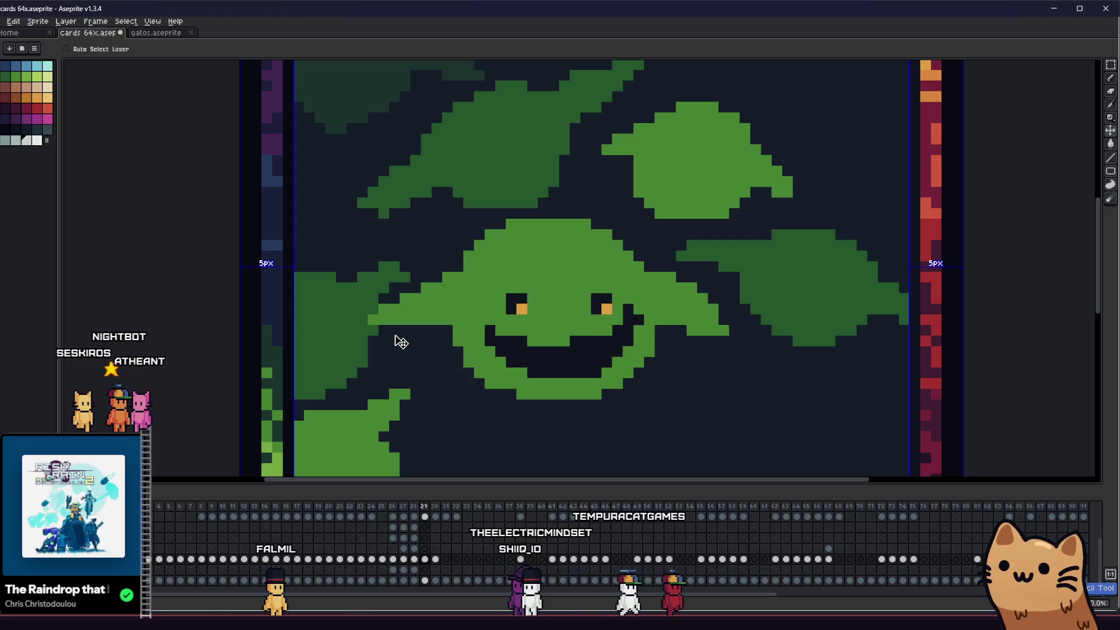
pyautogui.hotkey('ctrl', 'z')
pyautogui.press('i')
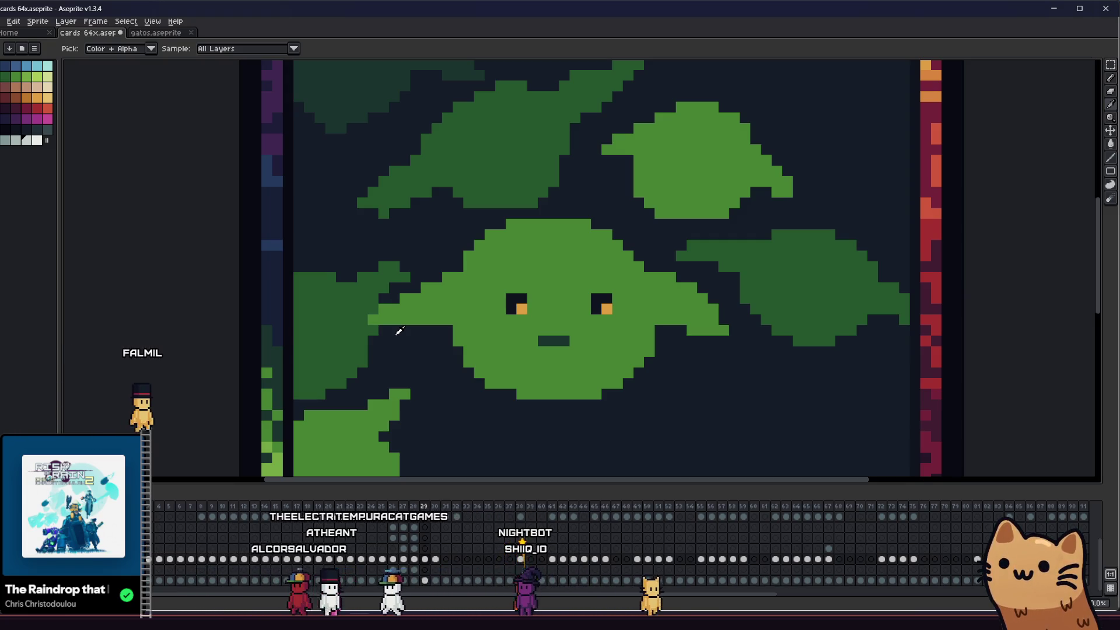
# - Cover the small mouth with green and place a dark starting pixel below the eyes
pyautogui.scroll(1, 570, 334)
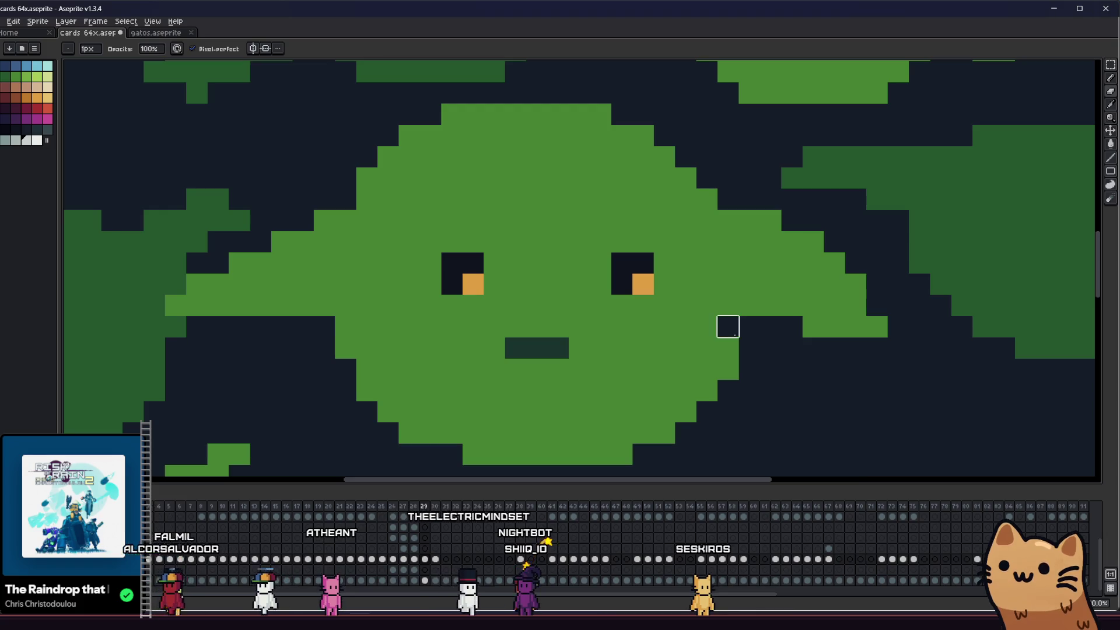
pyautogui.moveTo(728, 327); pyautogui.dragTo(727, 369)
pyautogui.moveTo(579, 433); pyautogui.dragTo(639, 387)
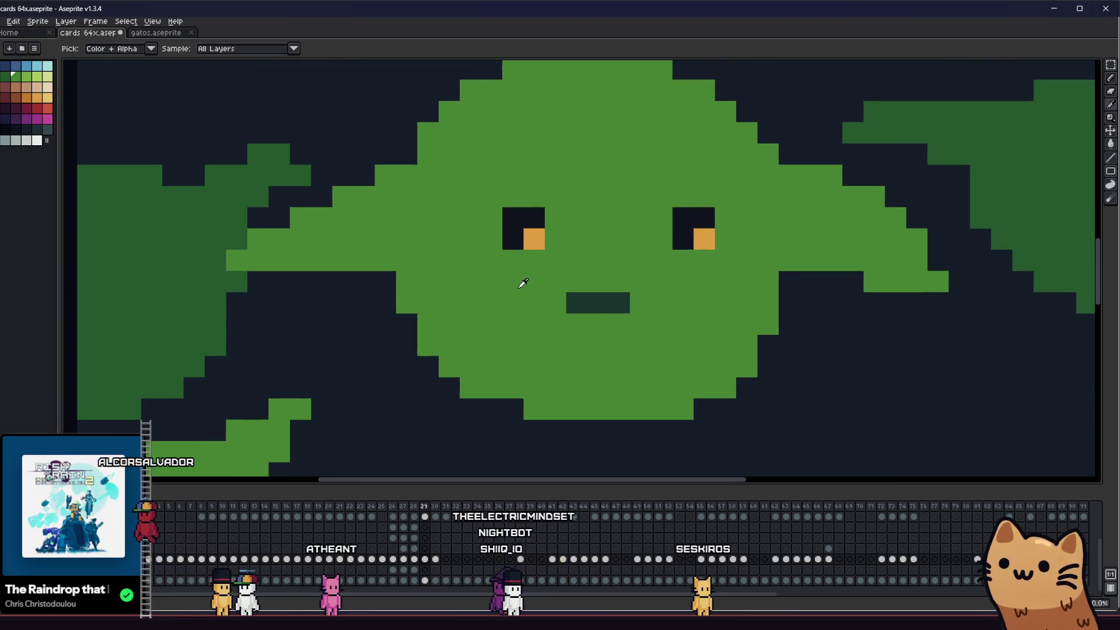
pyautogui.moveTo(569, 302); pyautogui.dragTo(620, 299)
pyautogui.press('i')
pyautogui.click(517, 243)
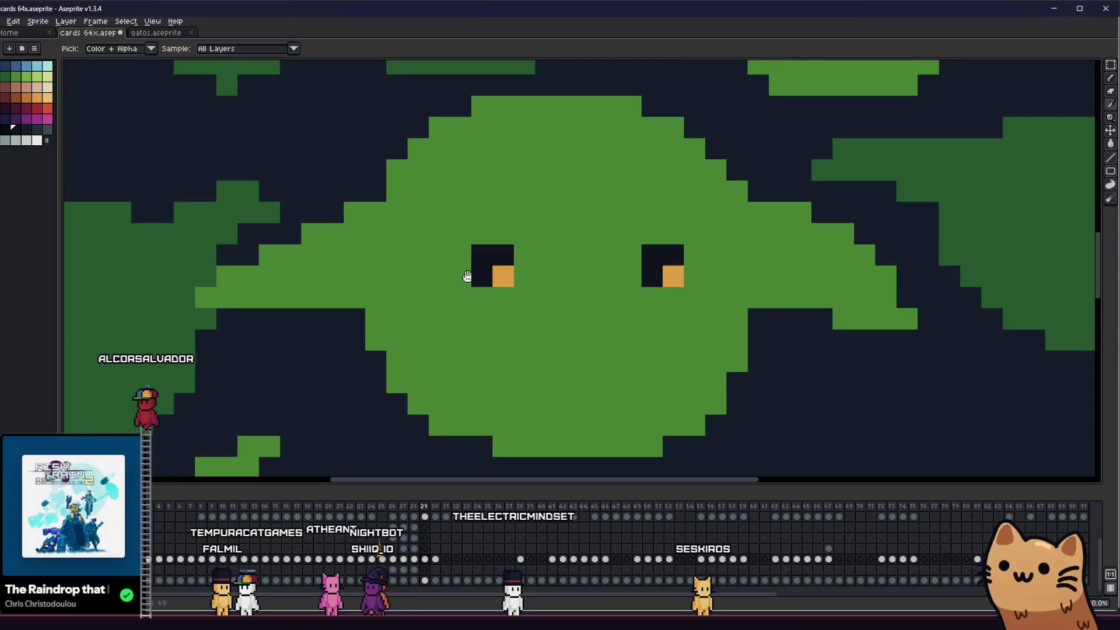
pyautogui.scroll(-2, 475, 280)
pyautogui.scroll(1, 496, 331)
pyautogui.press('b')
pyautogui.click(495, 331)
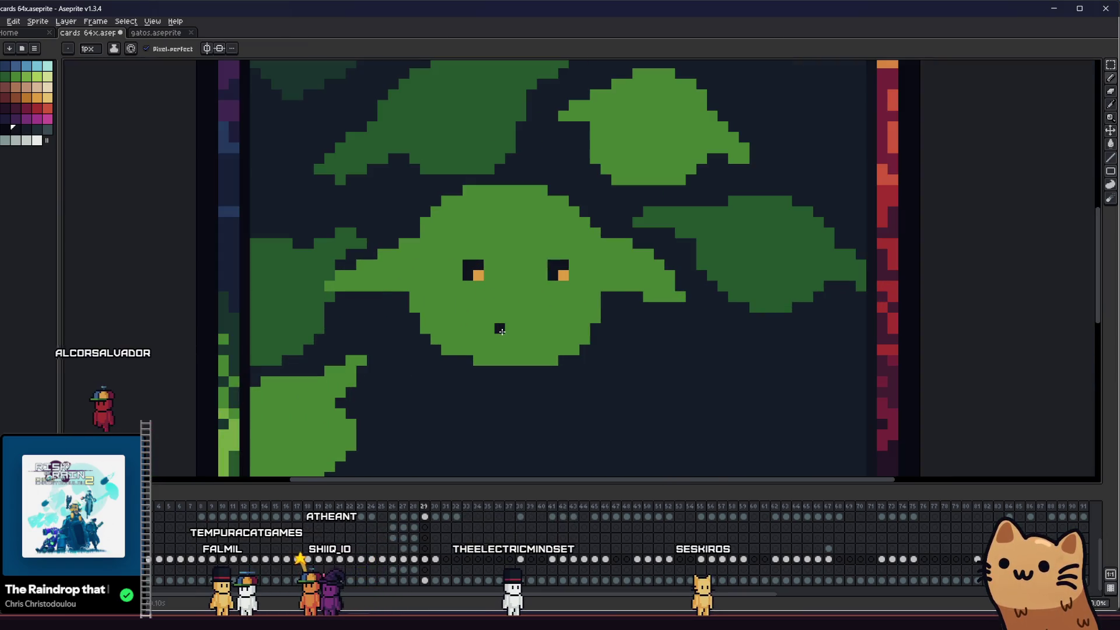
# - Undo the trial mouth strokes and draw a wide open dark grin leftward from the dot
pyautogui.moveTo(447, 339)
pyautogui.mouseDown()
pyautogui.moveTo(561, 344)
pyautogui.moveTo(484, 325)
pyautogui.mouseUp()
pyautogui.hotkey('ctrl', 'z')
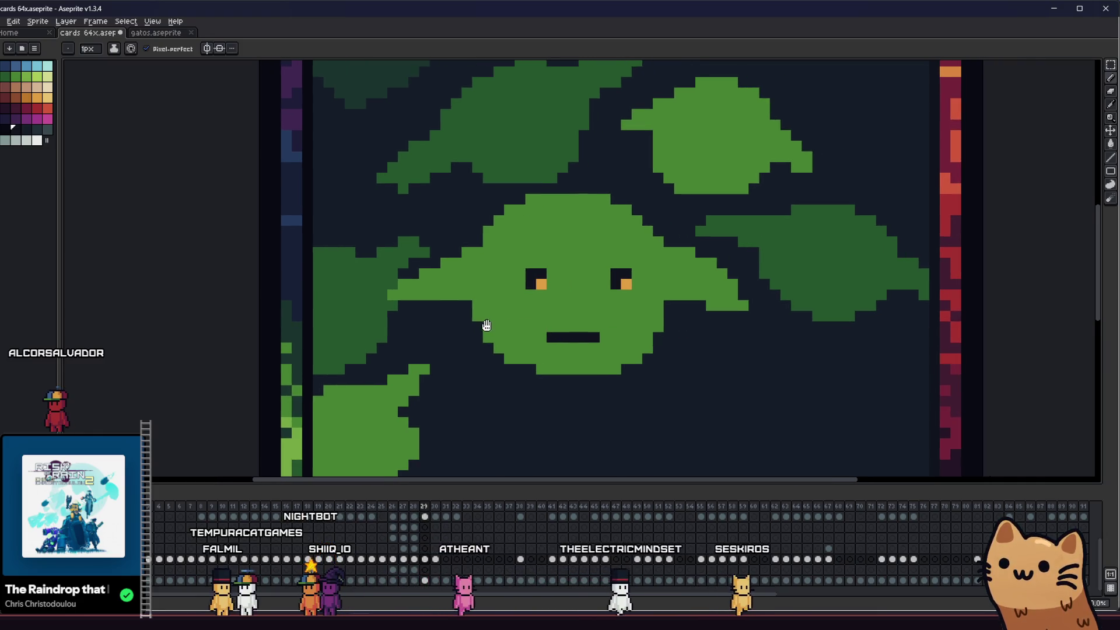
pyautogui.press('v')
pyautogui.moveTo(547, 351); pyautogui.dragTo(484, 342)
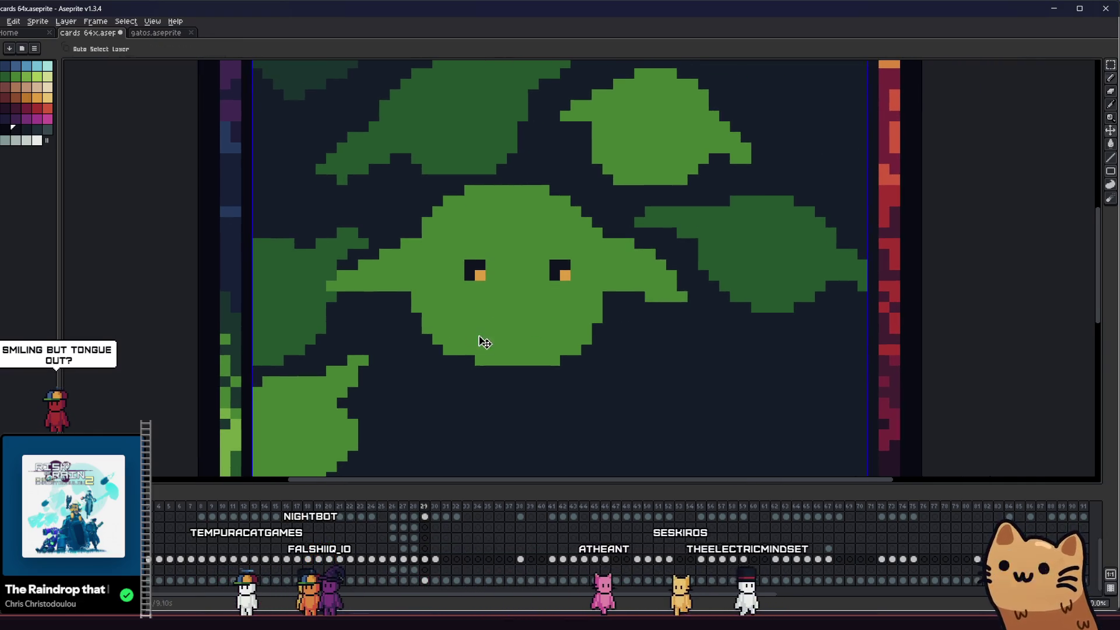
pyautogui.press('b')
pyautogui.hotkey('ctrl', 'z')
pyautogui.hotkey('ctrl', 'z')
pyautogui.scroll(1, 479, 330)
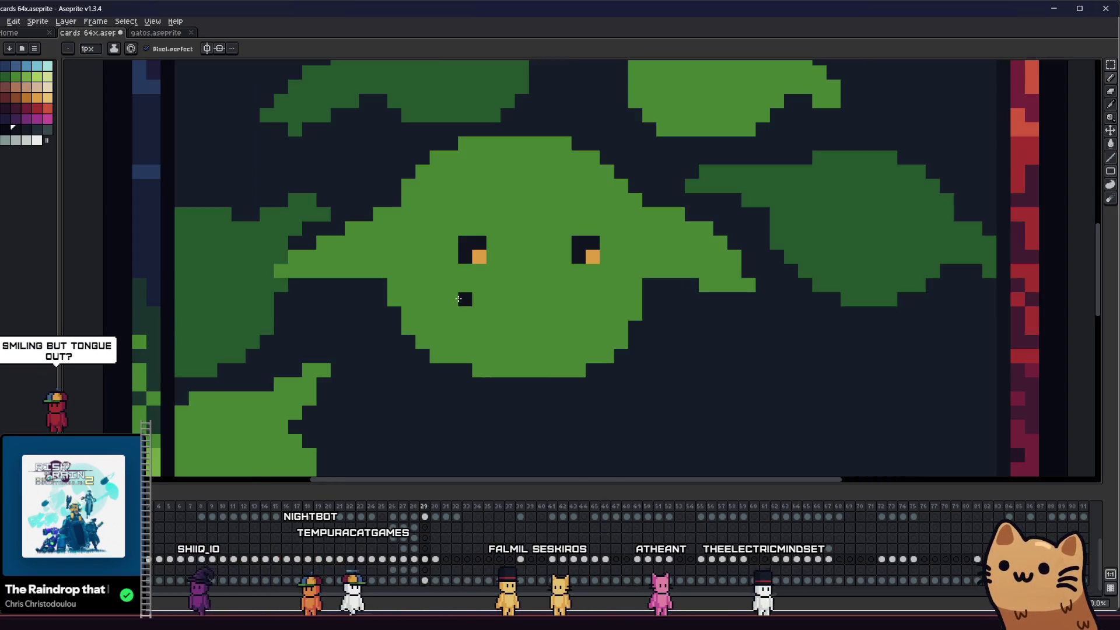
pyautogui.hotkey('ctrl', 'z')
pyautogui.moveTo(600, 302)
pyautogui.mouseDown()
pyautogui.moveTo(470, 327)
pyautogui.moveTo(580, 325)
pyautogui.mouseUp()
pyautogui.moveTo(482, 318)
pyautogui.mouseDown()
pyautogui.moveTo(533, 317)
pyautogui.moveTo(453, 318)
pyautogui.mouseUp()
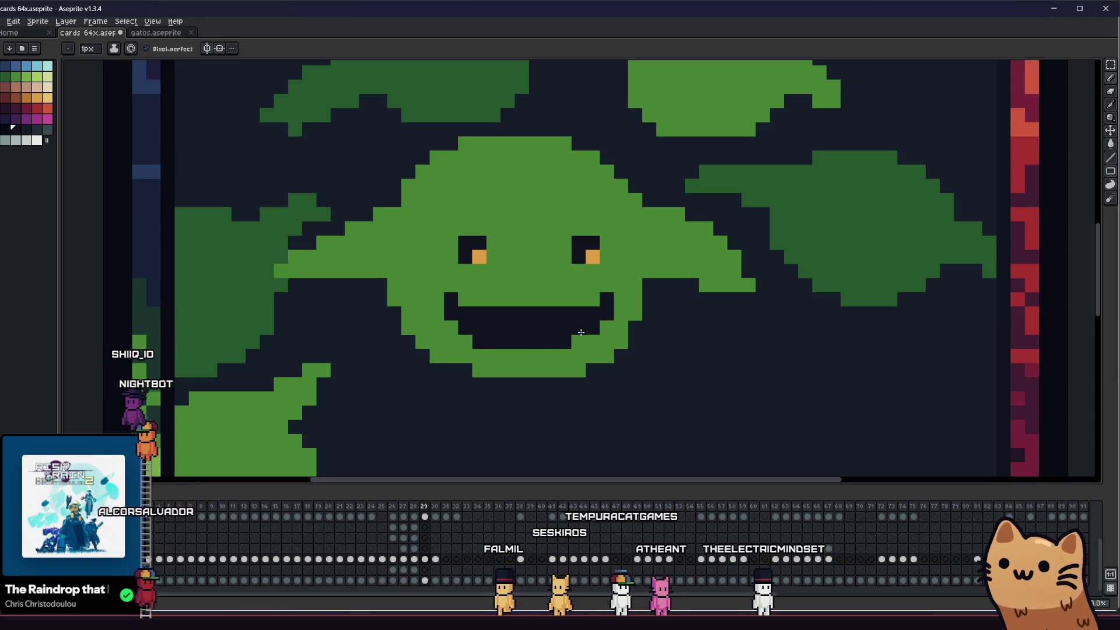
pyautogui.press('i')
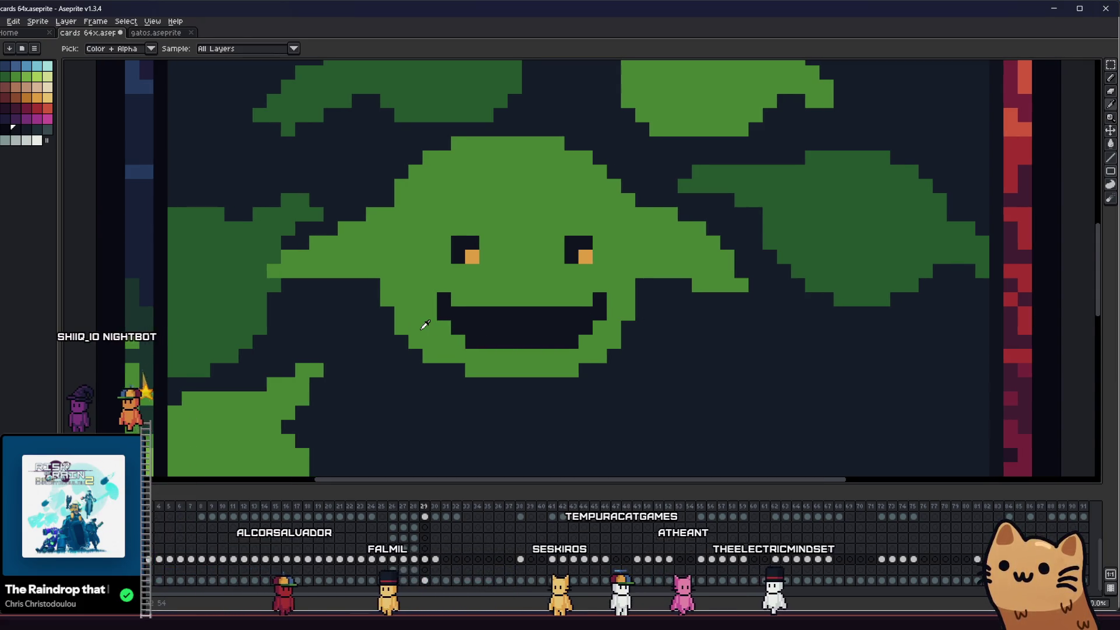
pyautogui.scroll(2, 425, 324)
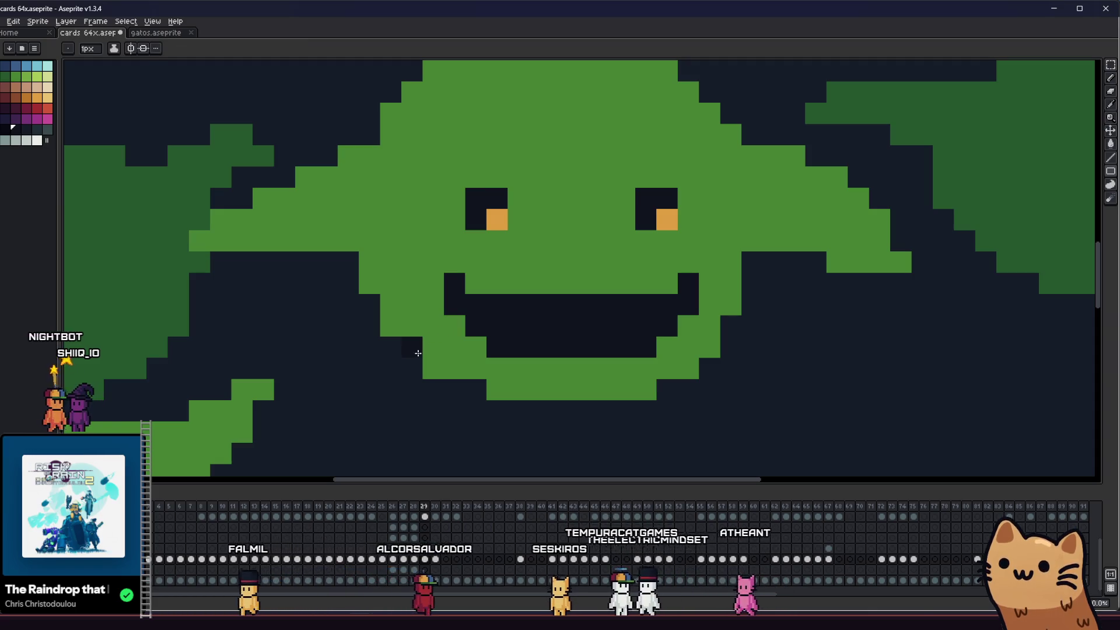
pyautogui.press('b')
pyautogui.click(415, 347)
pyautogui.press('i')
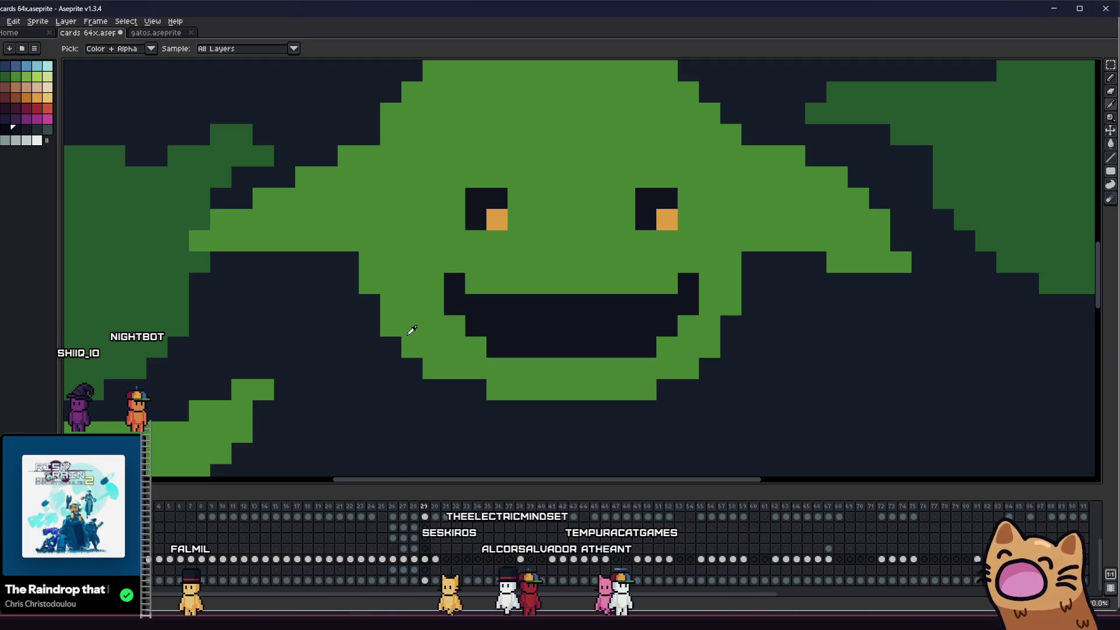
pyautogui.click(412, 330)
pyautogui.scroll(2, 432, 320)
pyautogui.press('b')
pyautogui.click(459, 332)
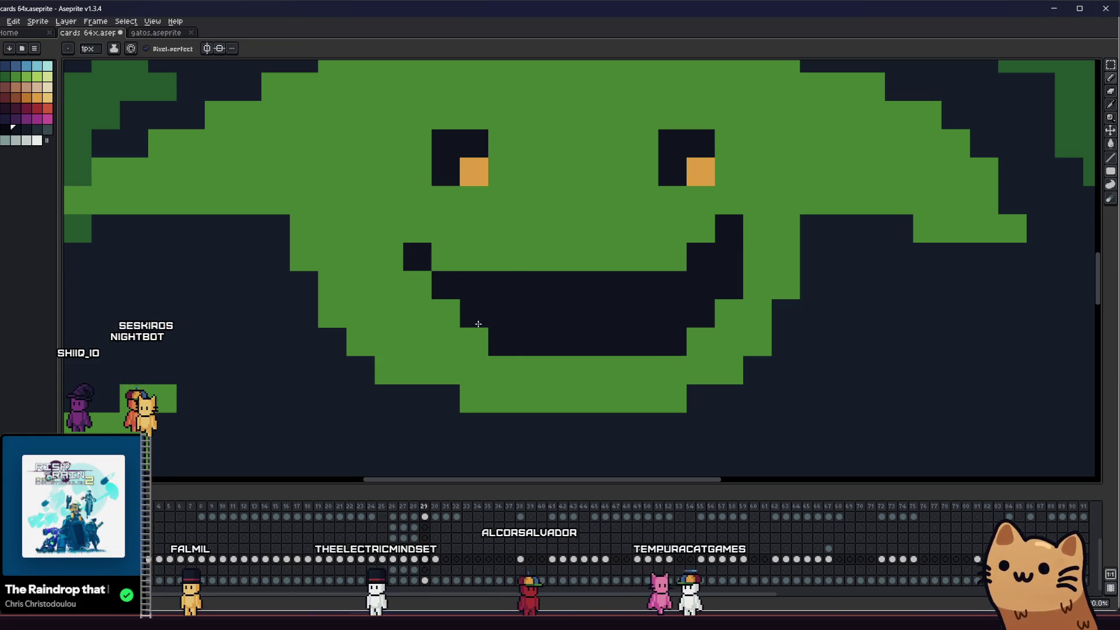
pyautogui.rightClick(418, 291)
pyautogui.moveTo(425, 311); pyautogui.dragTo(470, 322)
pyautogui.scroll(-4, 515, 334)
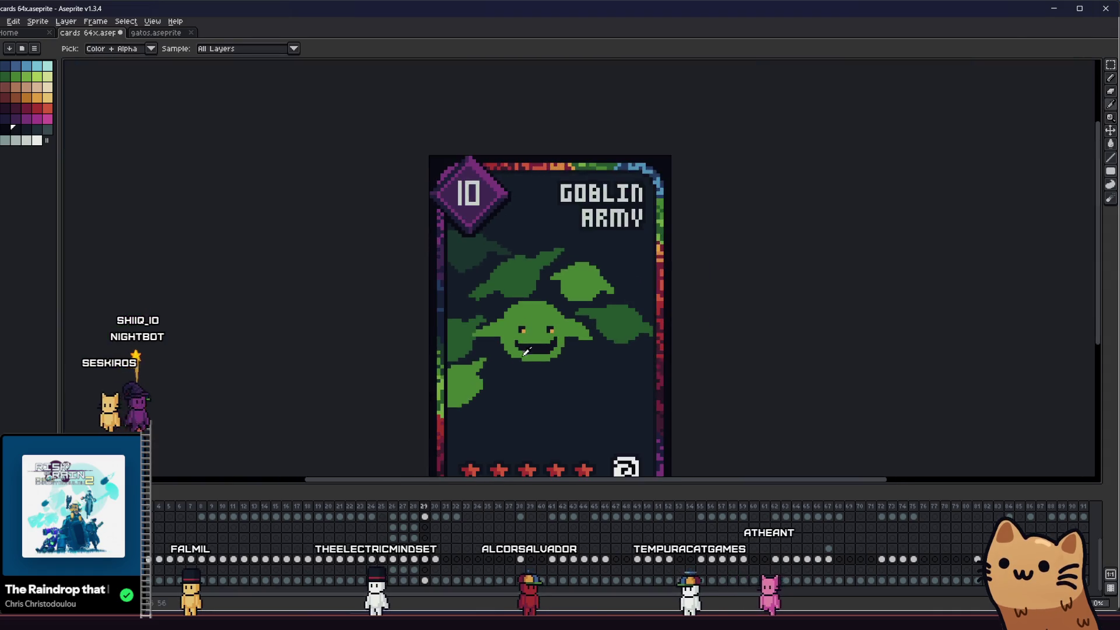
pyautogui.scroll(4, 507, 310)
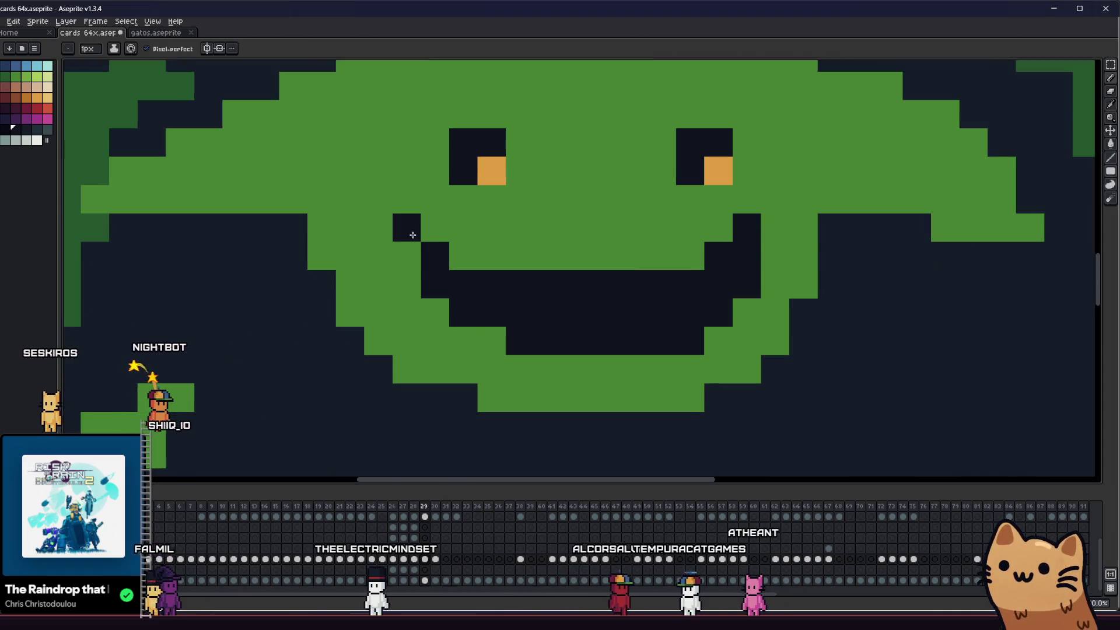
pyautogui.click(763, 212)
pyautogui.rightClick(764, 214)
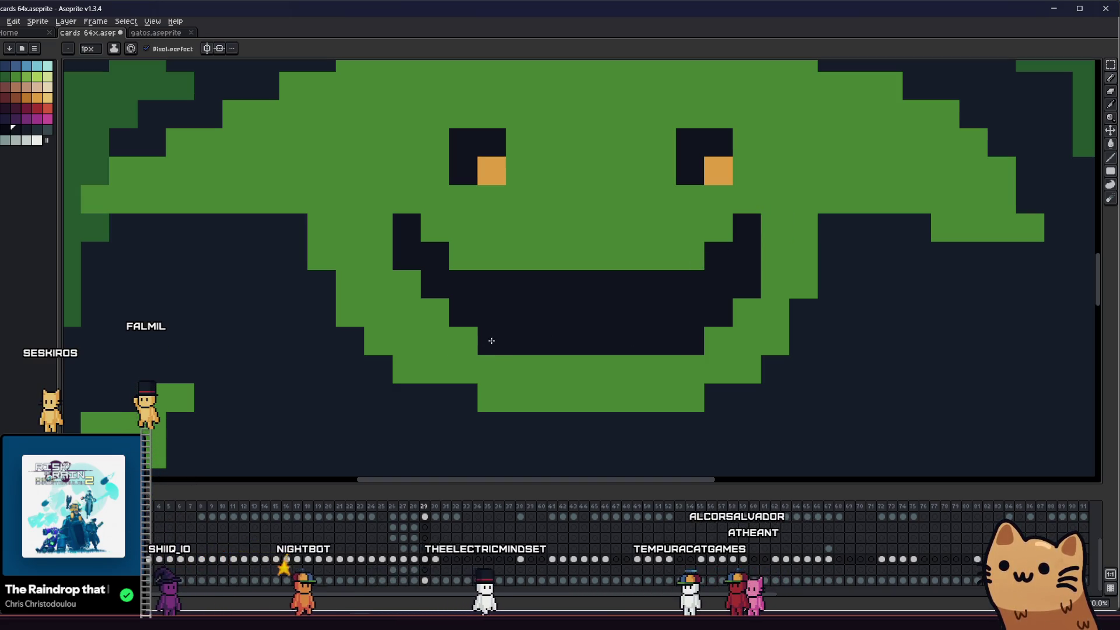
pyautogui.scroll(-3, 494, 342)
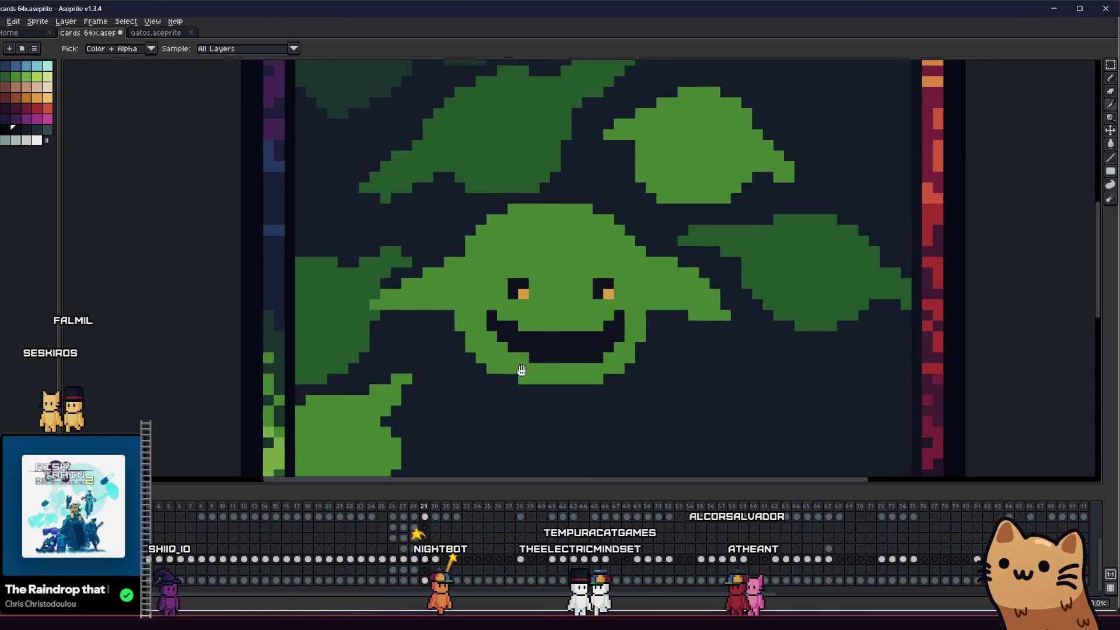
pyautogui.scroll(3, 444, 338)
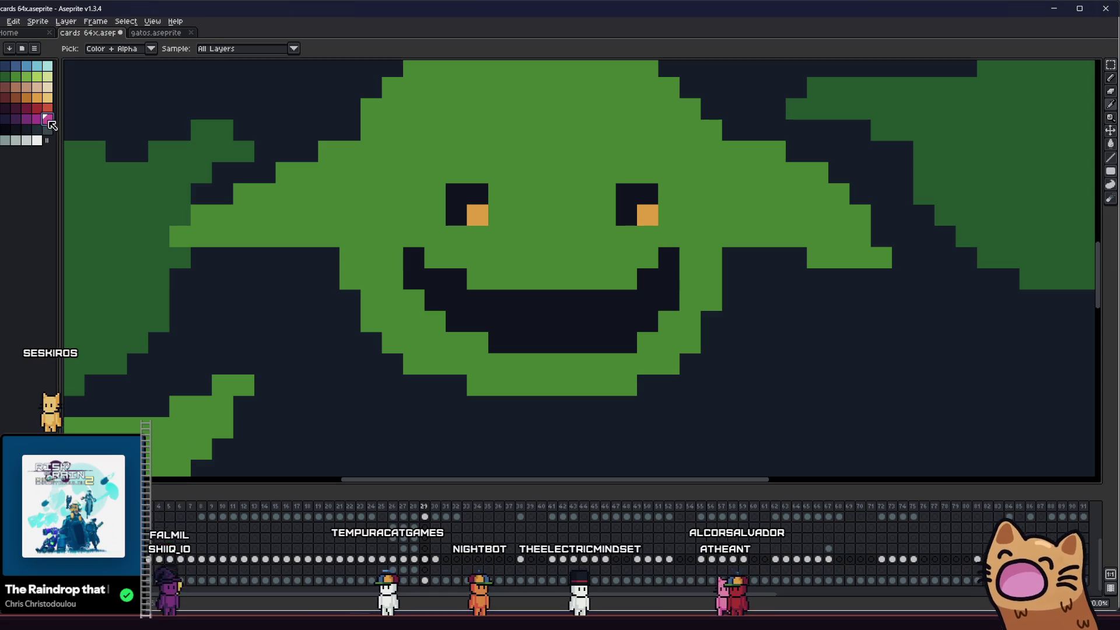
# - Draw a pink tongue hanging from the goblin's grin and save the card
pyautogui.moveTo(558, 338)
pyautogui.mouseDown()
pyautogui.moveTo(586, 341)
pyautogui.moveTo(514, 341)
pyautogui.moveTo(542, 408)
pyautogui.mouseUp()
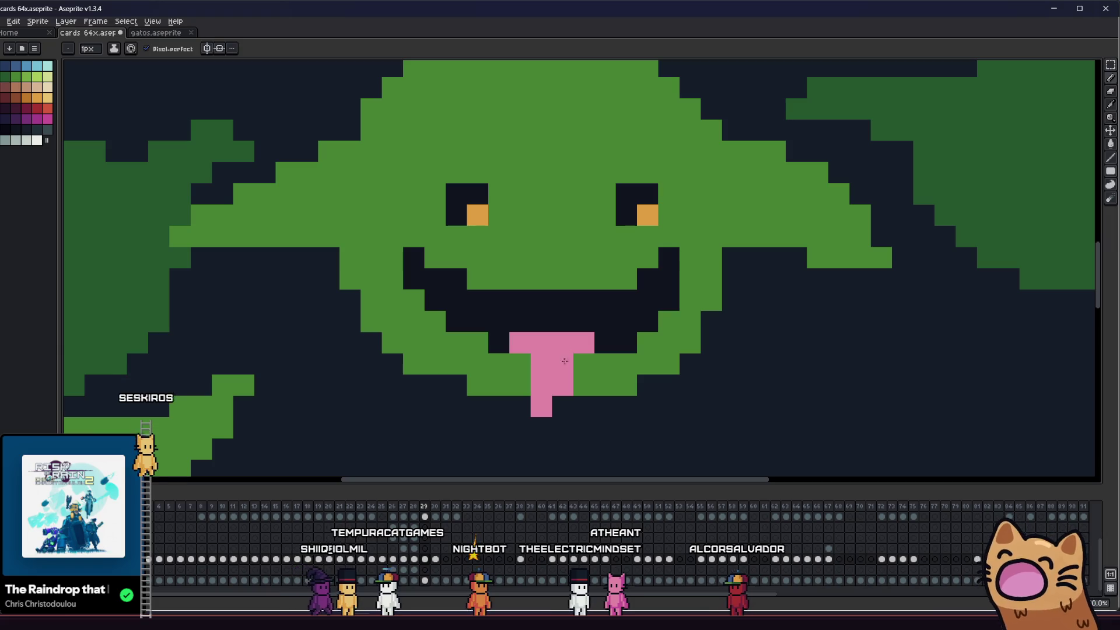
pyautogui.scroll(-3, 458, 417)
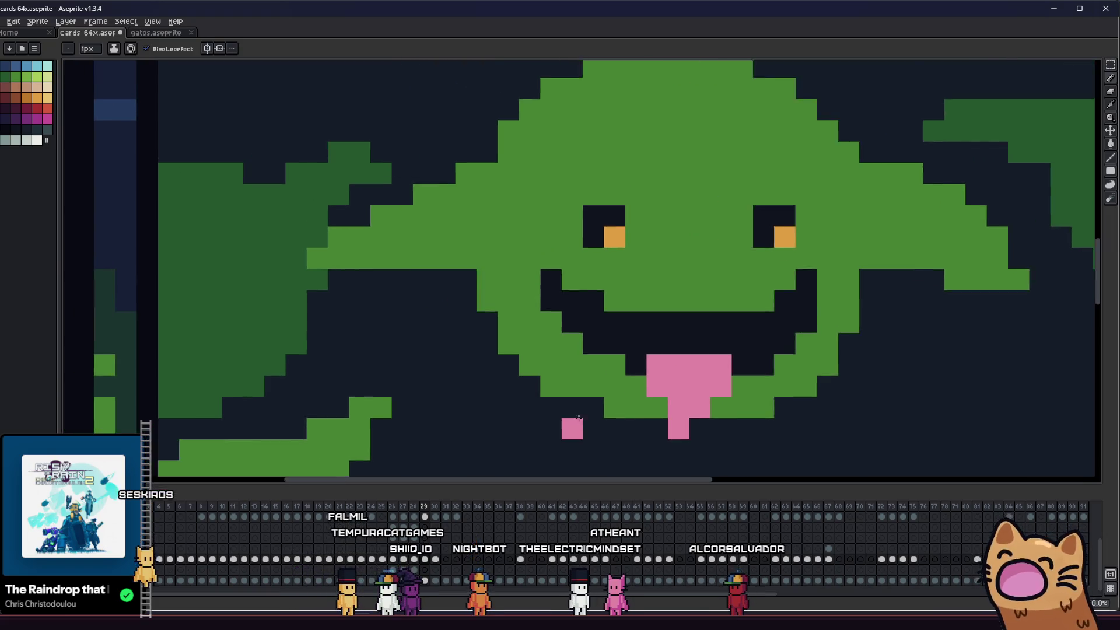
pyautogui.scroll(2, 532, 420)
pyautogui.hotkey('ctrl', 's')
# - Sample the goblin's green skin and repaint the stray dark pixel beside the mouth green
pyautogui.scroll(7, 467, 367)
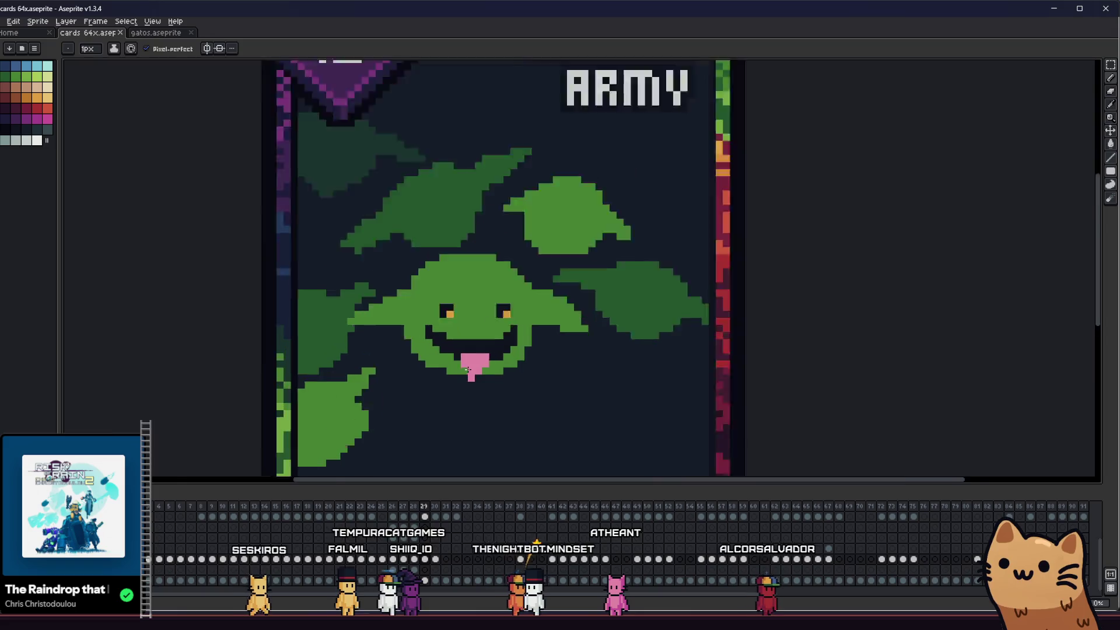
pyautogui.keyDown('alt'); pyautogui.click(484, 340); pyautogui.keyUp('alt')
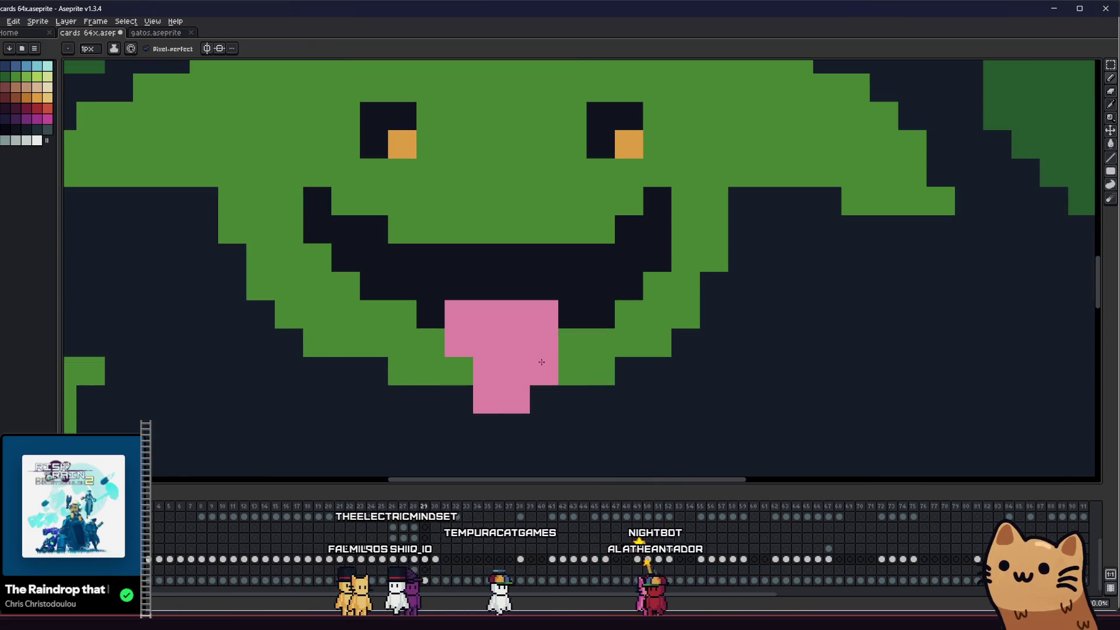
pyautogui.scroll(-1, 541, 362)
pyautogui.scroll(1, 460, 350)
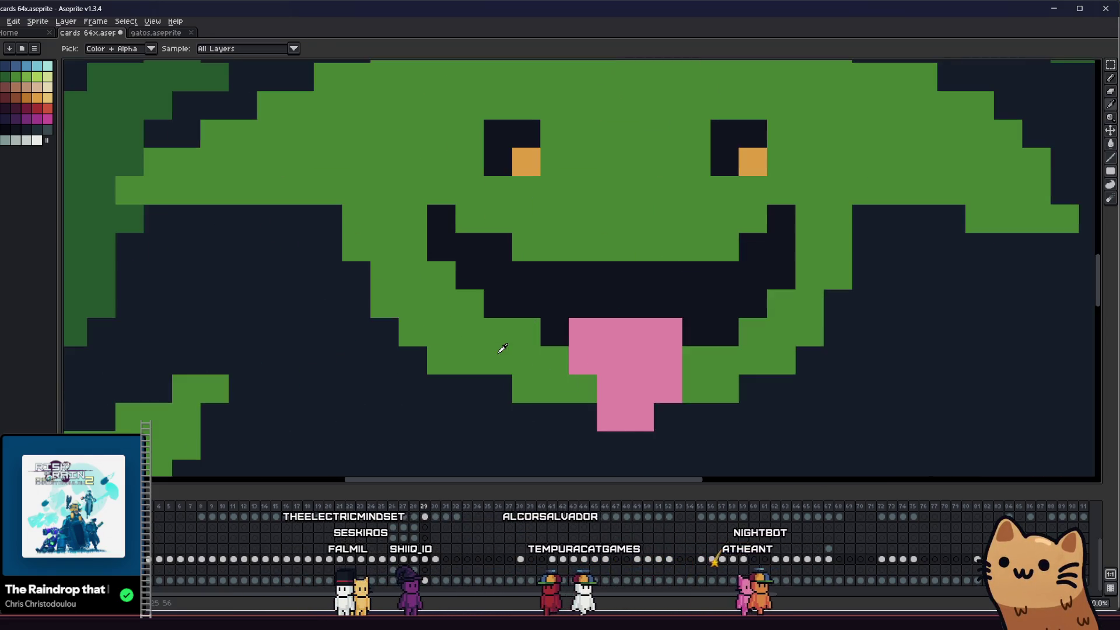
pyautogui.keyDown('alt'); pyautogui.click(426, 310); pyautogui.keyUp('alt')
pyautogui.click(413, 208)
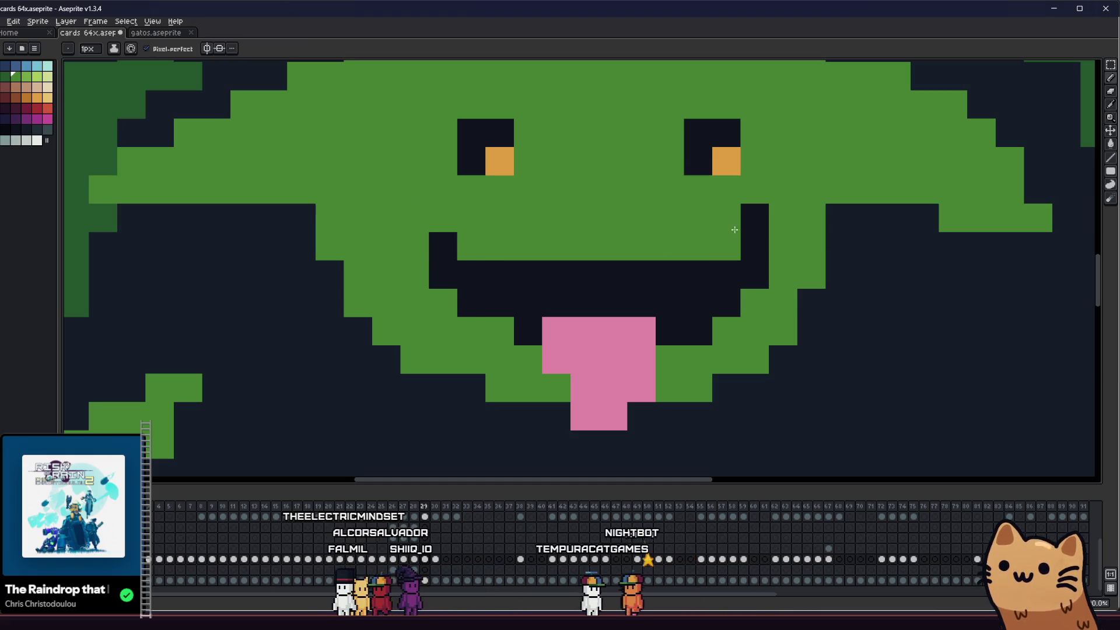
pyautogui.scroll(-5, 609, 276)
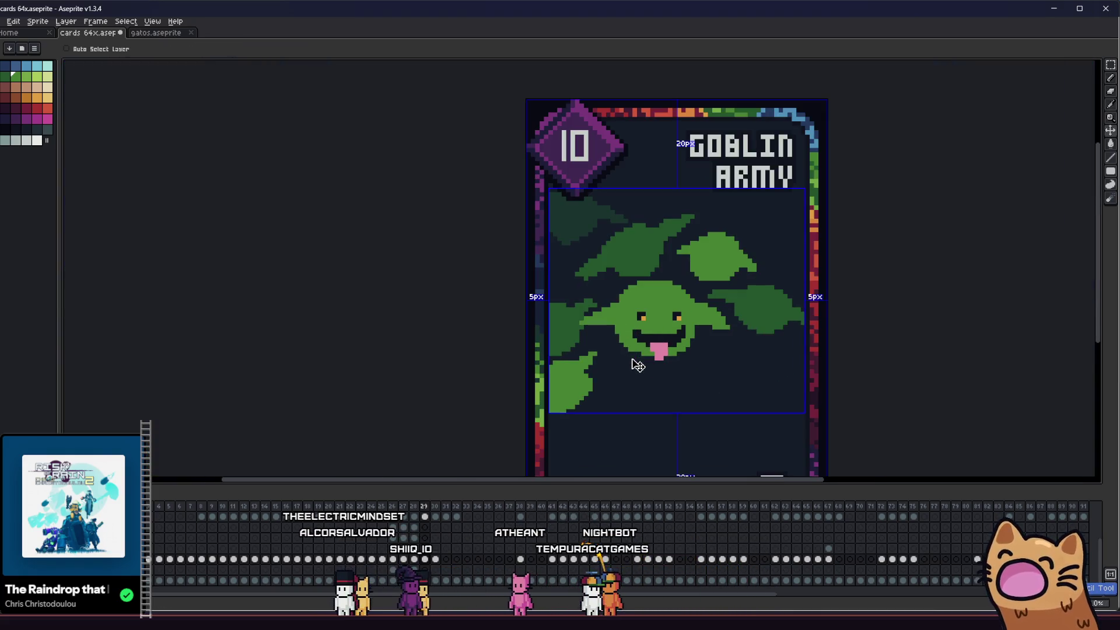
pyautogui.scroll(5, 499, 262)
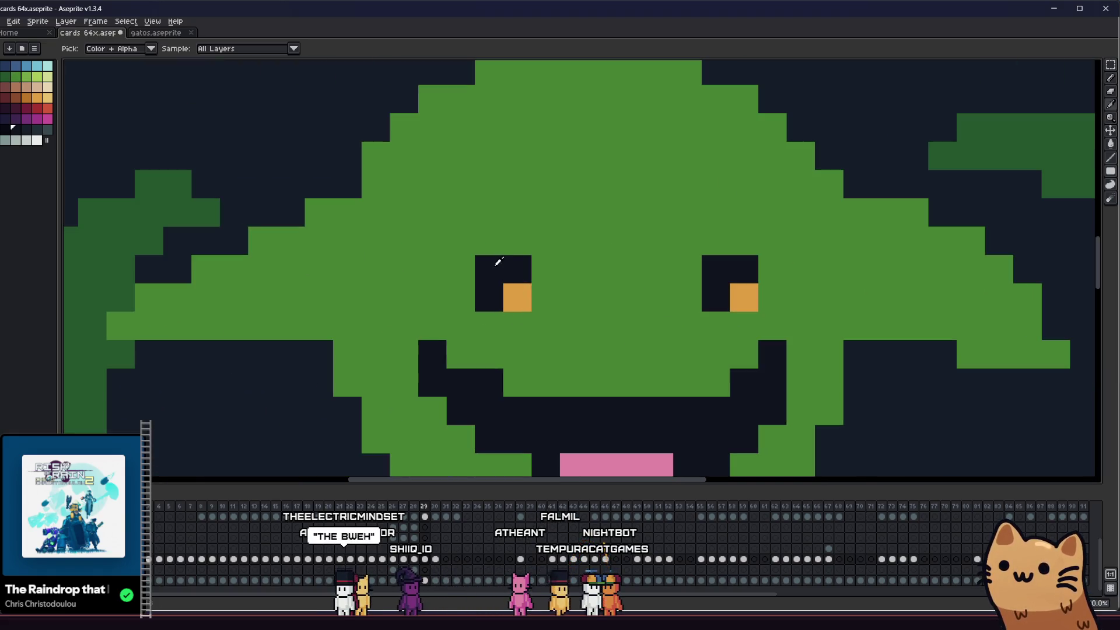
pyautogui.scroll(-5, 688, 324)
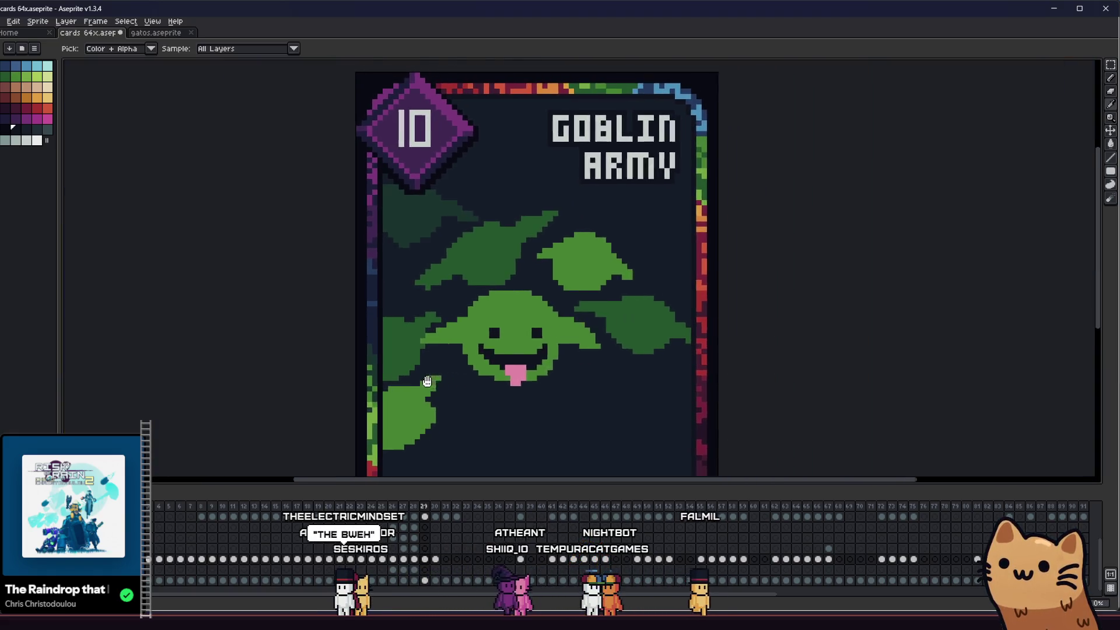
pyautogui.scroll(1, 378, 376)
pyautogui.scroll(-4, 376, 376)
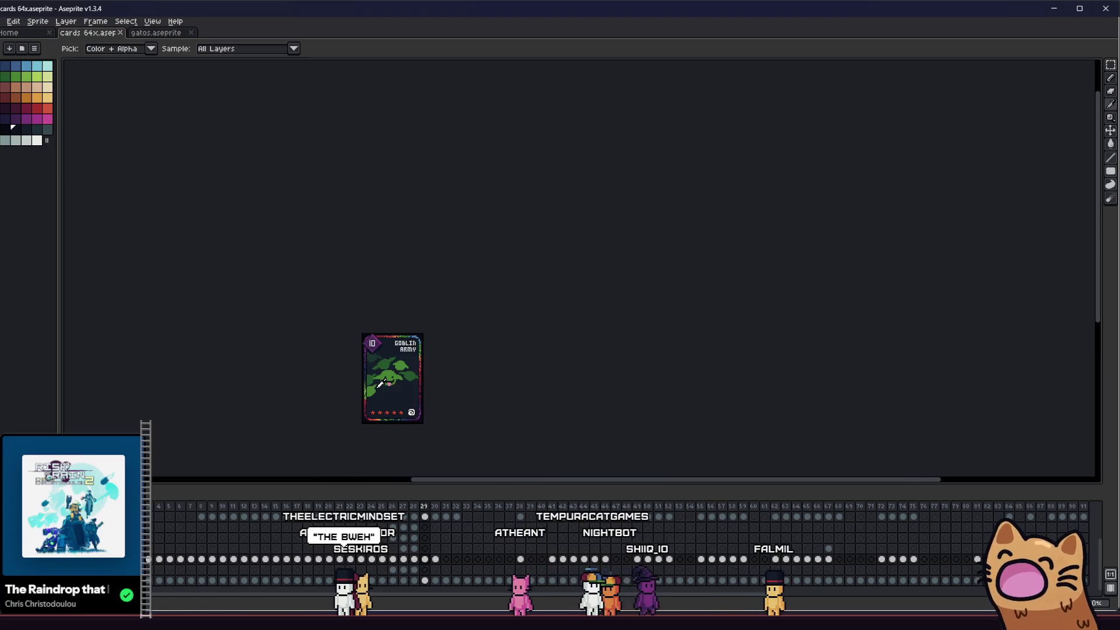
pyautogui.scroll(5, 378, 376)
pyautogui.moveTo(379, 376)
pyautogui.mouseDown()
pyautogui.moveTo(694, 395)
pyautogui.moveTo(153, 409)
pyautogui.moveTo(303, 399)
pyautogui.mouseUp()
# - Zoom in on the face and add a dark pixel beside the goblin's left eye
pyautogui.scroll(2, 323, 349)
pyautogui.moveTo(295, 334)
pyautogui.mouseDown()
pyautogui.moveTo(638, 320)
pyautogui.moveTo(465, 318)
pyautogui.moveTo(451, 339)
pyautogui.mouseUp()
pyautogui.scroll(-2, 465, 318)
pyautogui.scroll(2, 452, 307)
pyautogui.scroll(1, 560, 287)
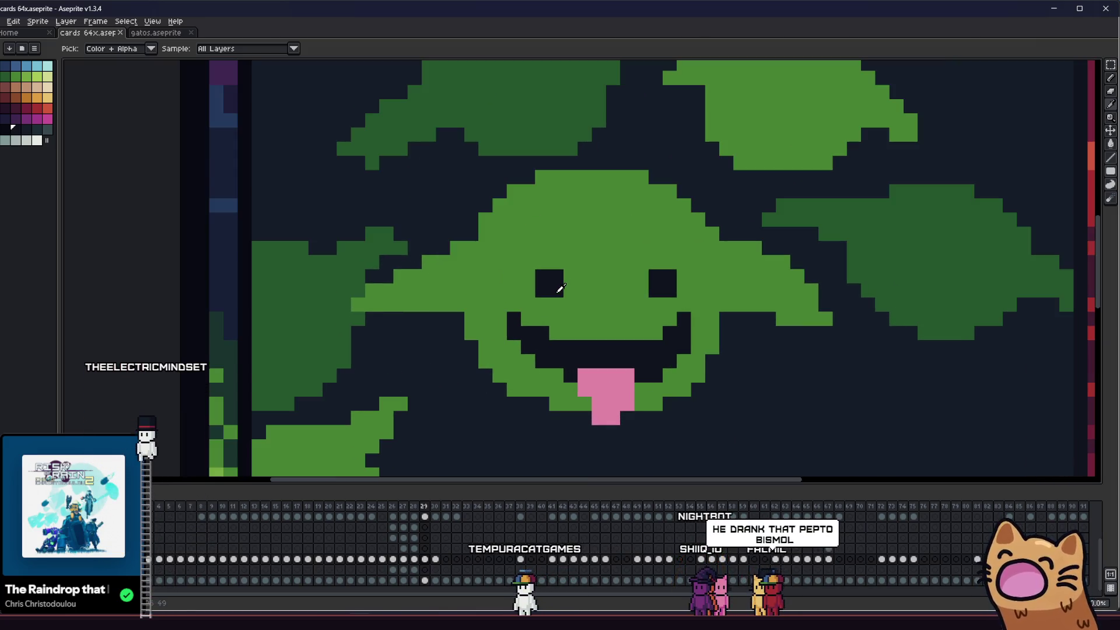
pyautogui.scroll(1, 570, 282)
pyautogui.click(565, 286)
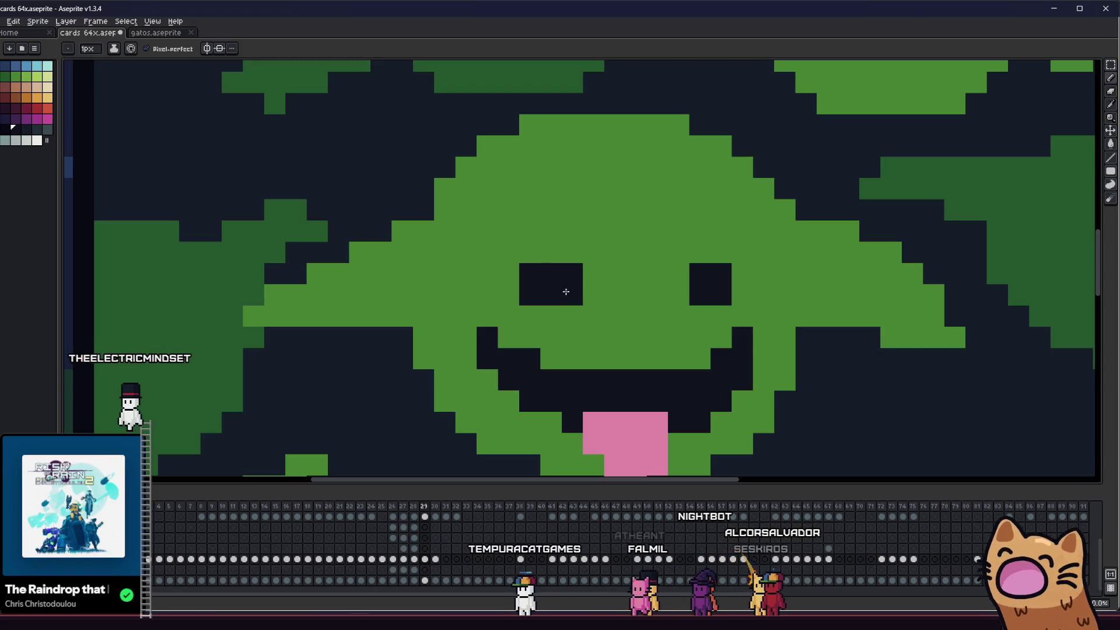
pyautogui.scroll(-3, 513, 271)
pyautogui.moveTo(411, 244); pyautogui.dragTo(577, 307)
pyautogui.scroll(-3, 577, 309)
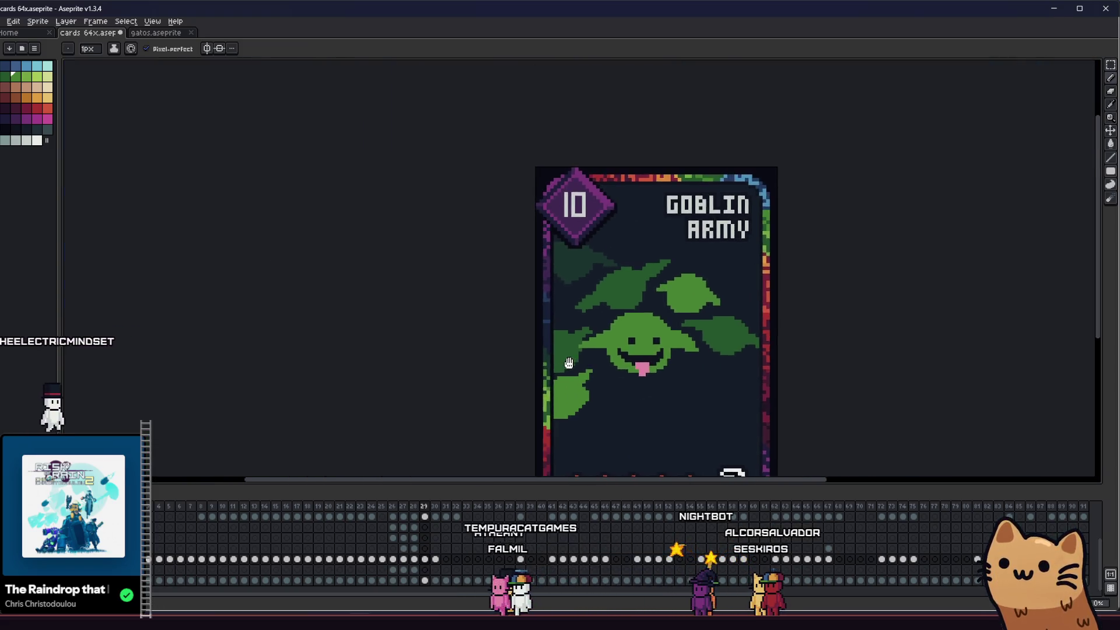
pyautogui.press('v')
pyautogui.scroll(-2, 490, 366)
pyautogui.scroll(5, 419, 358)
# - Sample a dark colour from the canvas and reposition the view across the goblin's face
pyautogui.press('i')
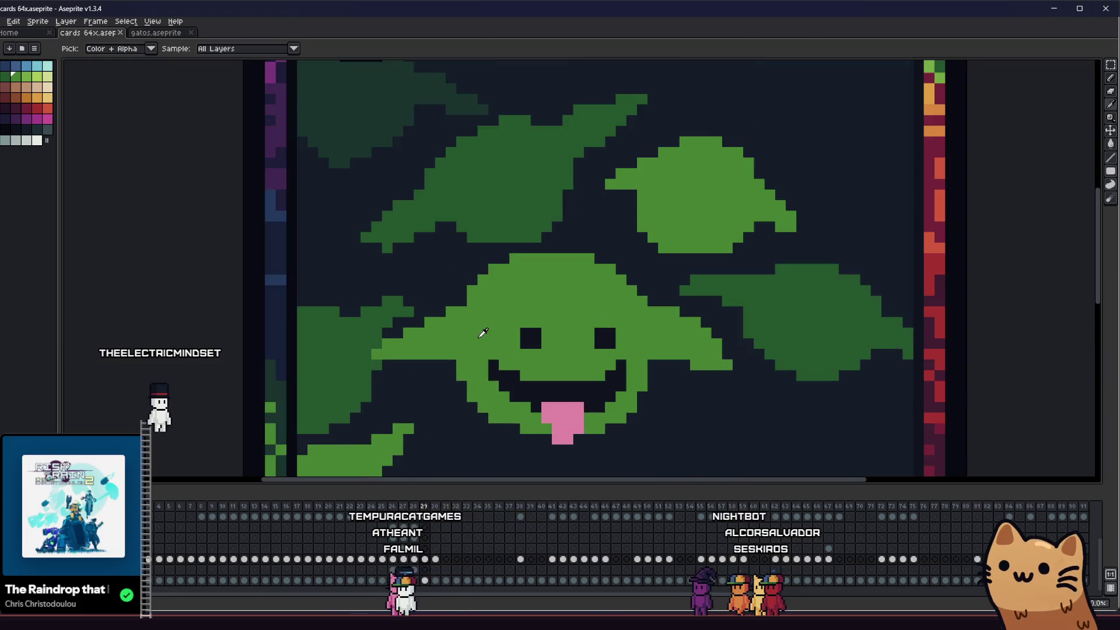
pyautogui.scroll(-2, 380, 345)
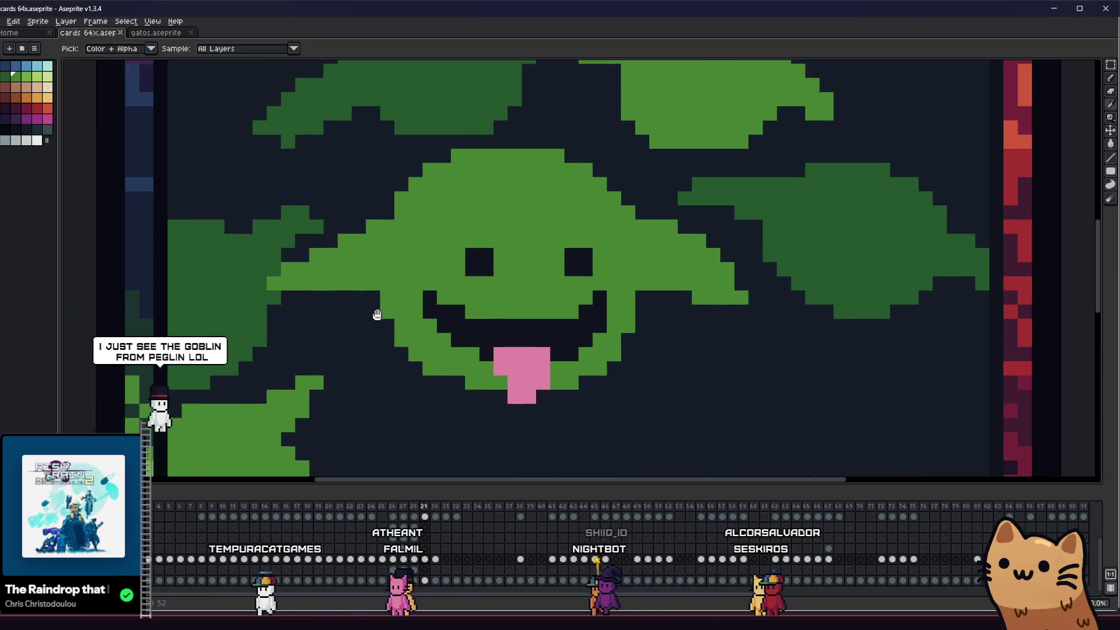
pyautogui.scroll(-2, 423, 311)
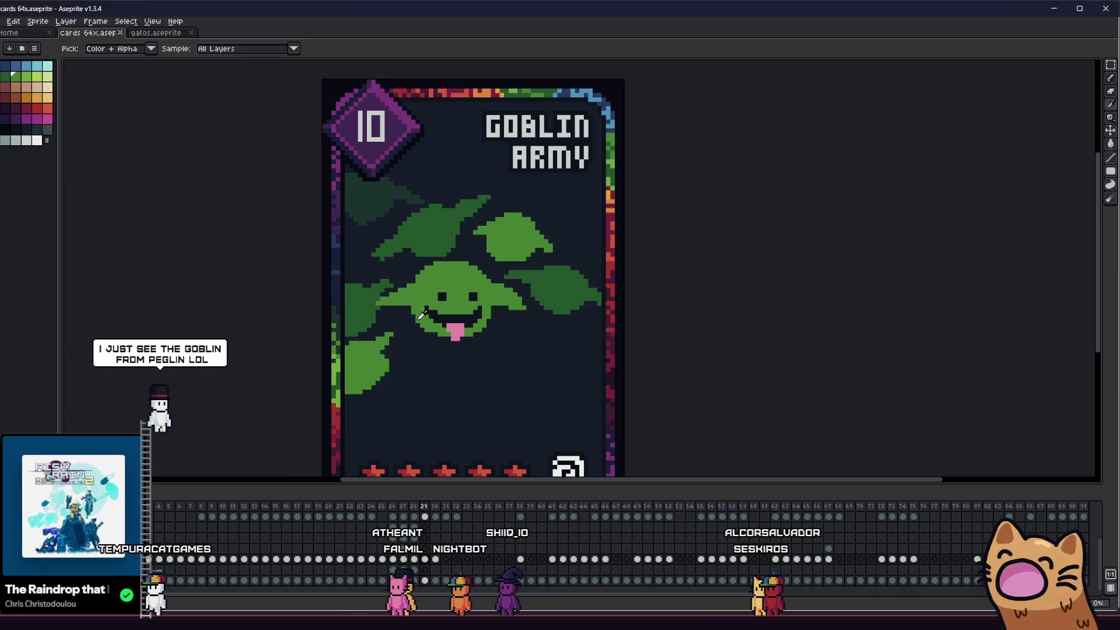
pyautogui.scroll(2, 421, 315)
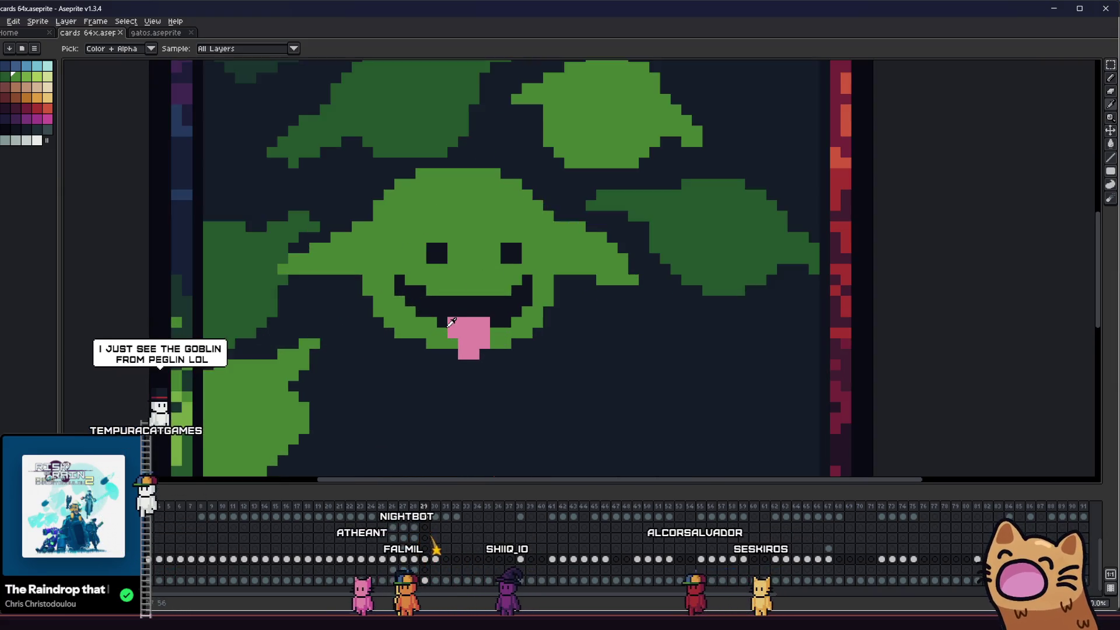
pyautogui.press('b')
pyautogui.scroll(2, 560, 245)
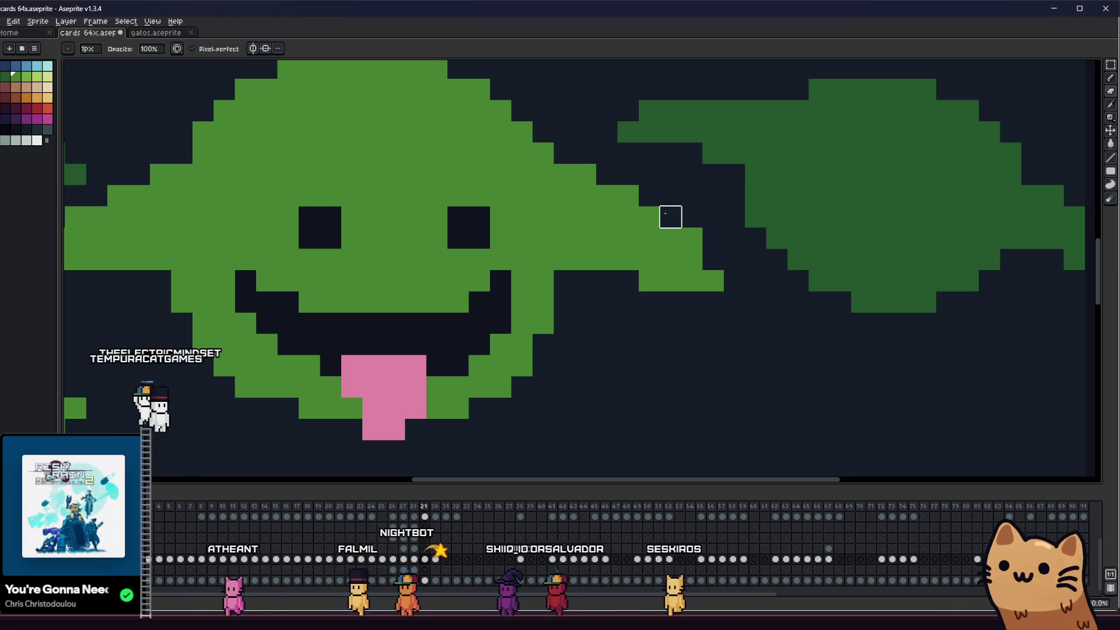
pyautogui.scroll(-1, 670, 217)
pyautogui.scroll(1, 470, 325)
pyautogui.moveTo(535, 316); pyautogui.dragTo(748, 322)
pyautogui.scroll(-2, 769, 321)
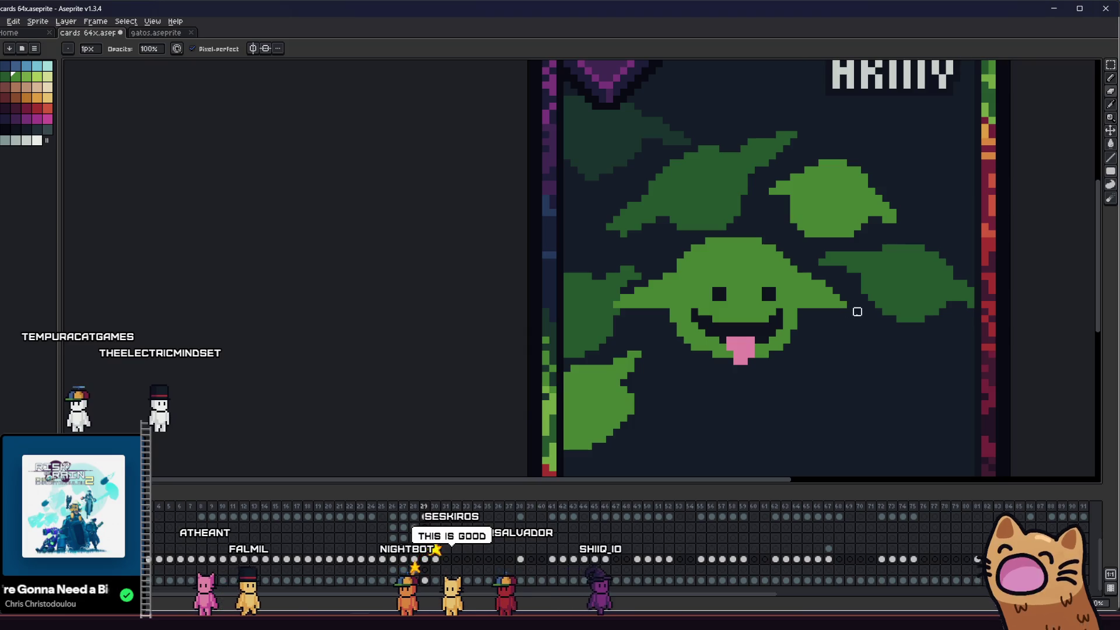
pyautogui.scroll(3, 825, 280)
pyautogui.scroll(-6, 676, 333)
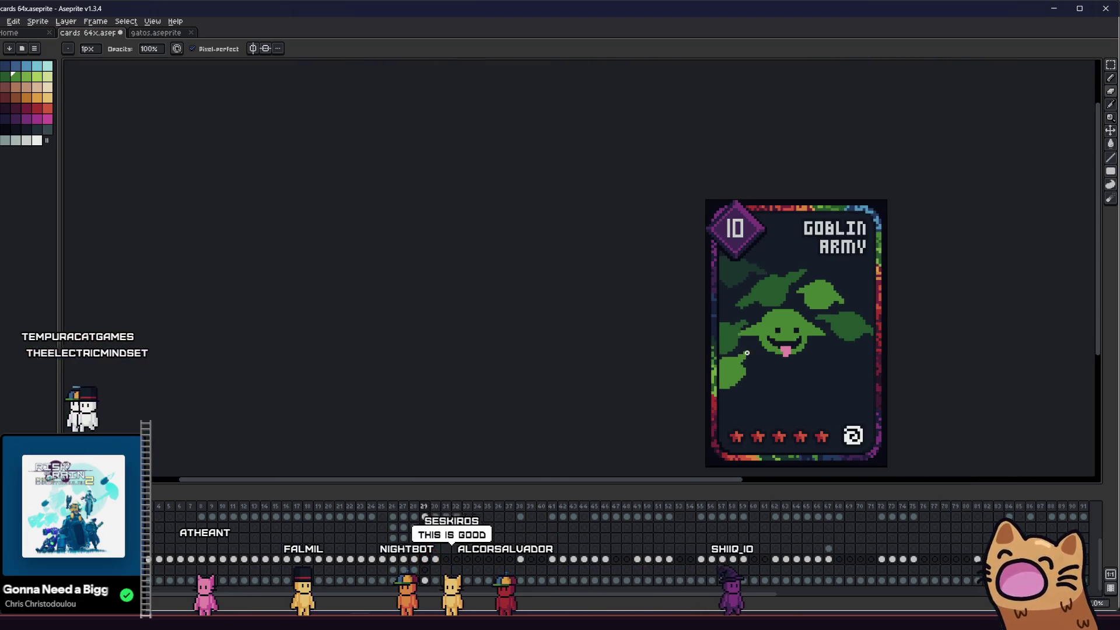
pyautogui.moveTo(747, 352); pyautogui.dragTo(558, 353)
pyautogui.scroll(-2, 583, 359)
pyautogui.scroll(5, 593, 364)
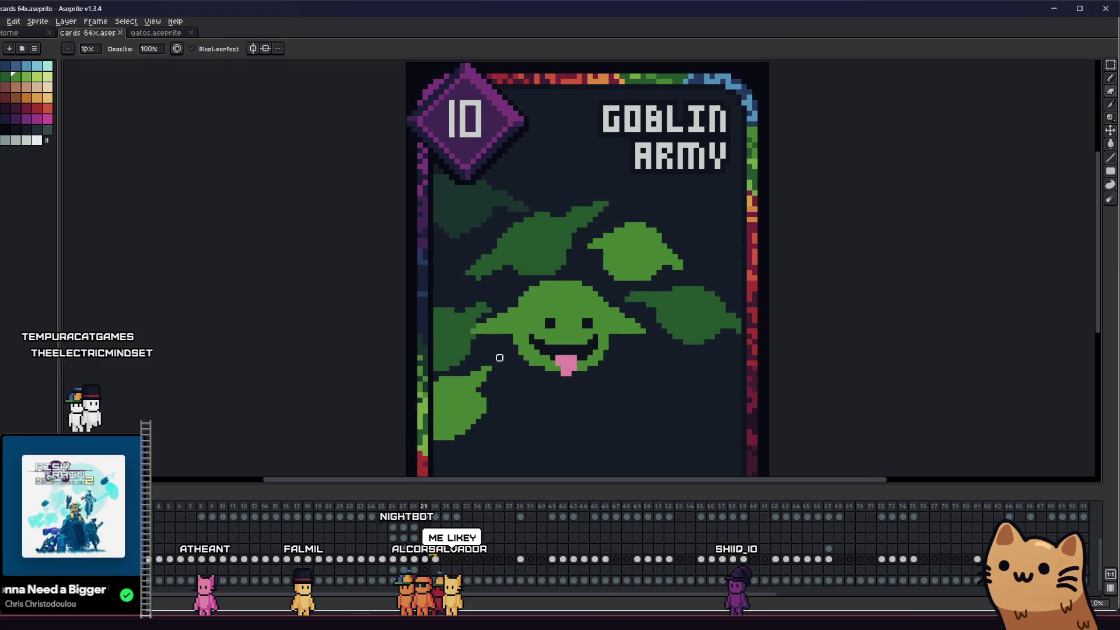
# - Sample the darker green from the canvas and shade pixels along the left jaw
pyautogui.press('i')
pyautogui.scroll(2, 504, 323)
pyautogui.scroll(1, 504, 305)
pyautogui.scroll(-3, 419, 300)
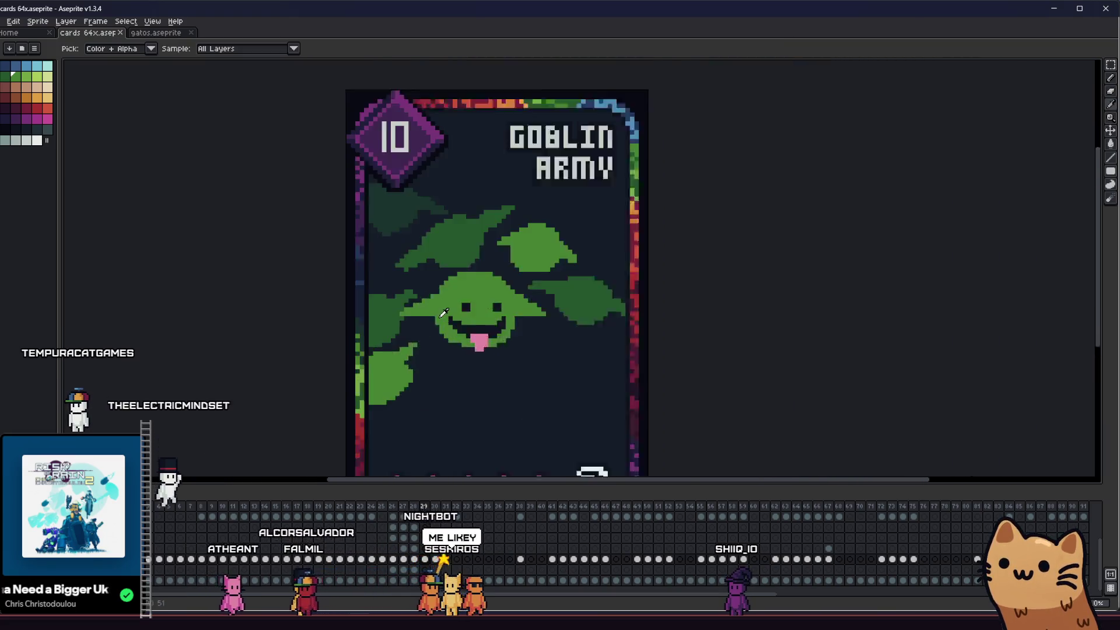
pyautogui.scroll(2, 369, 302)
pyautogui.scroll(-1, 350, 291)
pyautogui.press('b')
pyautogui.scroll(2, 418, 297)
pyautogui.moveTo(422, 303)
pyautogui.mouseDown()
pyautogui.moveTo(420, 315)
pyautogui.moveTo(450, 337)
pyautogui.mouseUp()
# - Add darker-green shading up the left corner of the grin, then zoom out to the whole card
pyautogui.click(448, 301)
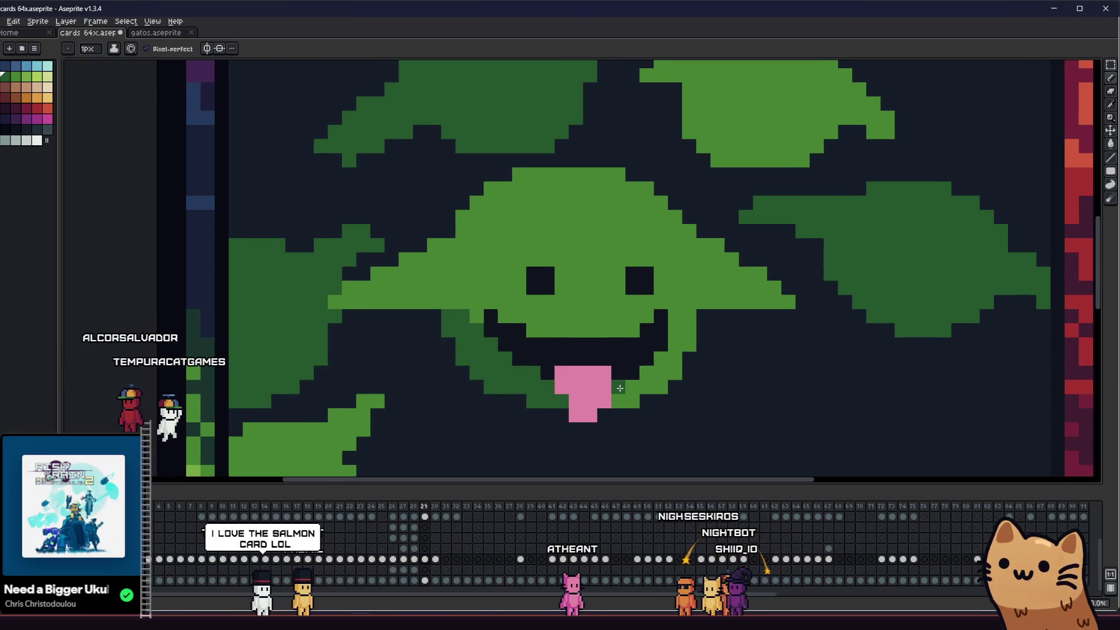
pyautogui.scroll(-3, 647, 378)
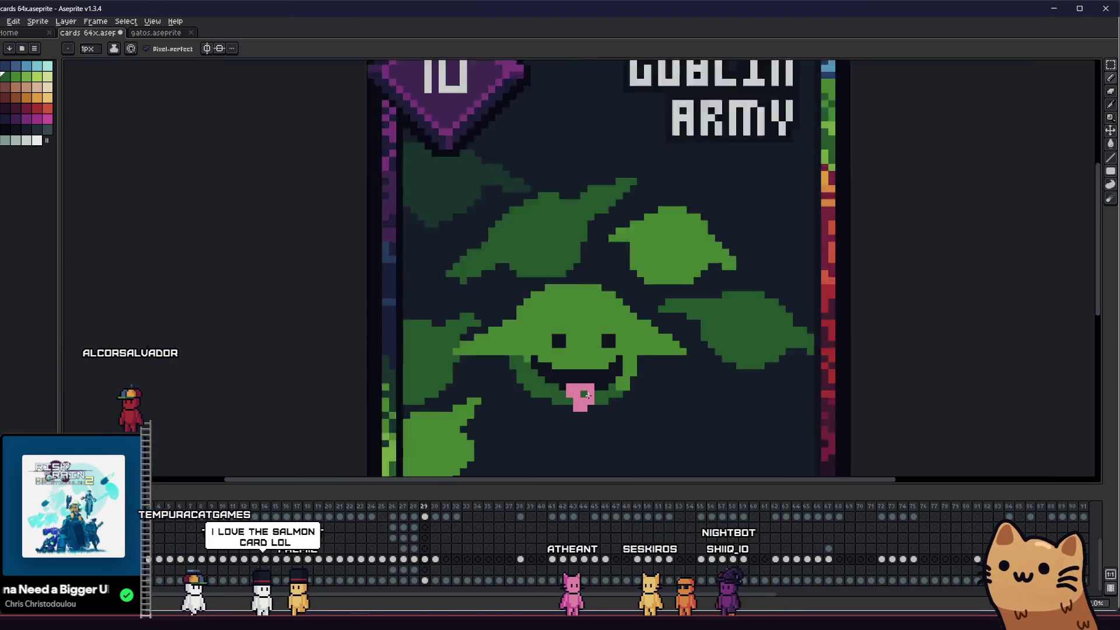
pyautogui.scroll(3, 547, 392)
pyautogui.scroll(-1, 516, 357)
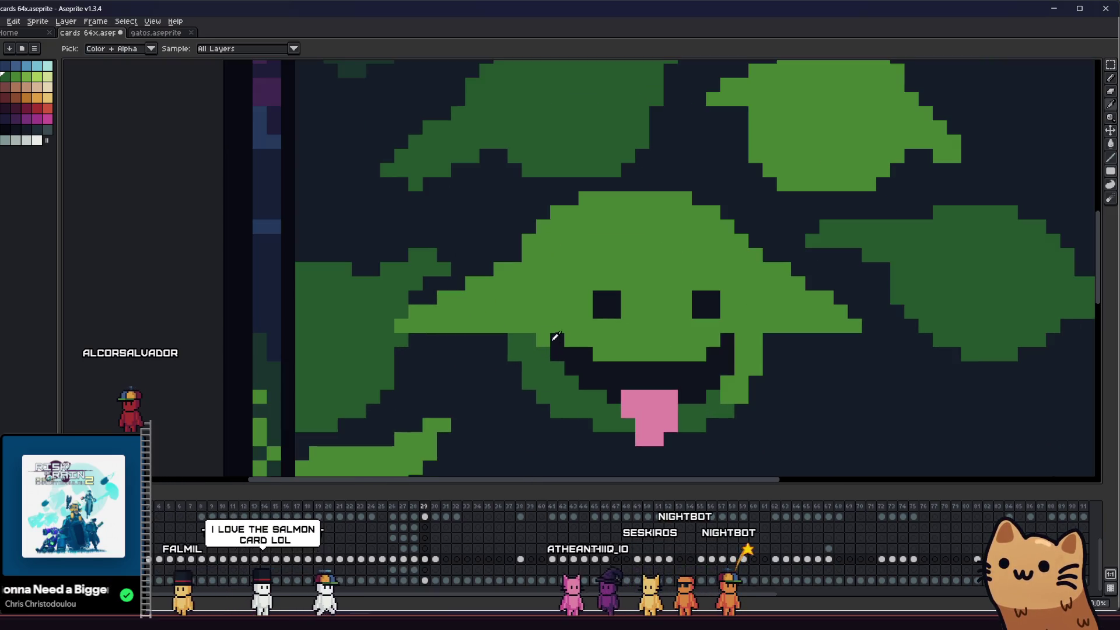
pyautogui.scroll(1, 557, 350)
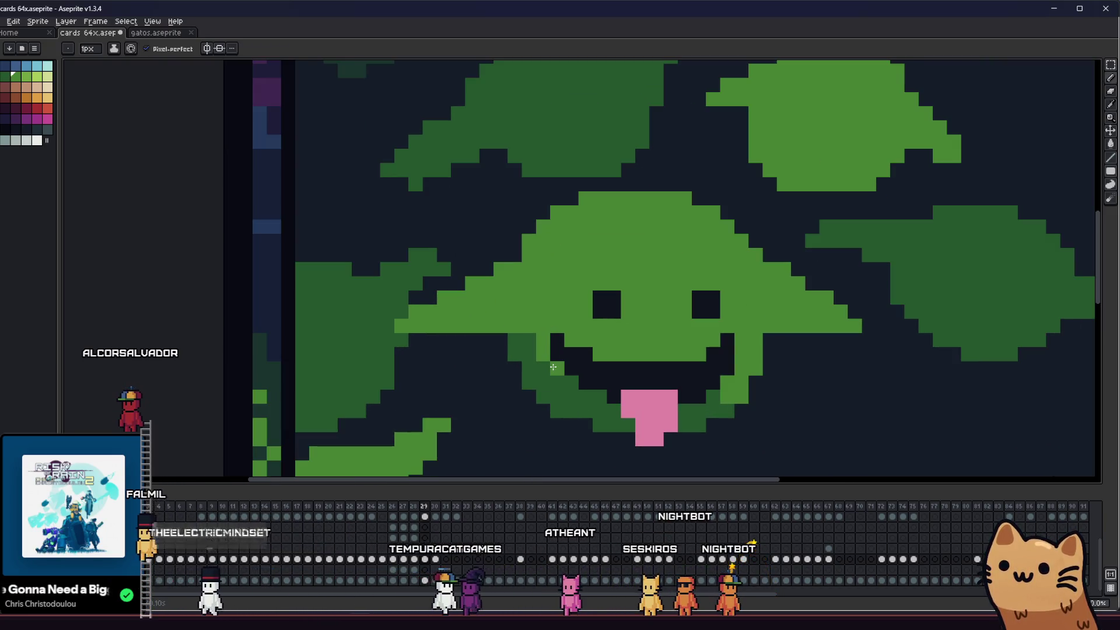
pyautogui.scroll(-5, 551, 368)
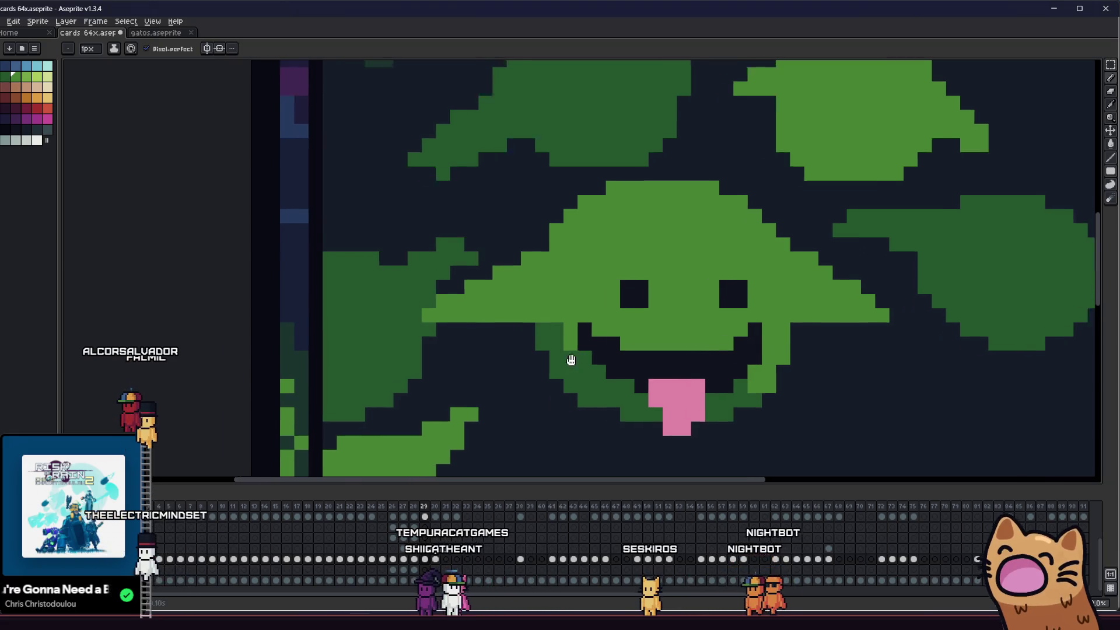
pyautogui.scroll(3, 656, 390)
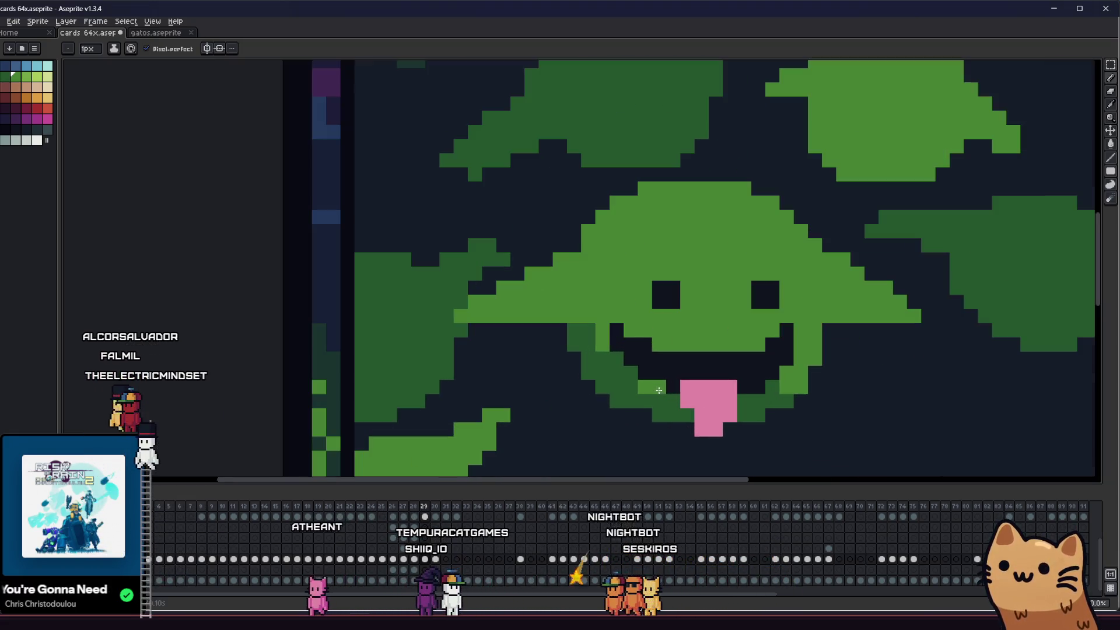
pyautogui.scroll(-3, 499, 378)
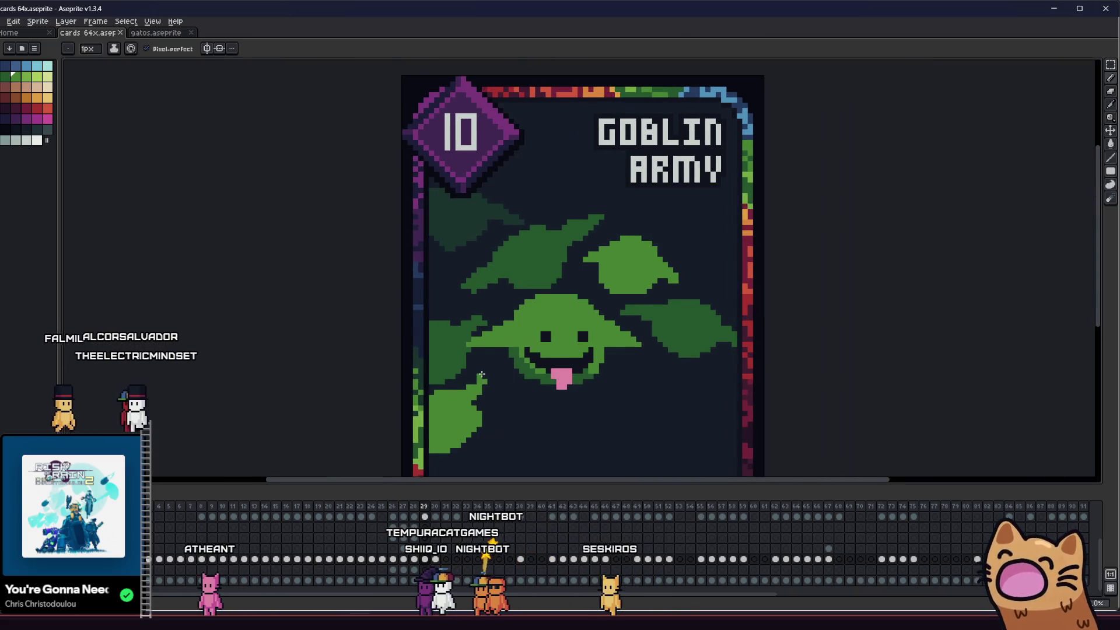
pyautogui.scroll(-7, 466, 367)
pyautogui.scroll(6, 450, 359)
pyautogui.moveTo(450, 358); pyautogui.dragTo(452, 360)
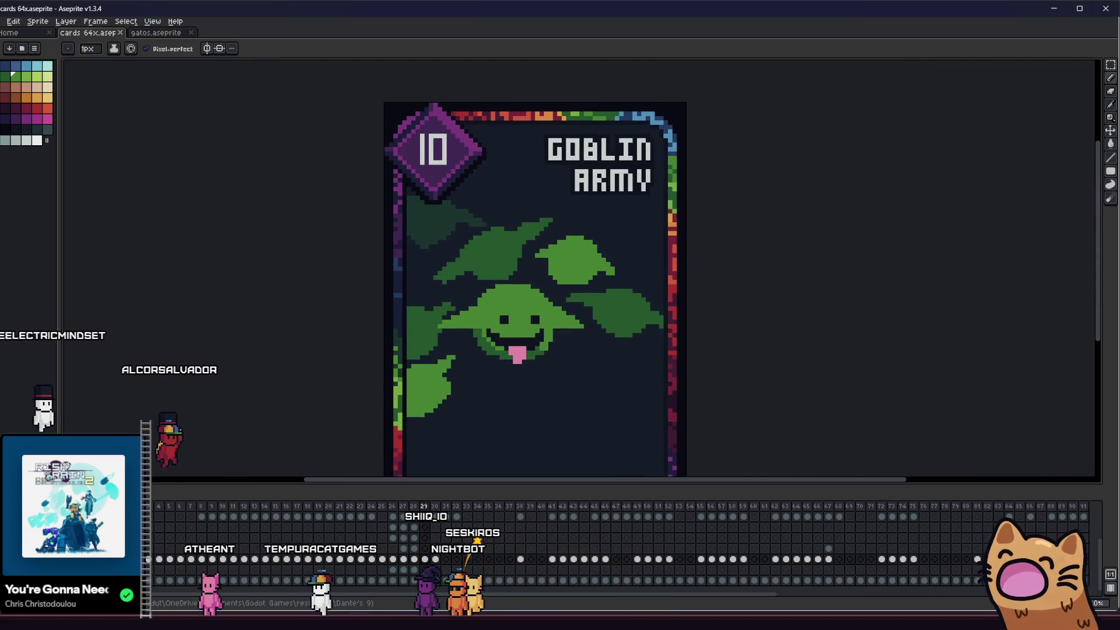